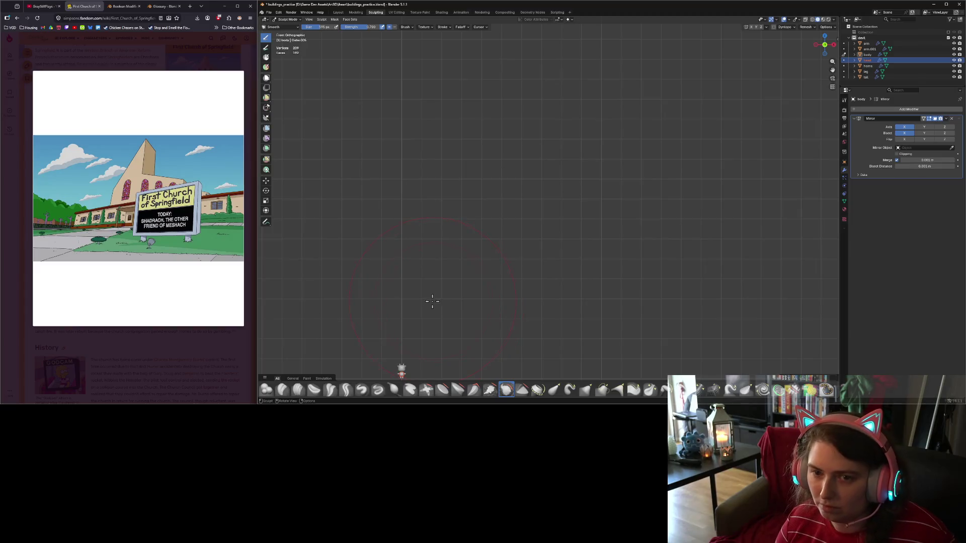
Zoom and pan the viewport onto the cow sculpt, then switch to the Discord window.
mouse_move(432, 302)
shift+middle_down()
mouse_move(617, 147)
mouse_move(666, 127)
shift+middle_up()
scroll(644, 196, up, 8)
mouse_move(644, 196)
shift+middle_down()
mouse_move(627, 227)
mouse_move(422, 246)
shift+middle_up()
scroll(534, 244, up, 4)
scroll(474, 263, up, 4)
shift+middle_drag(474, 263, 618, 200)
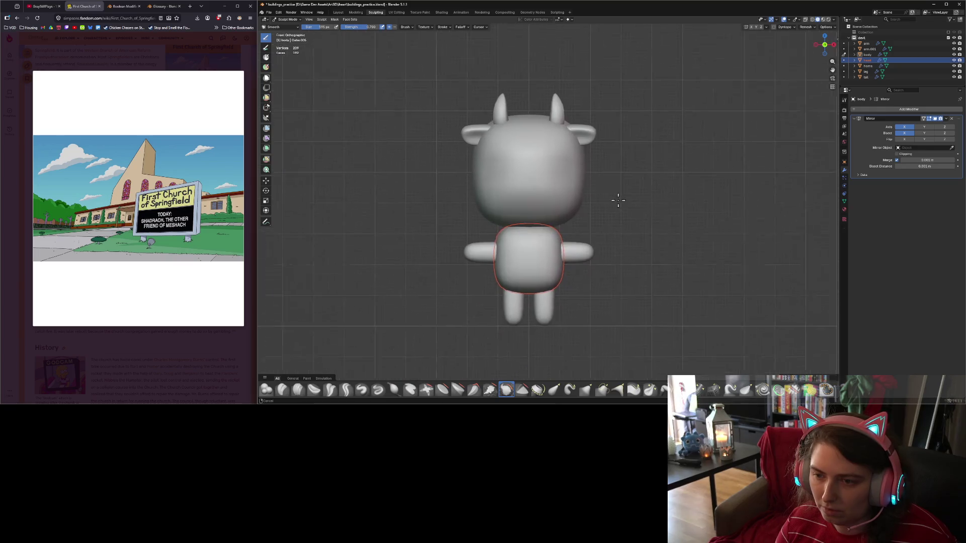
scroll(607, 247, up, 3)
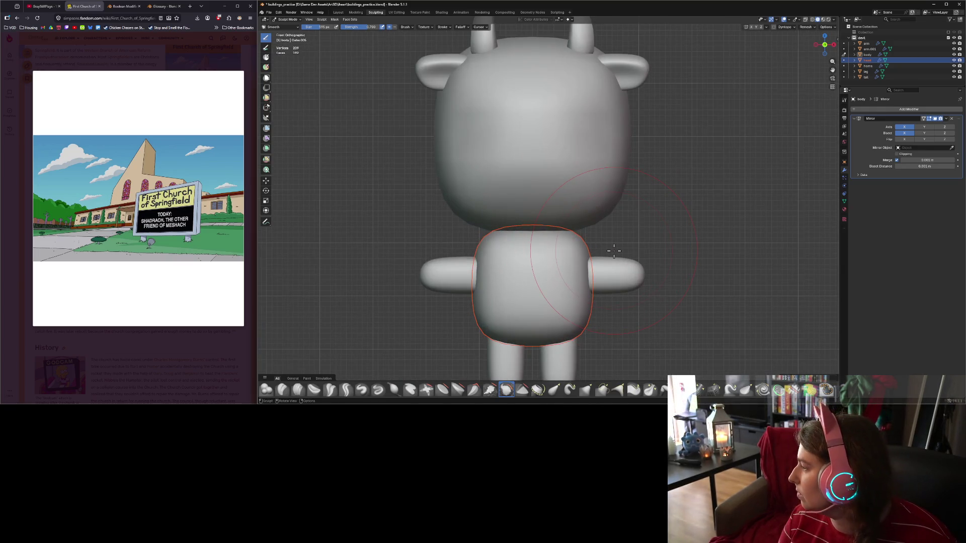
key(alt+Tab)
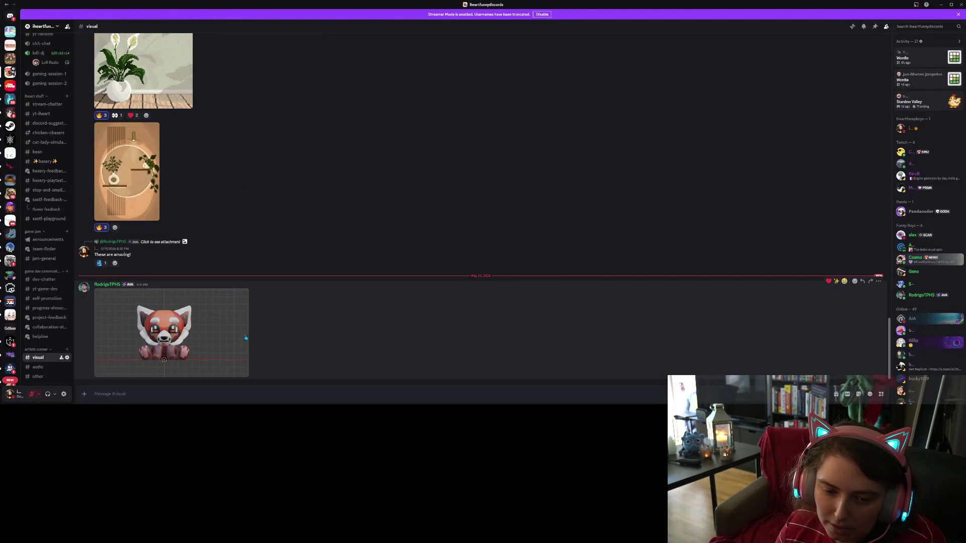
View the shared red panda render full size, close it, and minimize Discord.
click(231, 338)
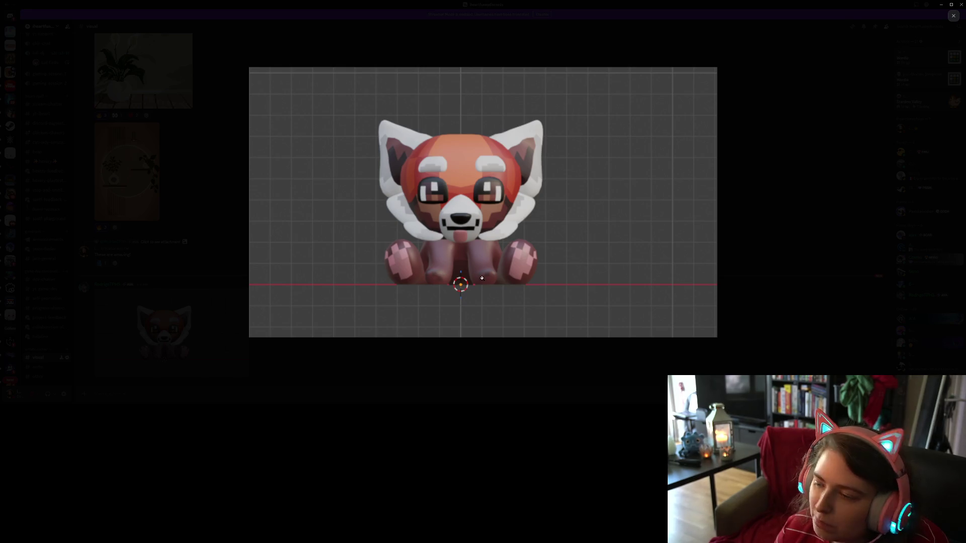
click(787, 300)
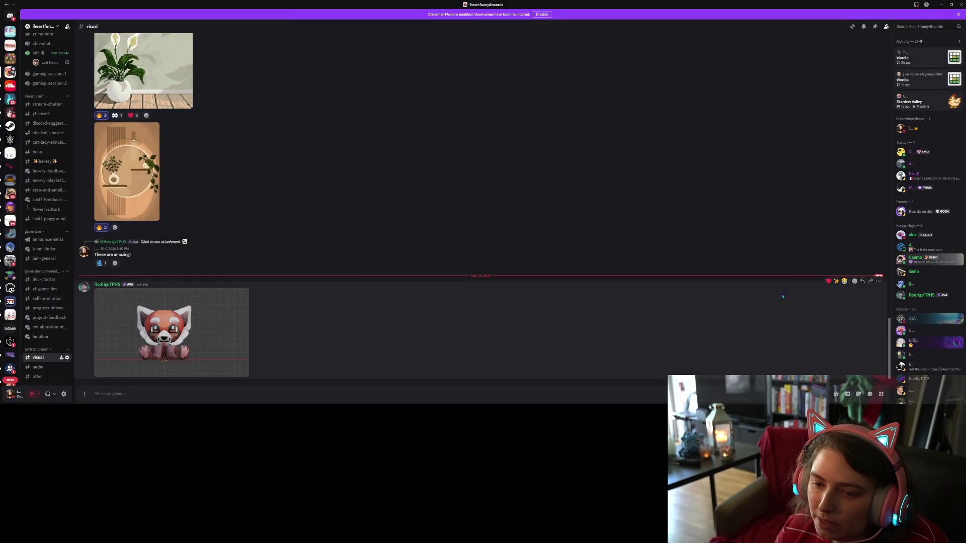
click(941, 5)
scroll(640, 260, down, 5)
Return to front orthographic view, switch to Object Mode and frame the selection.
middle_drag(640, 261, 623, 259)
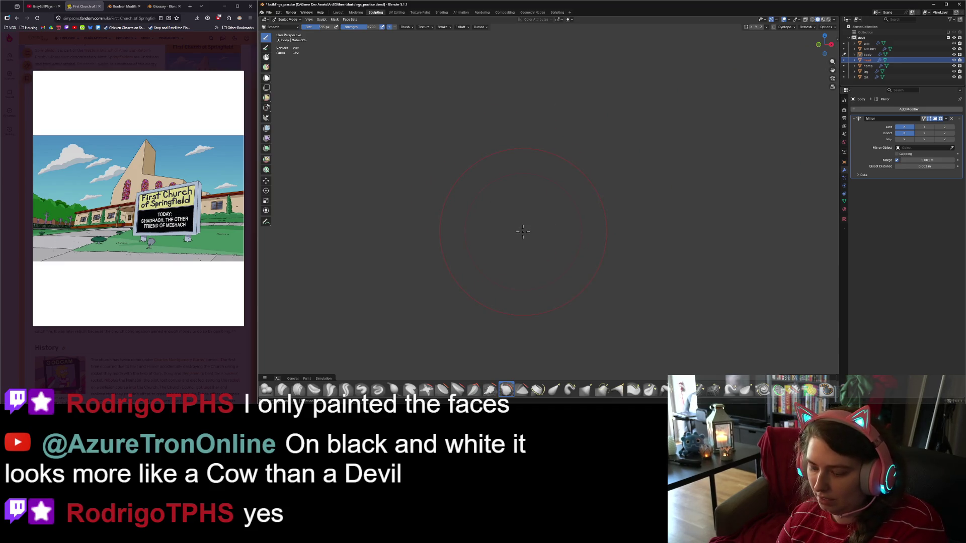
key(KP_1)
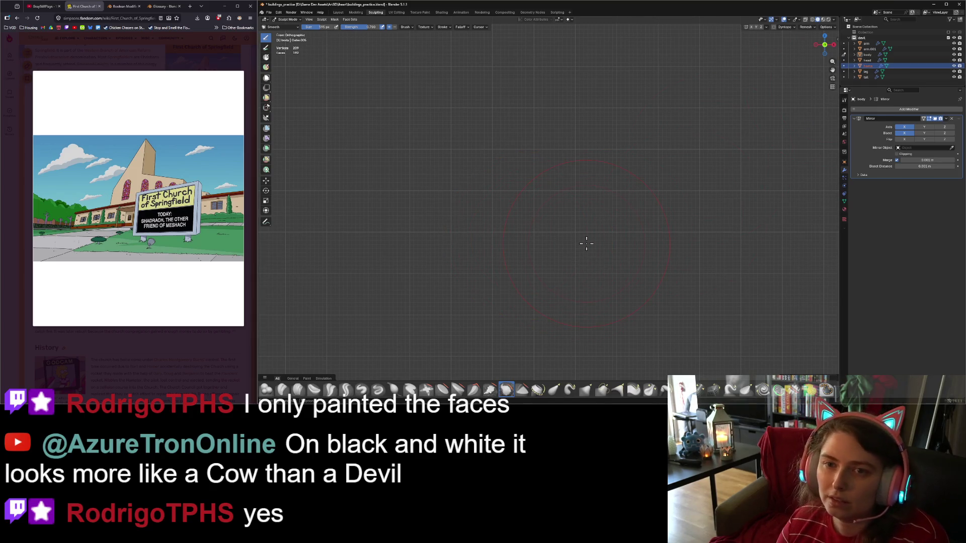
click(287, 19)
click(288, 25)
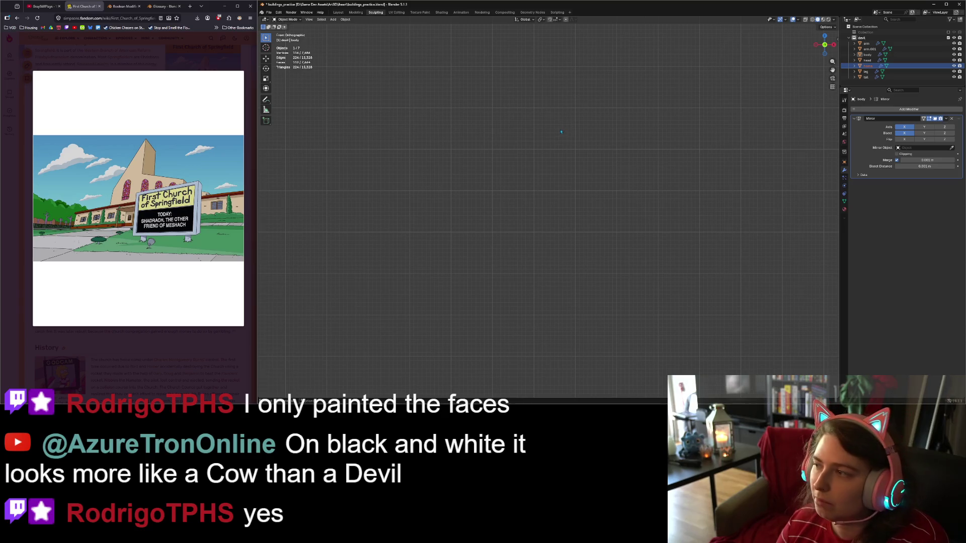
key(KP_Decimal)
scroll(646, 312, down, 6)
Select the character's body and switch it into Sculpt Mode.
click(591, 282)
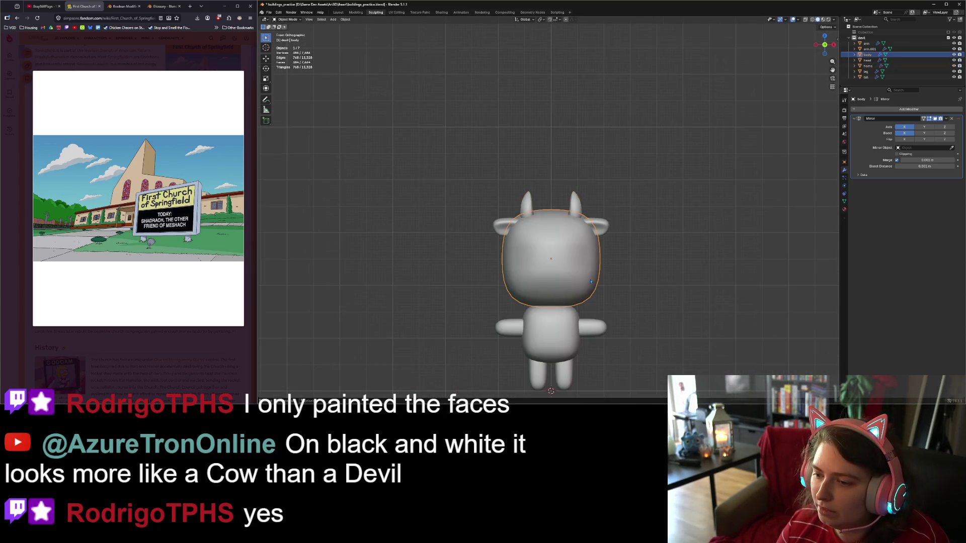
scroll(605, 286, up, 6)
middle_drag(608, 292, 624, 314)
click(289, 20)
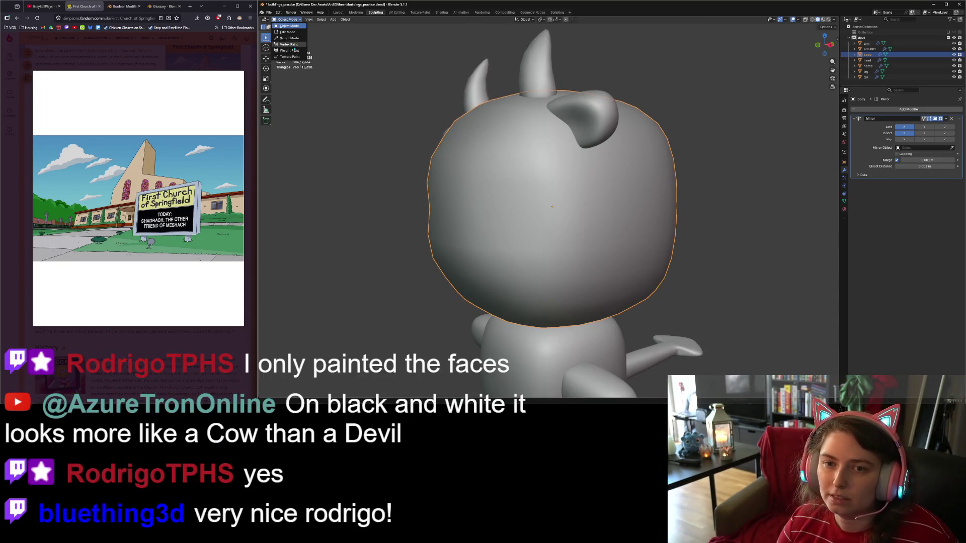
click(291, 34)
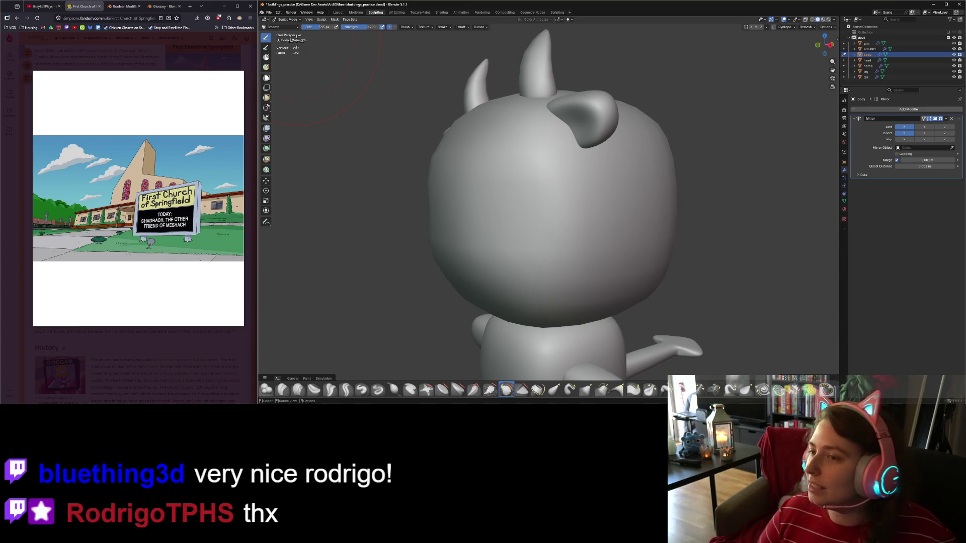
Brush the Smooth tool over the character's head, orbiting around to check front and back.
scroll(540, 206, down, 2)
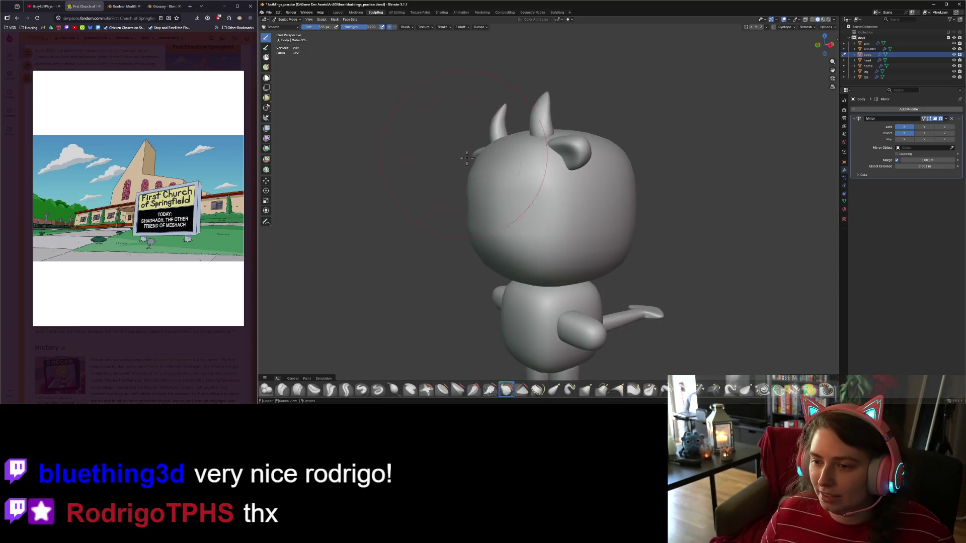
mouse_move(541, 206)
middle_down()
mouse_move(523, 207)
mouse_move(597, 217)
middle_up()
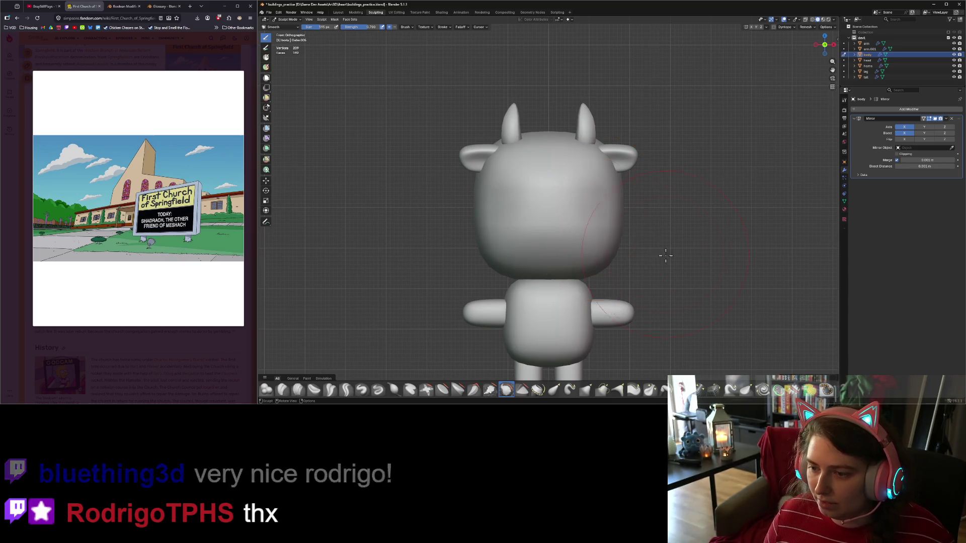
mouse_move(664, 254)
middle_down()
mouse_move(622, 262)
mouse_move(599, 226)
mouse_move(578, 216)
middle_up()
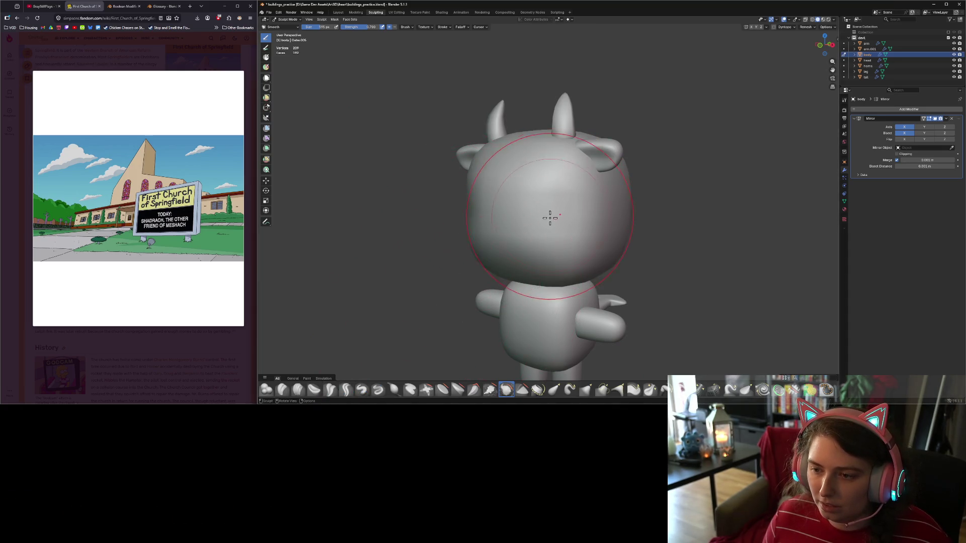
drag(551, 215, 502, 242)
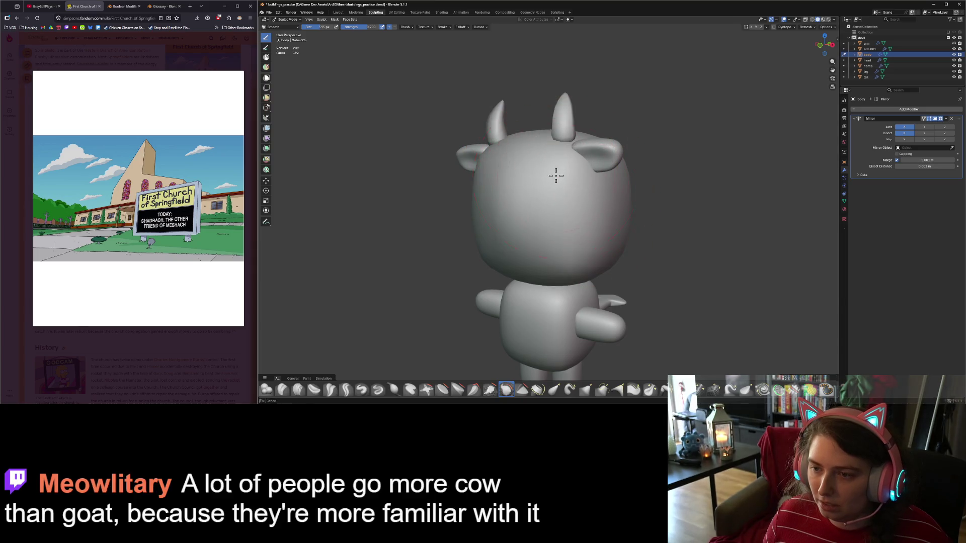
mouse_move(556, 172)
middle_down()
mouse_move(550, 276)
mouse_move(571, 276)
mouse_move(508, 201)
middle_up()
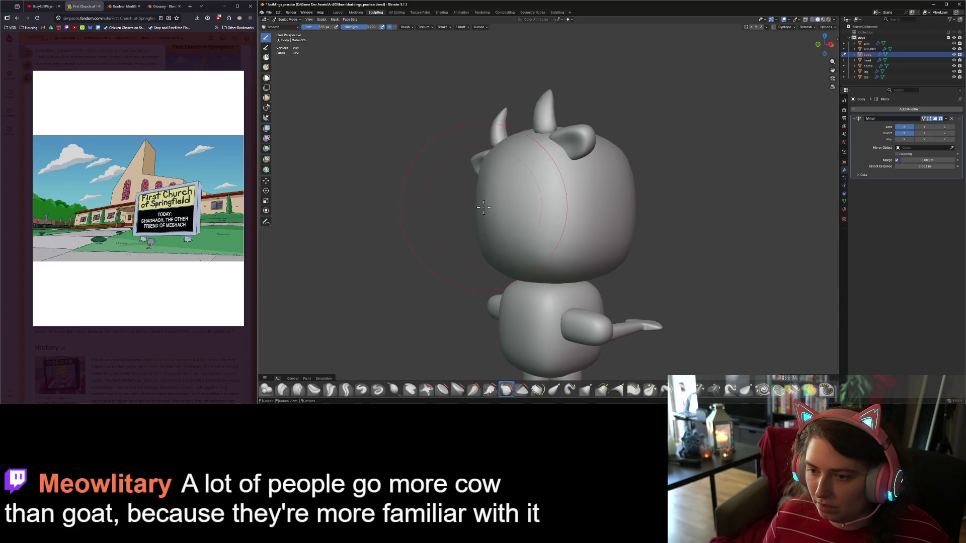
middle_drag(550, 237, 611, 254)
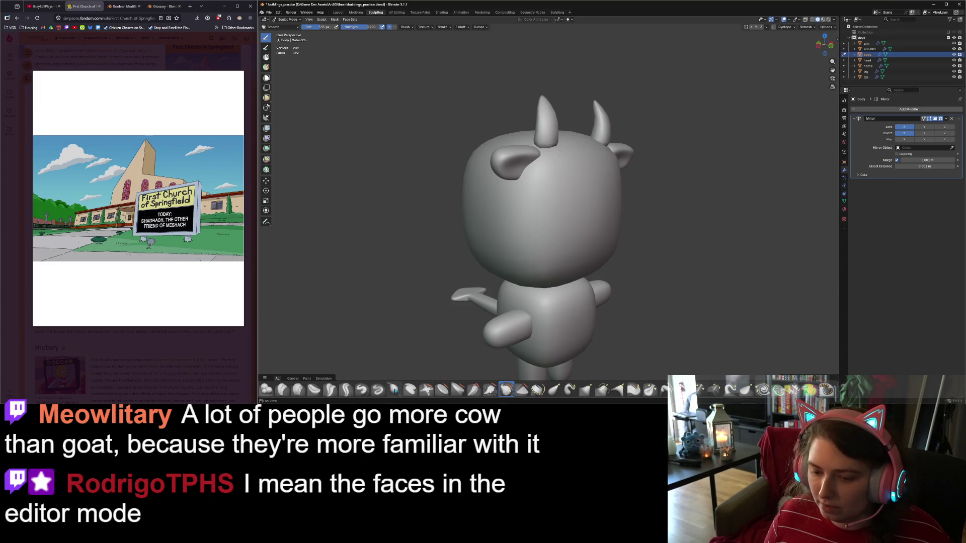
Select Inflate/Deflate and raise the Mirror modifier's Merge distance to 0.006 m.
click(394, 390)
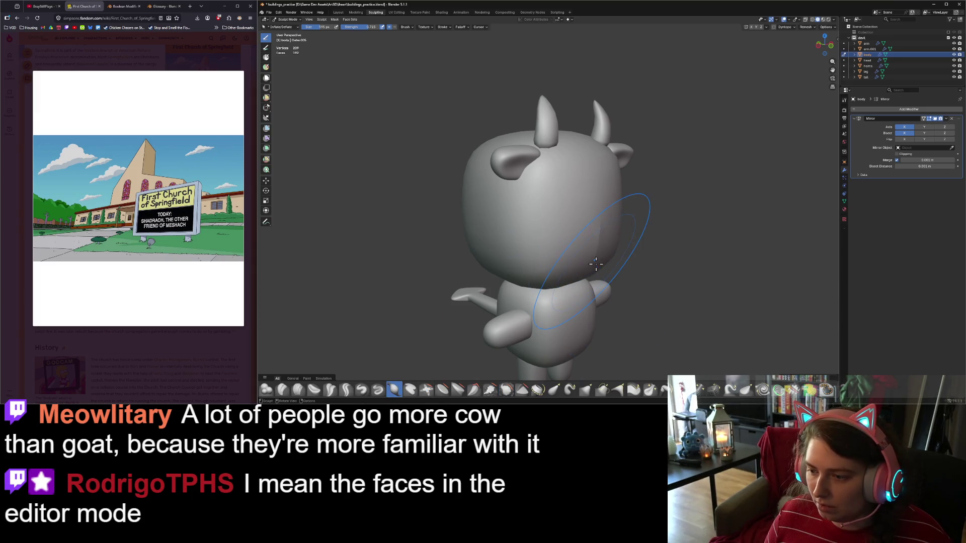
mouse_move(596, 264)
middle_down()
mouse_move(534, 268)
mouse_move(566, 258)
middle_up()
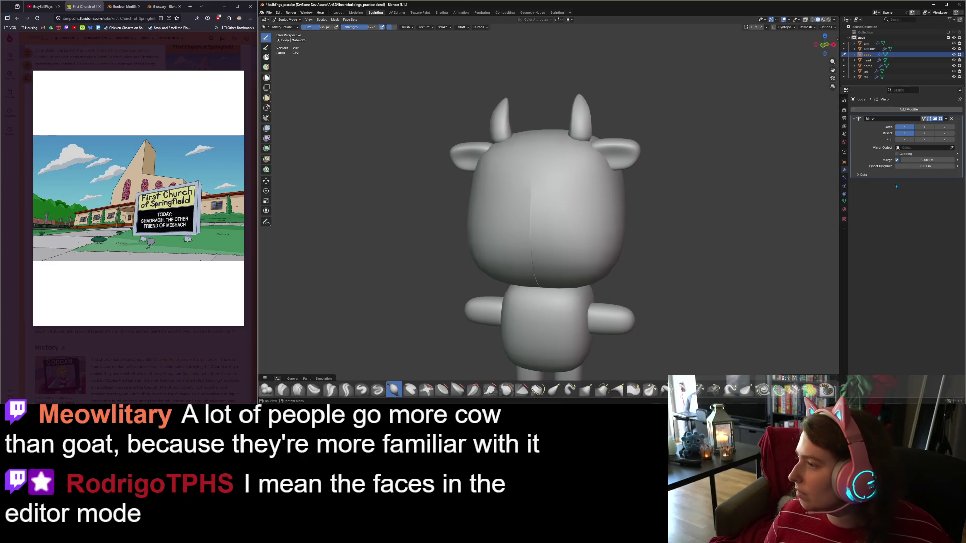
click(954, 161)
click(953, 161)
click(953, 161)
click(953, 161)
click(954, 161)
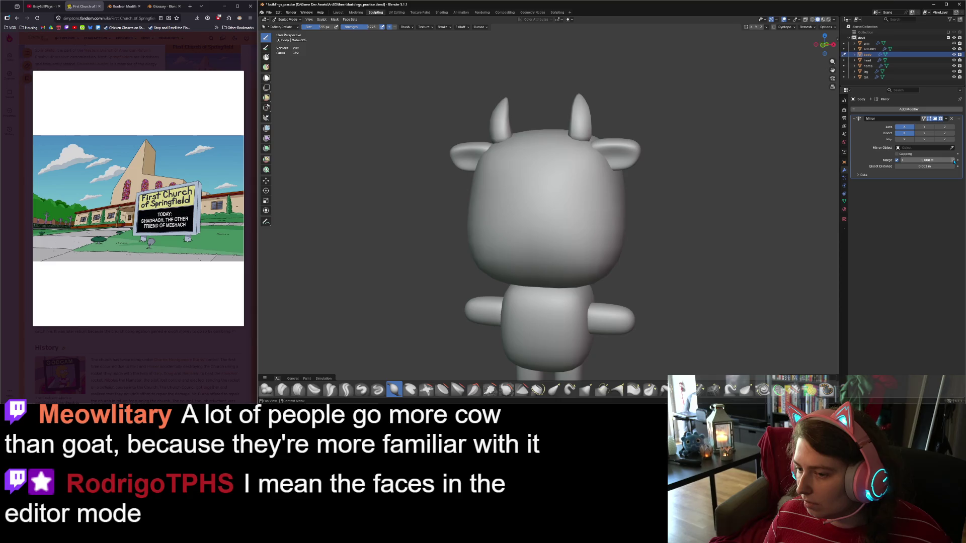
mouse_move(663, 270)
middle_down()
mouse_move(705, 270)
mouse_move(623, 280)
mouse_move(610, 272)
mouse_move(649, 274)
middle_up()
Switch to the Smooth brush and smooth the character's sides and body.
key(s)
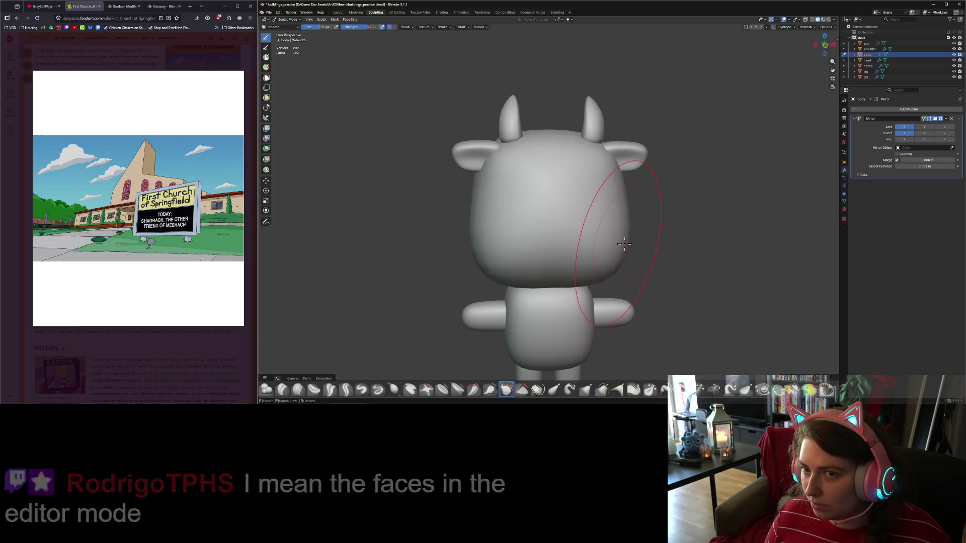
mouse_move(624, 244)
middle_down()
mouse_move(588, 241)
mouse_move(598, 239)
mouse_move(568, 221)
mouse_move(616, 247)
middle_up()
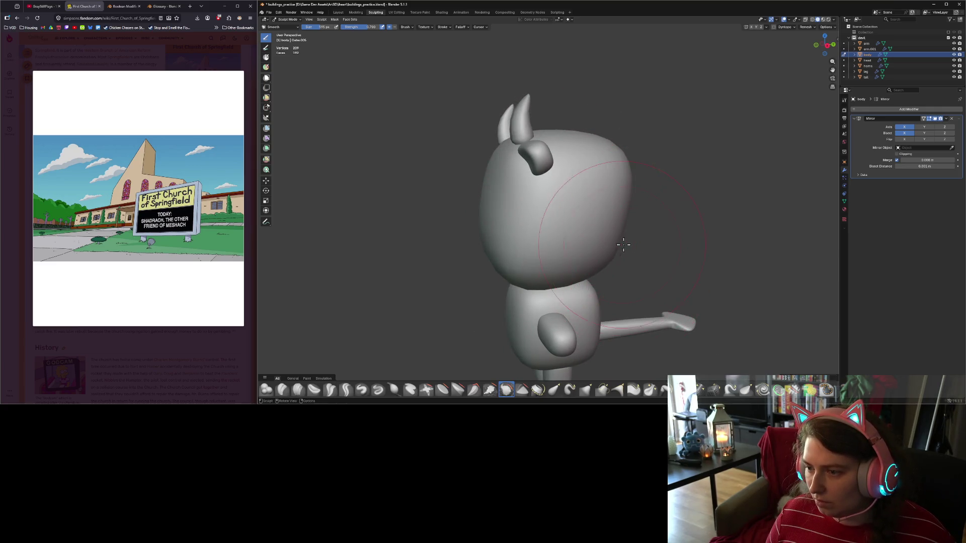
mouse_move(643, 268)
middle_down()
mouse_move(604, 201)
mouse_move(627, 243)
mouse_move(623, 169)
mouse_move(636, 273)
mouse_move(675, 270)
mouse_move(620, 284)
mouse_move(615, 274)
middle_up()
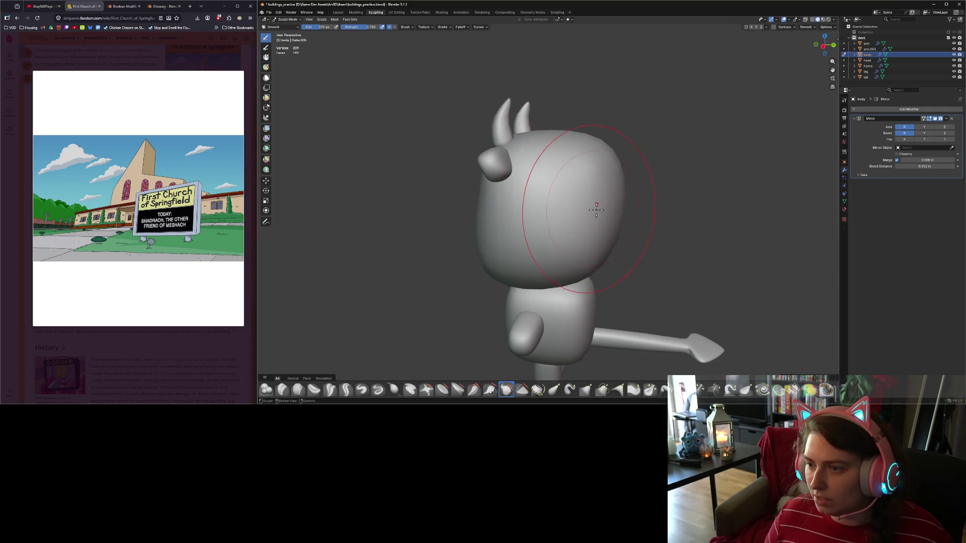
mouse_move(596, 210)
middle_down()
mouse_move(513, 214)
mouse_move(622, 215)
middle_up()
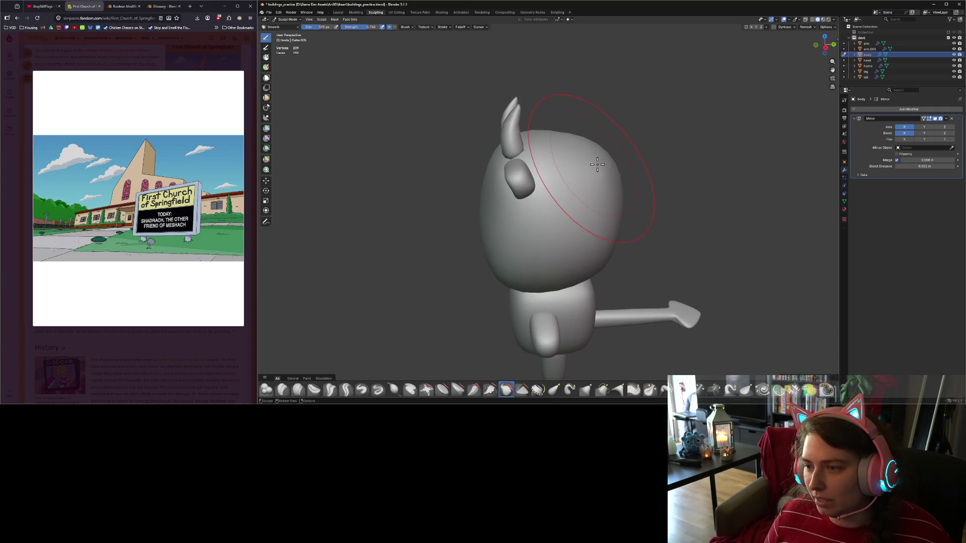
mouse_move(638, 265)
middle_down()
mouse_move(571, 213)
mouse_move(716, 291)
mouse_move(769, 270)
mouse_move(668, 288)
middle_up()
drag(537, 195, 552, 199)
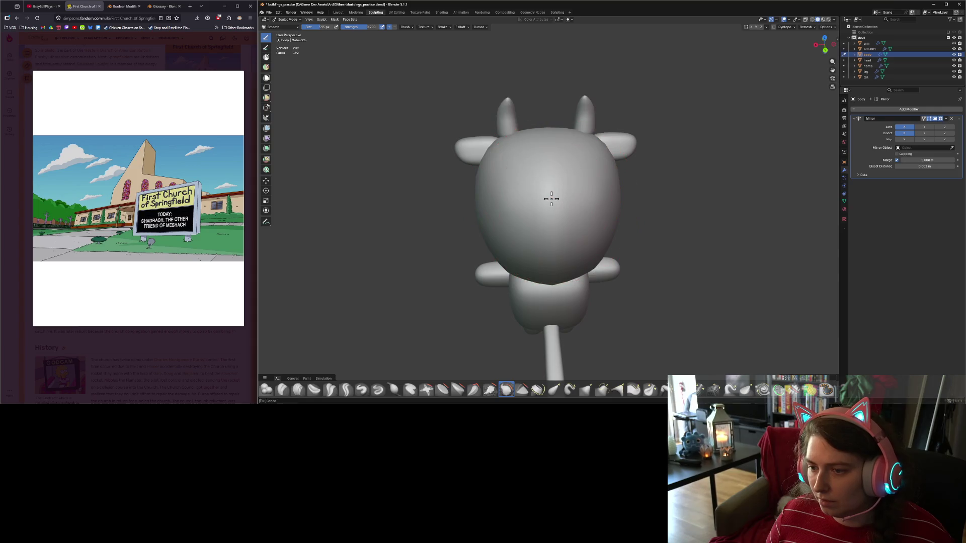
mouse_move(556, 257)
middle_down()
mouse_move(627, 237)
mouse_move(618, 242)
middle_up()
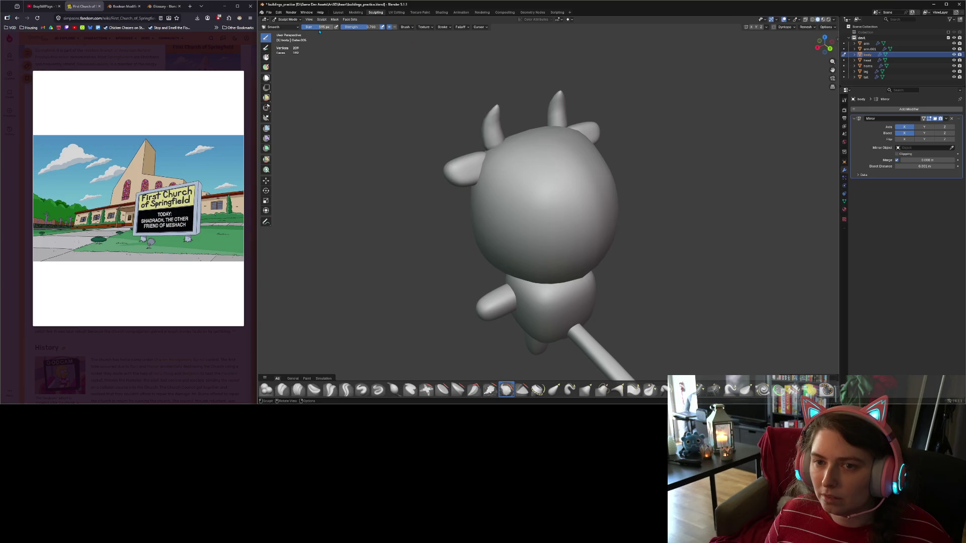
Switch to Material Preview shading and smooth the left side of the head.
click(823, 20)
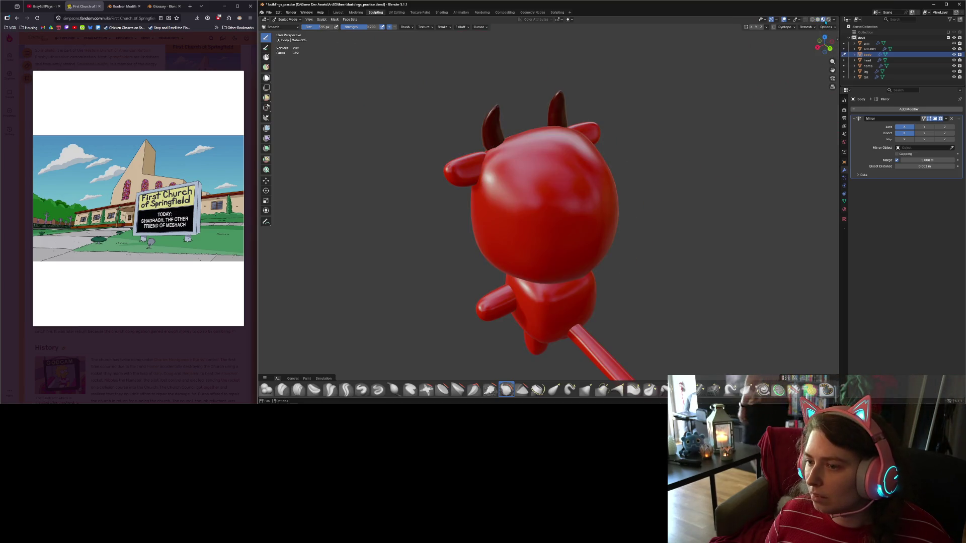
mouse_move(716, 237)
middle_down()
mouse_move(703, 244)
mouse_move(642, 224)
mouse_move(649, 240)
middle_up()
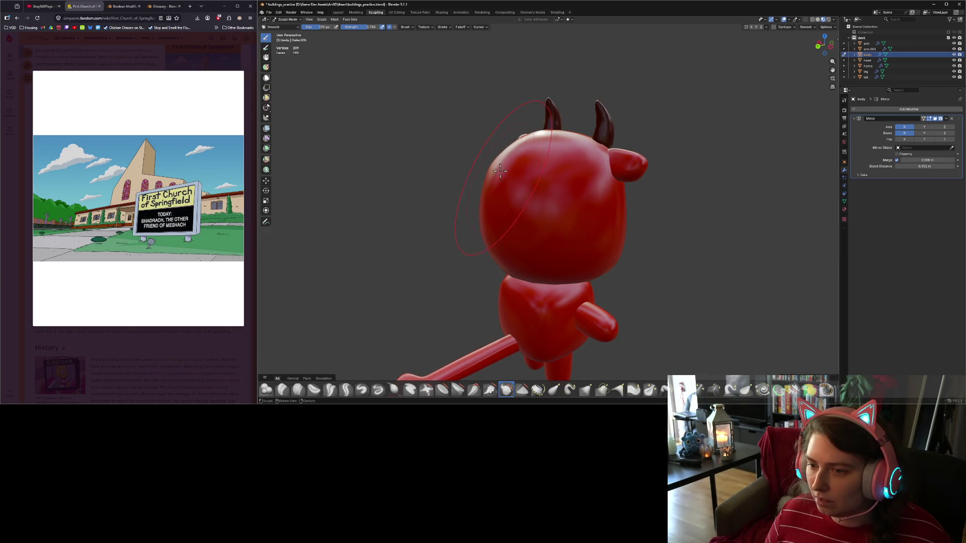
drag(500, 171, 498, 227)
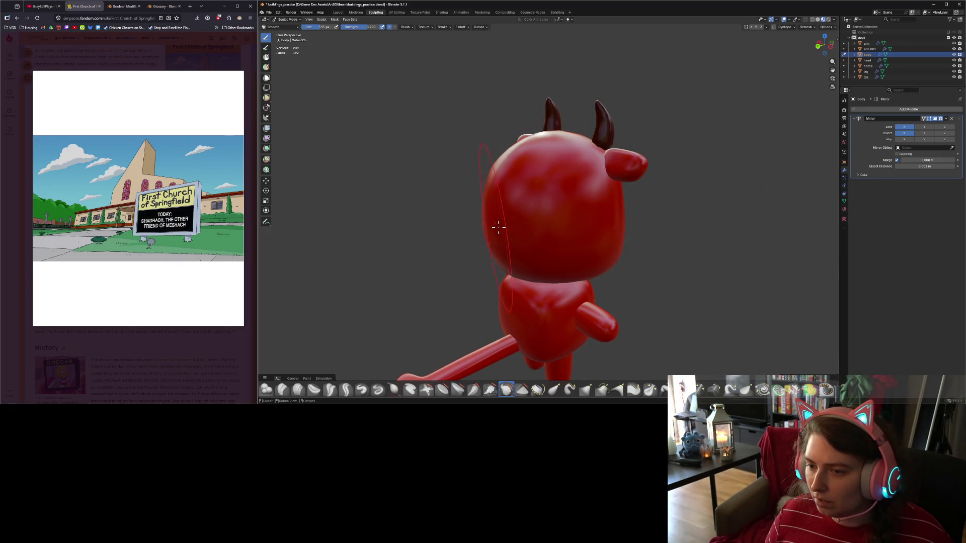
mouse_move(499, 227)
middle_down()
mouse_move(627, 211)
mouse_move(627, 248)
mouse_move(600, 245)
mouse_move(640, 255)
mouse_move(612, 271)
mouse_move(541, 250)
mouse_move(568, 222)
middle_up()
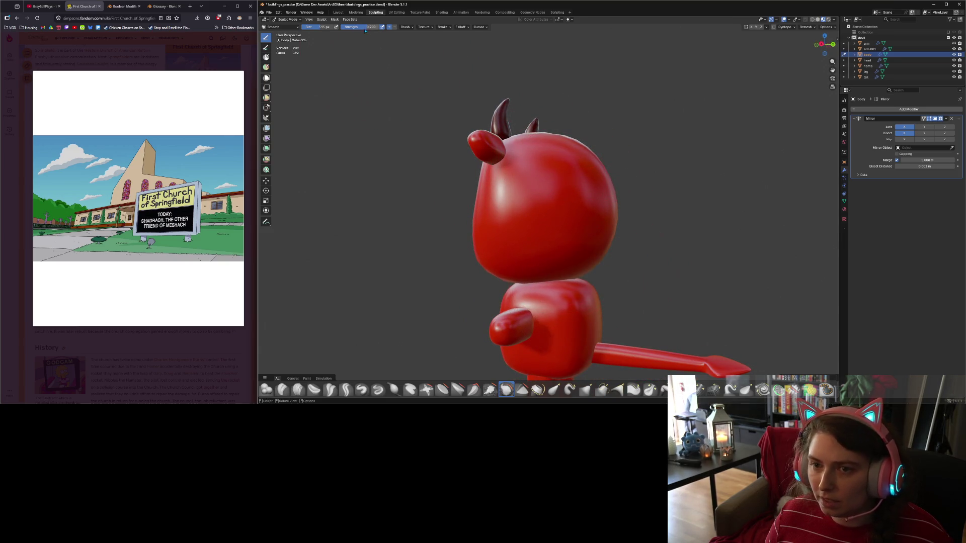
Adjust the brush Strength and pick Inflate/Deflate from a rear view.
drag(355, 27, 355, 27)
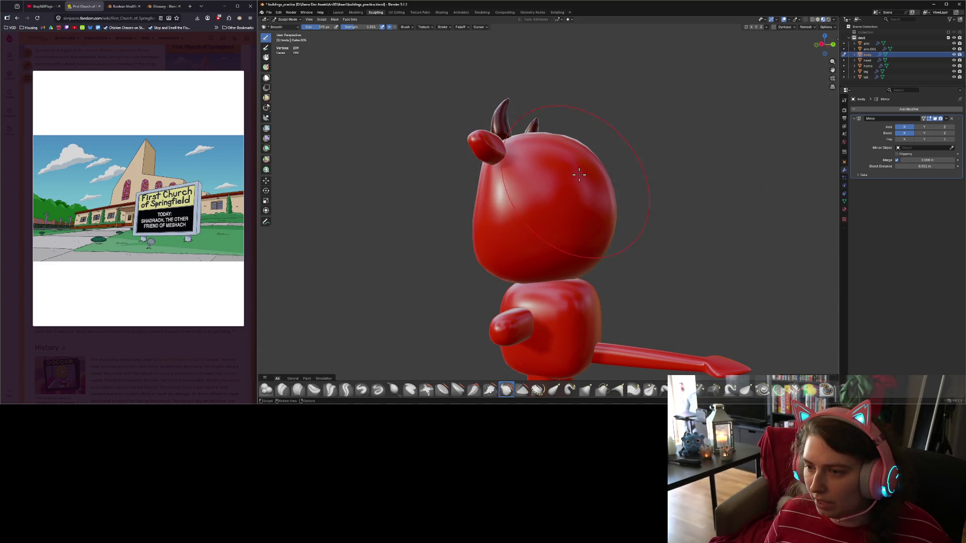
middle_drag(579, 174, 549, 180)
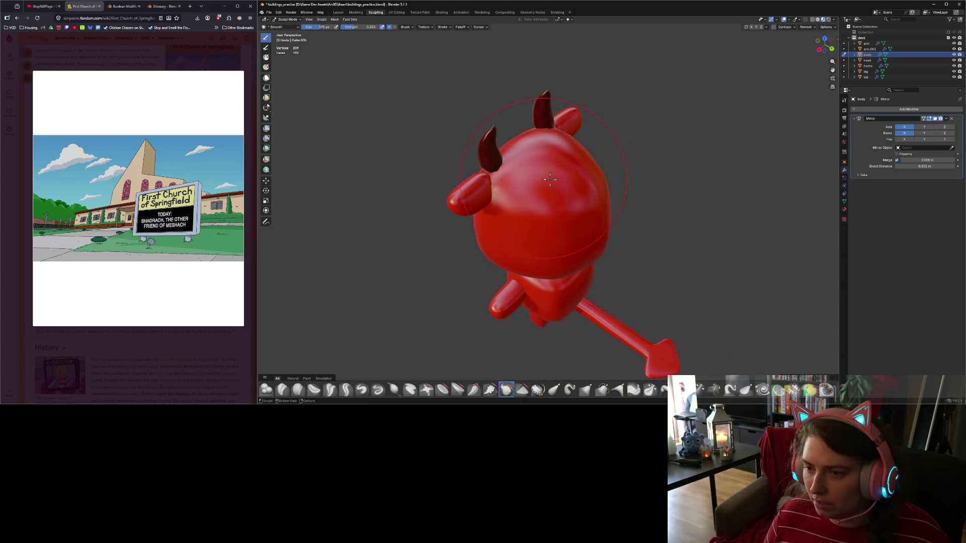
mouse_move(565, 216)
middle_down()
mouse_move(625, 205)
mouse_move(633, 188)
mouse_move(647, 205)
middle_up()
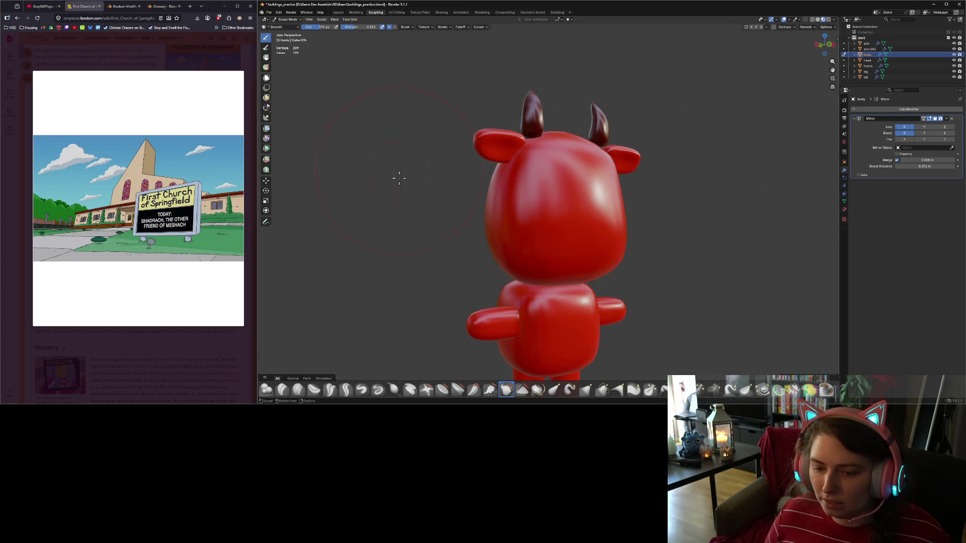
click(395, 390)
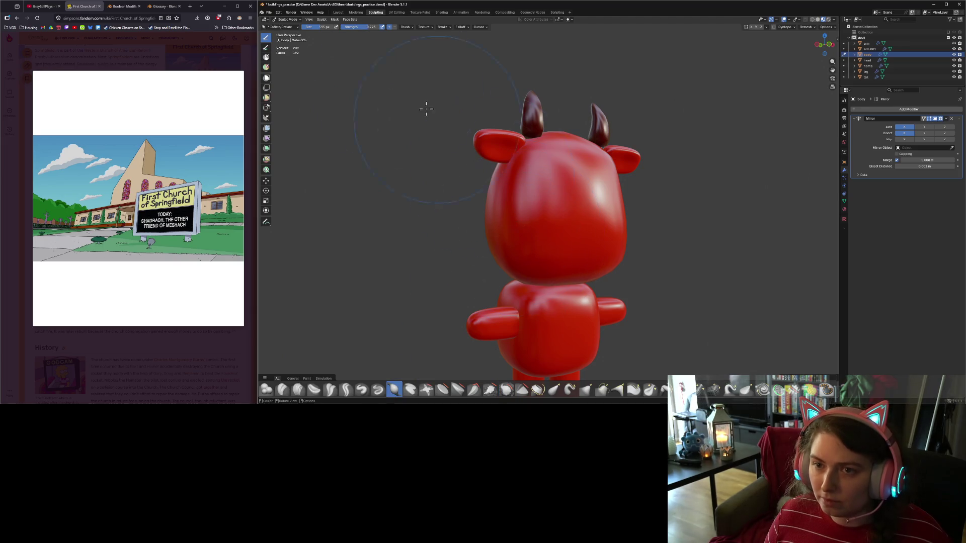
Lower Strength to 0.586 and inflate the sides of the head symmetrically.
click(640, 221)
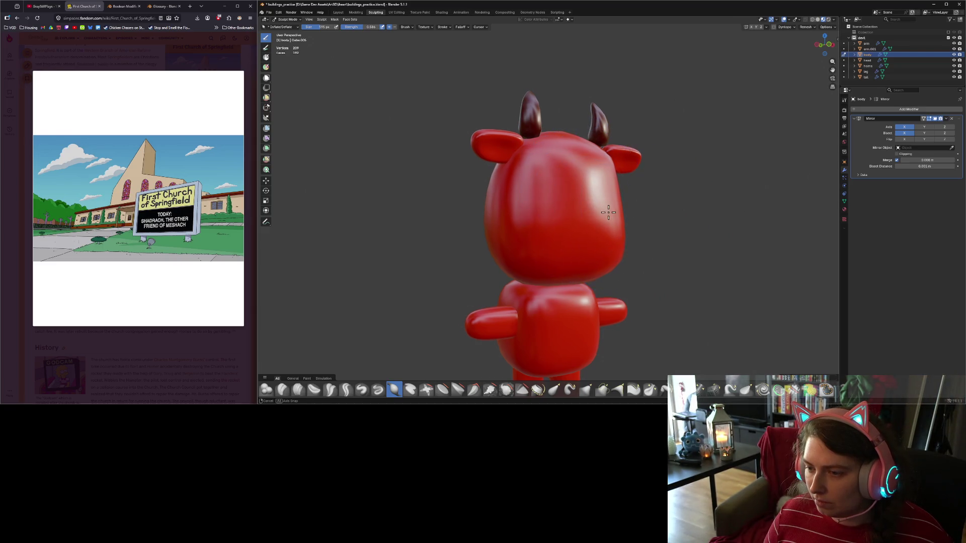
mouse_move(593, 205)
middle_down()
mouse_move(535, 218)
mouse_move(634, 238)
middle_up()
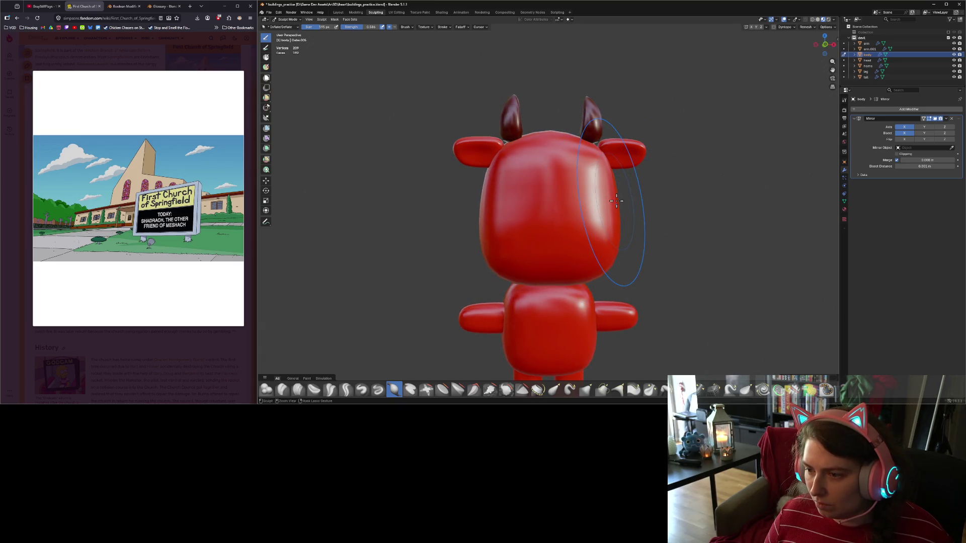
drag(616, 202, 615, 202)
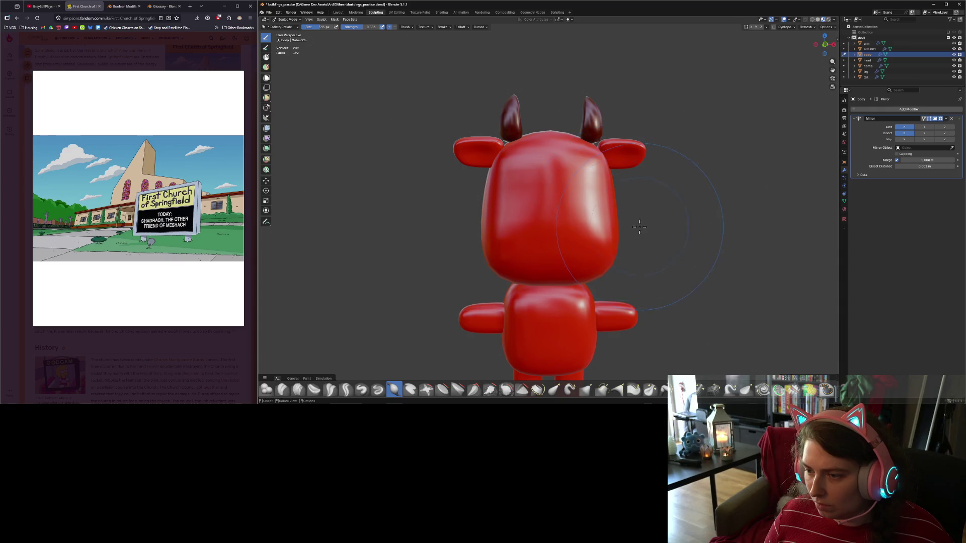
mouse_move(639, 227)
middle_down()
mouse_move(604, 227)
mouse_move(608, 251)
middle_up()
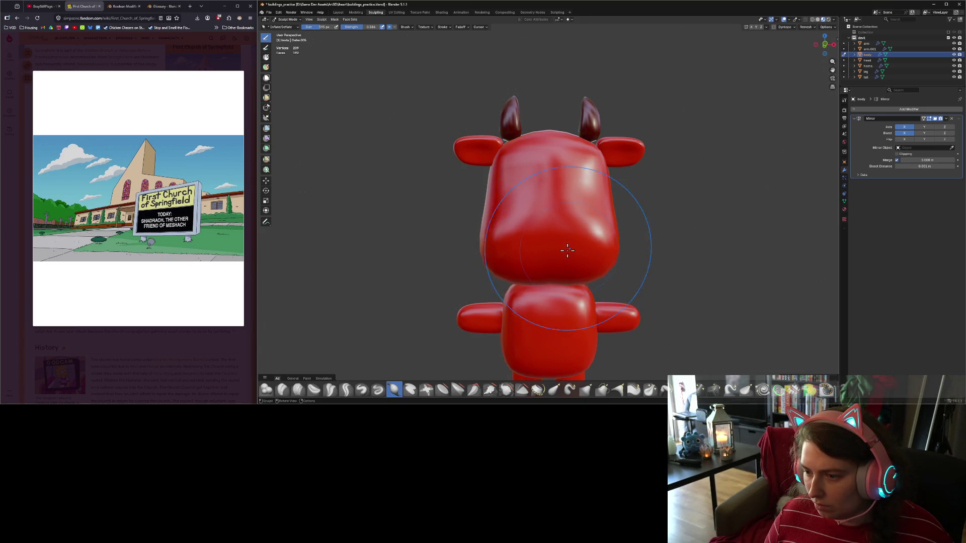
mouse_move(556, 250)
middle_down()
mouse_move(540, 252)
mouse_move(561, 269)
mouse_move(558, 239)
mouse_move(634, 286)
mouse_move(601, 262)
middle_up()
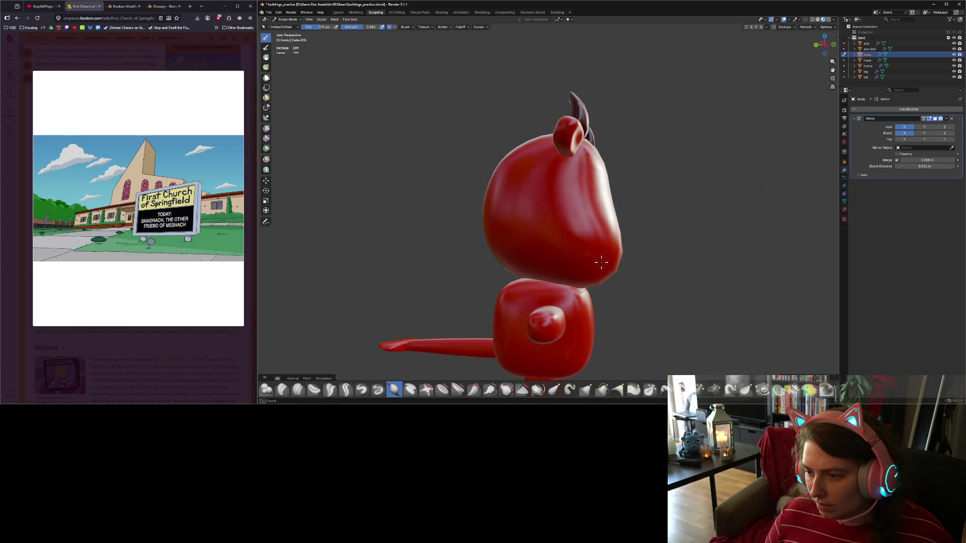
mouse_move(644, 288)
middle_down()
mouse_move(601, 261)
mouse_move(573, 267)
mouse_move(658, 267)
mouse_move(543, 264)
middle_up()
Set viewport shading to Wireframe to inspect the head mesh.
scroll(542, 264, up, 4)
scroll(545, 263, down, 1)
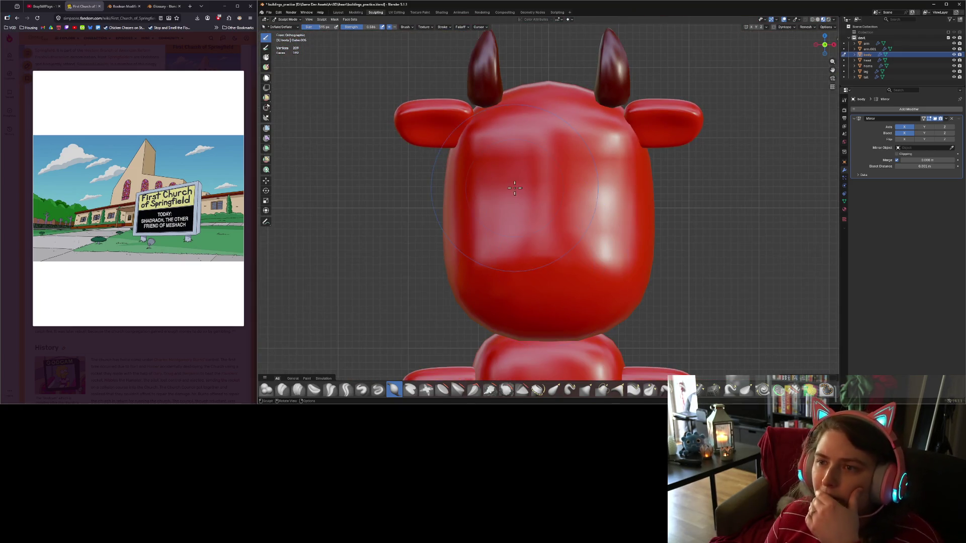
click(812, 19)
middle_drag(788, 54, 675, 229)
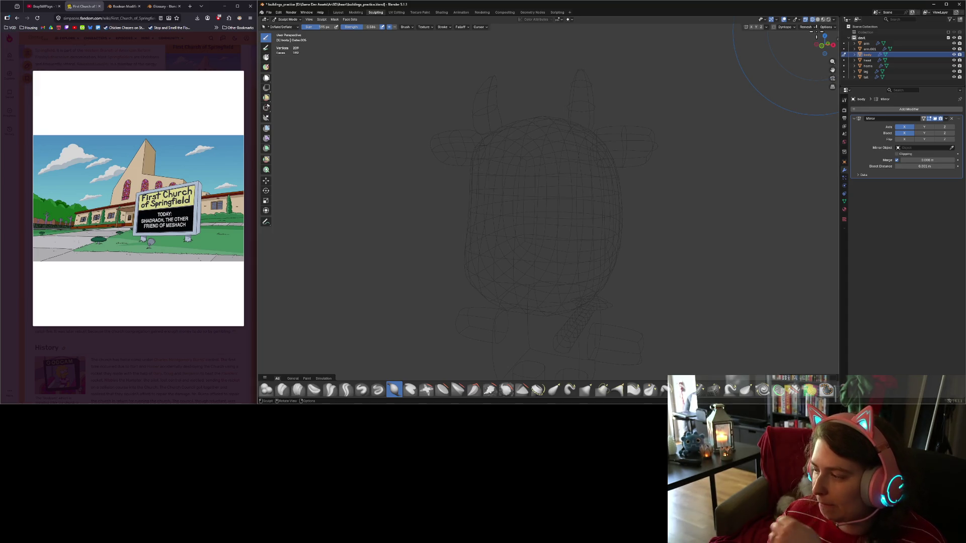
Switch back to Material Preview shading and orbit to check the side and tail.
click(823, 20)
mouse_move(661, 140)
middle_down()
mouse_move(678, 226)
mouse_move(707, 231)
mouse_move(665, 231)
mouse_move(647, 218)
mouse_move(614, 245)
mouse_move(692, 232)
middle_up()
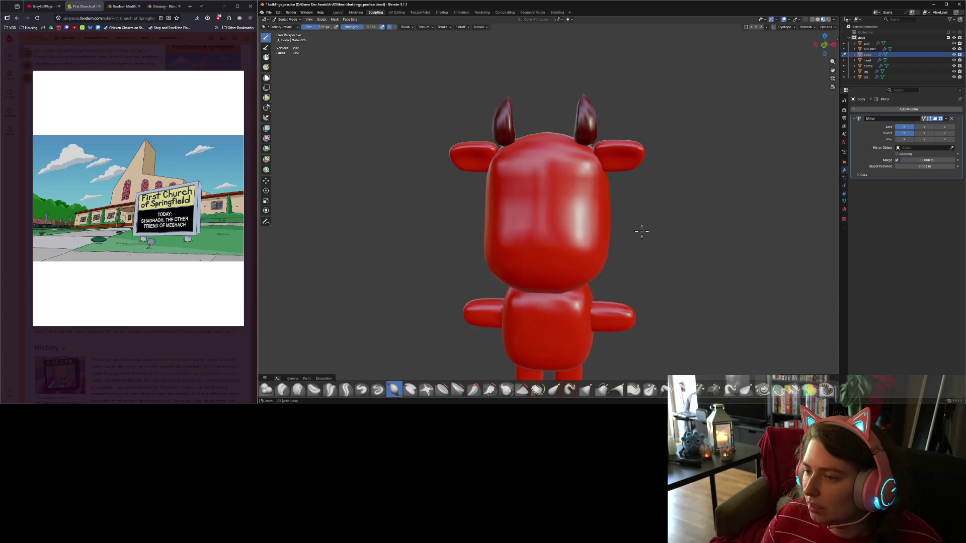
mouse_move(641, 231)
middle_down()
mouse_move(587, 227)
mouse_move(621, 252)
mouse_move(565, 265)
mouse_move(503, 225)
mouse_move(590, 196)
middle_up()
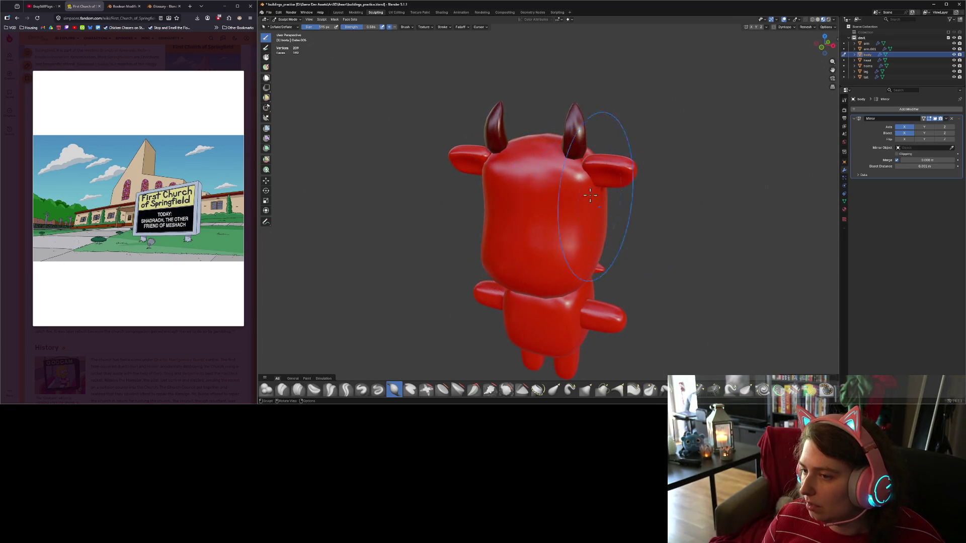
Smooth the head's lumps with the Smooth brush, then reselect Inflate/Deflate.
mouse_move(657, 261)
middle_down()
mouse_move(566, 280)
mouse_move(610, 194)
middle_up()
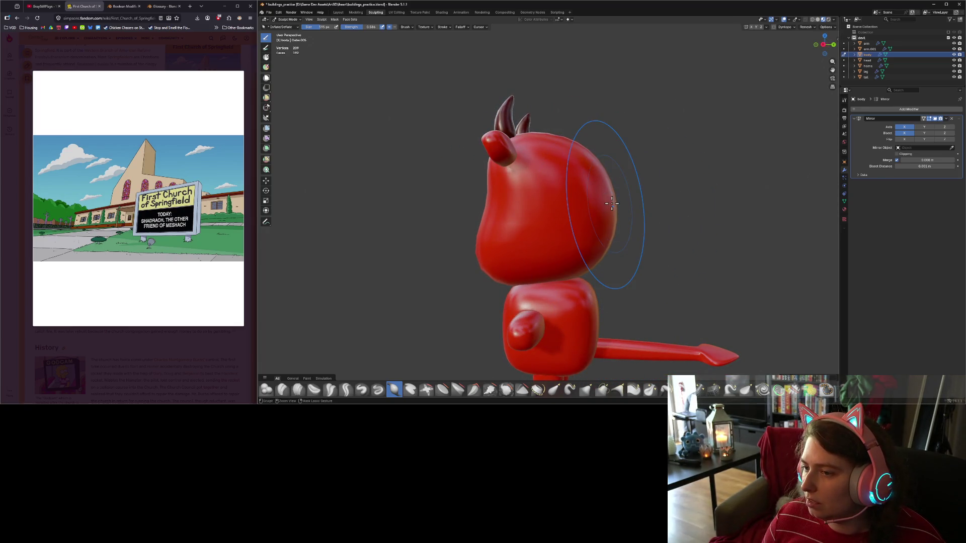
mouse_move(621, 248)
middle_down()
mouse_move(696, 248)
mouse_move(558, 241)
mouse_move(544, 261)
mouse_move(570, 250)
middle_up()
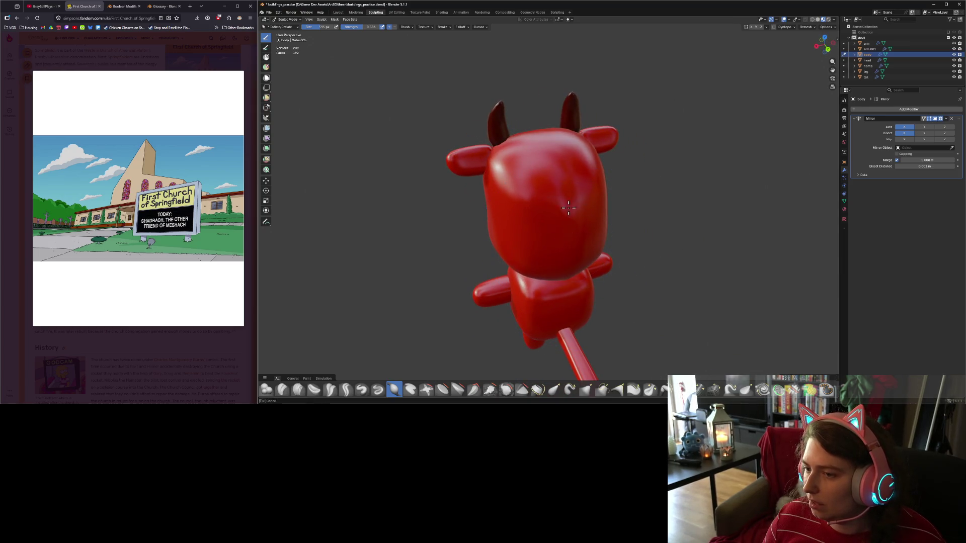
key(shift+s)
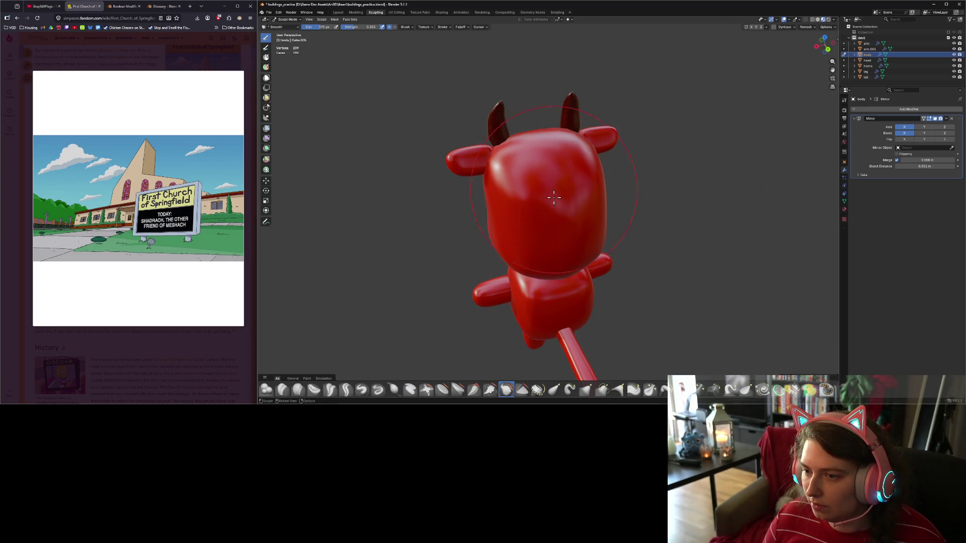
mouse_move(553, 197)
middle_down()
mouse_move(590, 244)
mouse_move(668, 264)
mouse_move(571, 280)
mouse_move(519, 272)
mouse_move(648, 268)
mouse_move(639, 275)
middle_up()
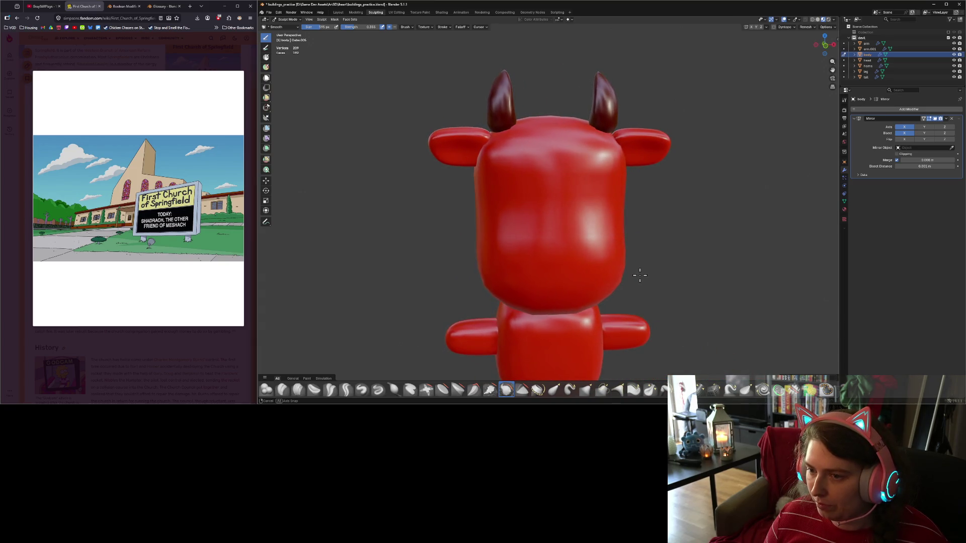
middle_drag(635, 230, 590, 229)
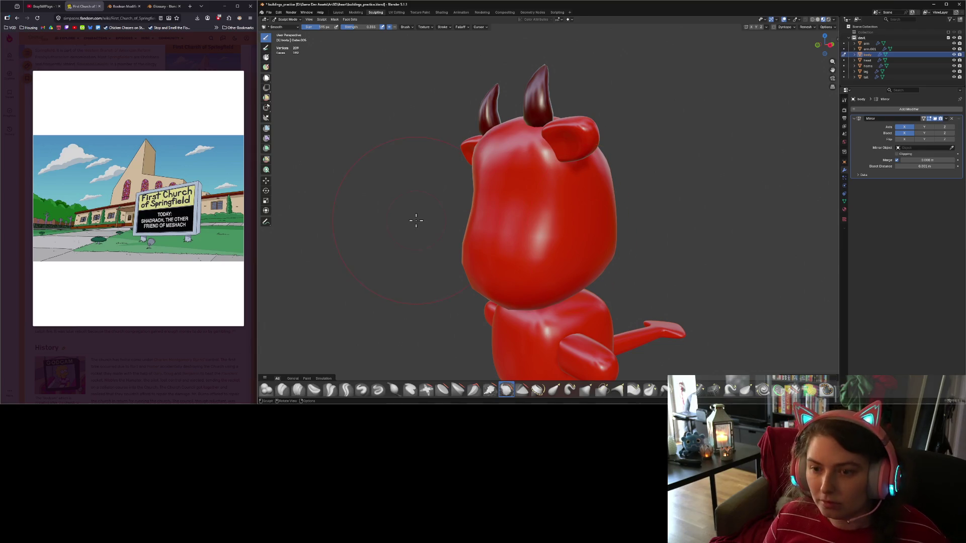
click(395, 389)
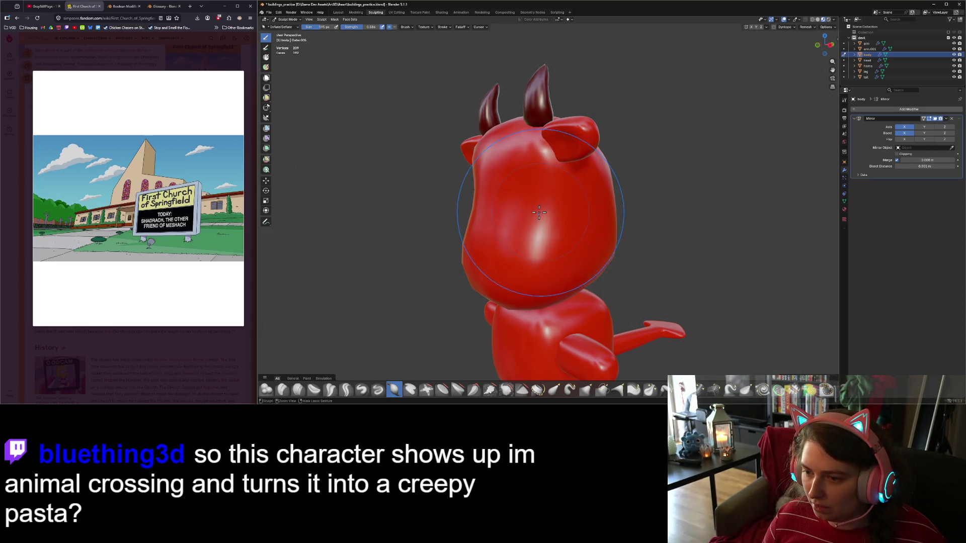
mouse_move(539, 212)
middle_down()
mouse_move(614, 228)
mouse_move(598, 233)
mouse_move(555, 201)
mouse_move(611, 248)
middle_up()
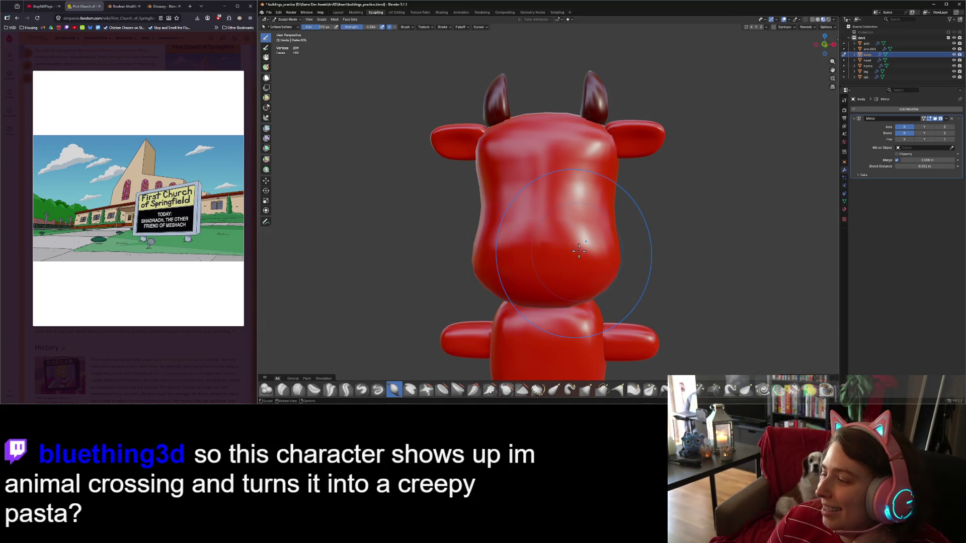
scroll(579, 249, down, 4)
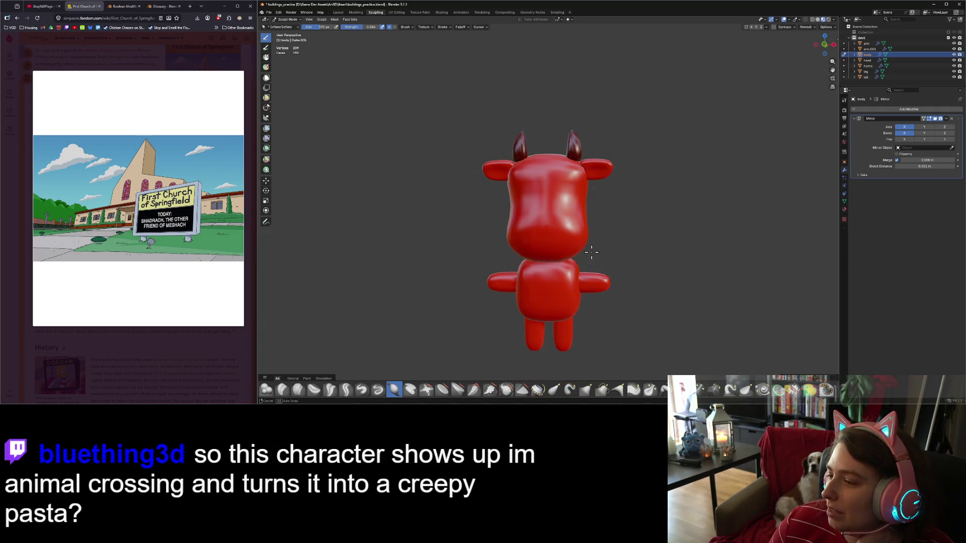
mouse_move(581, 249)
middle_down()
mouse_move(535, 255)
mouse_move(591, 253)
mouse_move(583, 259)
middle_up()
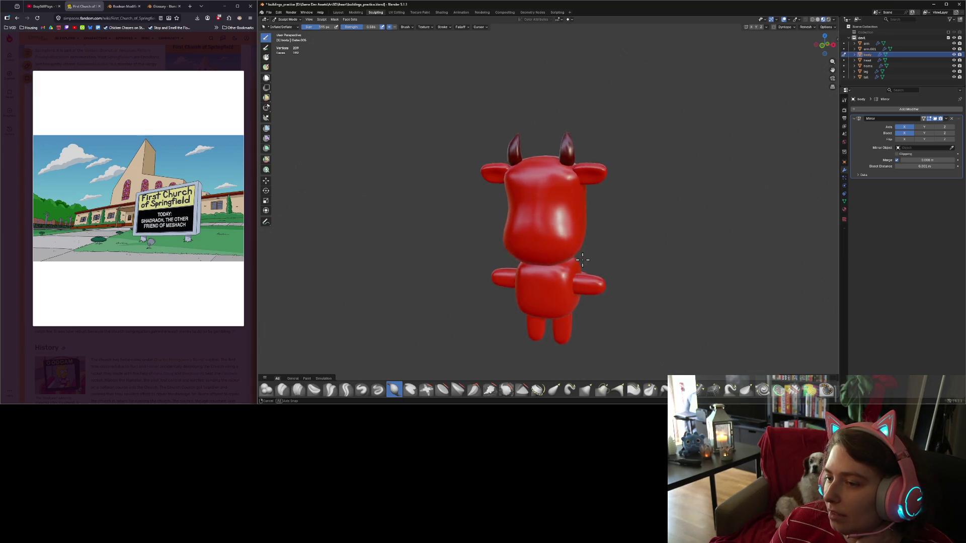
scroll(584, 259, up, 3)
middle_drag(598, 227, 600, 242)
drag(599, 241, 606, 260)
mouse_move(606, 261)
middle_down()
mouse_move(591, 251)
mouse_move(601, 242)
middle_up()
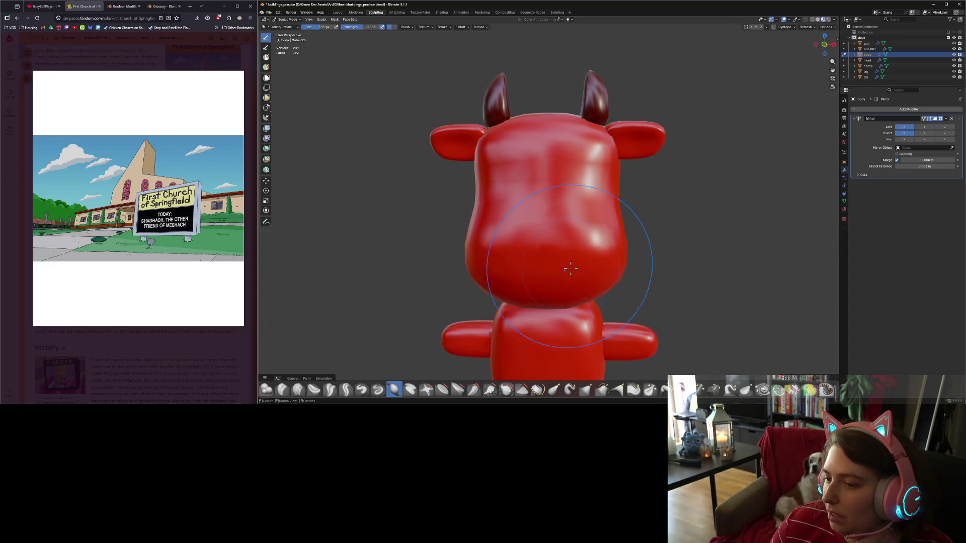
mouse_move(551, 274)
middle_down()
mouse_move(628, 278)
mouse_move(666, 265)
mouse_move(581, 264)
mouse_move(616, 245)
middle_up()
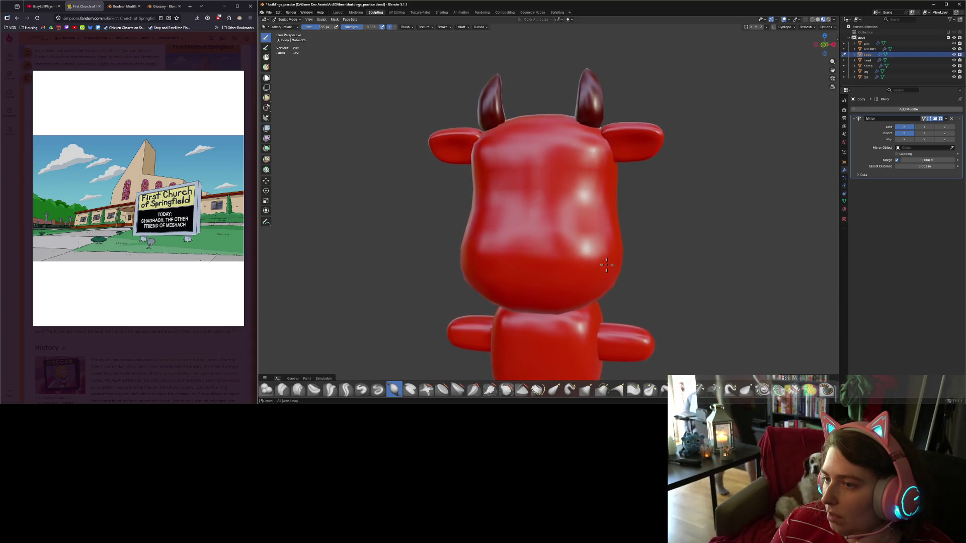
drag(617, 245, 628, 213)
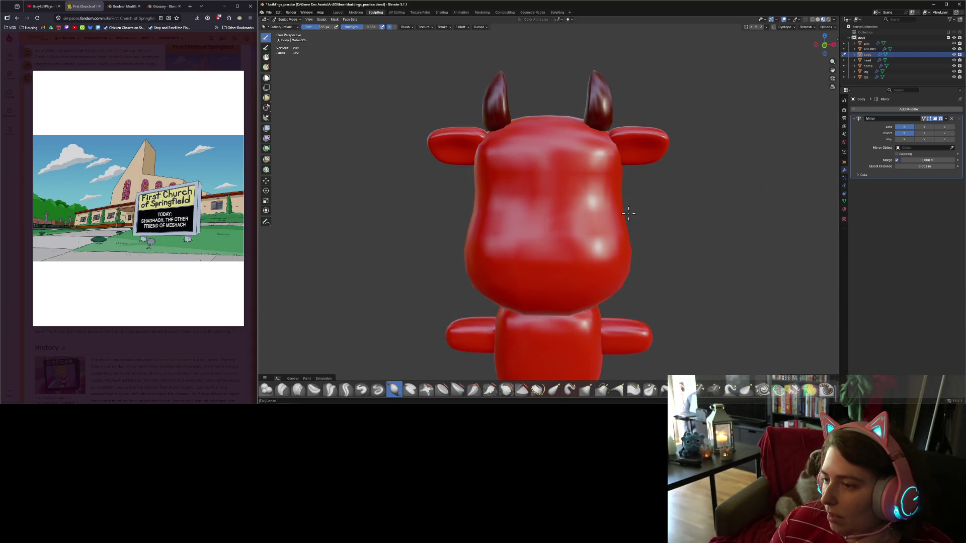
middle_drag(620, 202, 604, 235)
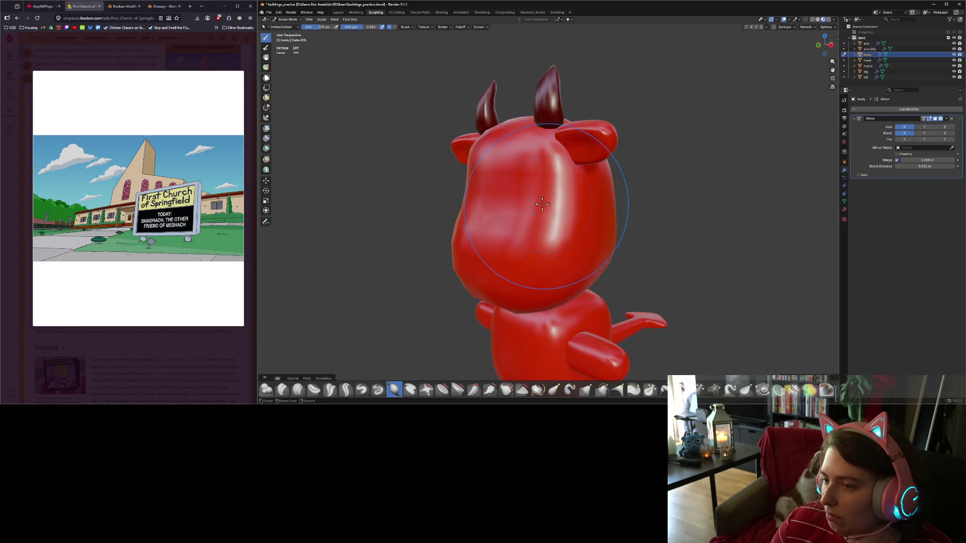
mouse_move(541, 203)
middle_down()
mouse_move(583, 208)
mouse_move(578, 225)
mouse_move(518, 230)
middle_up()
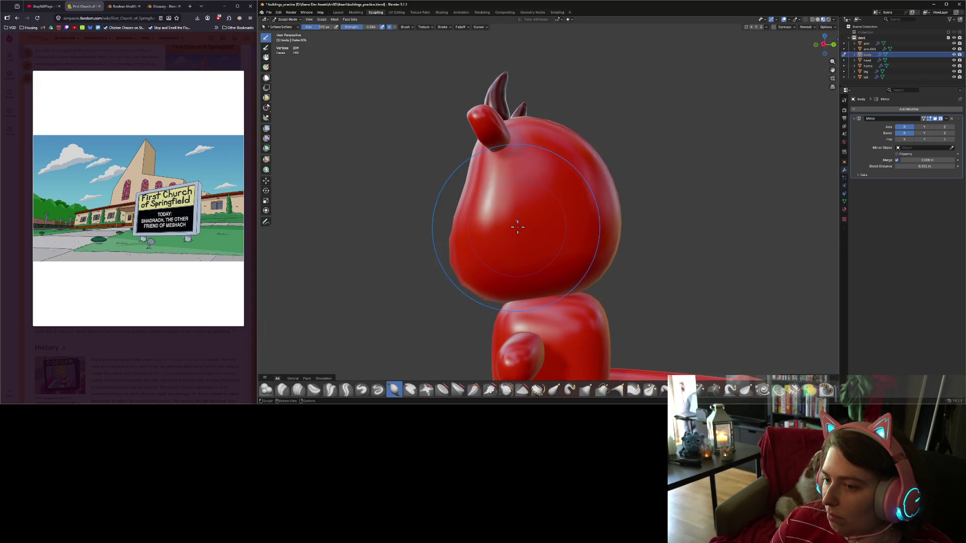
mouse_move(576, 252)
middle_down()
mouse_move(702, 252)
mouse_move(696, 243)
mouse_move(670, 250)
middle_up()
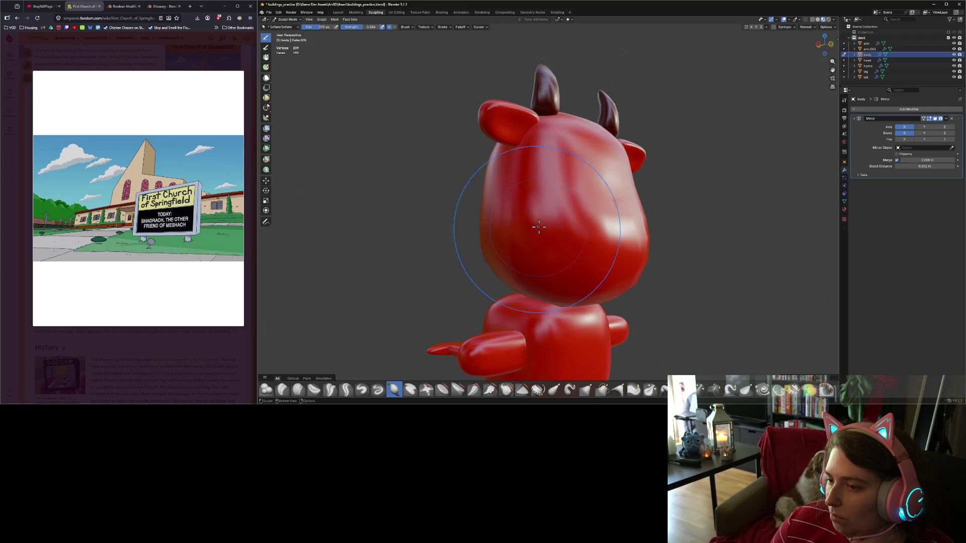
mouse_move(553, 246)
middle_down()
mouse_move(575, 246)
mouse_move(477, 250)
middle_up()
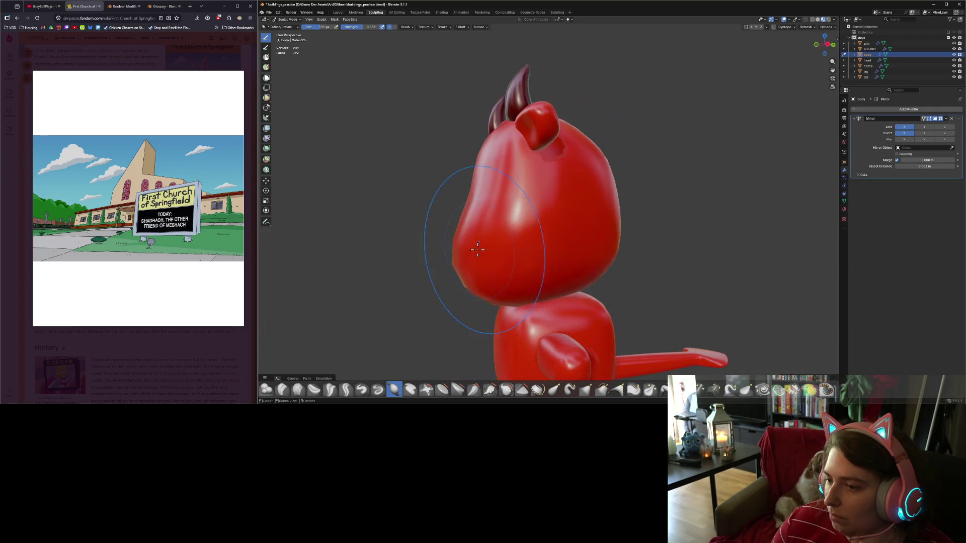
mouse_move(545, 248)
middle_down()
mouse_move(595, 252)
mouse_move(618, 285)
mouse_move(576, 263)
mouse_move(622, 265)
mouse_move(621, 278)
mouse_move(567, 281)
mouse_move(642, 285)
middle_up()
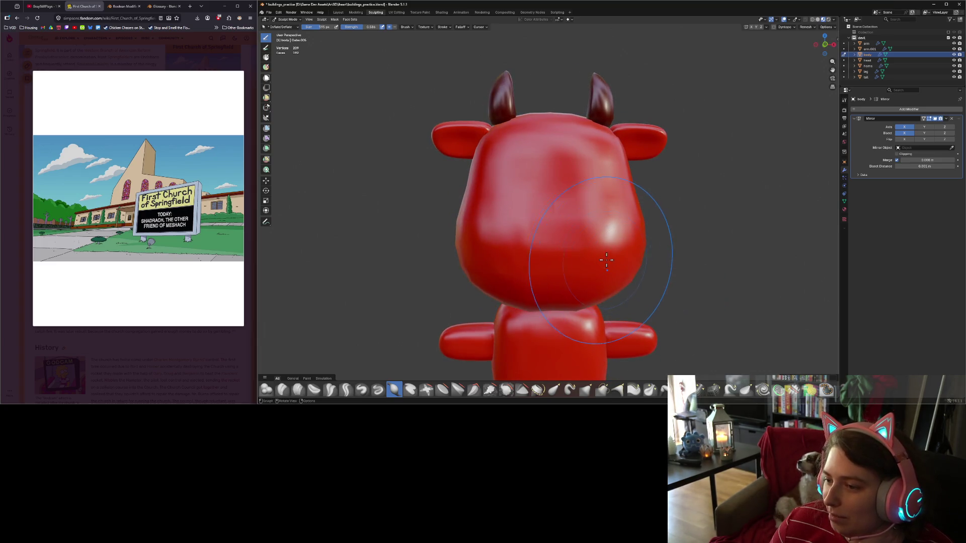
middle_drag(588, 258, 581, 243)
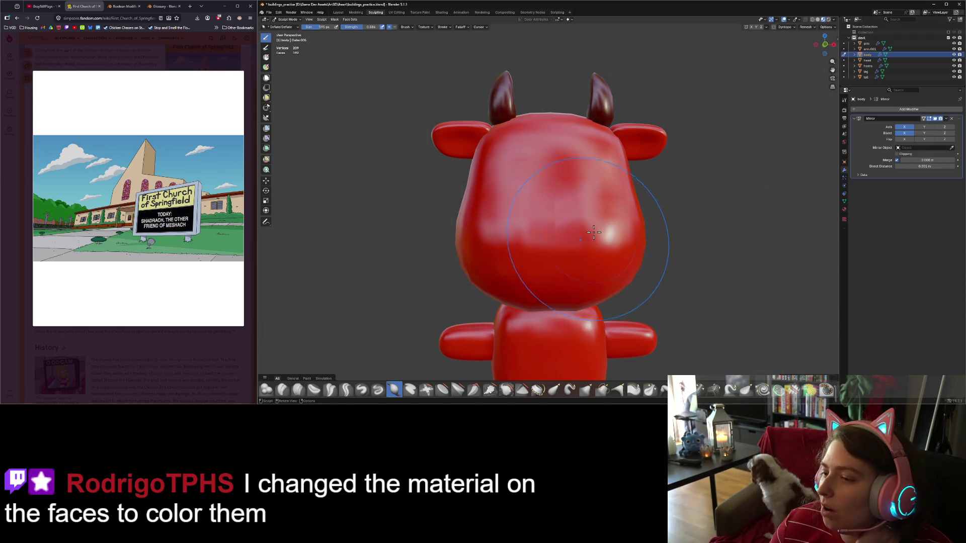
mouse_move(622, 250)
middle_down()
mouse_move(539, 230)
mouse_move(556, 222)
mouse_move(540, 207)
mouse_move(588, 270)
mouse_move(558, 278)
mouse_move(578, 251)
middle_up()
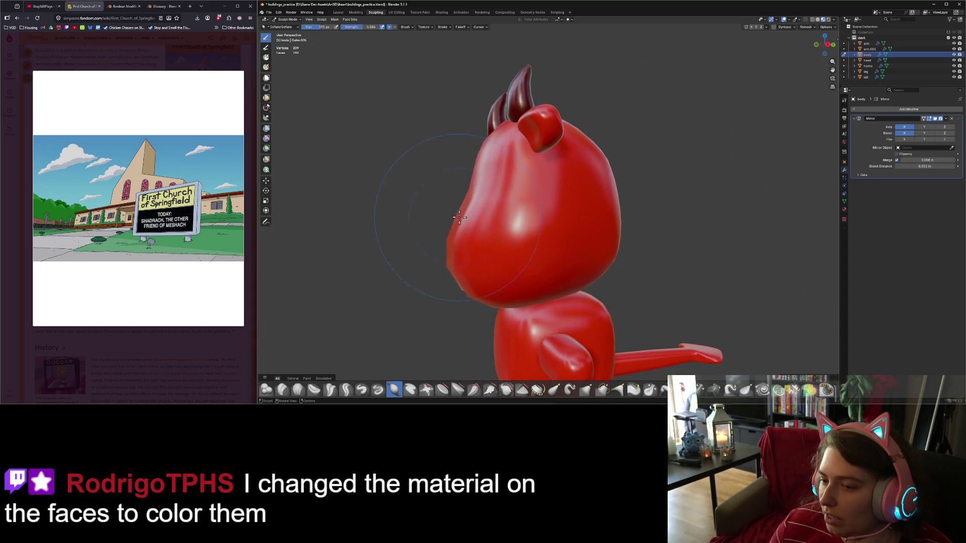
mouse_move(467, 210)
middle_down()
mouse_move(554, 274)
mouse_move(657, 281)
mouse_move(530, 276)
mouse_move(550, 274)
middle_up()
scroll(610, 295, down, 5)
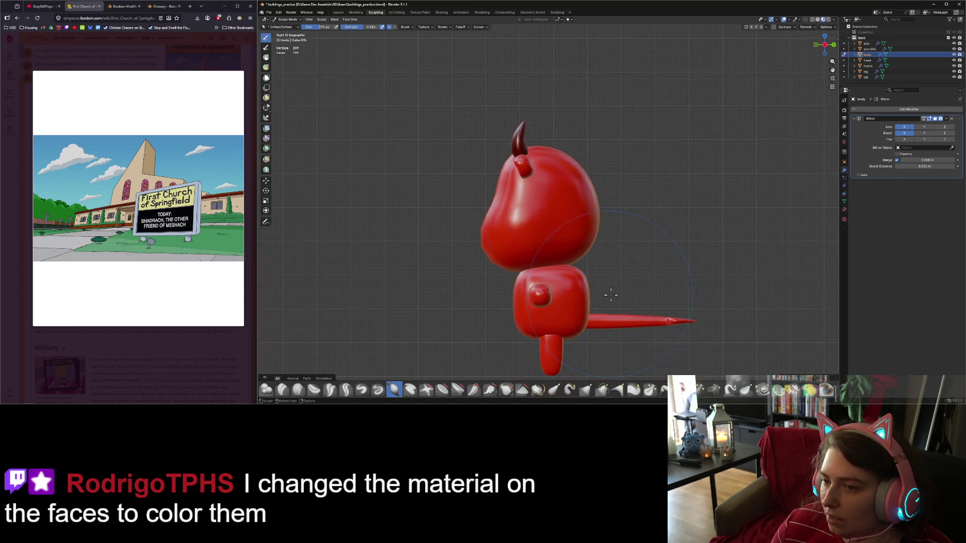
middle_drag(668, 300, 685, 301)
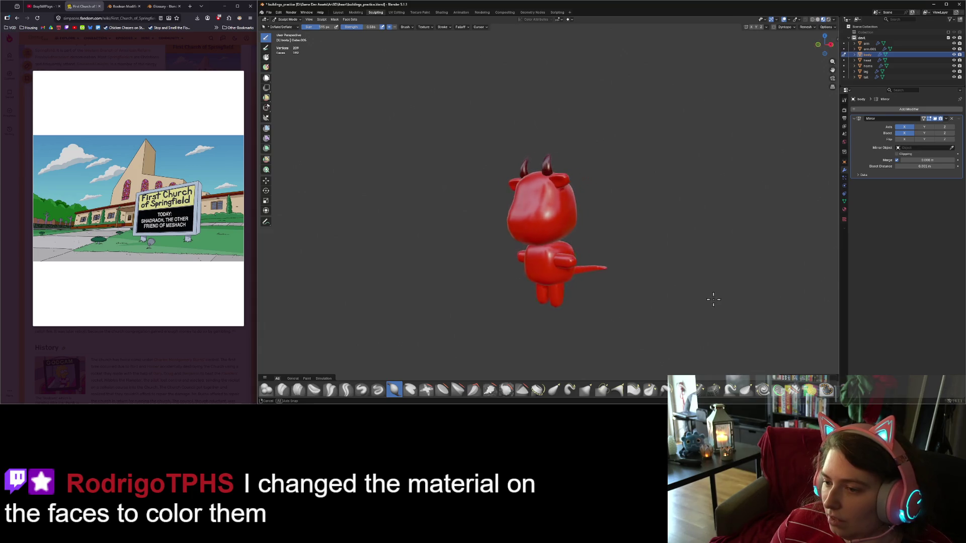
key(KP_3)
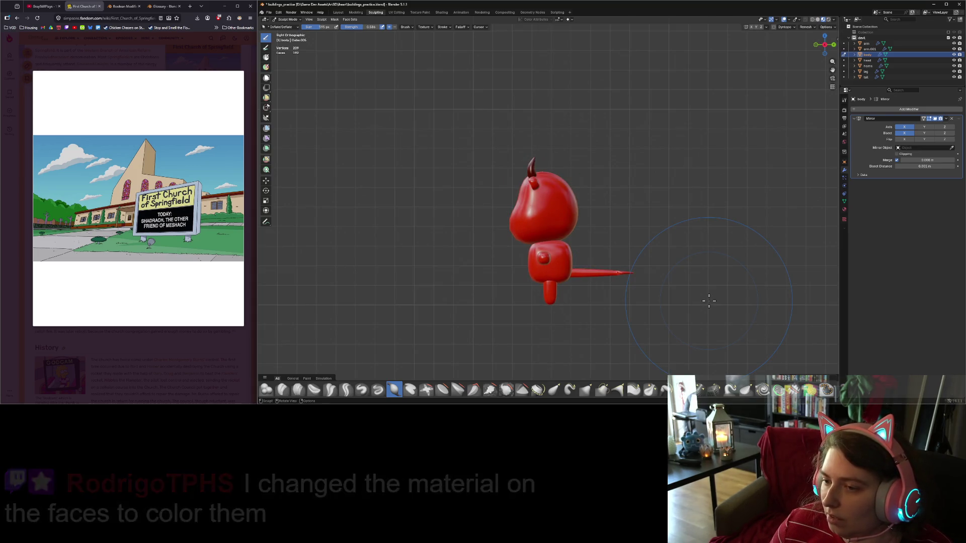
key(KP_1)
scroll(699, 297, up, 5)
mouse_move(696, 297)
middle_down()
mouse_move(640, 301)
mouse_move(673, 302)
middle_up()
scroll(772, 271, down, 2)
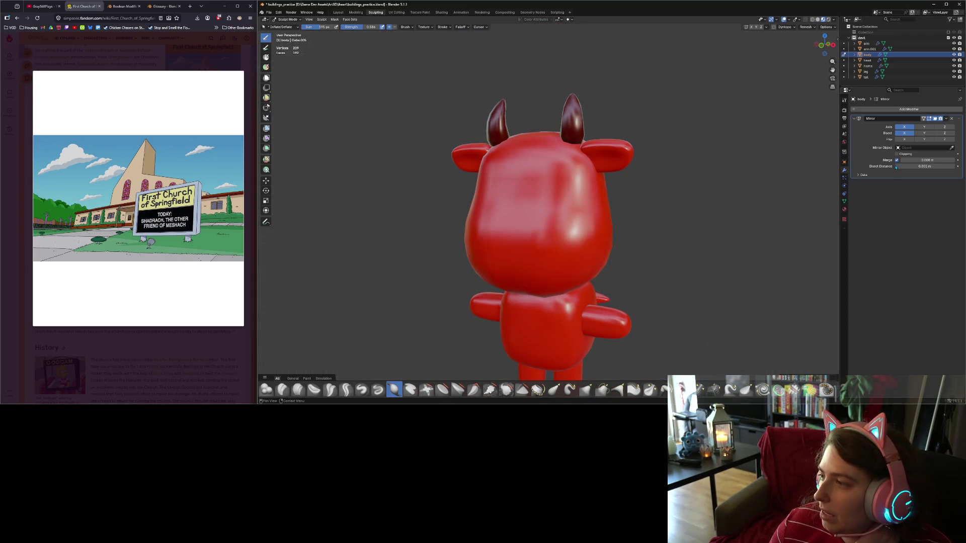
Add a Subdivision Surface modifier to the body and check it in front wireframe.
click(881, 110)
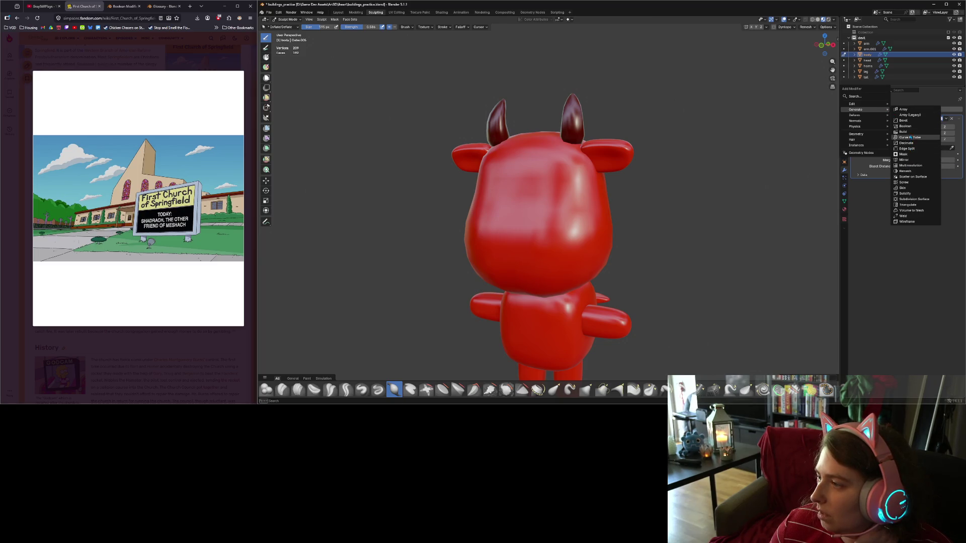
click(914, 198)
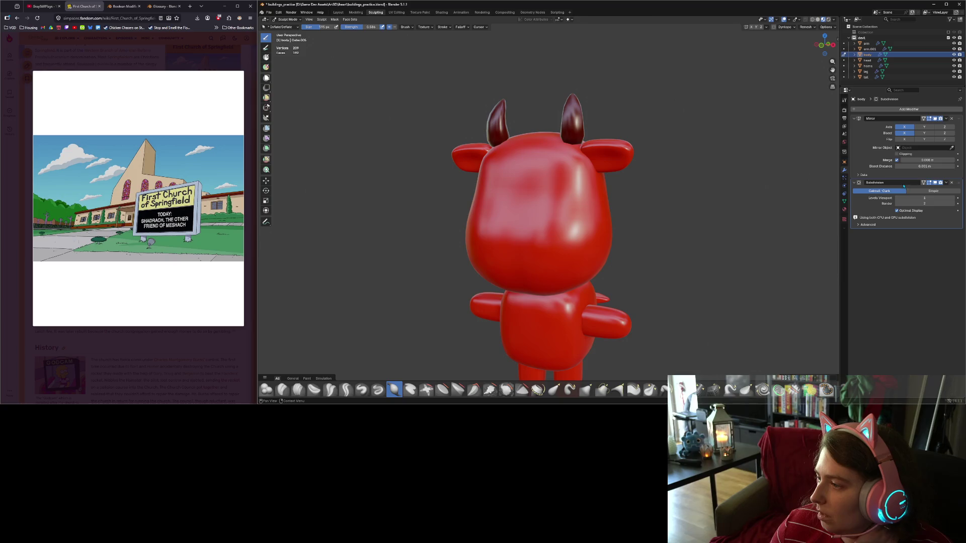
drag(958, 185, 953, 118)
scroll(569, 205, up, 5)
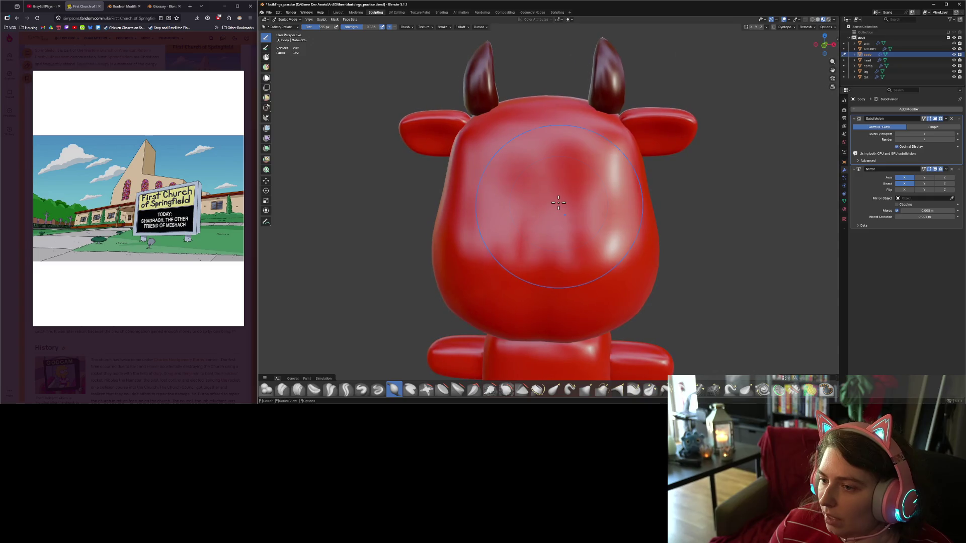
key(KP_1)
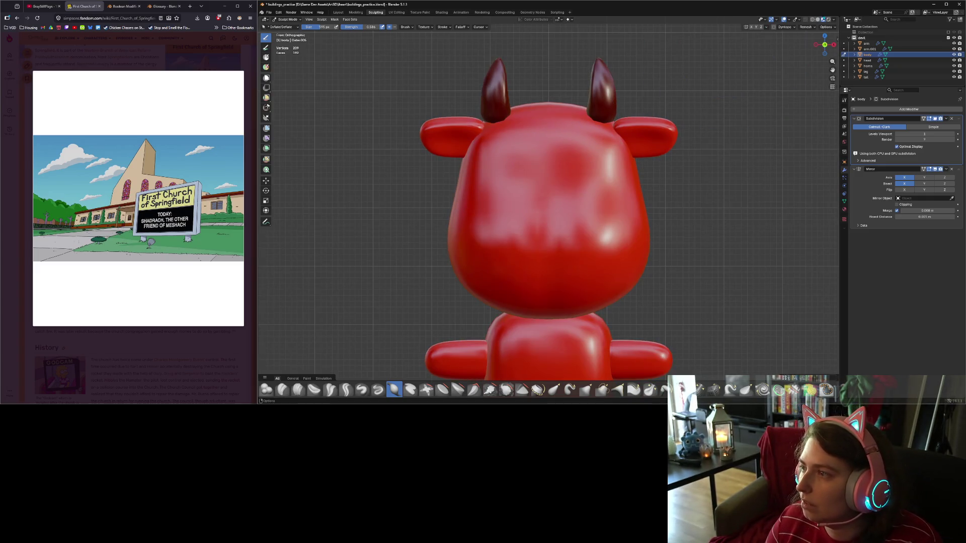
click(812, 19)
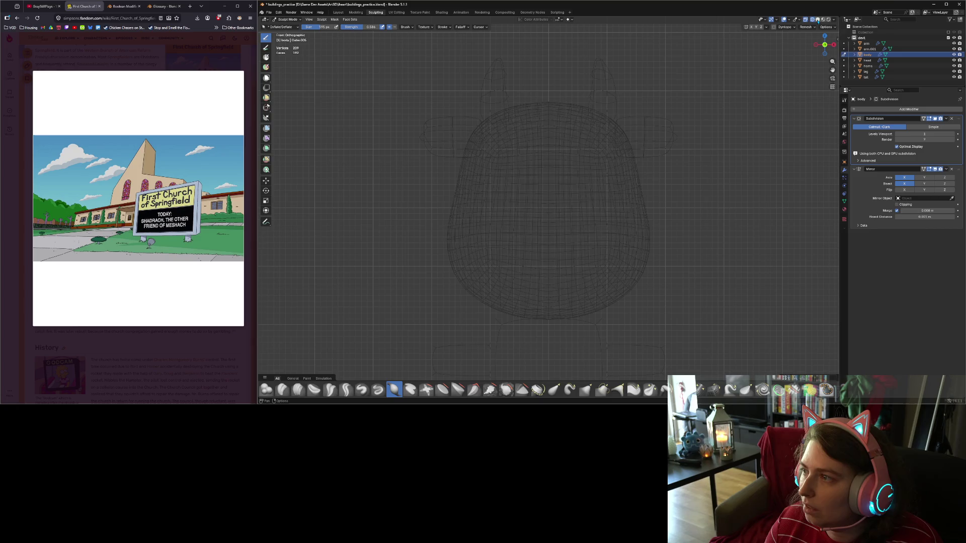
click(823, 20)
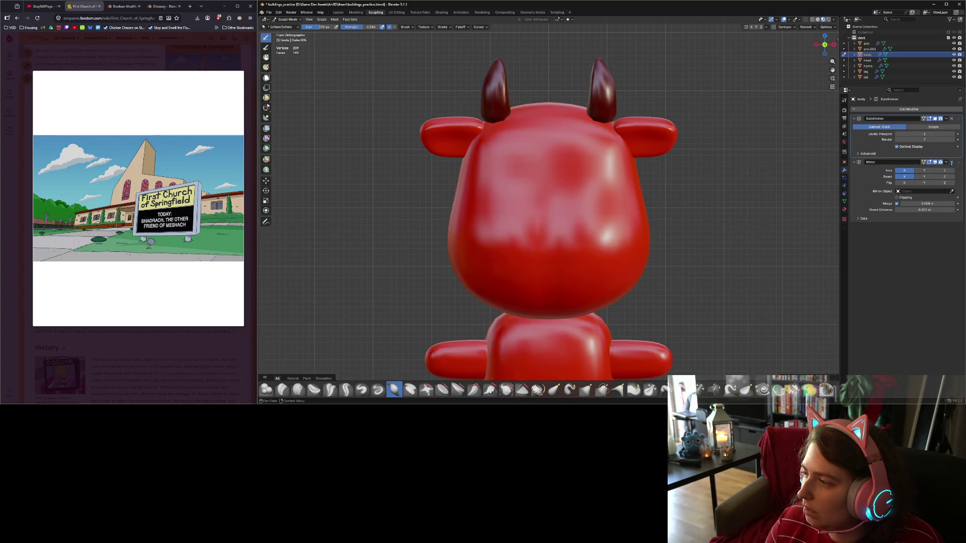
Remove then restore the Mirror modifier, delete Subdivision, and recheck the wireframe.
click(951, 162)
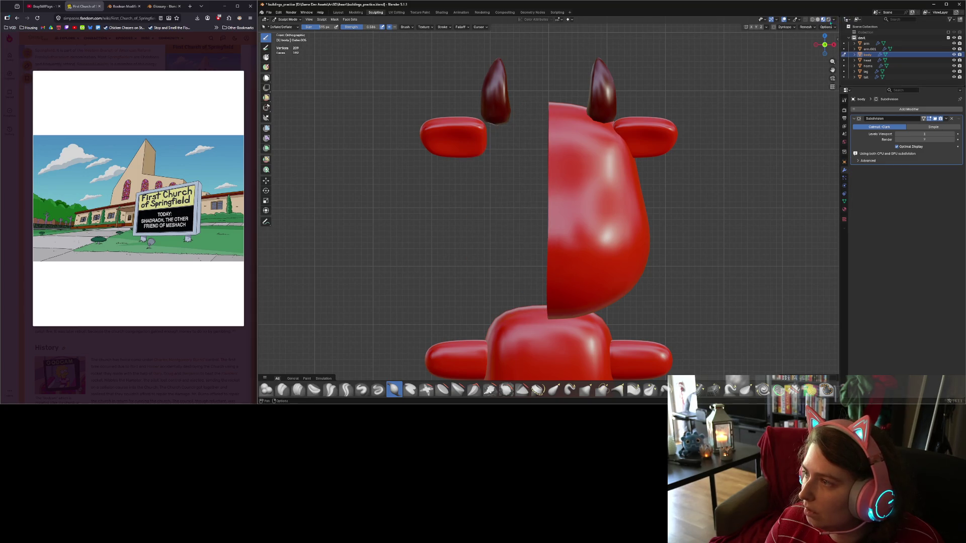
key(ctrl+z)
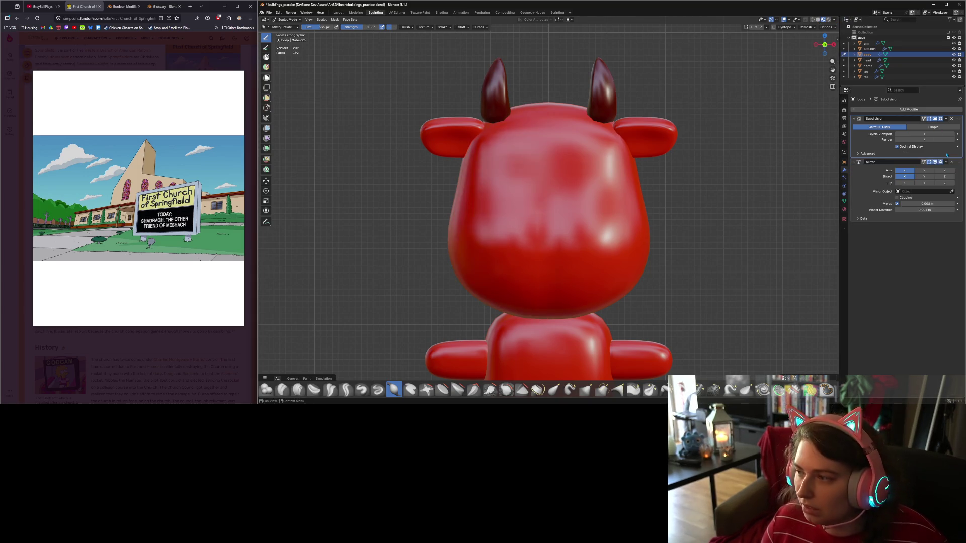
click(951, 118)
click(812, 19)
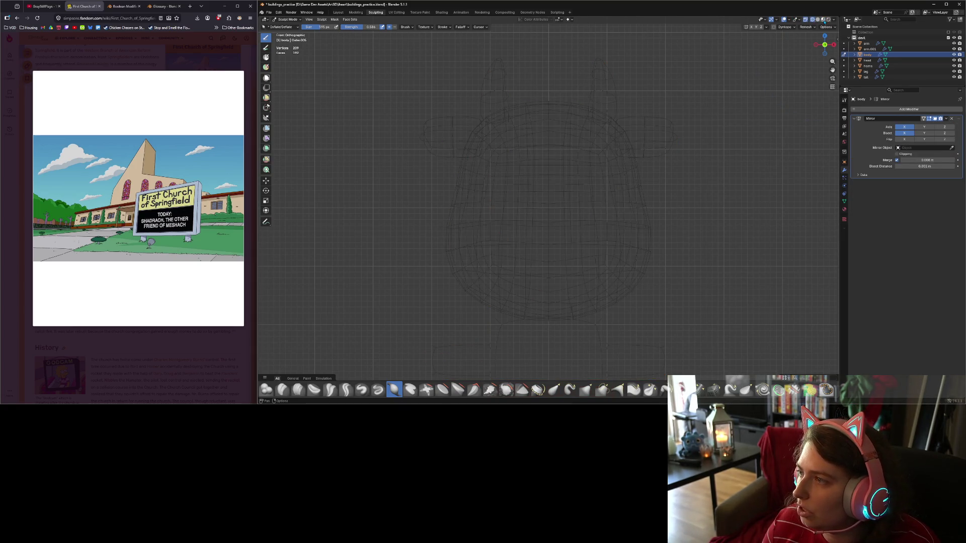
click(823, 20)
Re-add Subdivision Surface and reorder the stack so Mirror comes first.
click(939, 110)
mouse_move(941, 110)
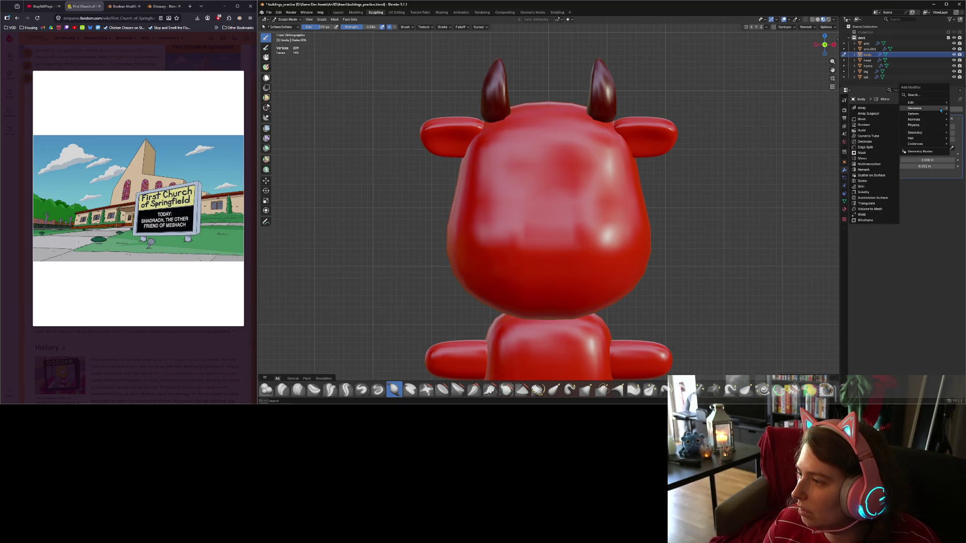
key(ctrl+1)
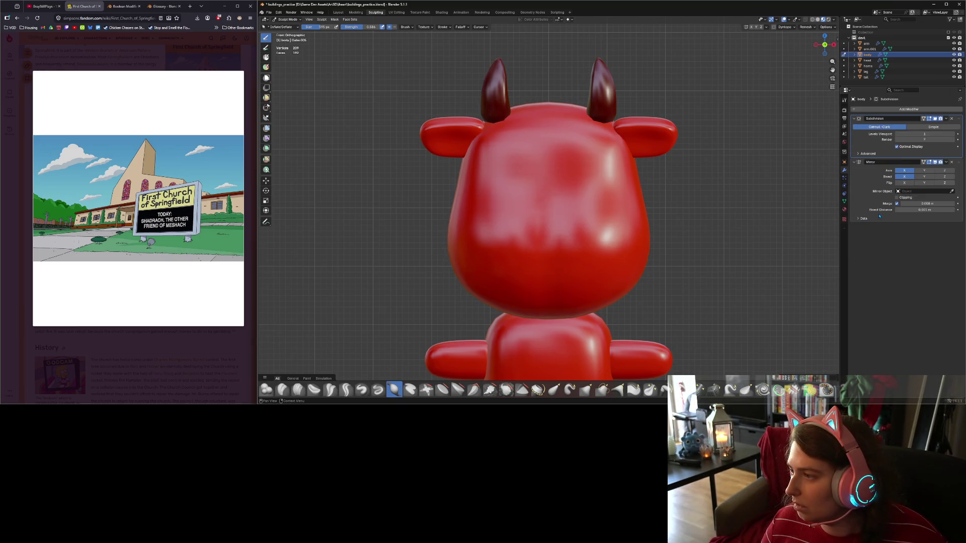
scroll(624, 262, up, 2)
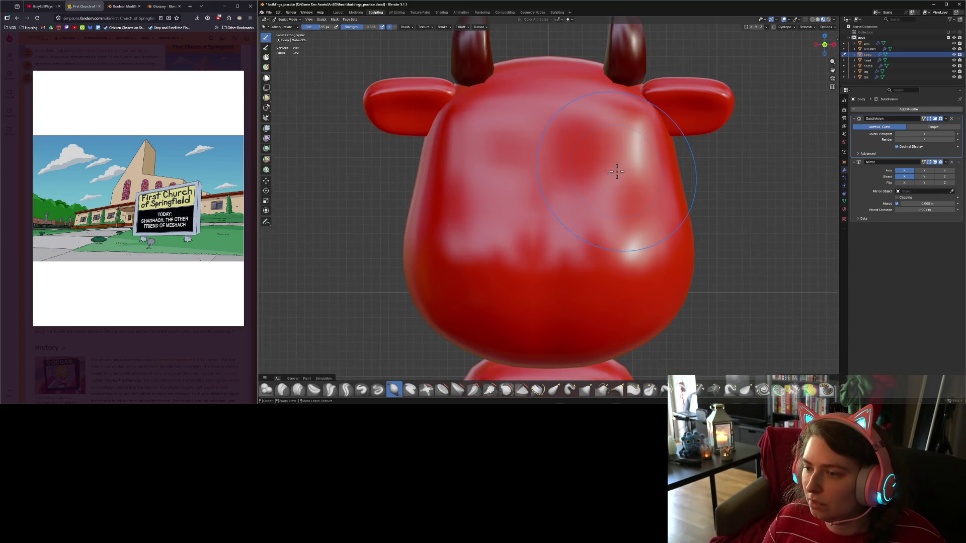
middle_drag(668, 201, 645, 198)
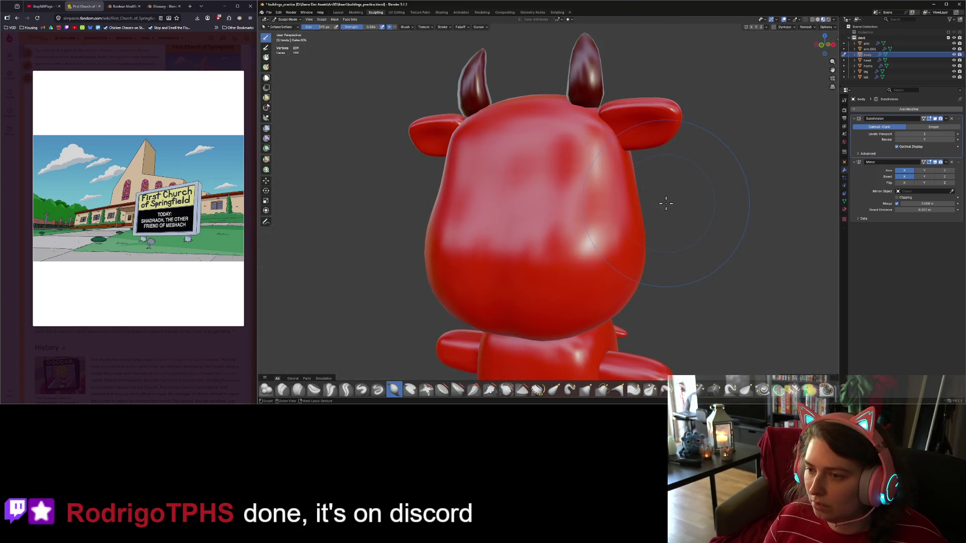
key(ctrl+z)
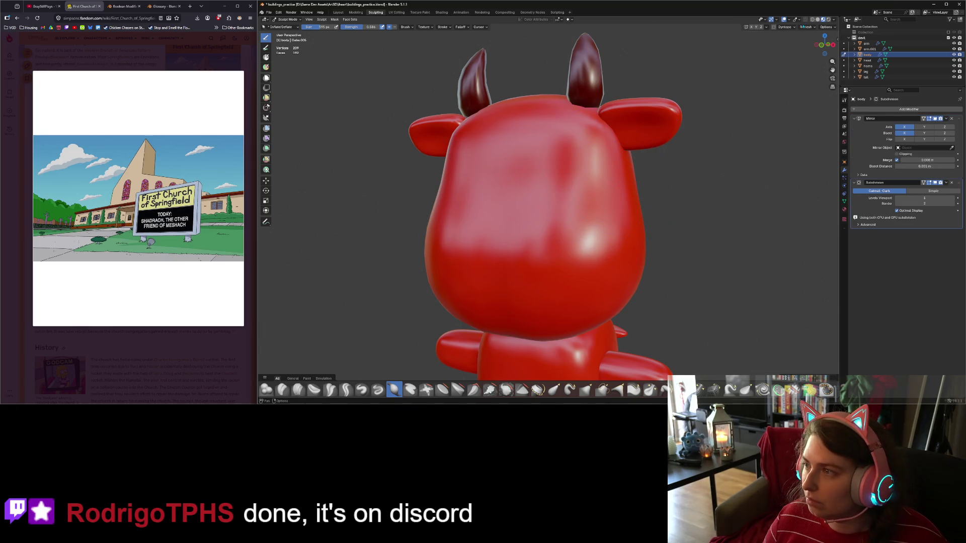
Move Subdivision back above Mirror and check the mesh in wireframe.
click(812, 19)
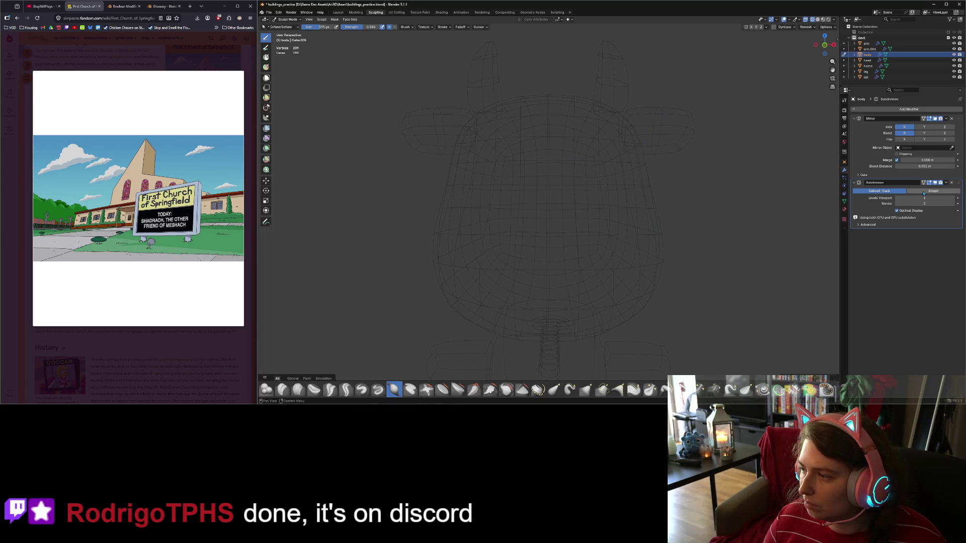
key(ctrl+shift+z)
middle_drag(624, 227, 601, 232)
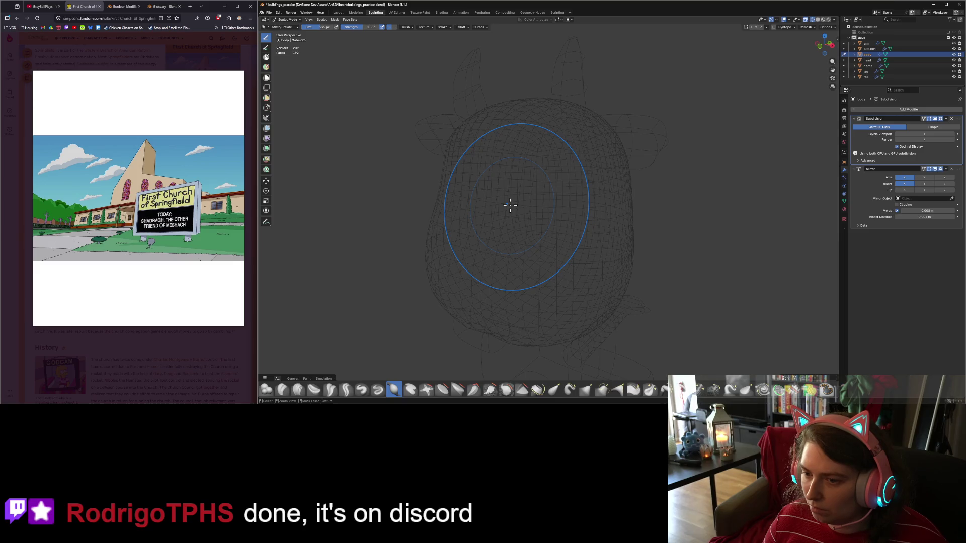
middle_drag(550, 209, 591, 147)
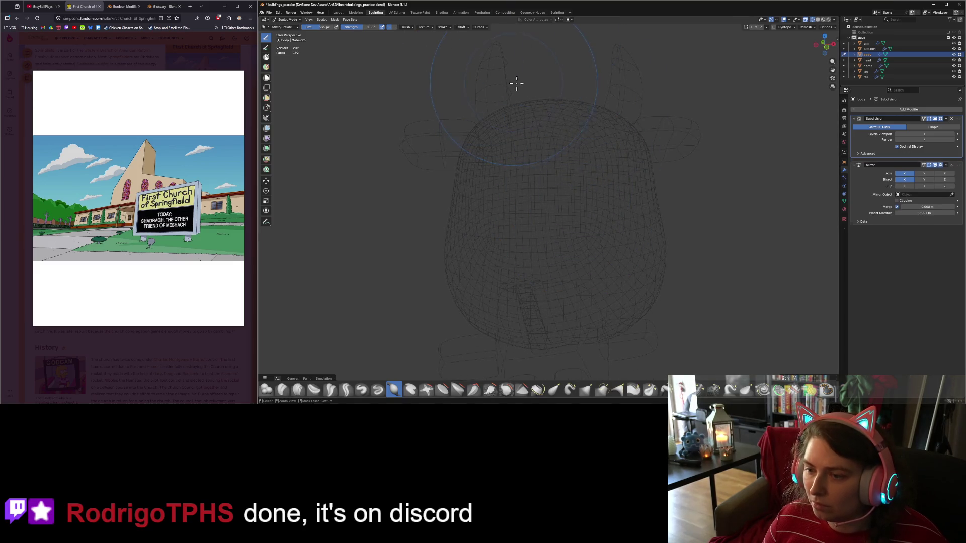
key(shift+z)
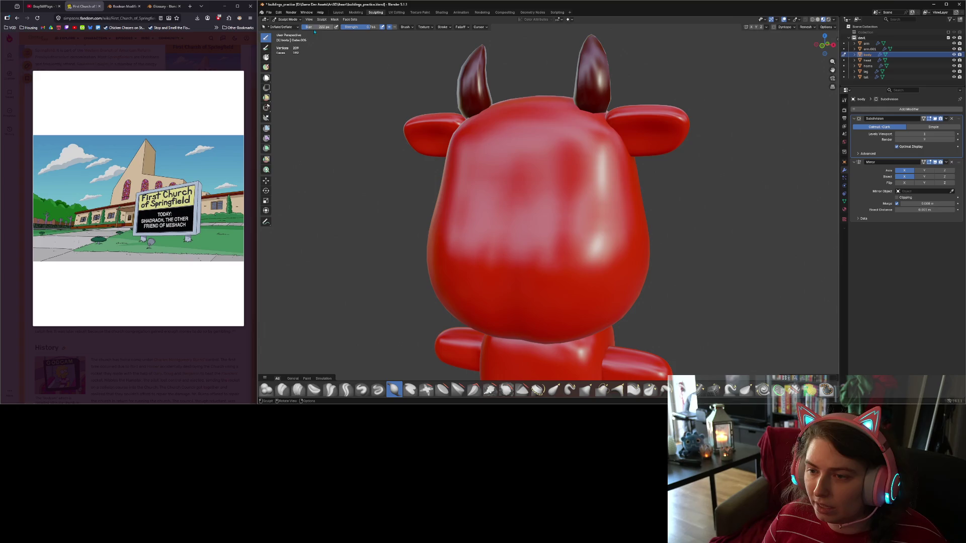
Press and smooth two eye dents into the upper face, deepening the right socket.
mouse_move(554, 195)
mouse_down()
mouse_move(573, 174)
mouse_move(563, 198)
mouse_up()
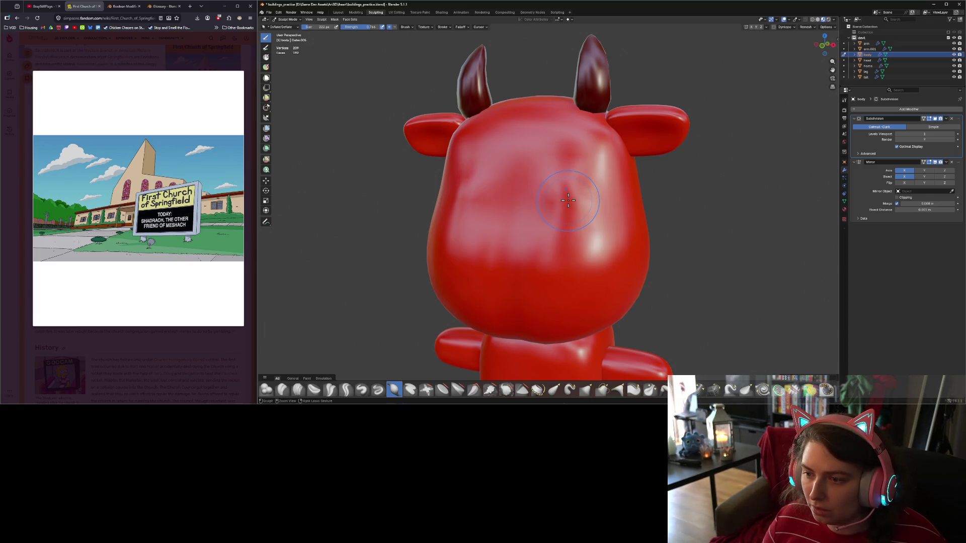
mouse_move(568, 200)
shift+mouse_down()
mouse_move(583, 198)
mouse_move(574, 189)
shift+mouse_up()
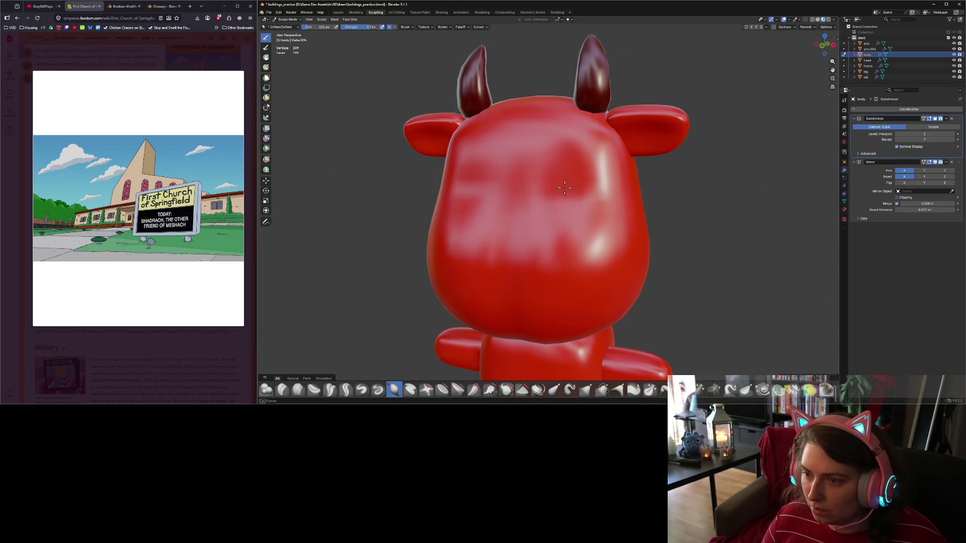
mouse_move(624, 220)
middle_down()
mouse_move(582, 222)
mouse_move(559, 209)
middle_up()
drag(560, 209, 563, 201)
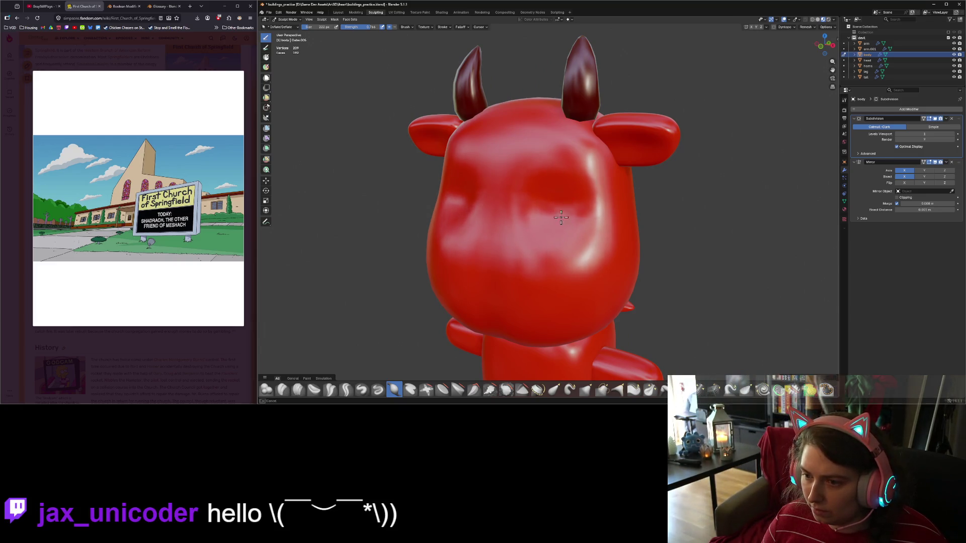
mouse_move(593, 255)
middle_down()
mouse_move(563, 242)
mouse_move(612, 254)
mouse_move(570, 206)
middle_up()
mouse_move(569, 206)
mouse_down()
mouse_move(567, 198)
mouse_move(578, 199)
mouse_up()
mouse_move(578, 199)
middle_down()
mouse_move(636, 266)
mouse_move(603, 226)
middle_up()
drag(578, 197, 649, 193)
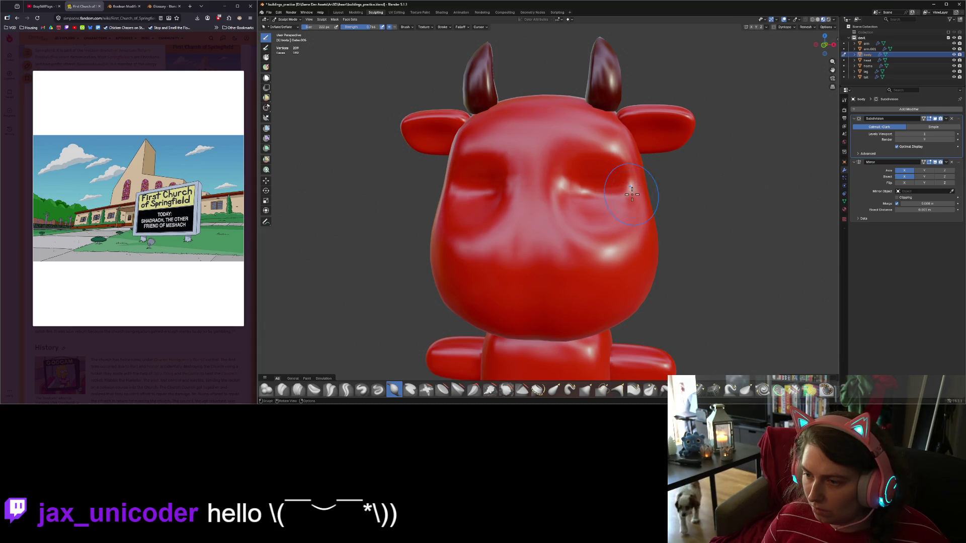
mouse_move(649, 193)
middle_down()
mouse_move(593, 227)
mouse_move(620, 203)
middle_up()
drag(620, 204, 628, 213)
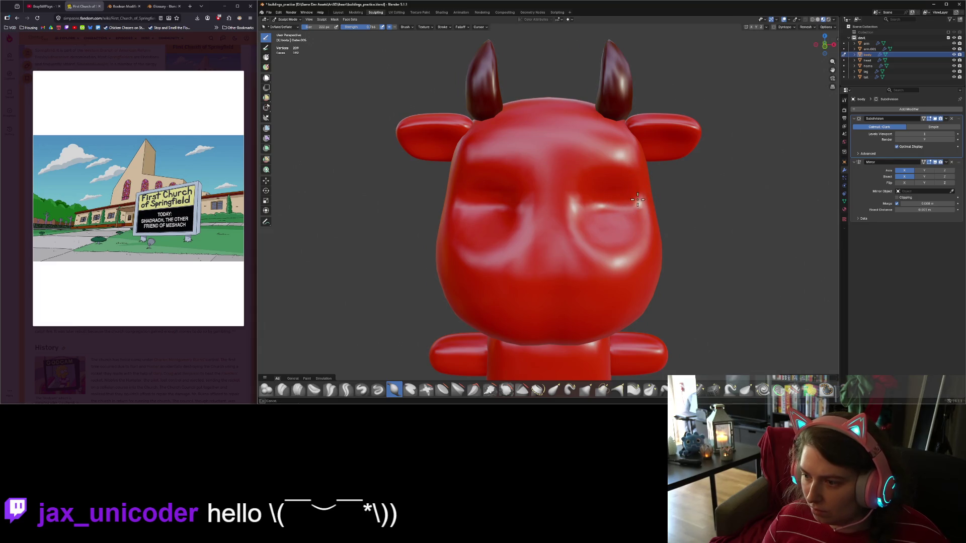
scroll(614, 202, down, 1)
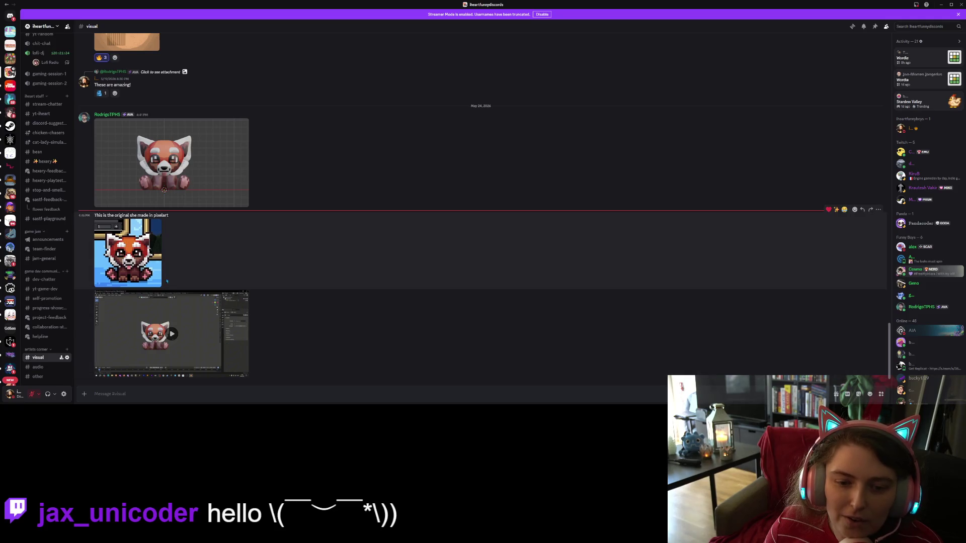
Play the shared red panda video full screen and skim through it.
click(172, 334)
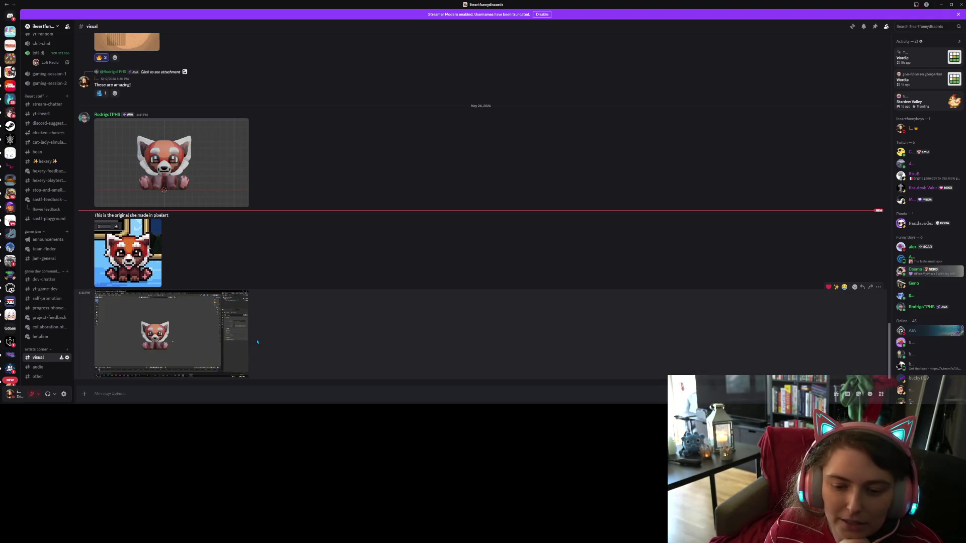
click(241, 373)
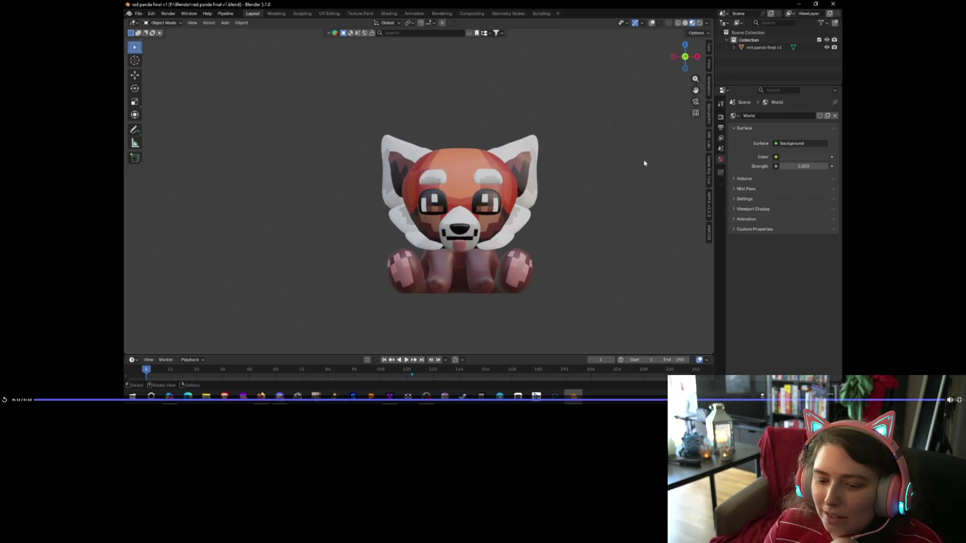
click(182, 400)
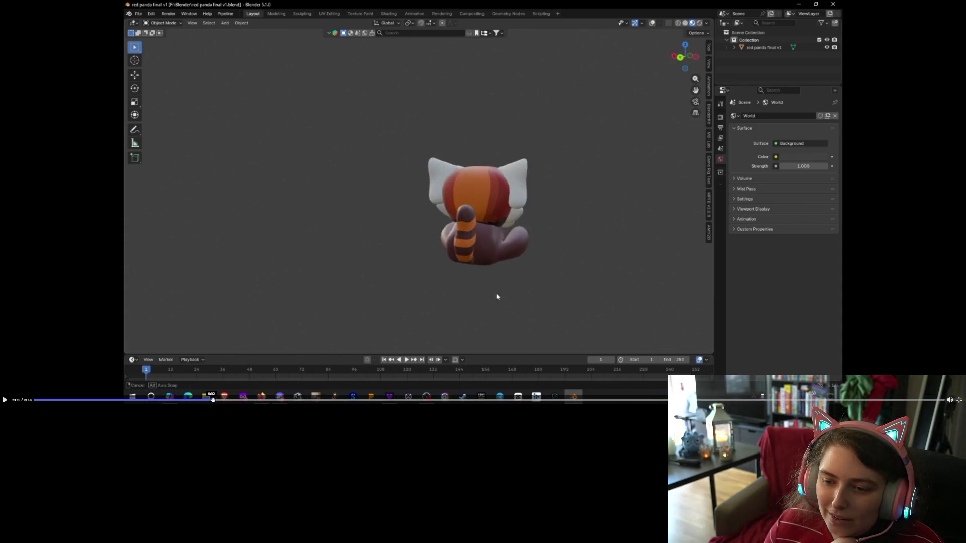
drag(250, 404, 284, 400)
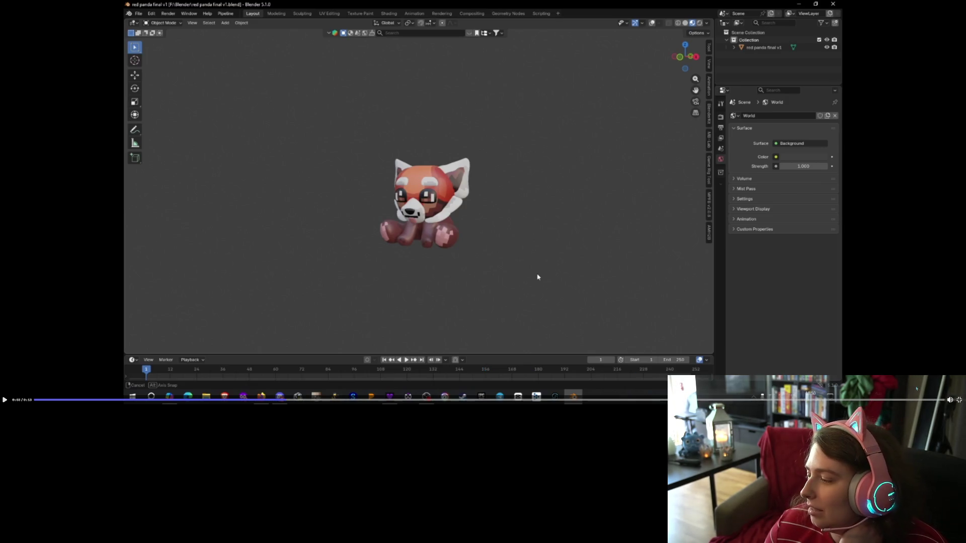
Exit full-screen playback, restore down Discord and bring Blender back to the front.
key(Escape)
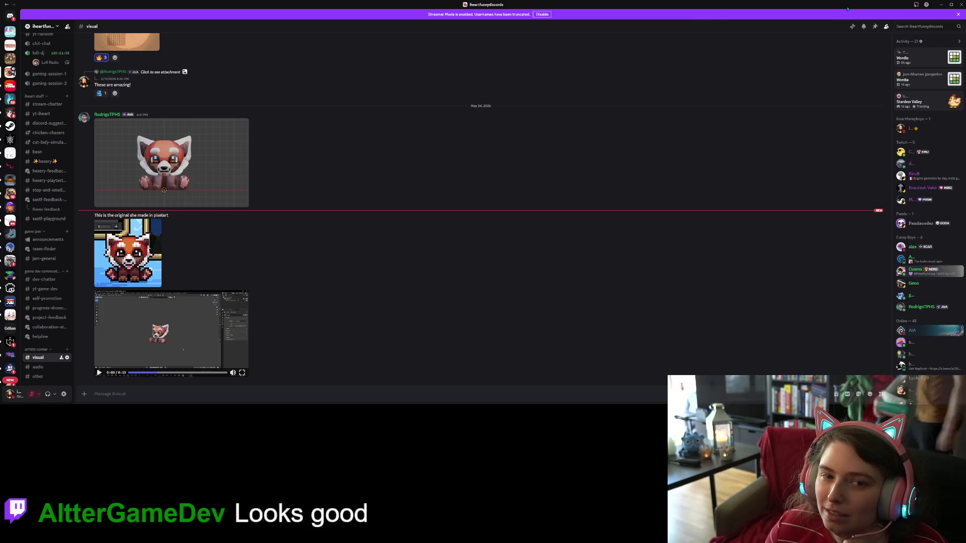
click(950, 4)
click(943, 6)
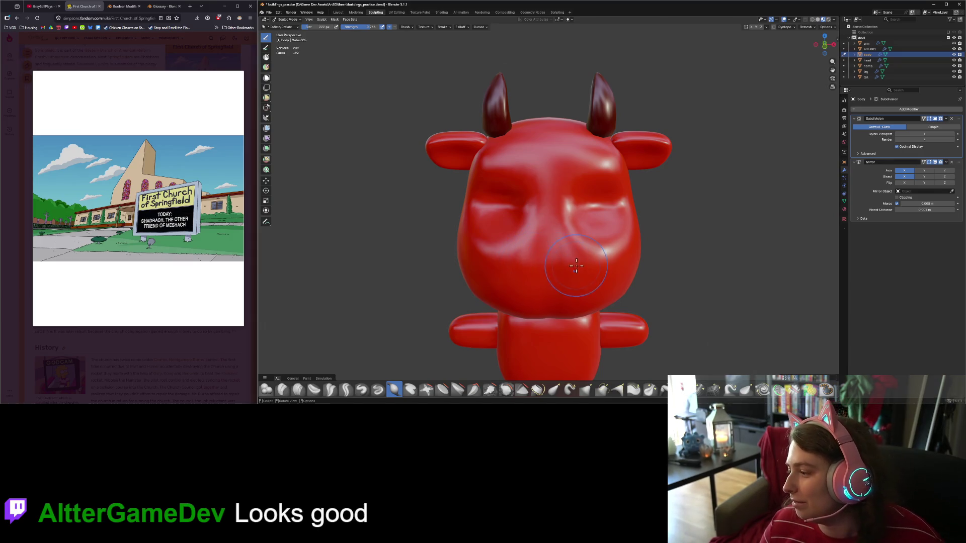
Inspect the devil from several angles and smooth around the eye sockets with the Smooth brush.
mouse_move(597, 276)
middle_down()
mouse_move(548, 247)
mouse_move(611, 205)
middle_up()
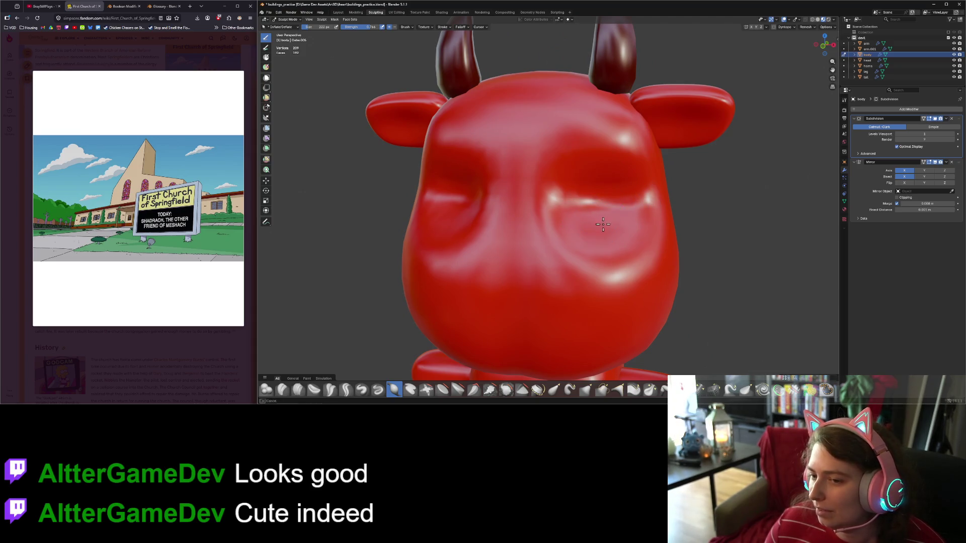
scroll(603, 224, down, 4)
mouse_move(603, 225)
middle_down()
mouse_move(592, 252)
mouse_move(574, 237)
mouse_move(612, 242)
middle_up()
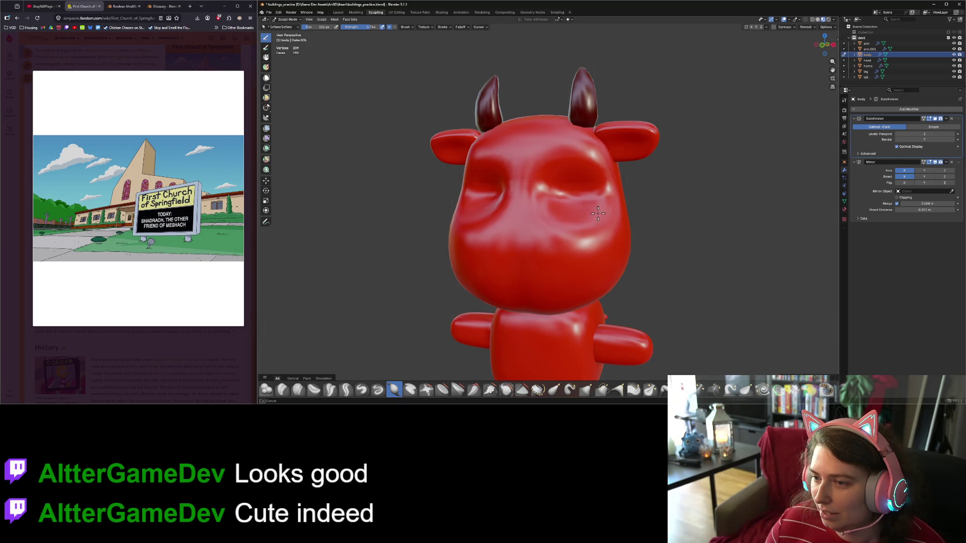
mouse_move(548, 178)
middle_down()
mouse_move(631, 265)
mouse_move(662, 263)
mouse_move(604, 268)
mouse_move(657, 263)
mouse_move(620, 260)
mouse_move(654, 284)
mouse_move(639, 270)
mouse_move(578, 276)
mouse_move(519, 257)
mouse_move(681, 273)
mouse_move(642, 274)
mouse_move(673, 280)
middle_up()
scroll(628, 267, up, 4)
scroll(675, 288, down, 2)
scroll(520, 256, up, 2)
key(shift+s)
scroll(660, 273, up, 3)
scroll(648, 275, up, 2)
Switch to the Inflate/Deflate brush and deepen the eye sockets from side and front views.
click(394, 390)
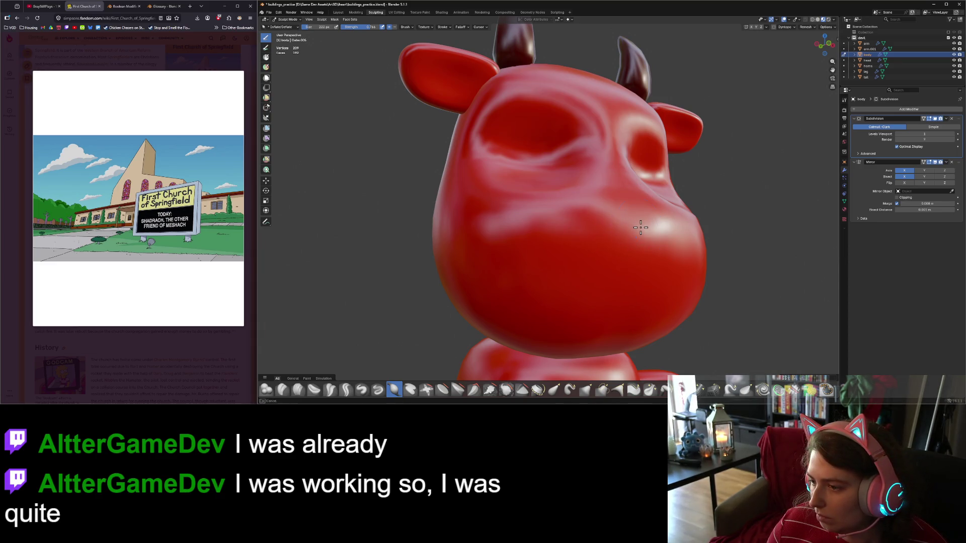
mouse_move(632, 267)
middle_down()
mouse_move(476, 252)
mouse_move(474, 241)
mouse_move(595, 296)
mouse_move(495, 257)
mouse_move(513, 233)
middle_up()
scroll(481, 246, down, 5)
scroll(493, 232, up, 5)
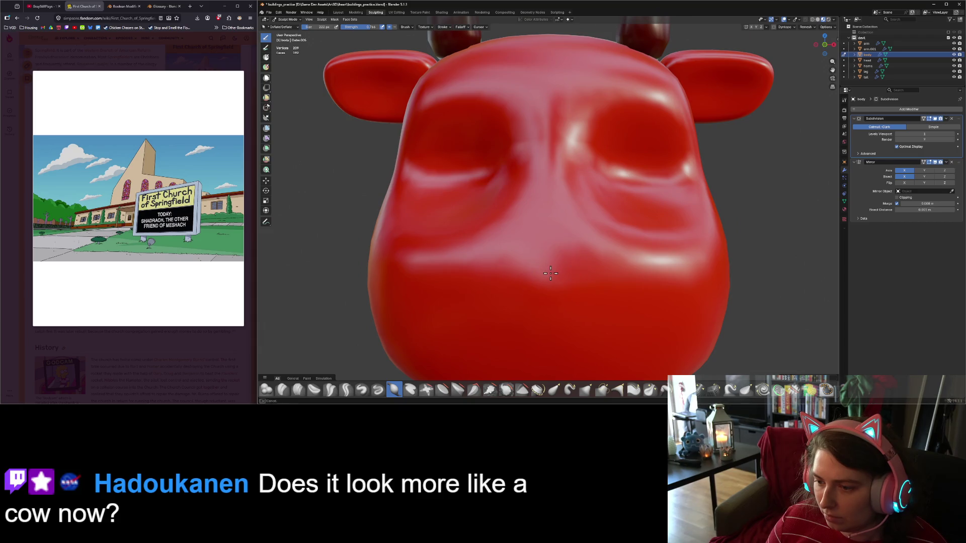
middle_drag(550, 273, 551, 273)
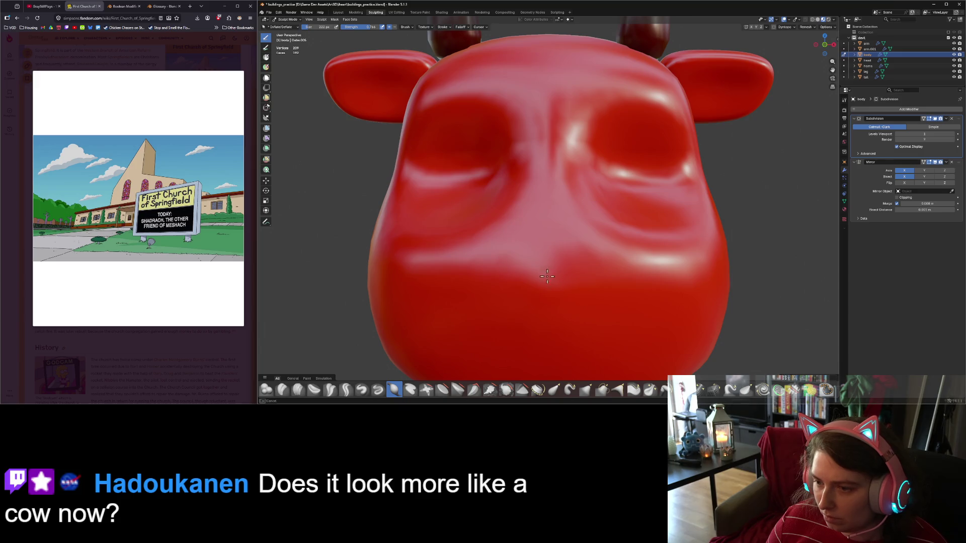
scroll(548, 273, down, 4)
mouse_move(548, 274)
middle_down()
mouse_move(500, 270)
mouse_move(508, 274)
middle_up()
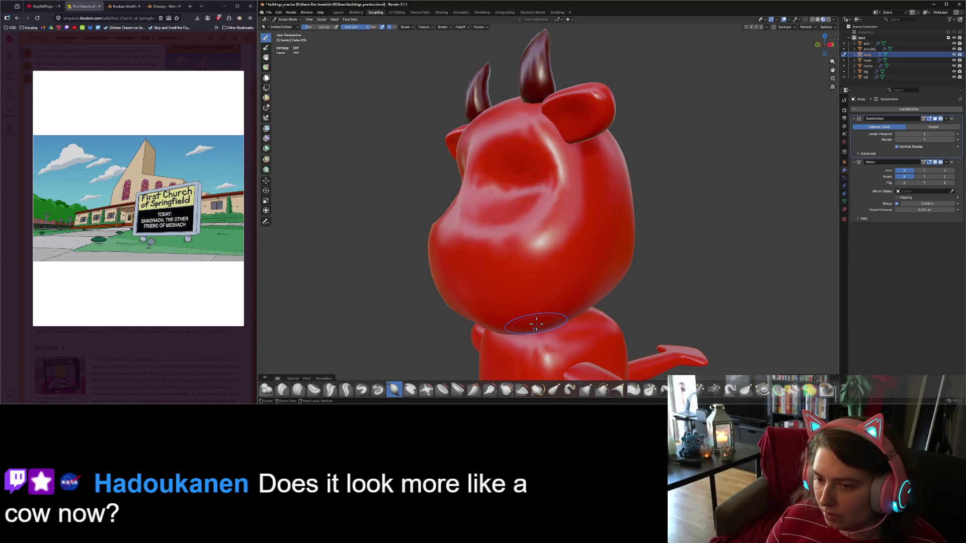
mouse_move(537, 324)
middle_down()
mouse_move(546, 304)
mouse_move(545, 322)
mouse_move(524, 287)
mouse_move(531, 280)
mouse_move(577, 292)
middle_up()
In Edit Mode, pull a front face vertex outward along Y with small proportional falloff, then resume sculpting.
key(Tab)
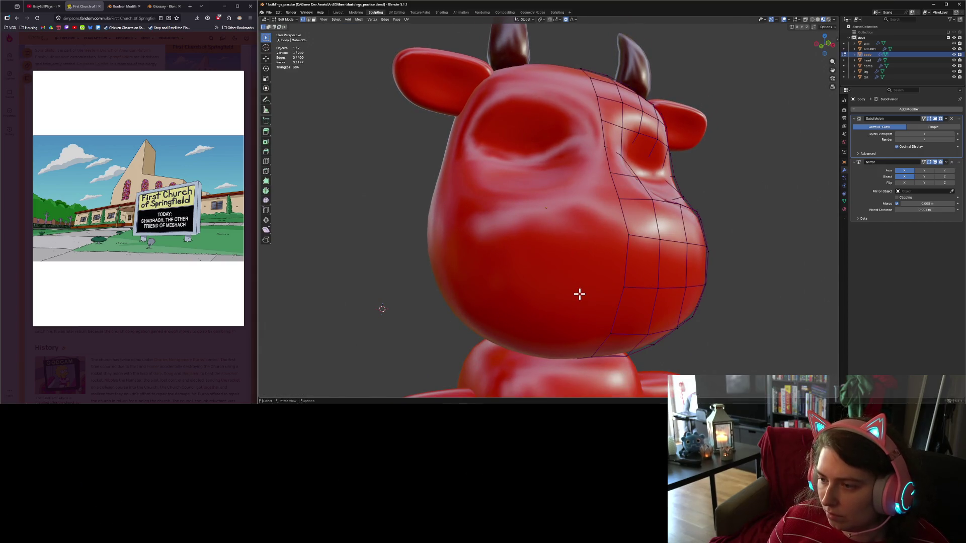
mouse_move(630, 248)
middle_down()
mouse_move(597, 252)
mouse_move(632, 289)
mouse_move(669, 289)
middle_up()
key(g)
scroll(669, 289, up, 8)
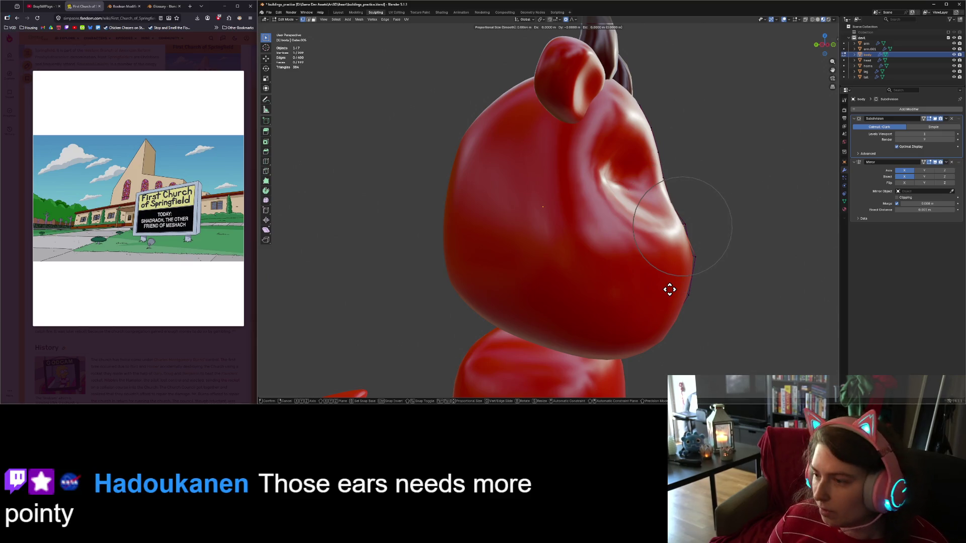
key(y)
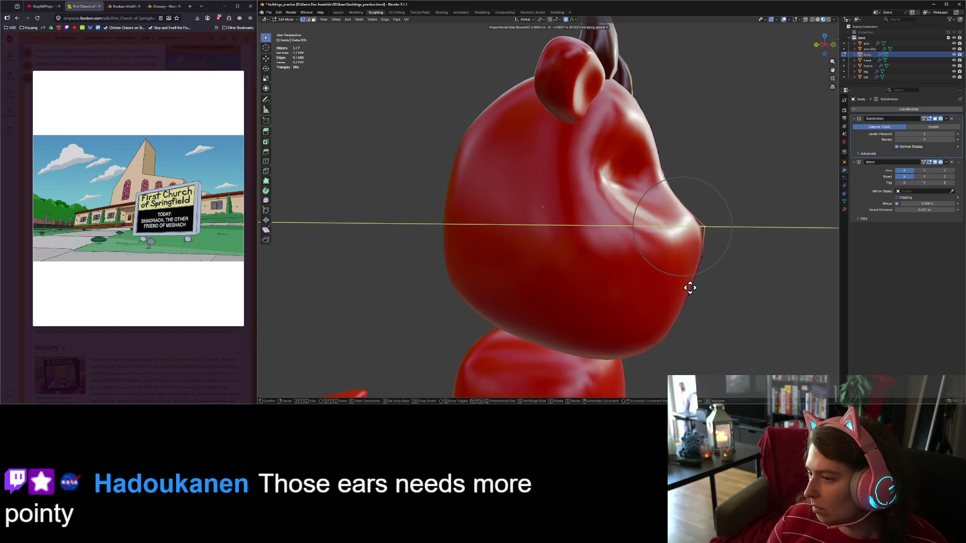
click(692, 286)
key(Tab)
mouse_move(693, 287)
middle_down()
mouse_move(703, 307)
mouse_move(631, 315)
mouse_move(703, 306)
mouse_move(729, 313)
middle_up()
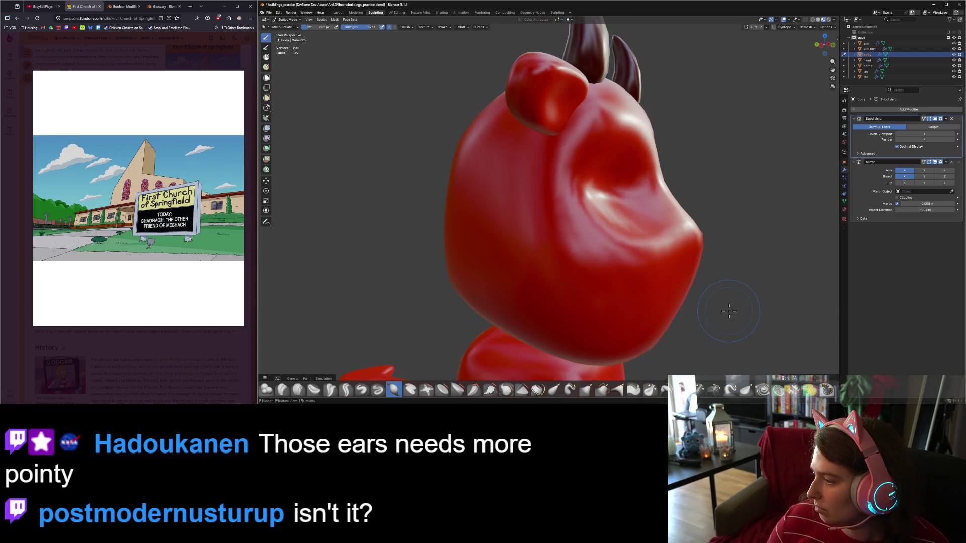
View the horns and face, then show the Devil material's Principled BSDF settings.
middle_drag(718, 319, 705, 328)
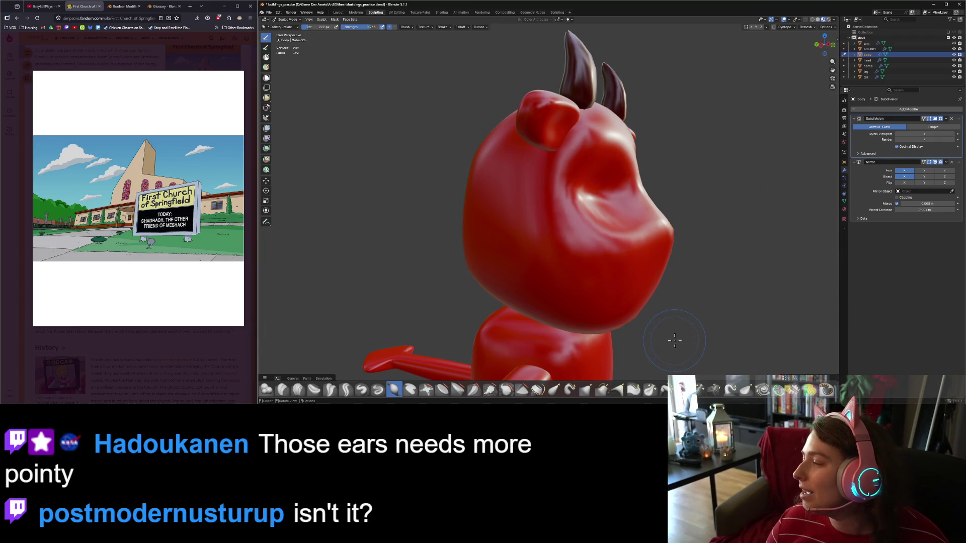
mouse_move(658, 334)
middle_down()
mouse_move(672, 334)
mouse_move(643, 335)
middle_up()
scroll(620, 336, up, 3)
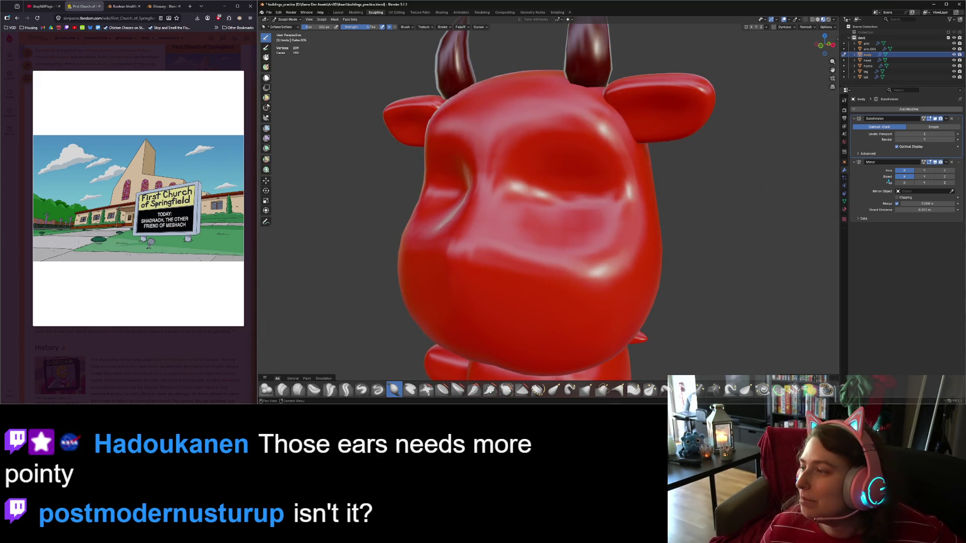
click(844, 210)
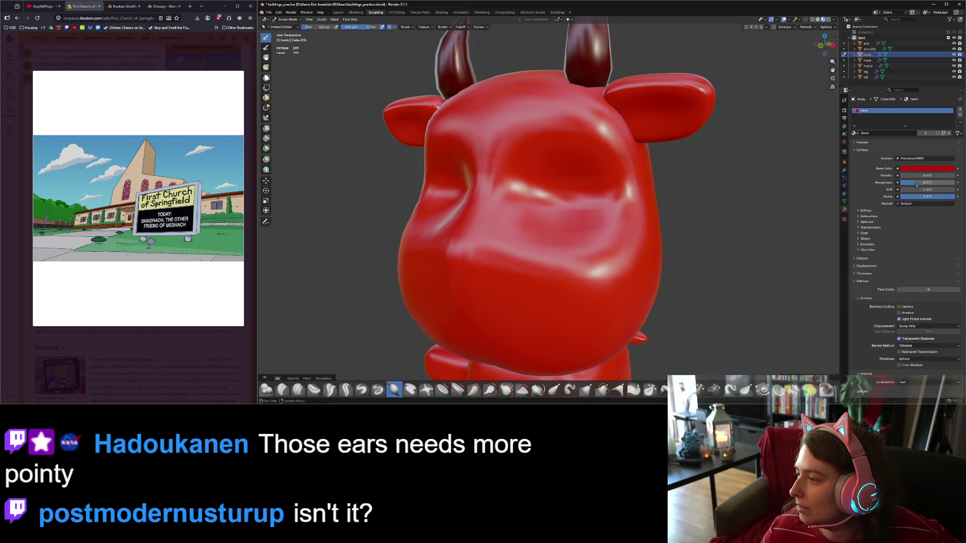
Set Roughness to about 0.49, lower the Base Color value to 0.570, and adjust IOR.
drag(917, 185, 925, 182)
click(927, 170)
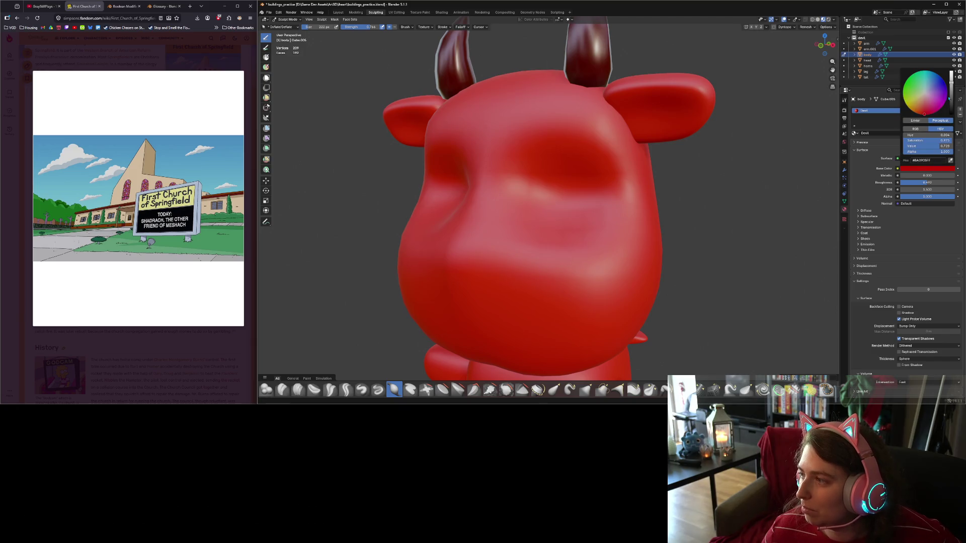
drag(951, 84, 951, 89)
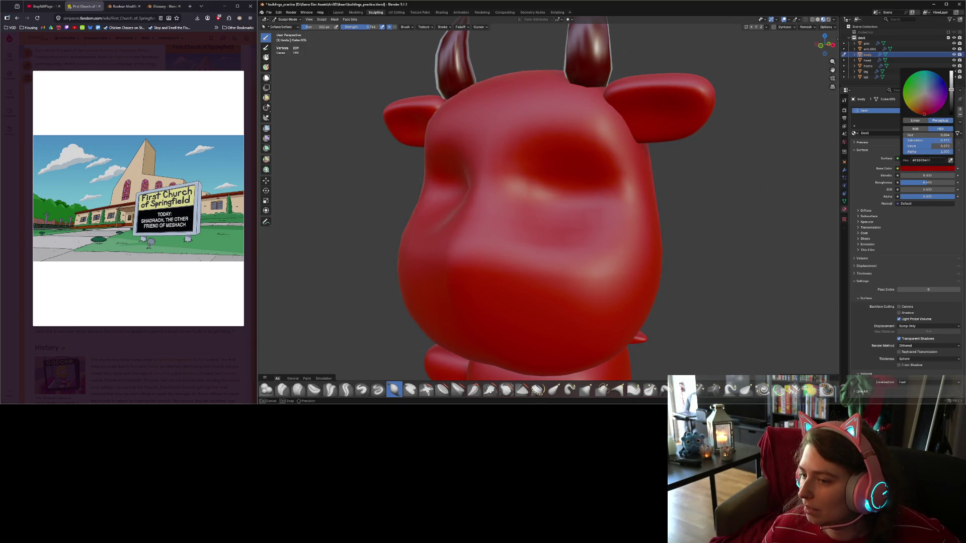
mouse_move(728, 172)
middle_down()
mouse_move(724, 194)
mouse_move(802, 173)
mouse_move(775, 173)
mouse_move(916, 164)
middle_up()
click(932, 169)
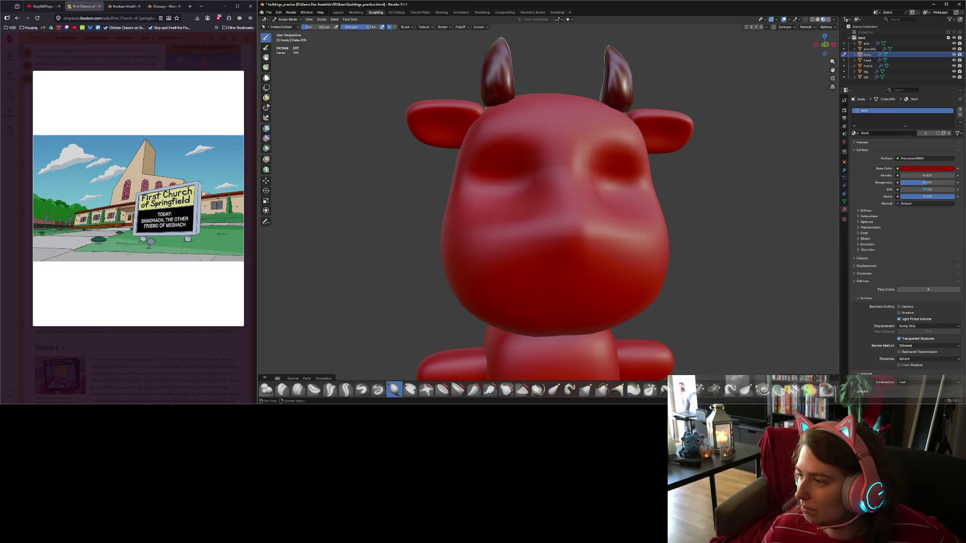
drag(925, 189, 923, 182)
Sculpt the devil's cheek and the front edge of its face while checking the profile.
scroll(717, 196, down, 3)
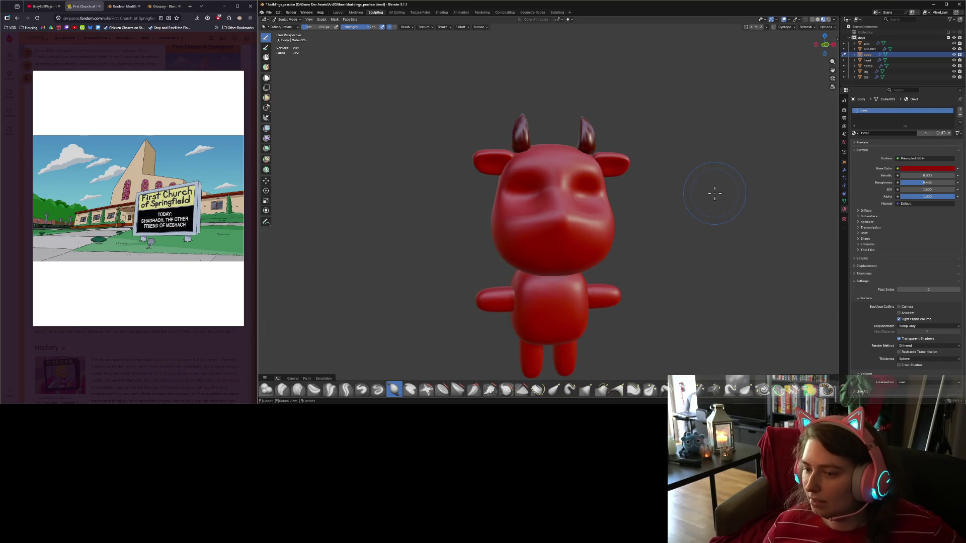
mouse_move(711, 190)
middle_down()
mouse_move(681, 168)
mouse_move(711, 216)
mouse_move(657, 231)
mouse_move(662, 218)
mouse_move(689, 231)
mouse_move(632, 236)
mouse_move(678, 231)
middle_up()
scroll(659, 221, up, 4)
scroll(632, 236, down, 4)
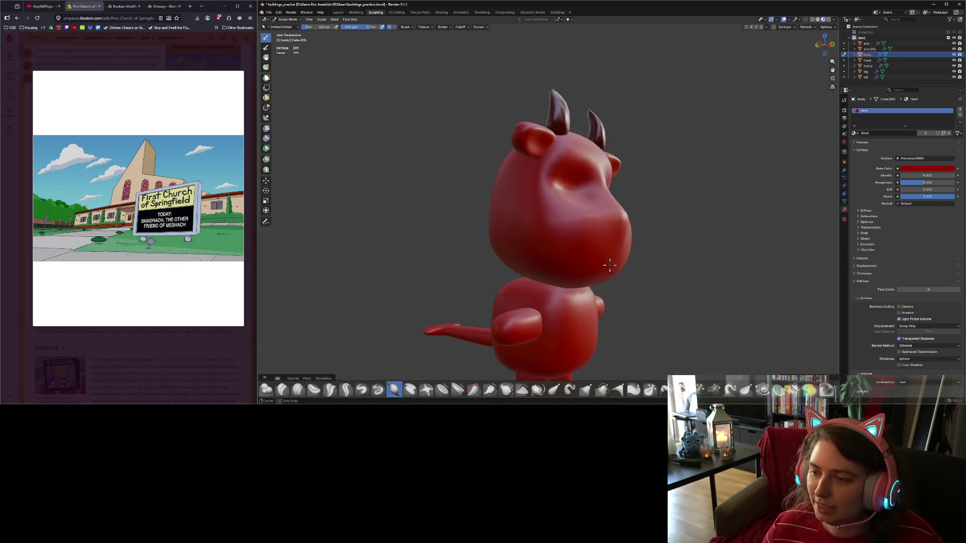
middle_drag(610, 265, 592, 261)
scroll(593, 261, up, 5)
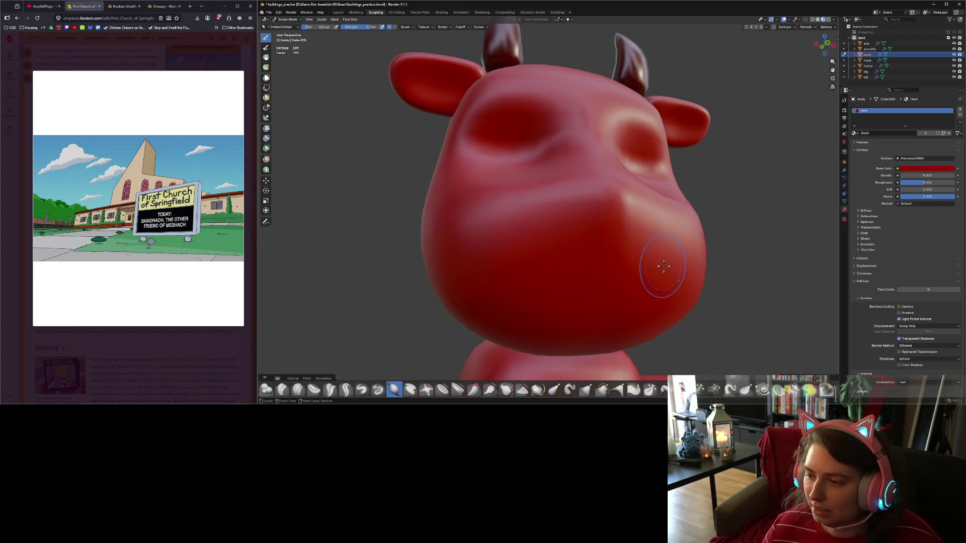
drag(647, 274, 637, 277)
middle_drag(637, 277, 567, 274)
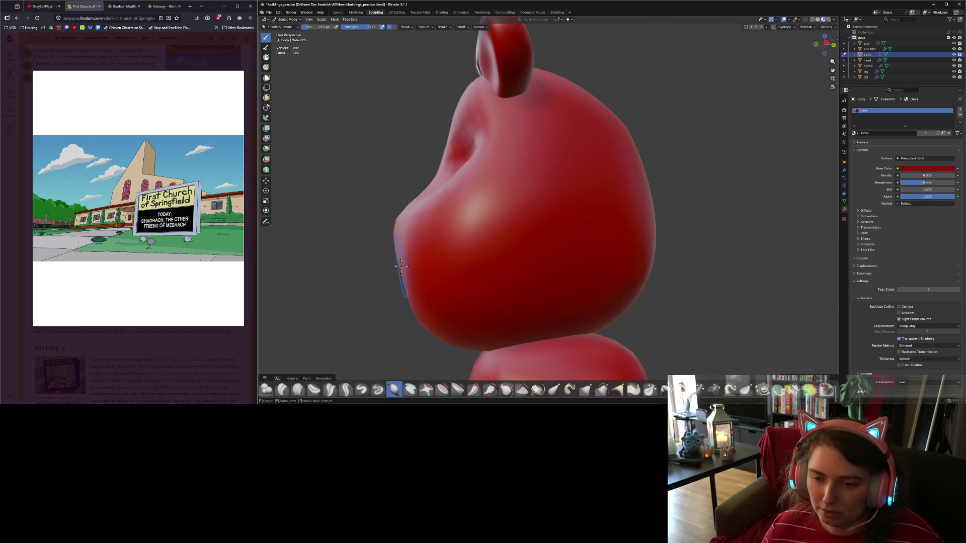
mouse_move(401, 266)
mouse_down()
mouse_move(402, 282)
mouse_move(401, 257)
mouse_up()
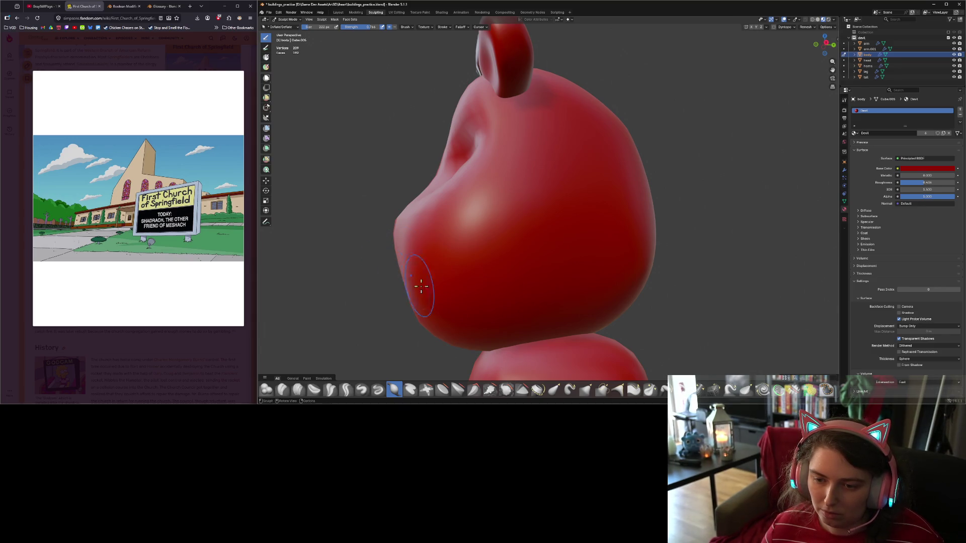
middle_drag(420, 286, 561, 284)
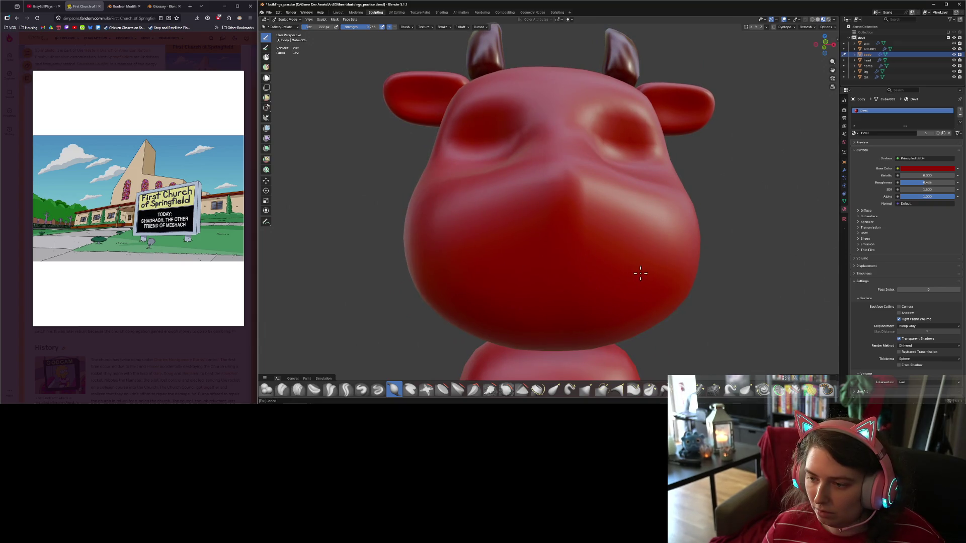
scroll(594, 280, down, 5)
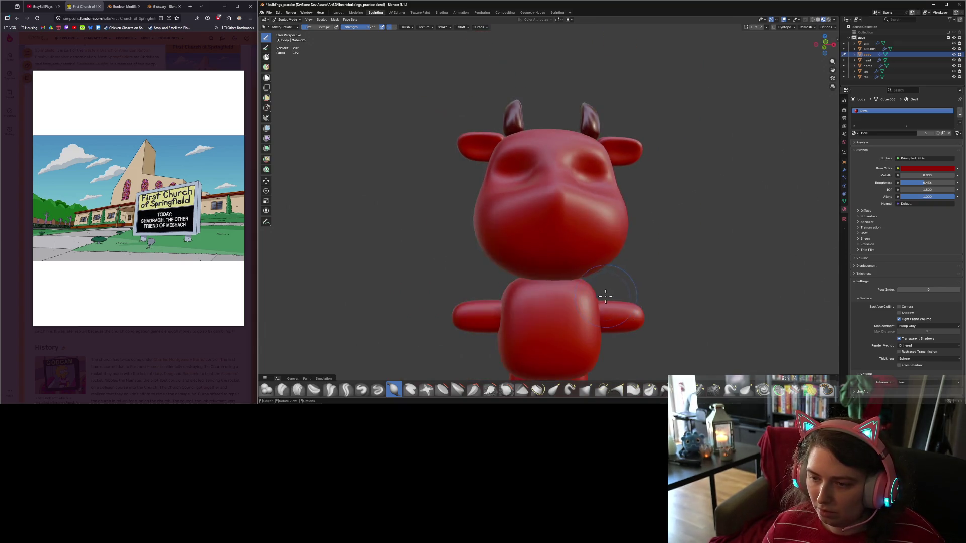
middle_drag(594, 280, 551, 303)
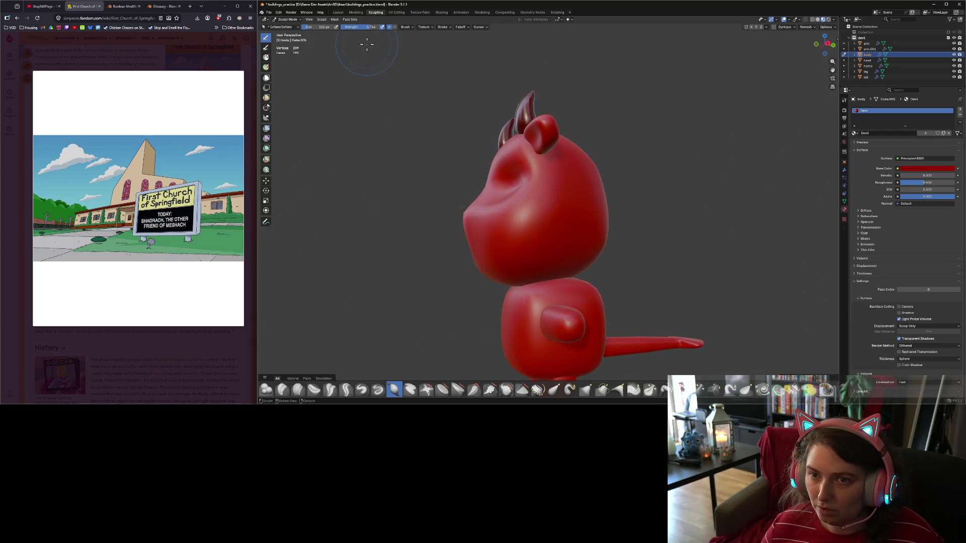
Enlarge the sculpt brush to 318 px and review the eye sockets from front and side.
drag(308, 28, 314, 29)
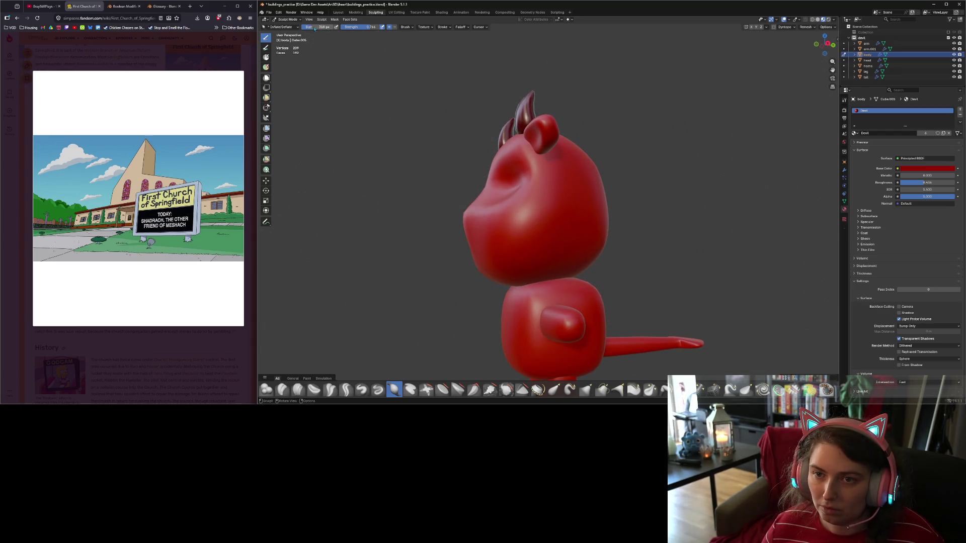
mouse_move(502, 216)
middle_down()
mouse_move(595, 258)
mouse_move(620, 257)
mouse_move(639, 275)
mouse_move(629, 261)
mouse_move(638, 271)
mouse_move(603, 276)
middle_up()
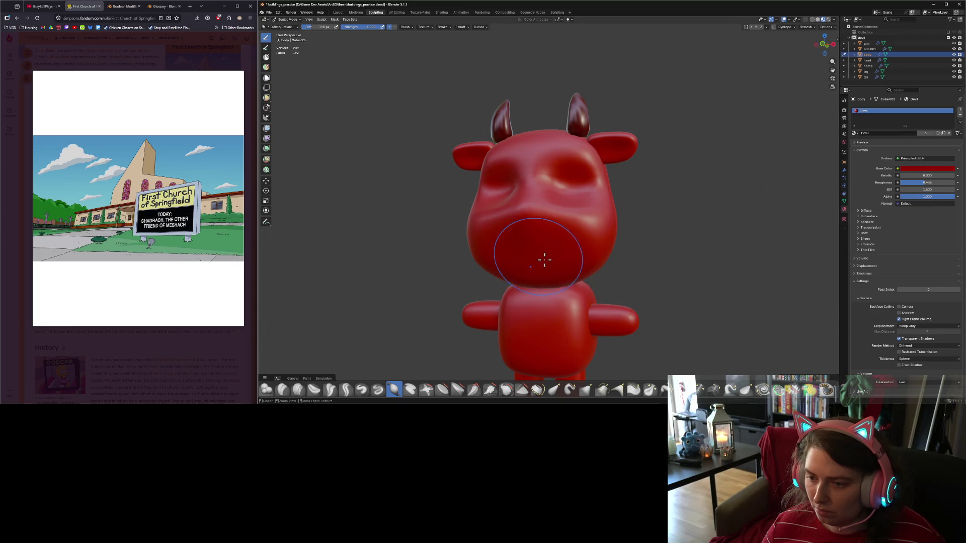
middle_drag(544, 260, 631, 254)
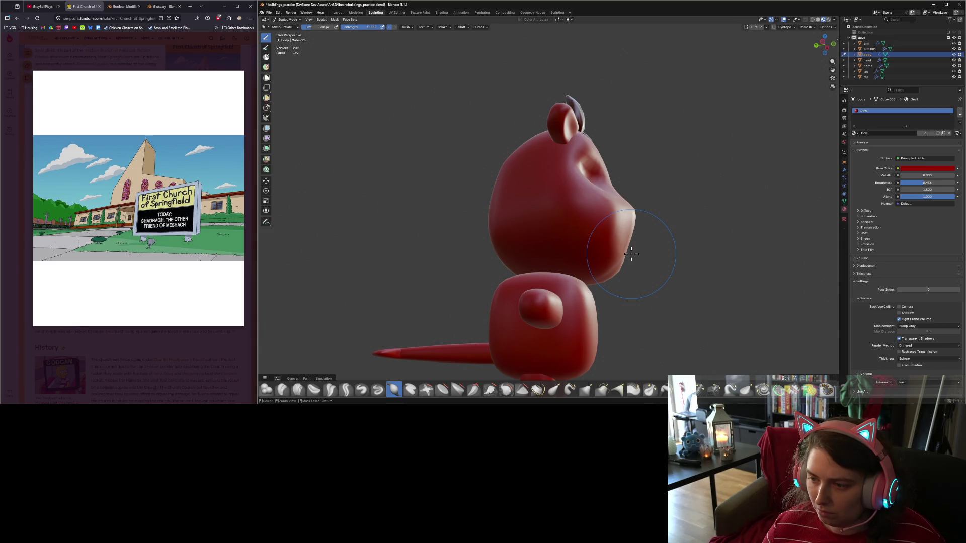
mouse_move(631, 254)
middle_down()
mouse_move(518, 259)
mouse_move(553, 278)
mouse_move(611, 254)
mouse_move(499, 250)
mouse_move(625, 250)
middle_up()
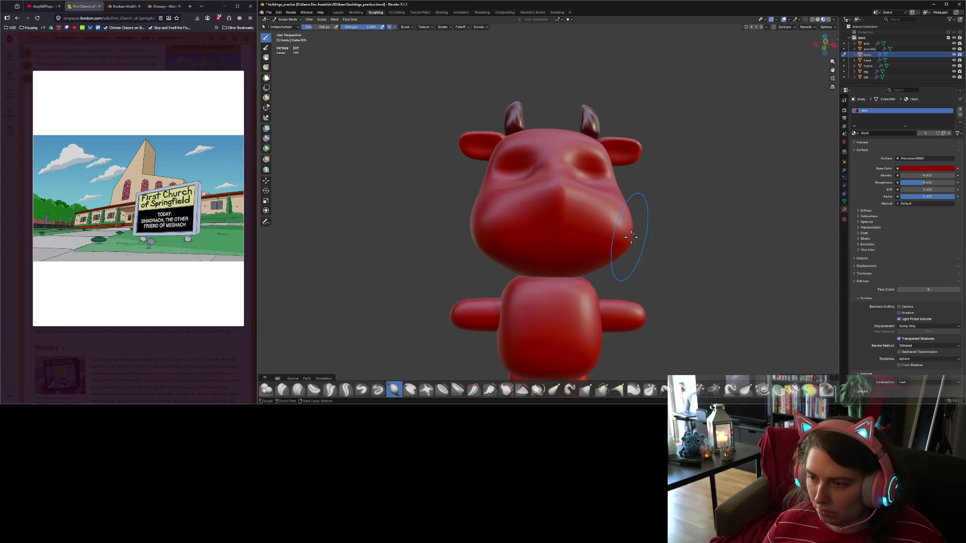
mouse_move(610, 252)
middle_down()
mouse_move(602, 267)
mouse_move(609, 262)
middle_up()
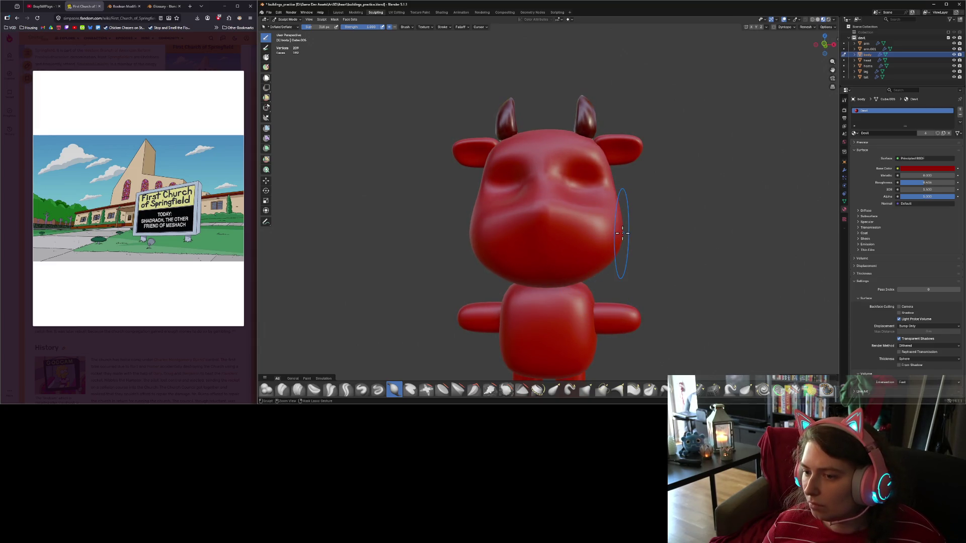
mouse_move(623, 231)
middle_down()
mouse_move(629, 267)
mouse_move(668, 280)
mouse_move(610, 282)
mouse_move(639, 248)
middle_up()
scroll(610, 282, up, 4)
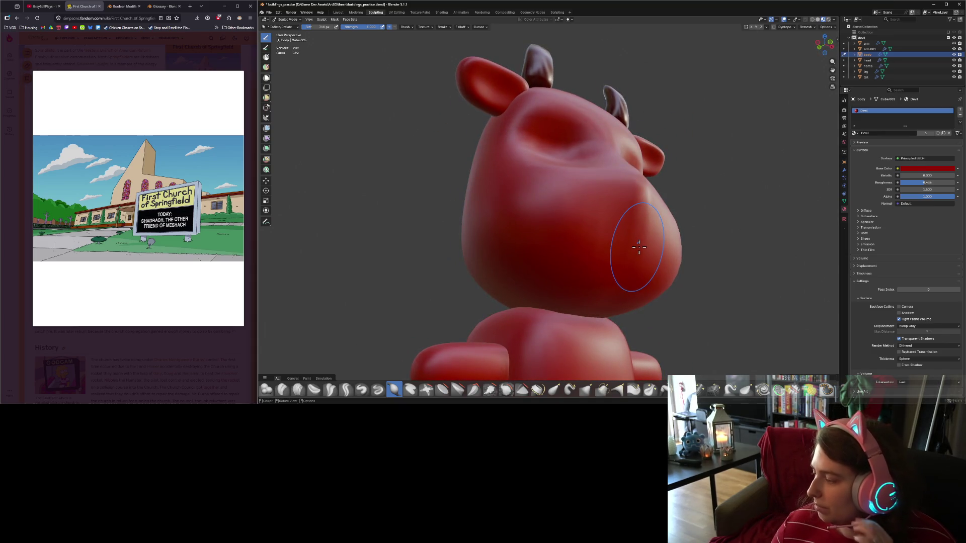
middle_drag(675, 143, 604, 156)
Select the devil collection, switch to Object Mode and bring up the Add > Mesh list.
click(861, 37)
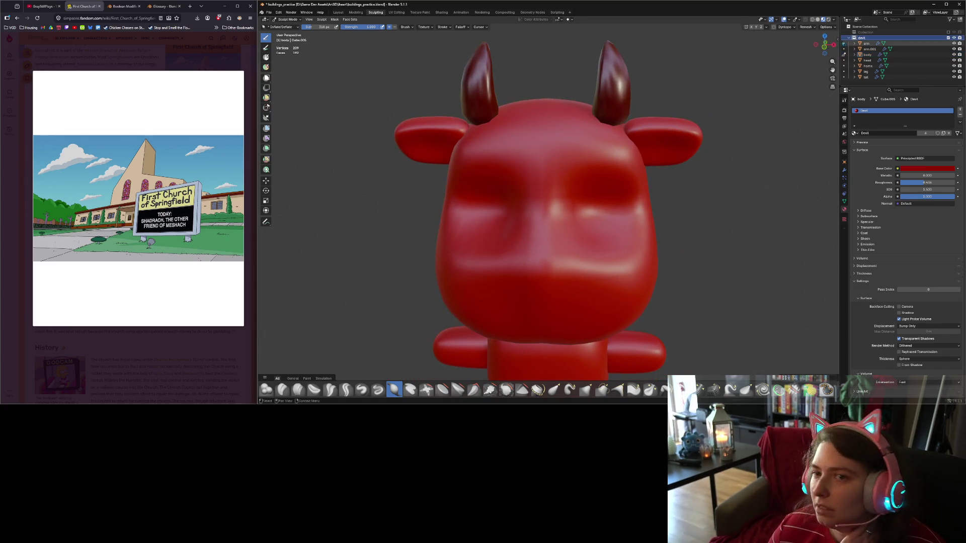
click(297, 22)
click(294, 26)
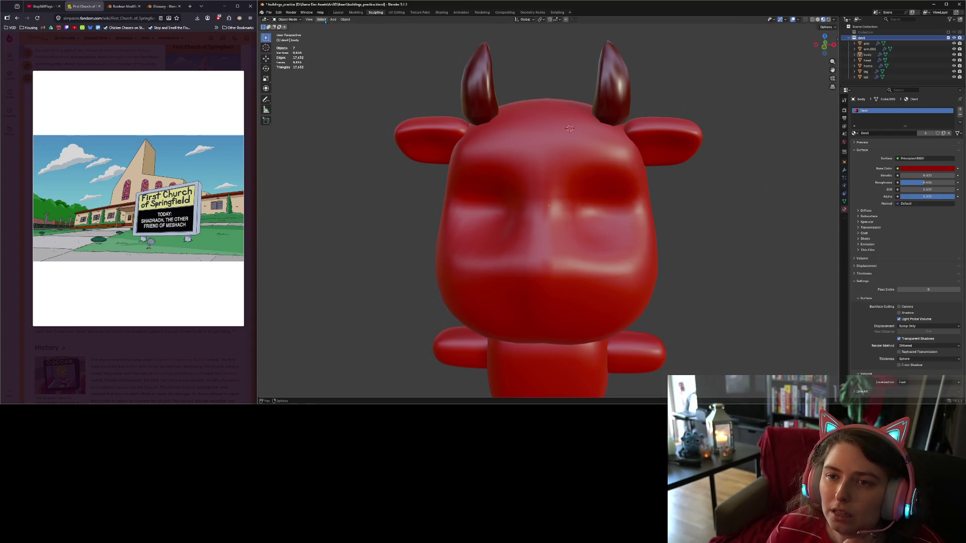
click(333, 19)
Add a UV Sphere and scale it down to 0.1.
mouse_move(352, 25)
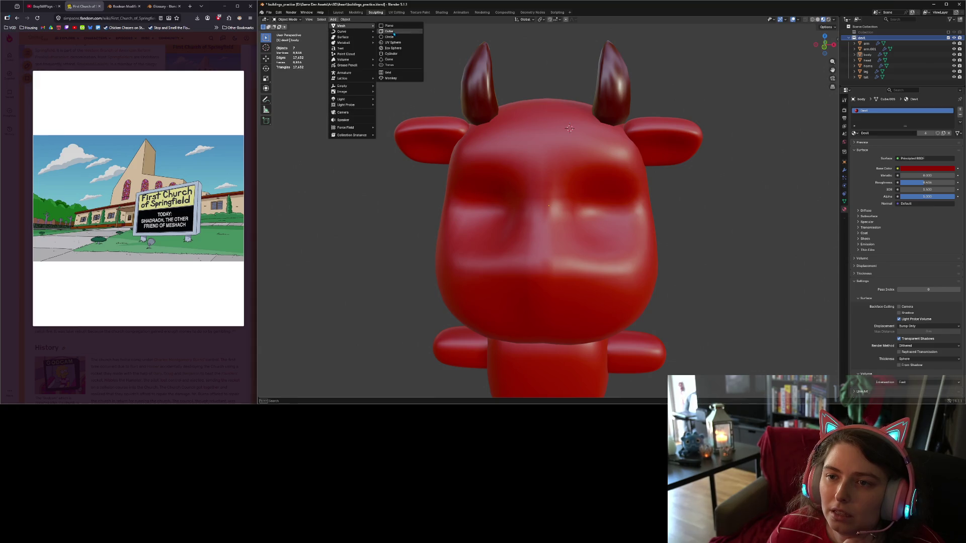
click(393, 42)
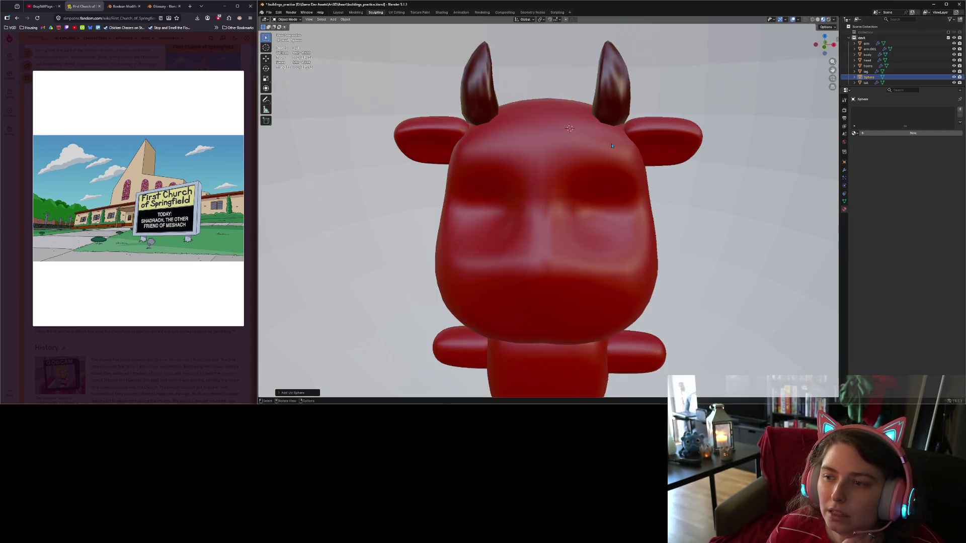
scroll(632, 207, down, 3)
scroll(633, 206, up, 2)
text(s)
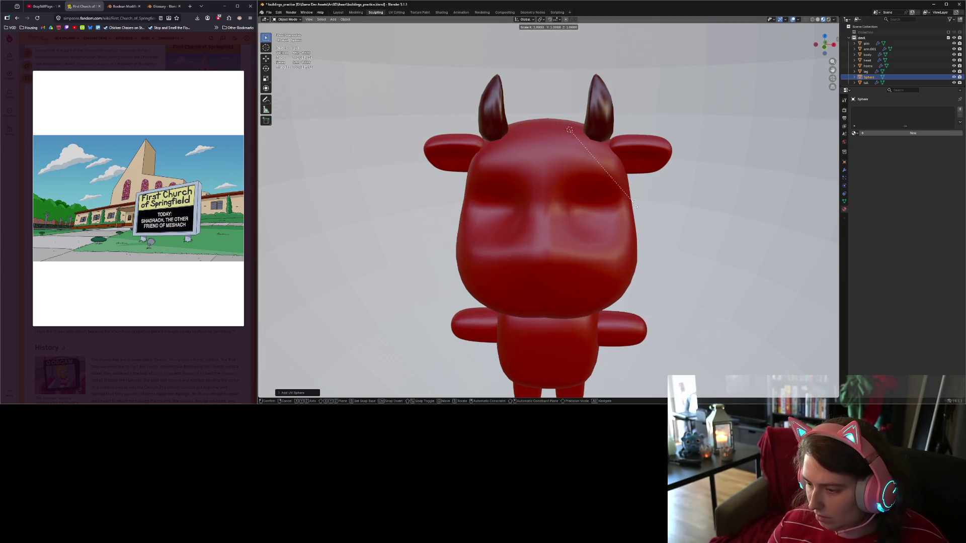
text(0.1)
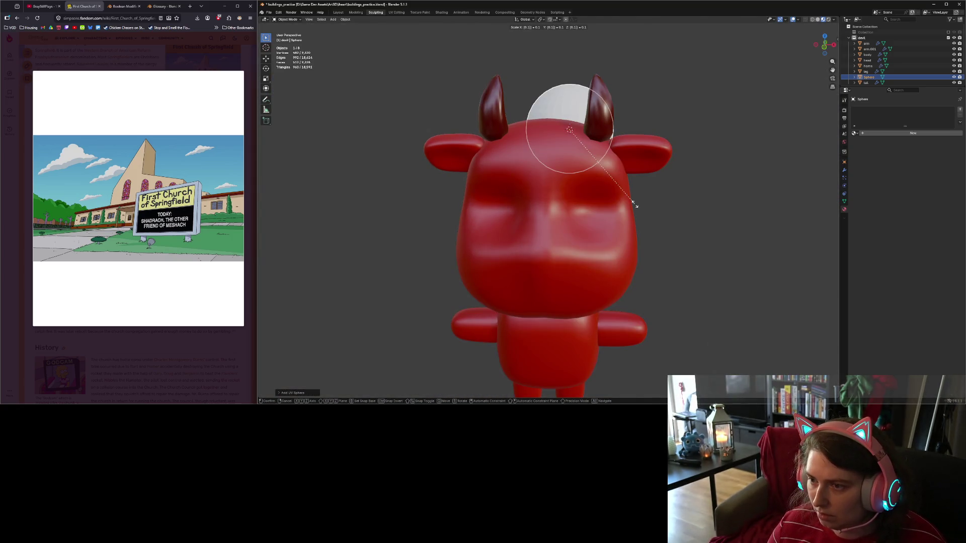
key(Return)
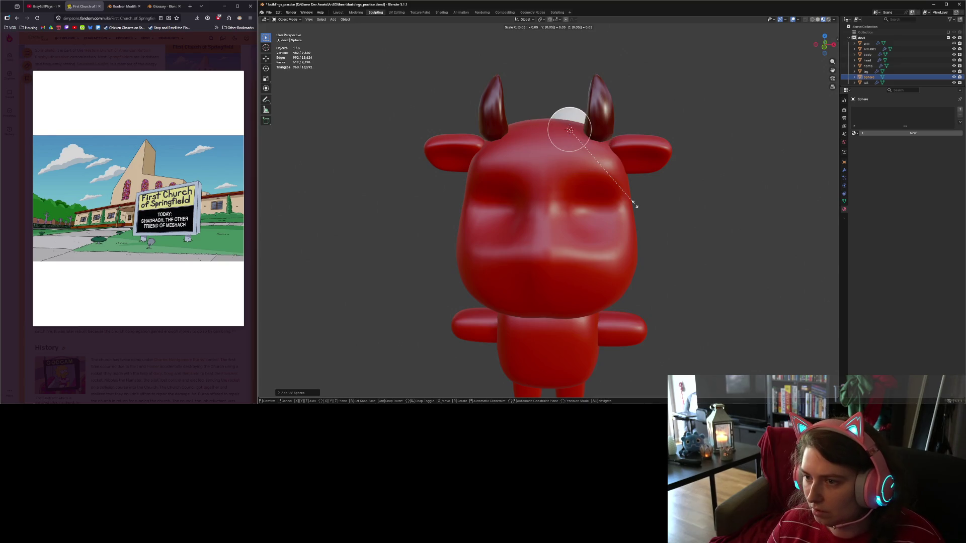
Move the sphere along Y and shrink it by another 0.1.
scroll(636, 207, down, 3)
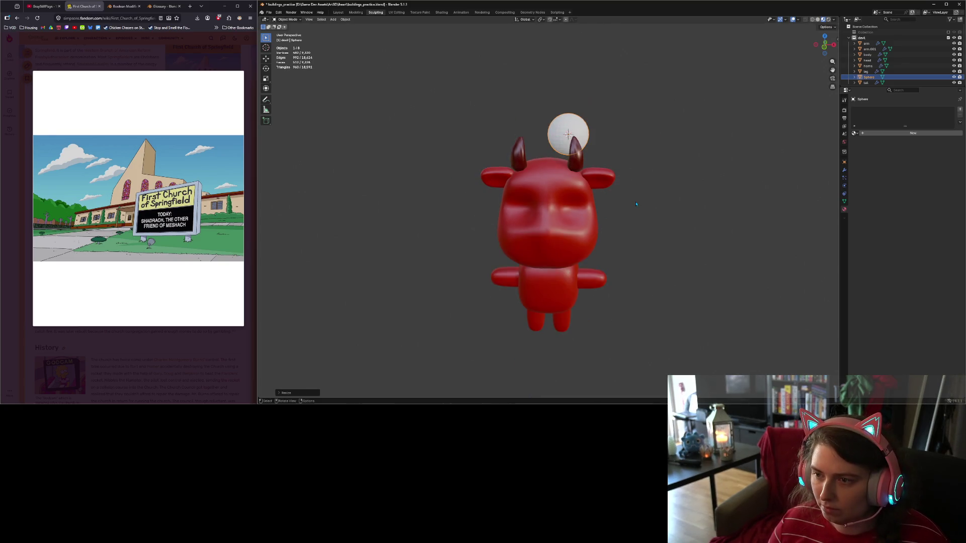
mouse_move(636, 206)
middle_down()
mouse_move(624, 201)
mouse_move(649, 201)
middle_up()
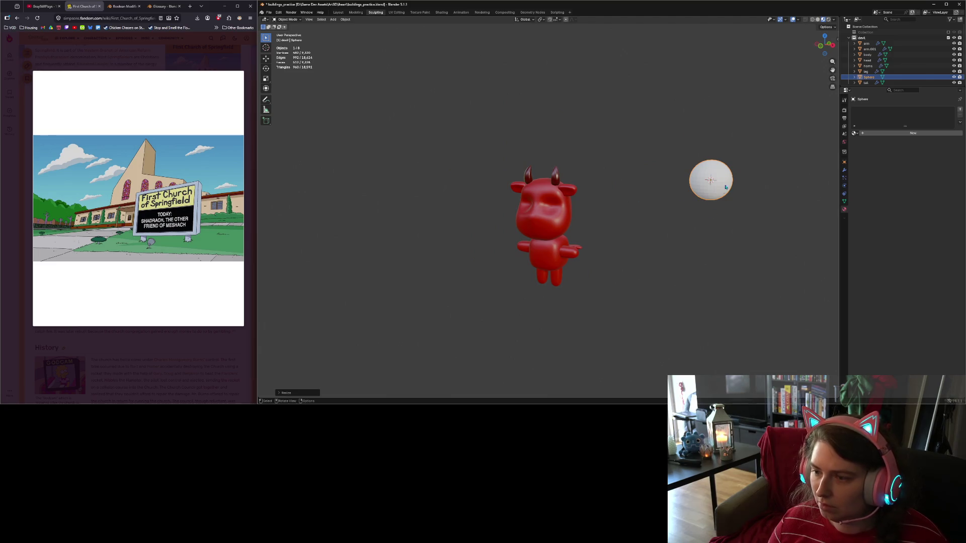
key(g)
key(y)
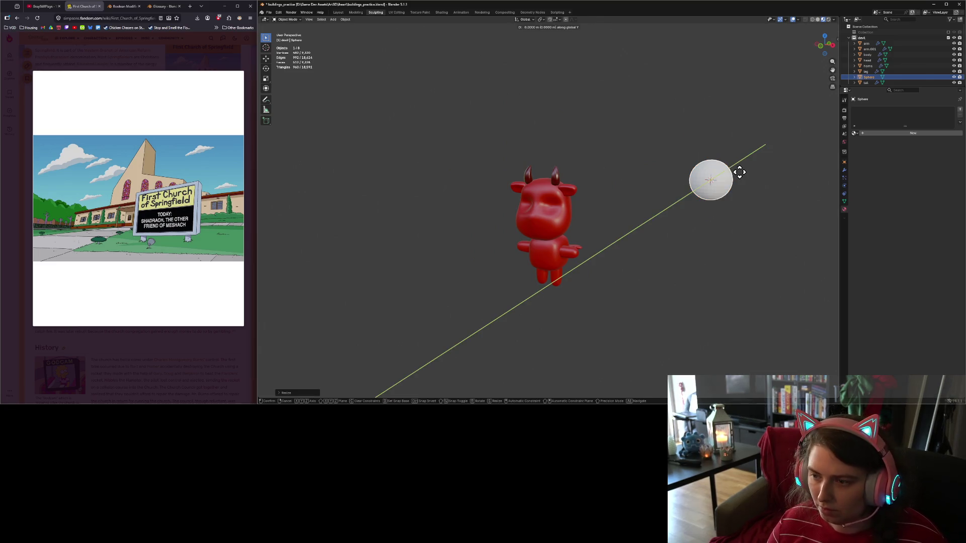
click(636, 249)
middle_drag(636, 249, 685, 240)
key(s)
key(0)
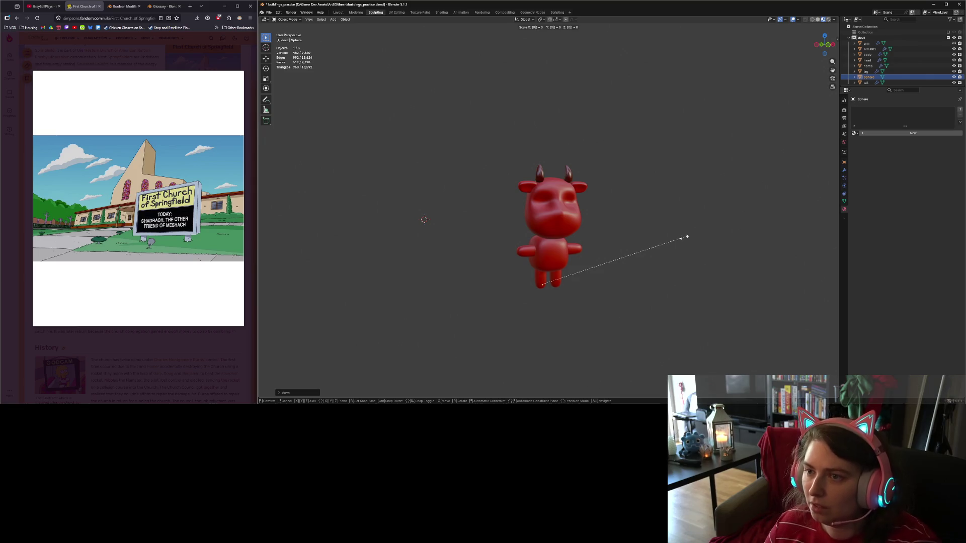
text(.1)
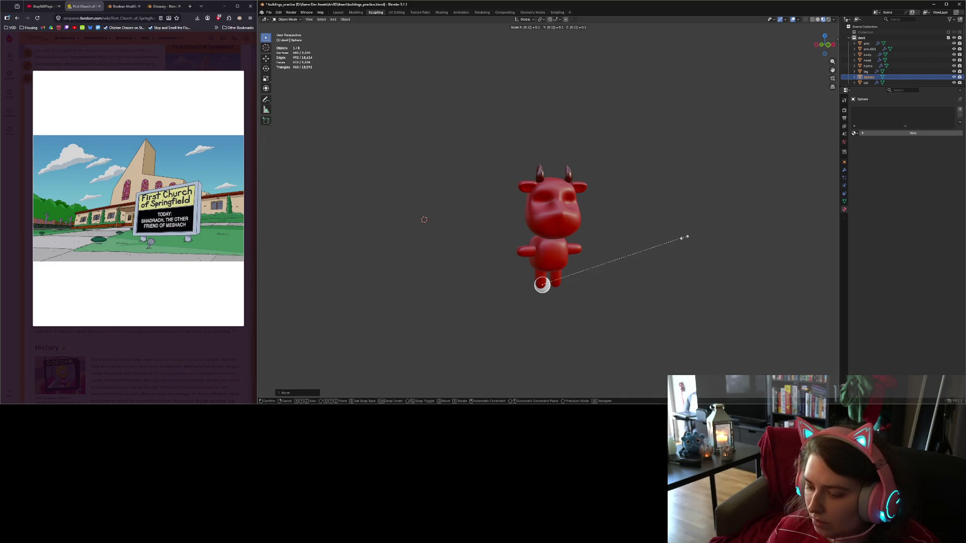
key(Return)
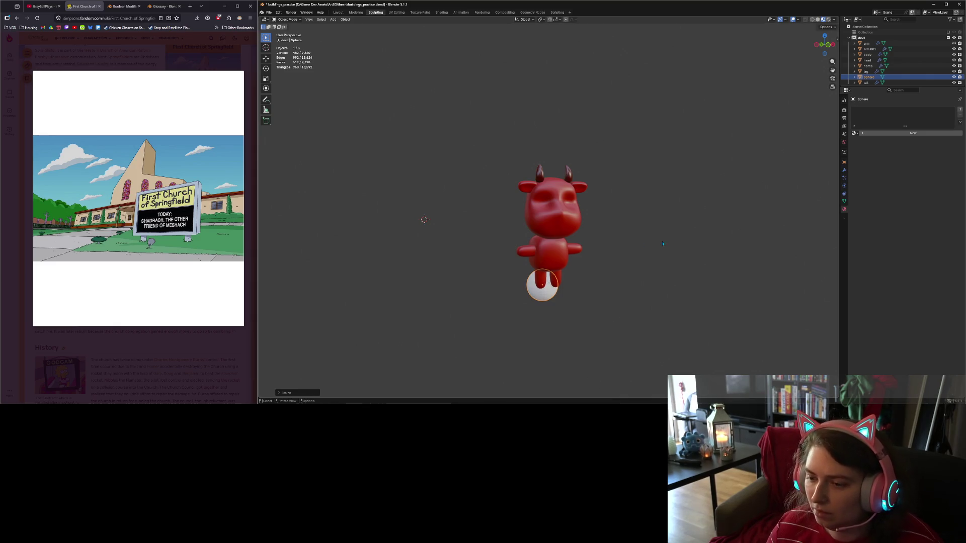
In Front Ortho view, move the sphere along Y, then X and Z onto the devil's face.
key(KP_1)
middle_drag(533, 245, 629, 293)
key(g)
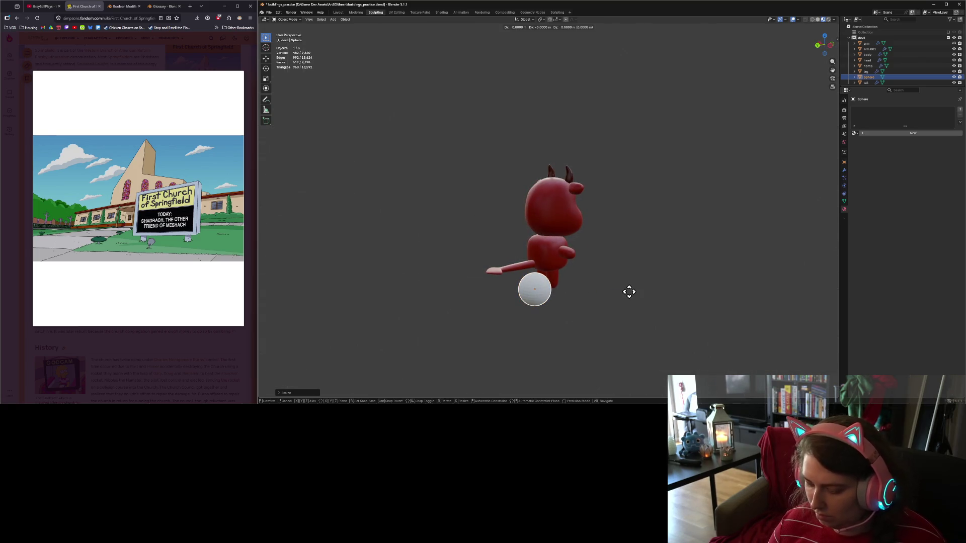
key(y)
click(667, 289)
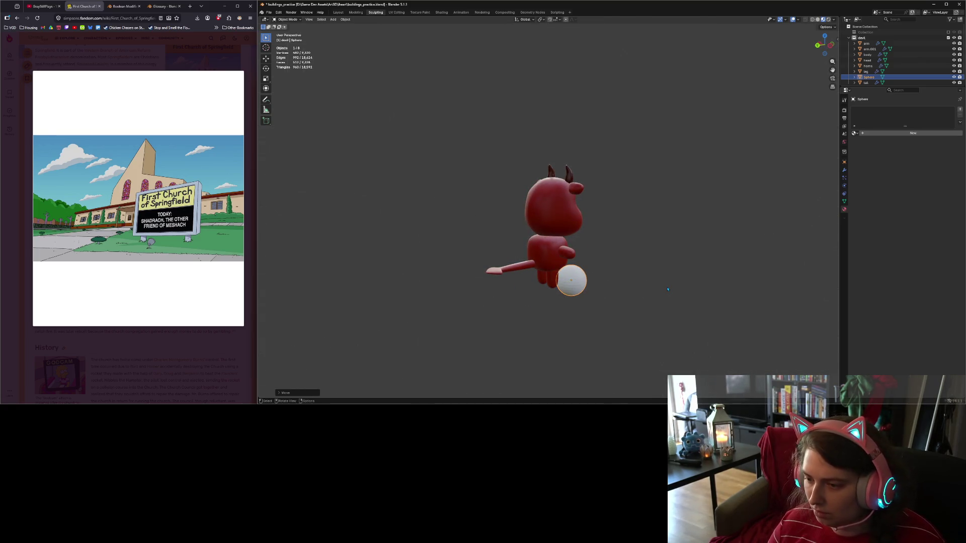
key(KP_1)
key(g)
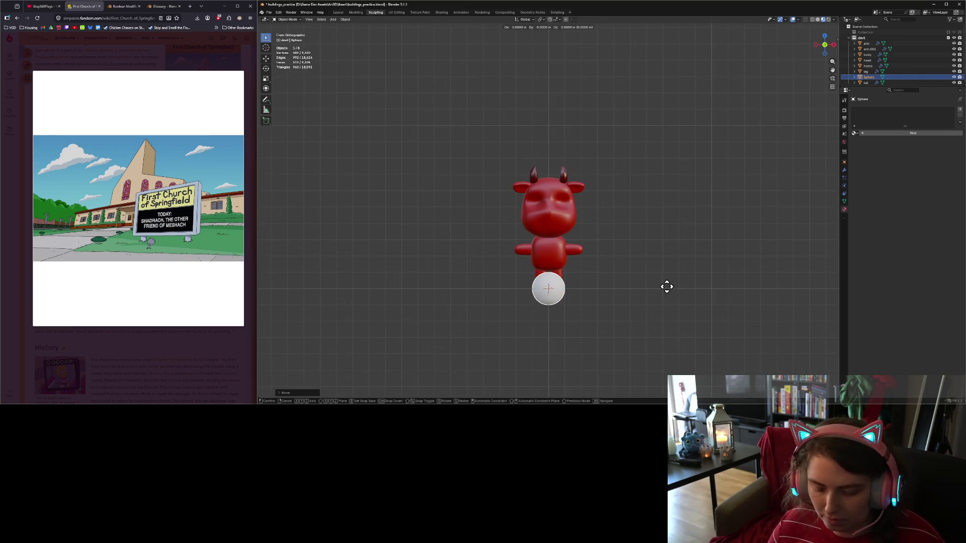
key(x)
key(z)
click(664, 197)
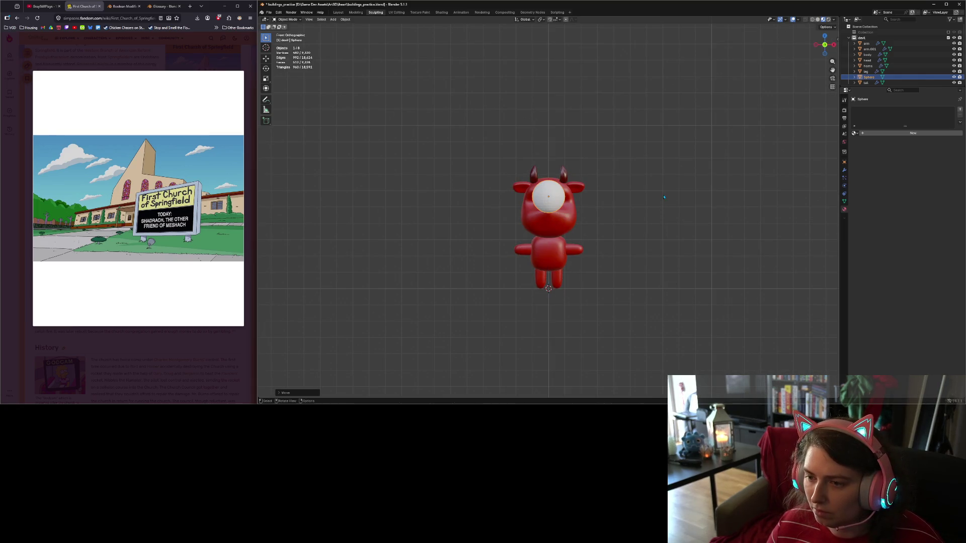
Halve the sphere's size to 0.5 and place it in the right eye socket.
scroll(655, 216, up, 6)
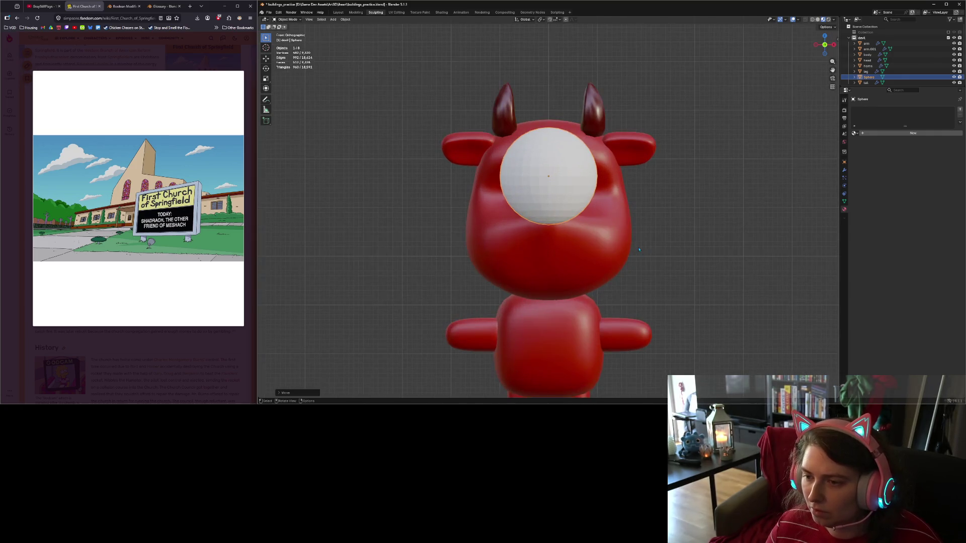
key(g)
text(s)
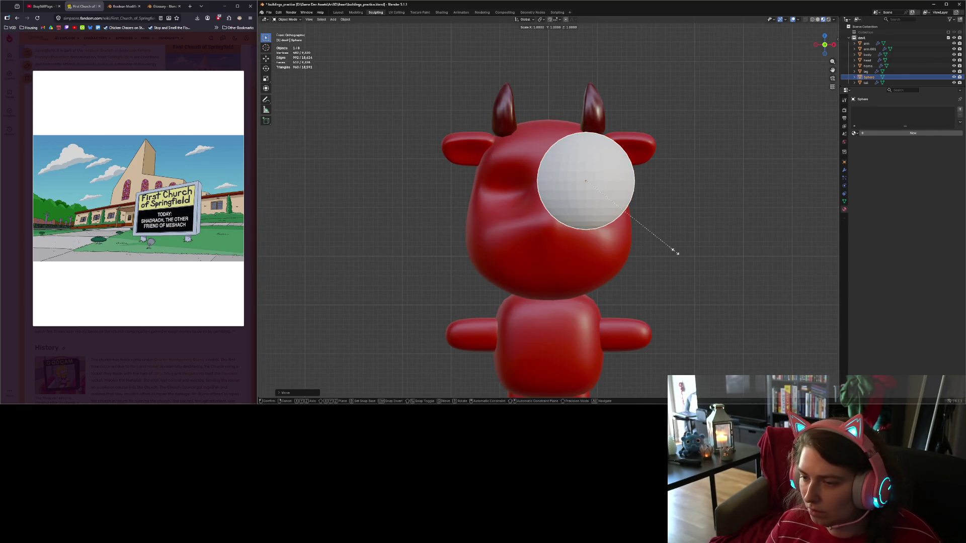
text(0.5)
key(Return)
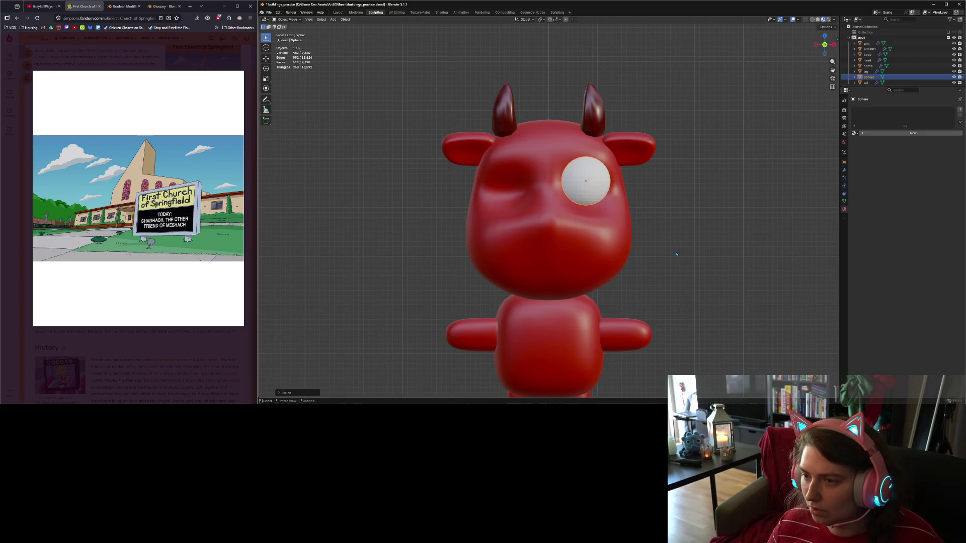
key(g)
click(675, 258)
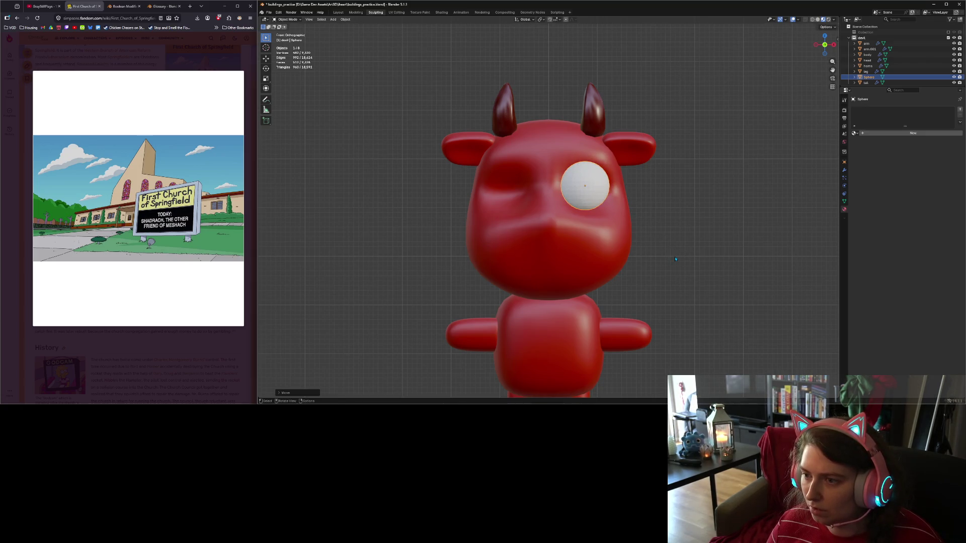
Set the eye's depth against the face in side ortho view, then begin renaming it in the Outliner.
key(KP_3)
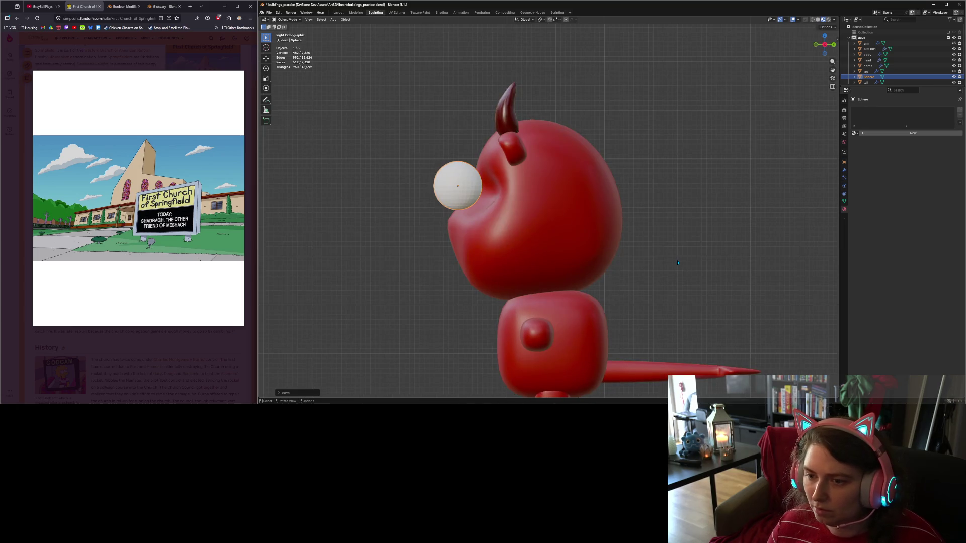
key(g)
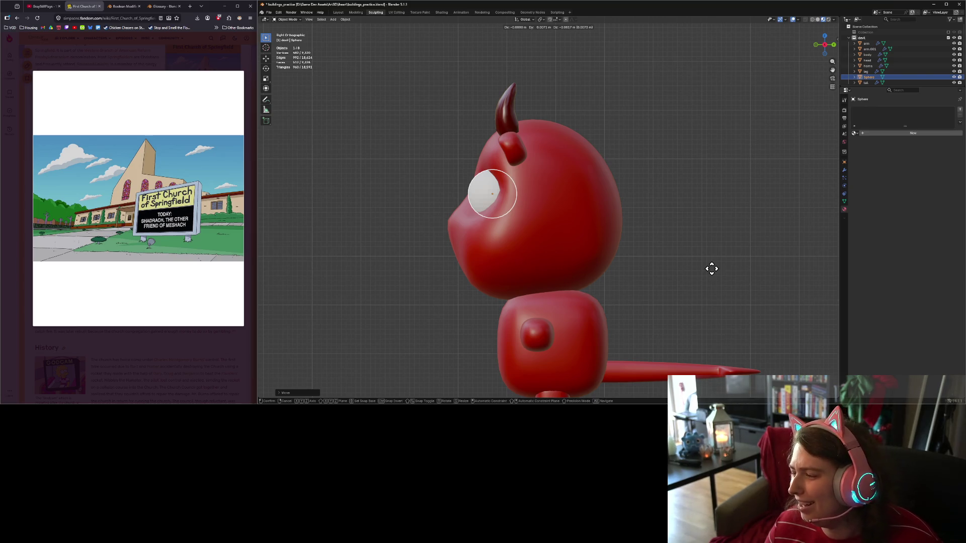
click(711, 268)
mouse_move(711, 268)
middle_down()
mouse_move(685, 300)
mouse_move(646, 299)
middle_up()
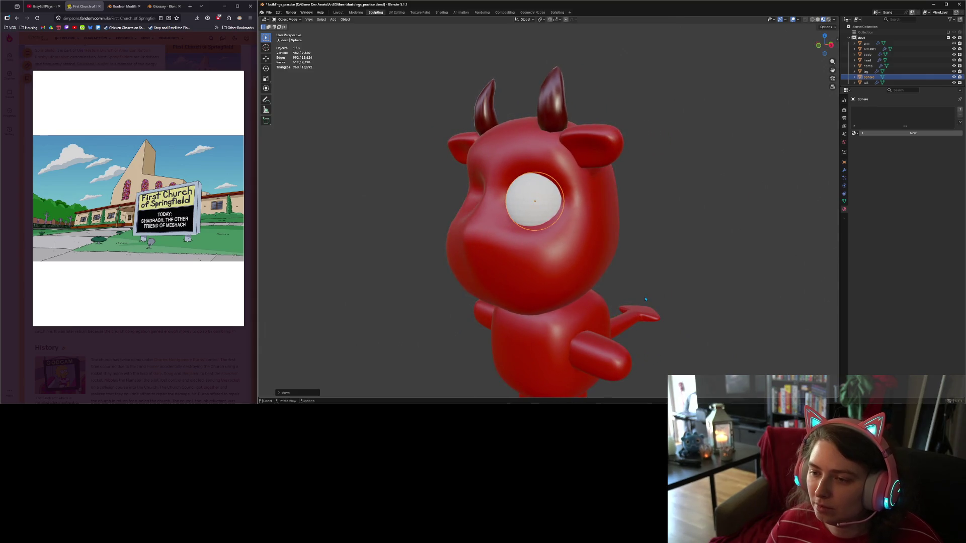
key(KP_1)
key(KP_3)
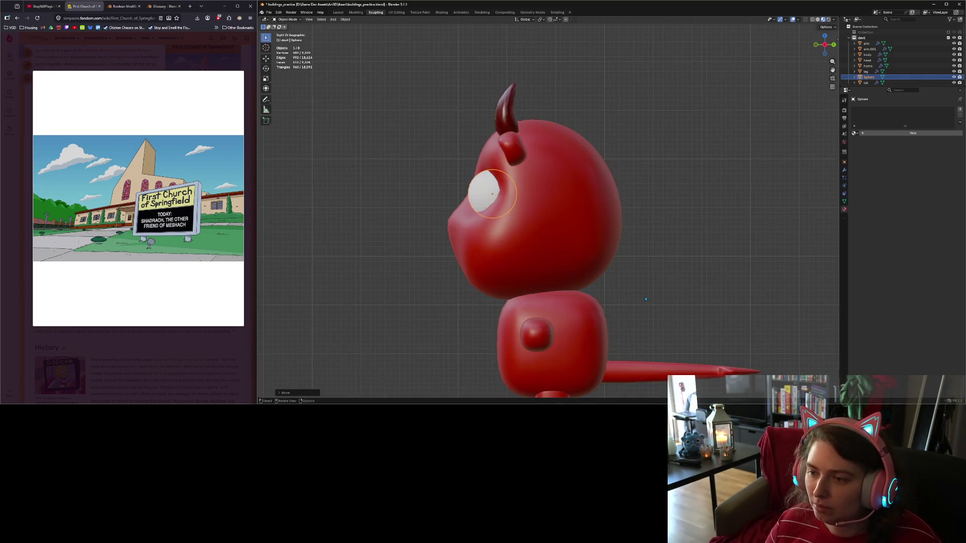
key(g)
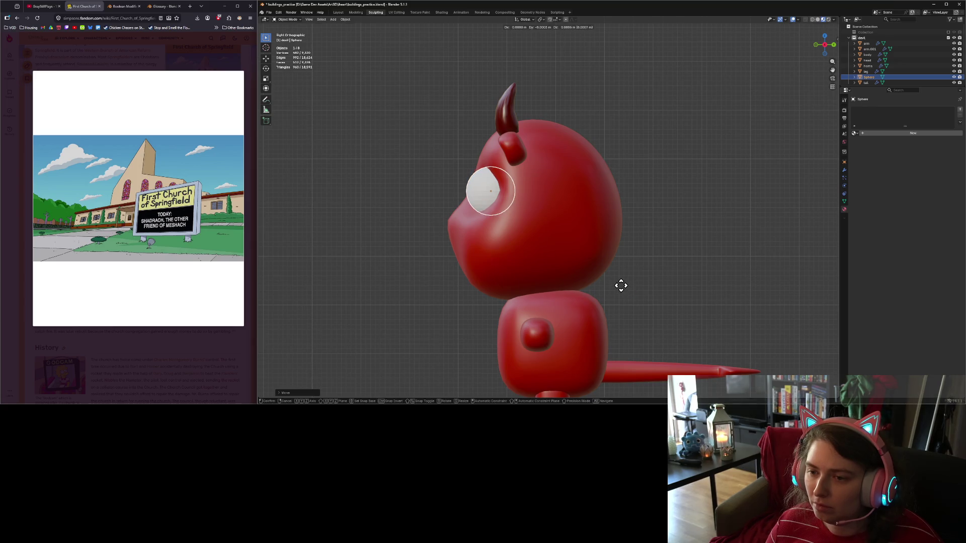
click(620, 286)
middle_drag(620, 286, 764, 300)
click(622, 181)
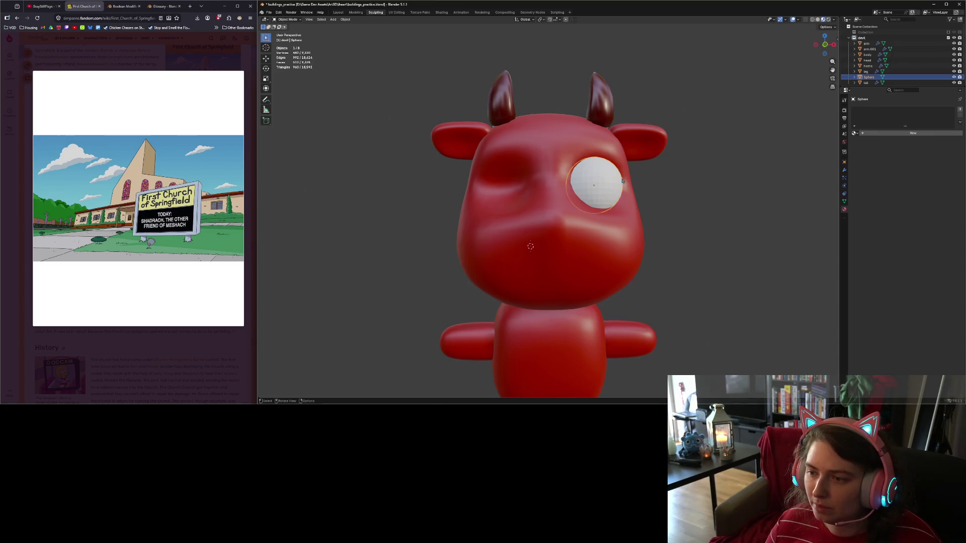
double_click(869, 76)
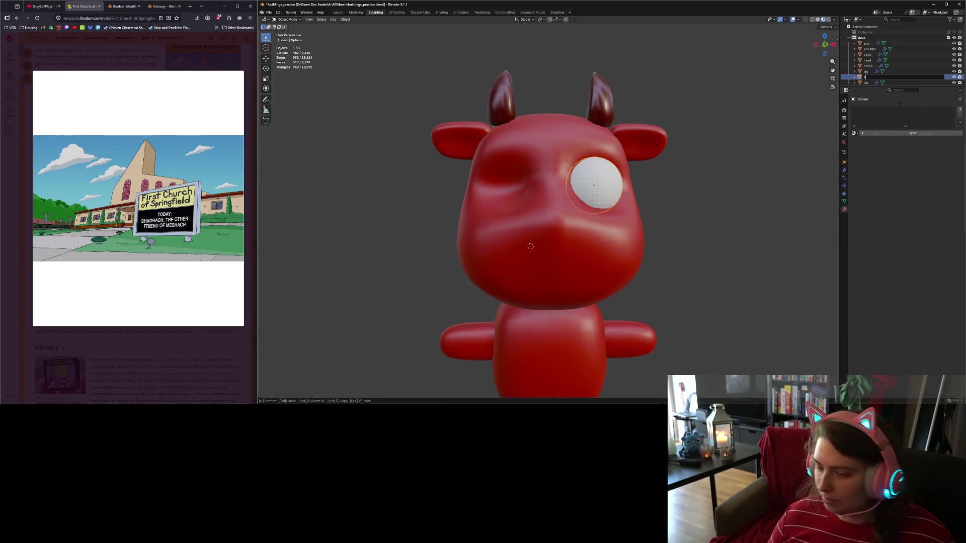
Name the sphere 'eye' and add a Mirror modifier using body as the mirror object.
key(Return)
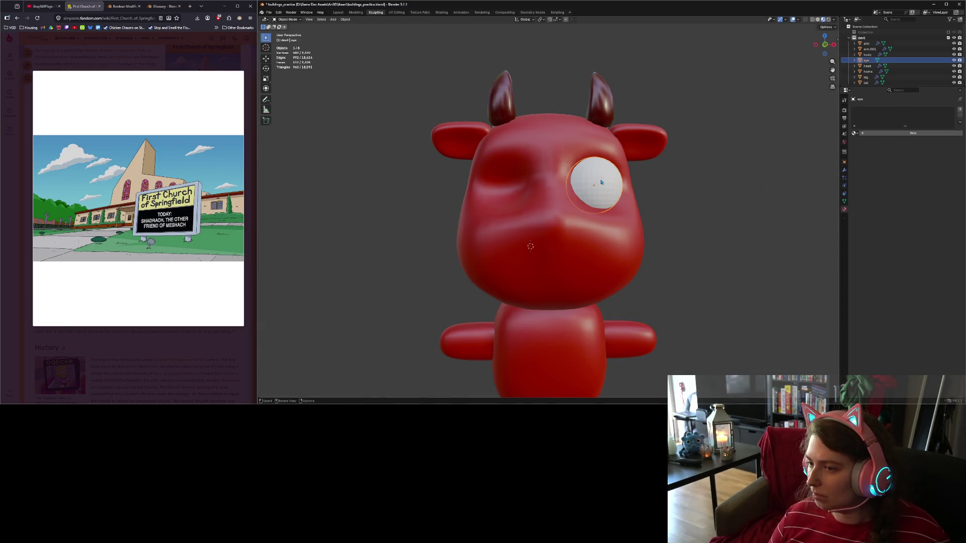
click(844, 170)
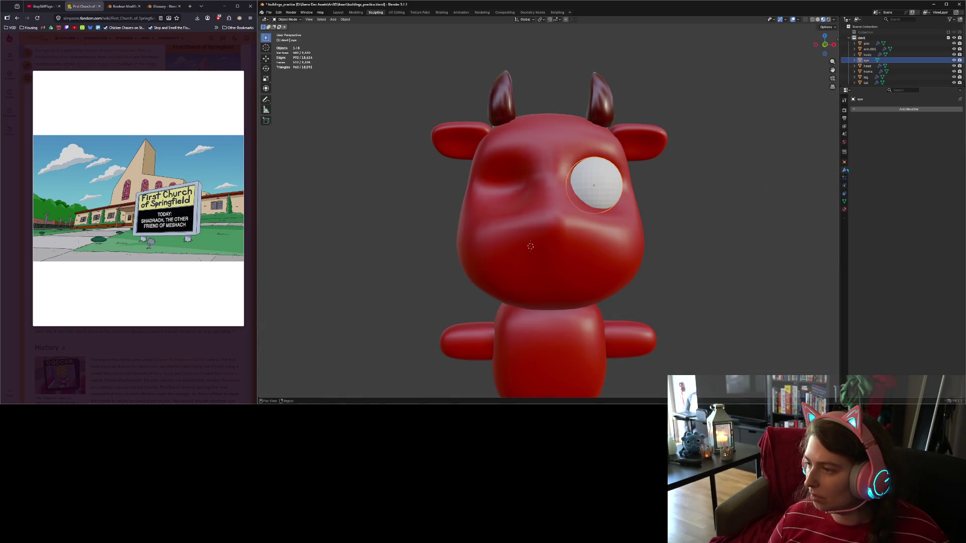
click(876, 109)
mouse_move(874, 118)
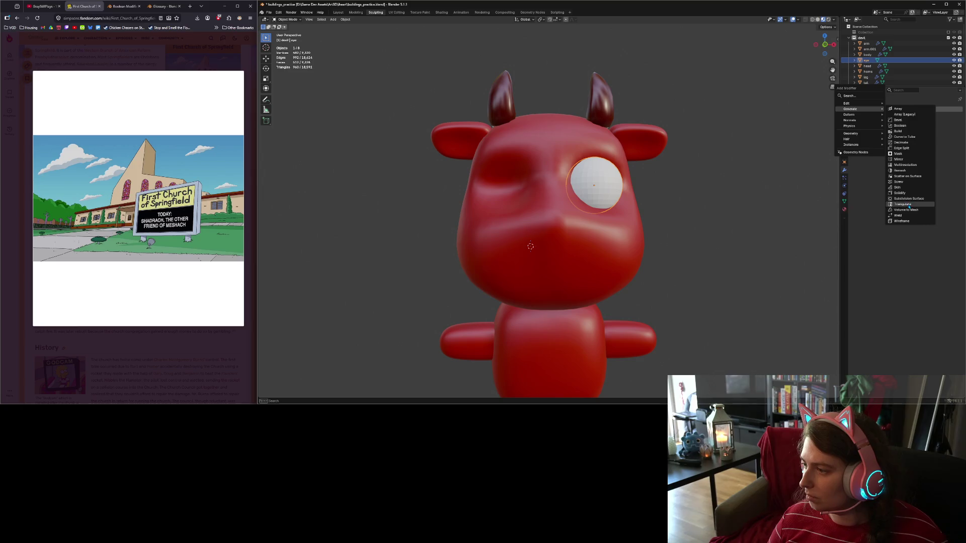
click(907, 159)
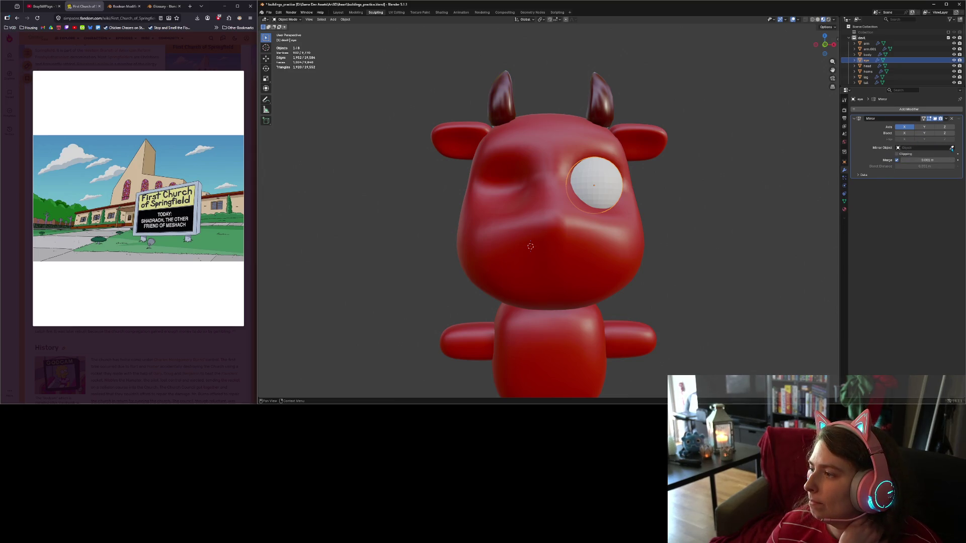
click(595, 146)
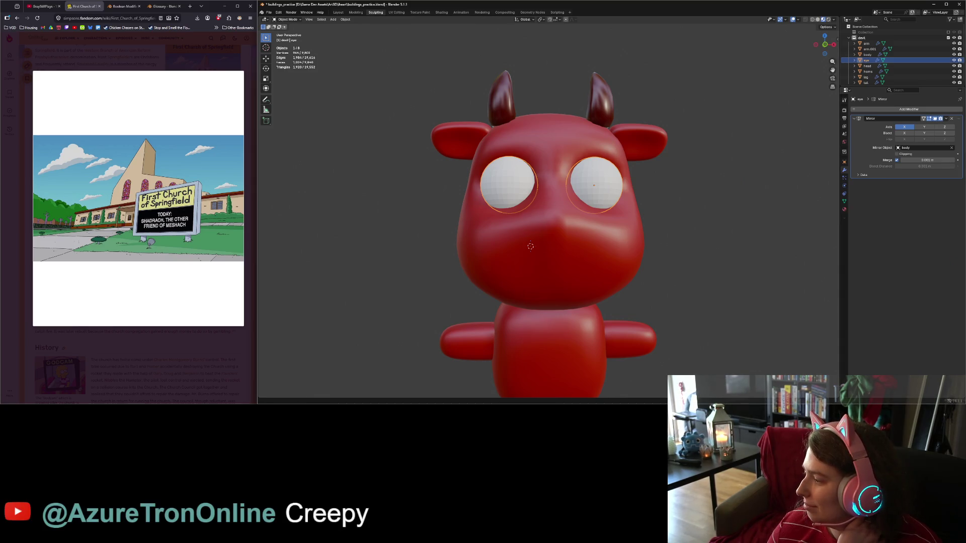
Rotate the eyes 90 degrees around the X axis.
mouse_move(755, 297)
middle_down()
mouse_move(654, 295)
mouse_move(718, 303)
mouse_move(637, 246)
middle_up()
scroll(718, 303, up, 1)
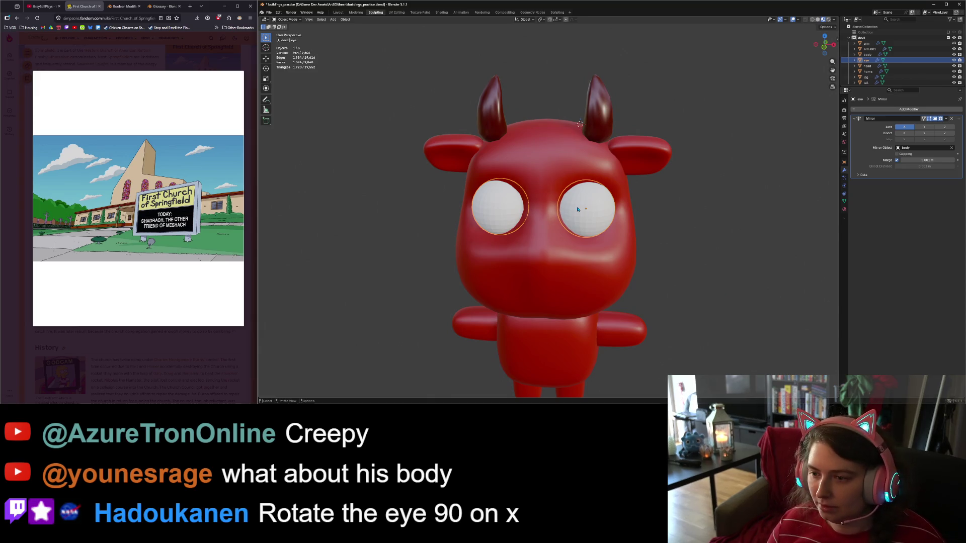
key(r)
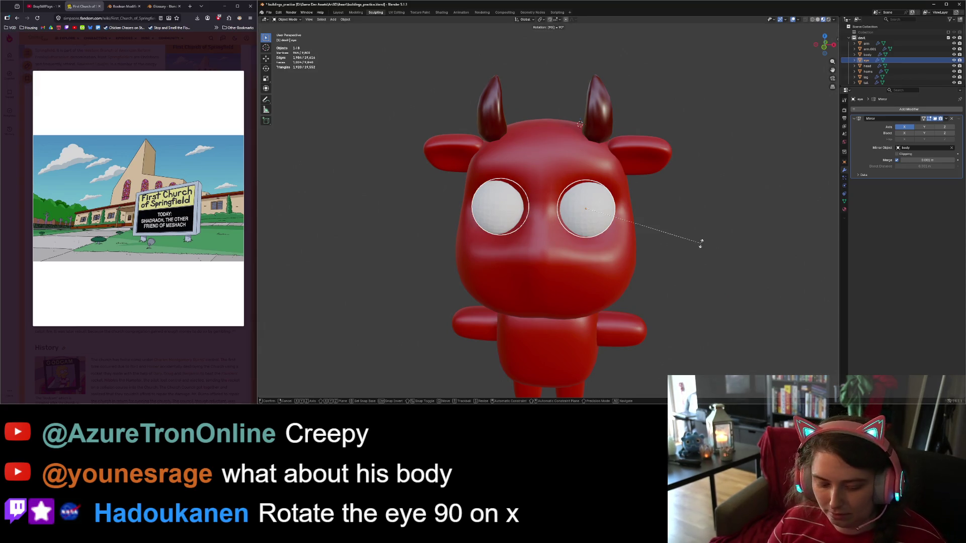
key(x)
key(Return)
Check the eyes from several angles, then apply Shade Smooth to the eye sphere.
middle_drag(702, 246, 649, 191)
scroll(634, 176, up, 5)
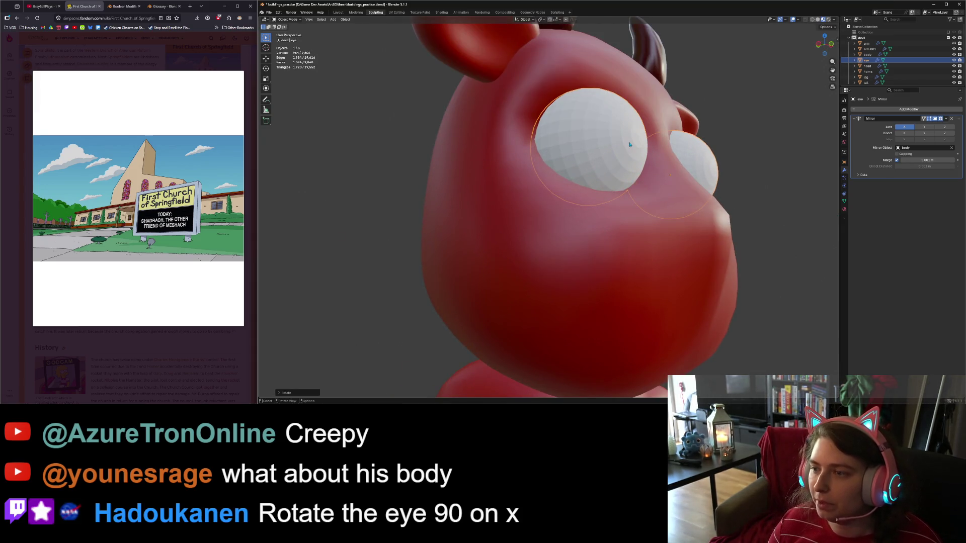
middle_drag(629, 144, 636, 181)
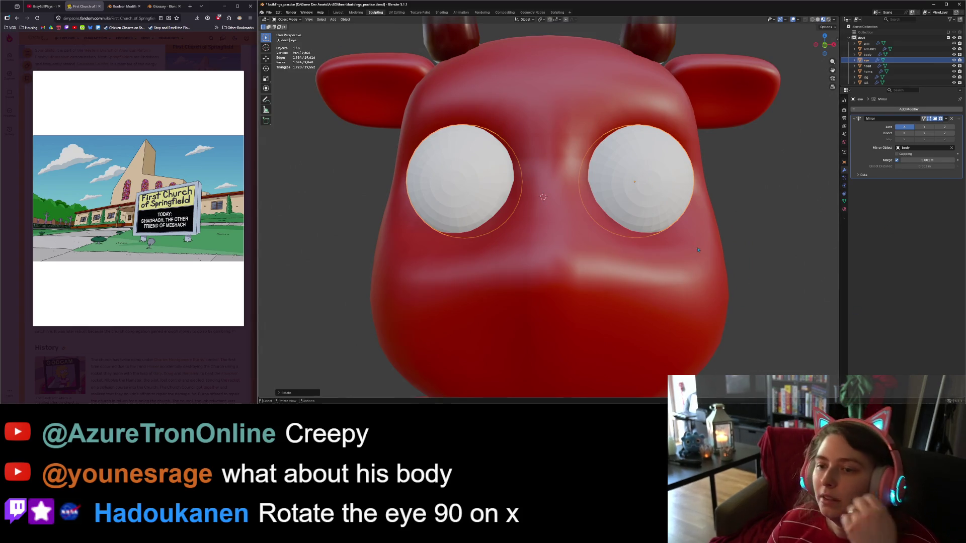
mouse_move(698, 250)
middle_down()
mouse_move(758, 253)
mouse_move(709, 258)
middle_up()
click(689, 220)
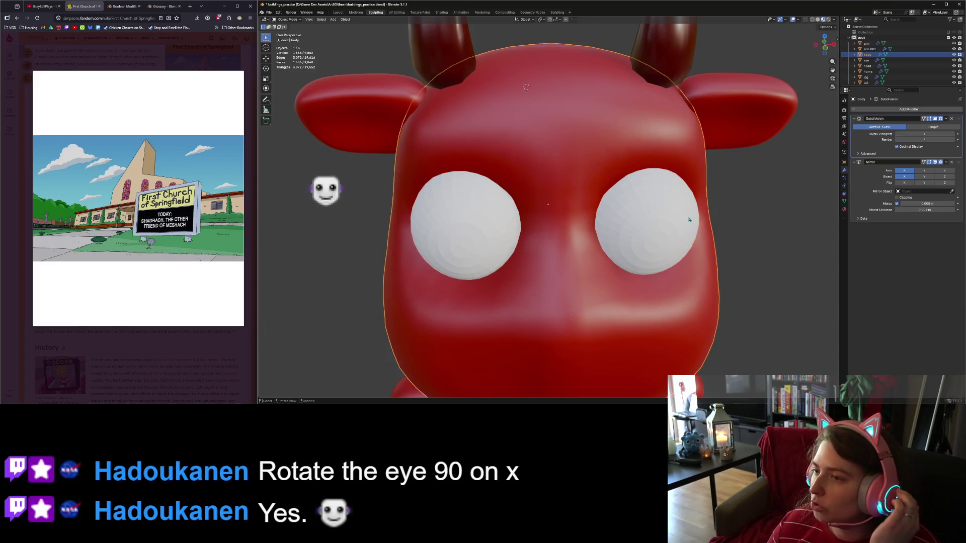
mouse_move(689, 219)
middle_down()
mouse_move(582, 166)
mouse_move(678, 219)
middle_up()
click(582, 166)
right_click(581, 164)
click(580, 163)
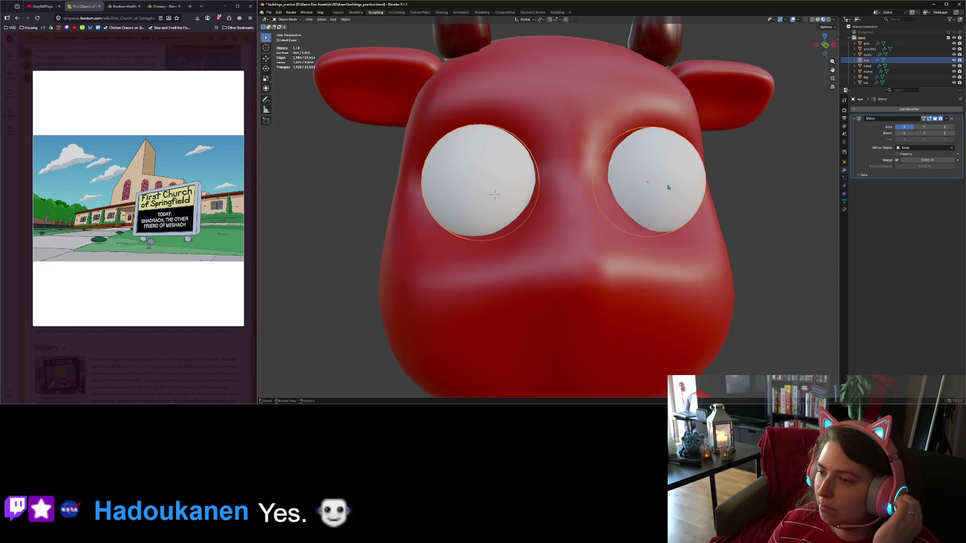
In Edit Mode, add a second material slot to the eye and select its central pupil faces.
key(Tab)
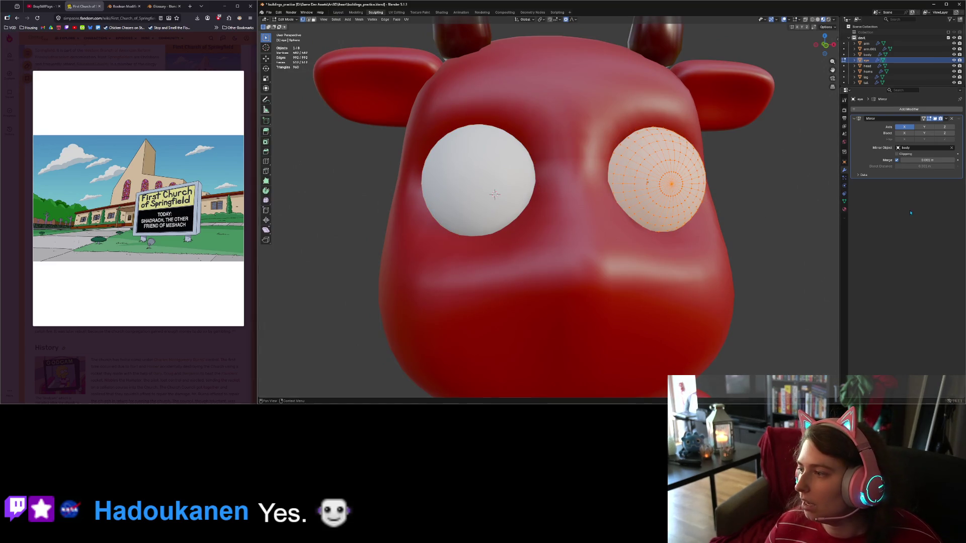
click(844, 210)
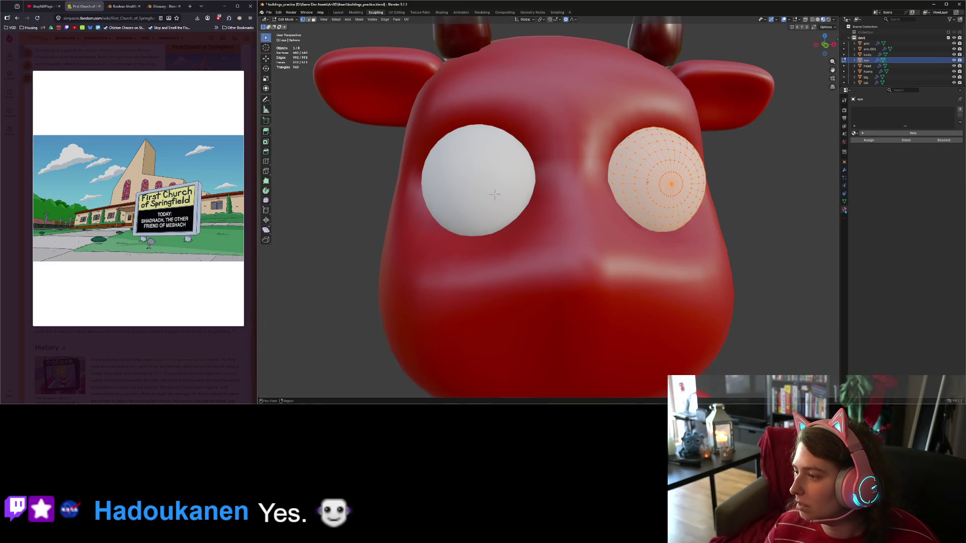
click(871, 134)
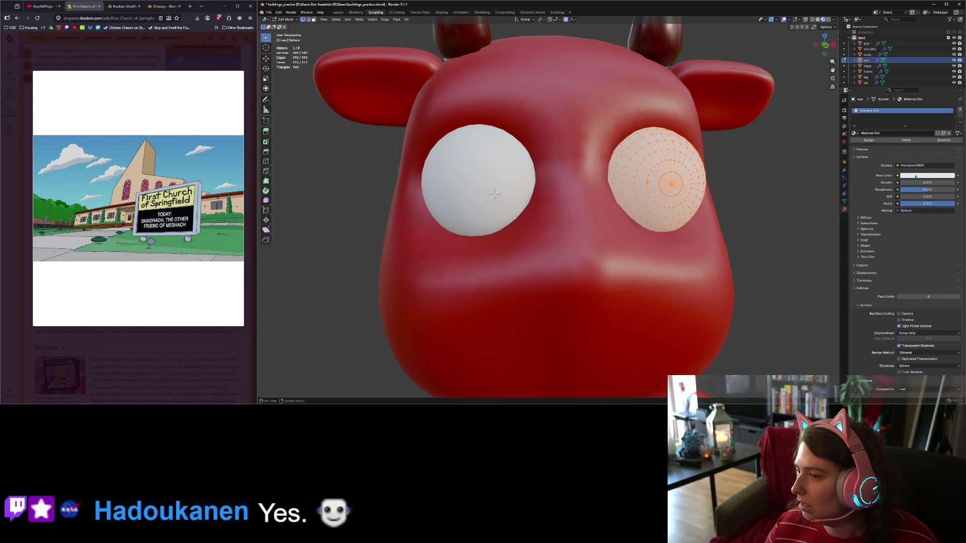
click(959, 109)
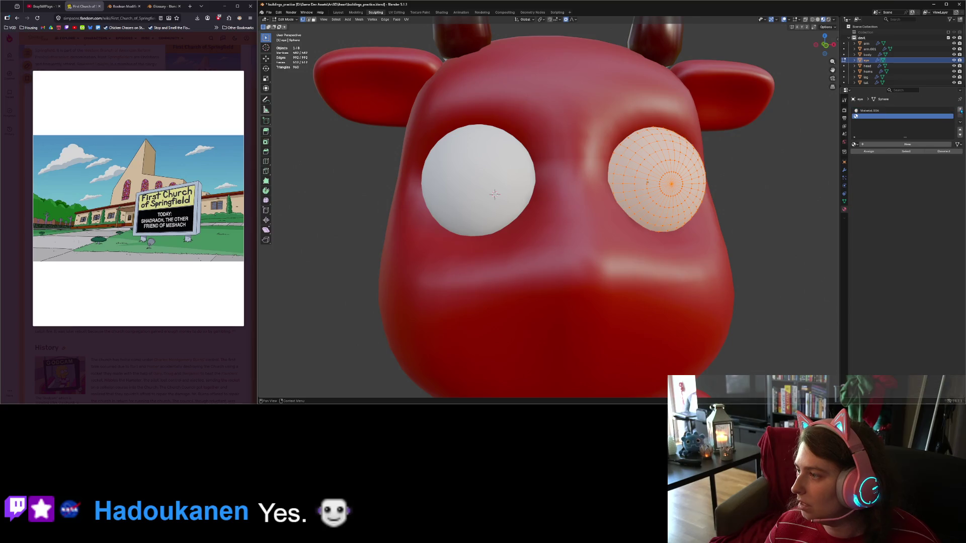
middle_drag(665, 203, 386, 68)
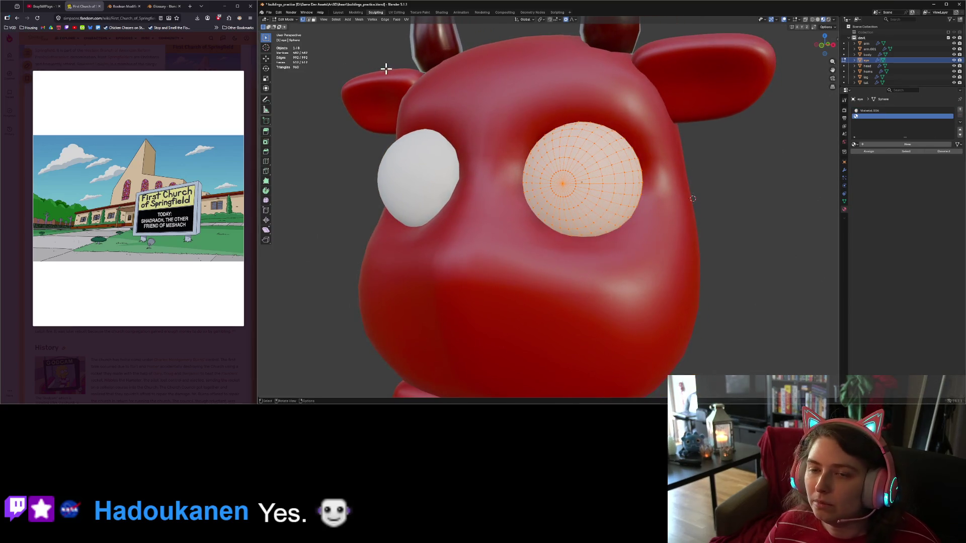
shift+click(313, 20)
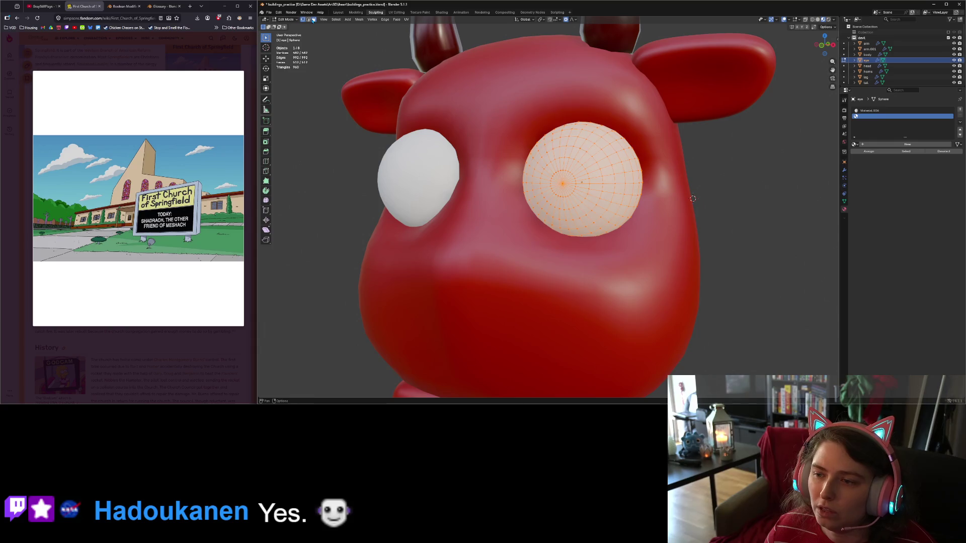
middle_drag(555, 185, 597, 178)
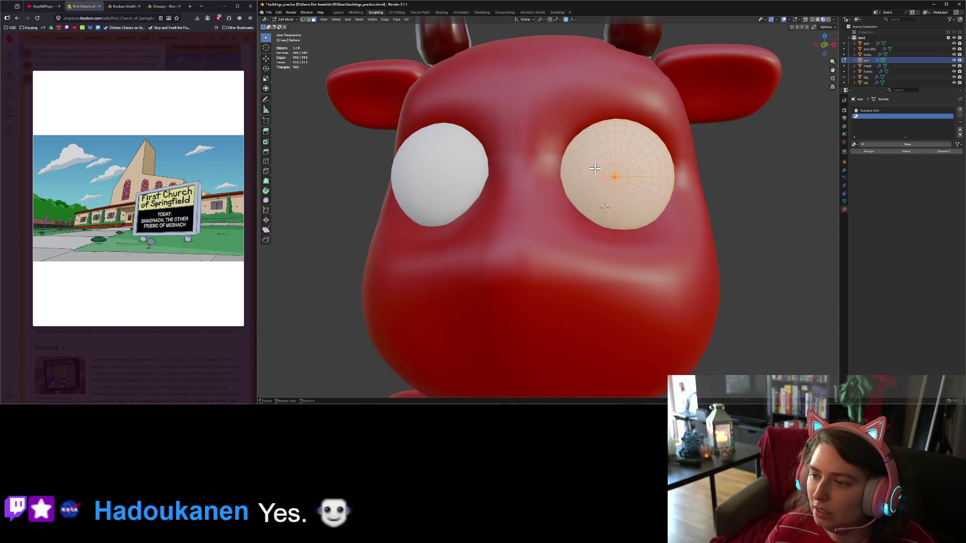
drag(635, 190, 634, 190)
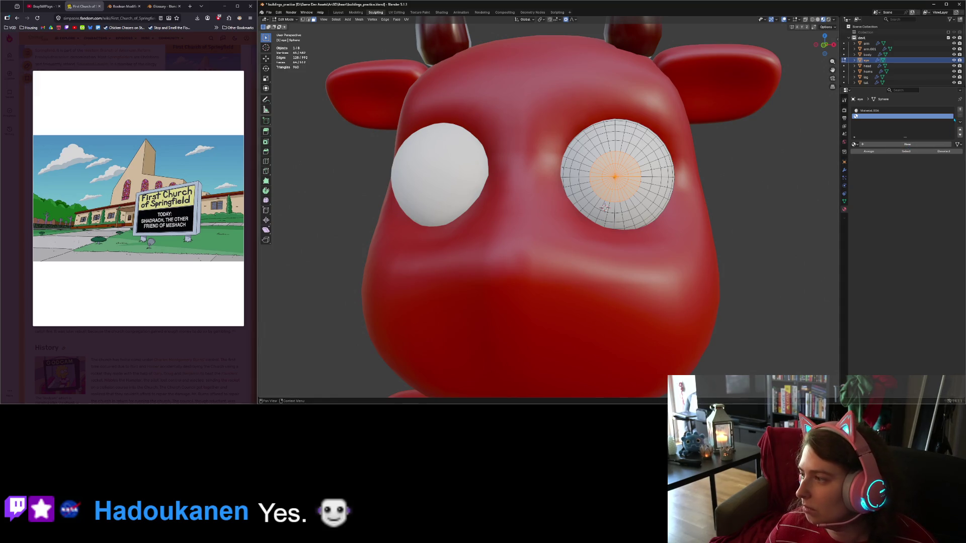
Assign the existing Devil.001 material to the pupil faces and return to Object Mode.
click(906, 144)
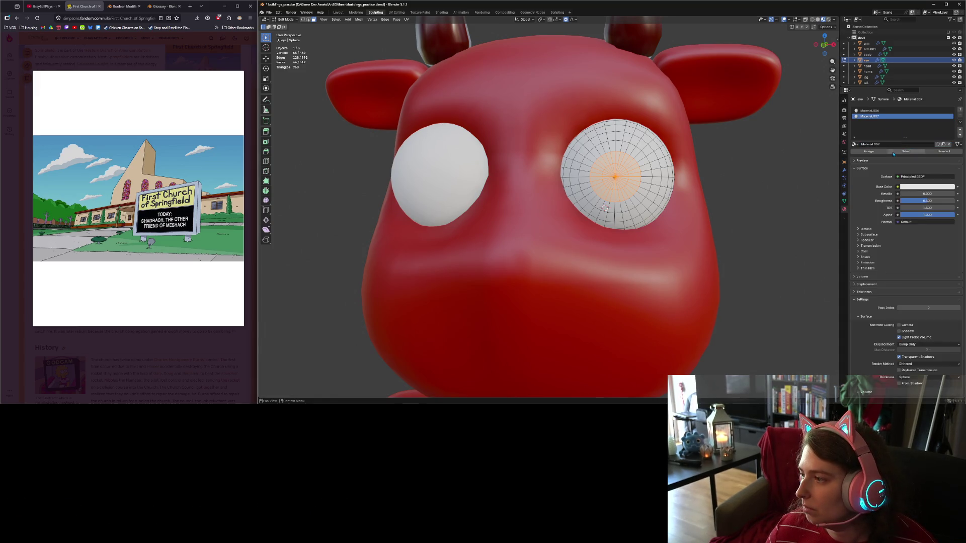
click(916, 187)
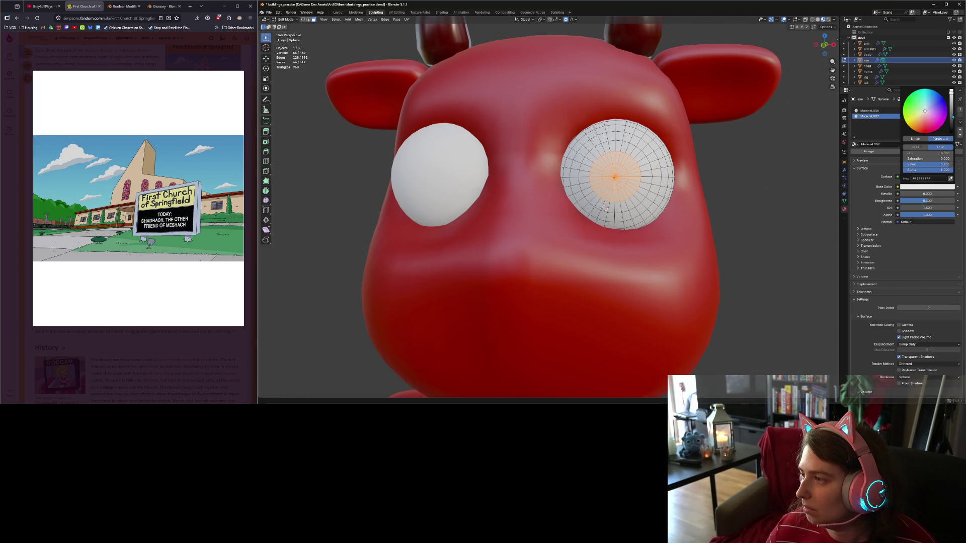
drag(954, 115, 951, 122)
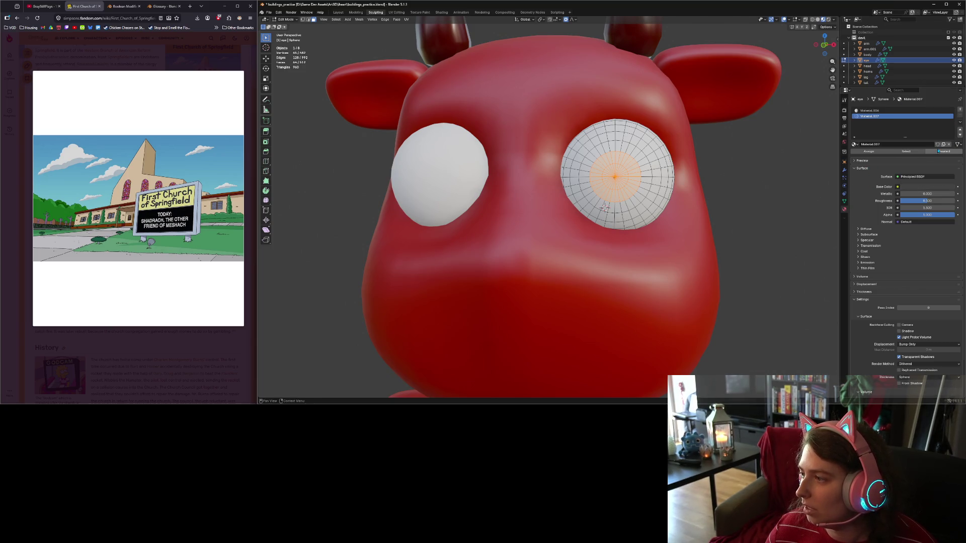
click(948, 145)
click(854, 144)
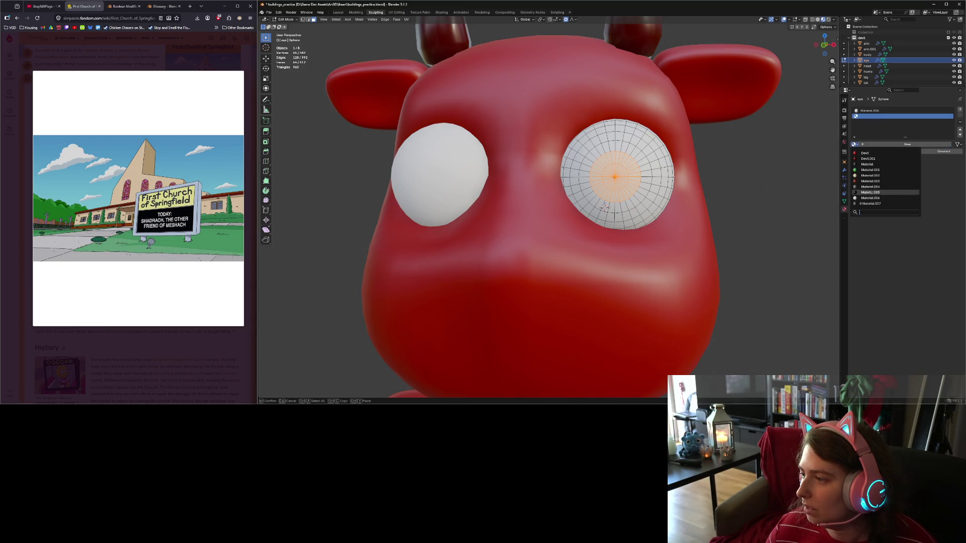
click(869, 158)
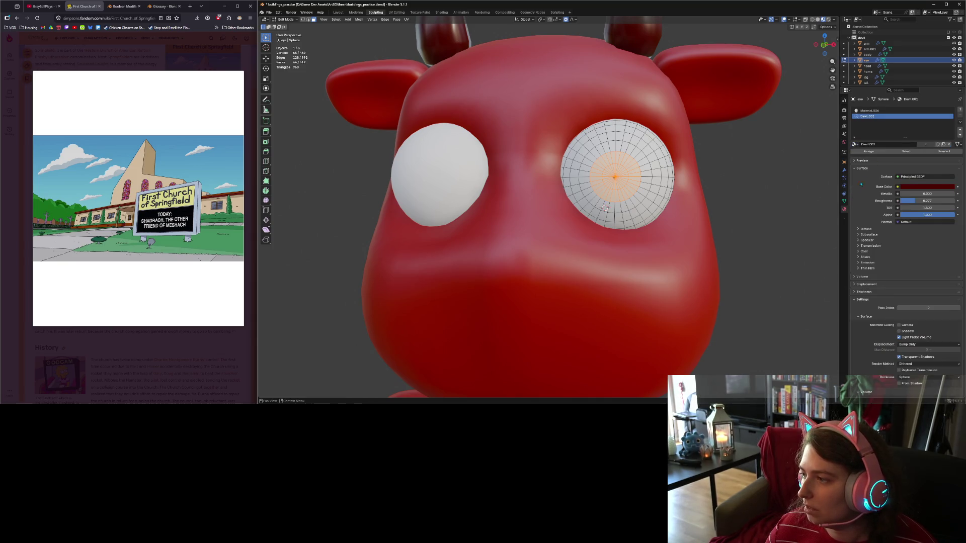
click(877, 153)
click(729, 208)
key(Tab)
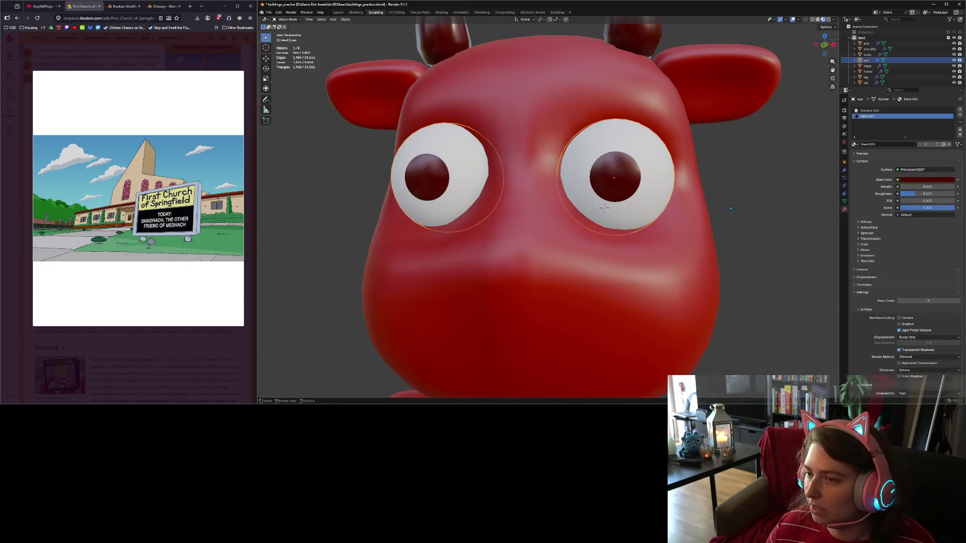
click(730, 208)
scroll(729, 207, down, 5)
mouse_move(729, 207)
middle_down()
mouse_move(704, 209)
mouse_move(725, 207)
mouse_move(664, 175)
middle_up()
From the front view, select the ring of eye faces surrounding the pupil.
scroll(720, 206, up, 3)
key(Tab)
scroll(705, 194, up, 2)
scroll(663, 175, up, 2)
key(KP_1)
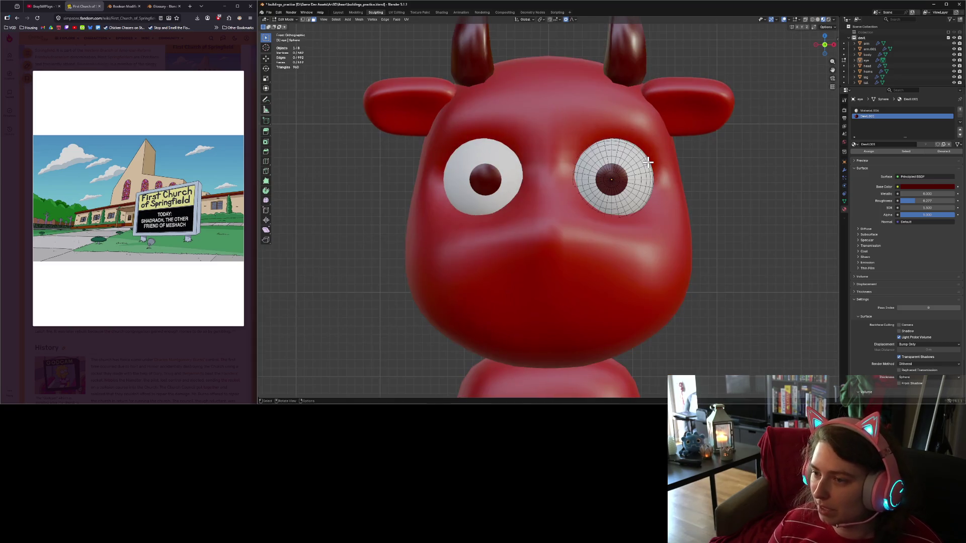
key(c)
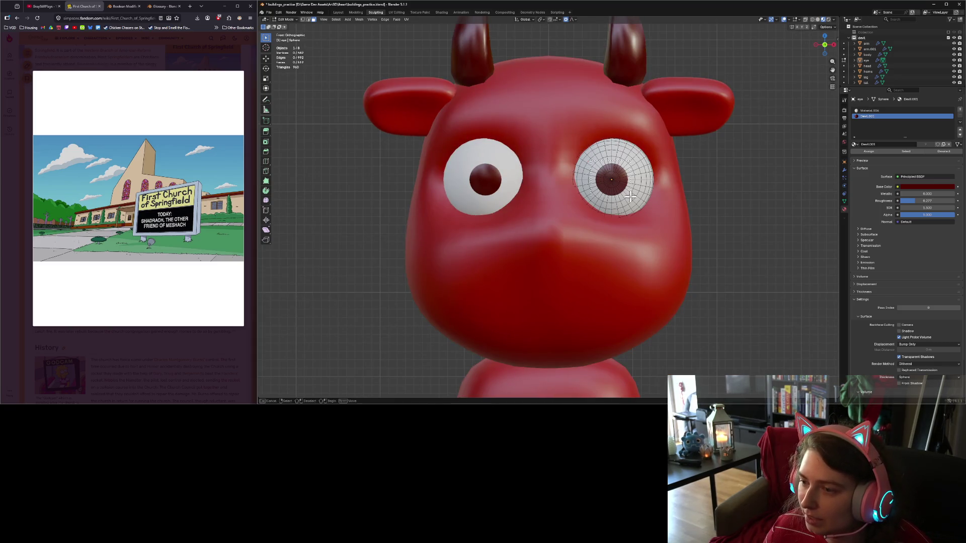
drag(612, 179, 634, 202)
right_click(634, 202)
click(635, 199)
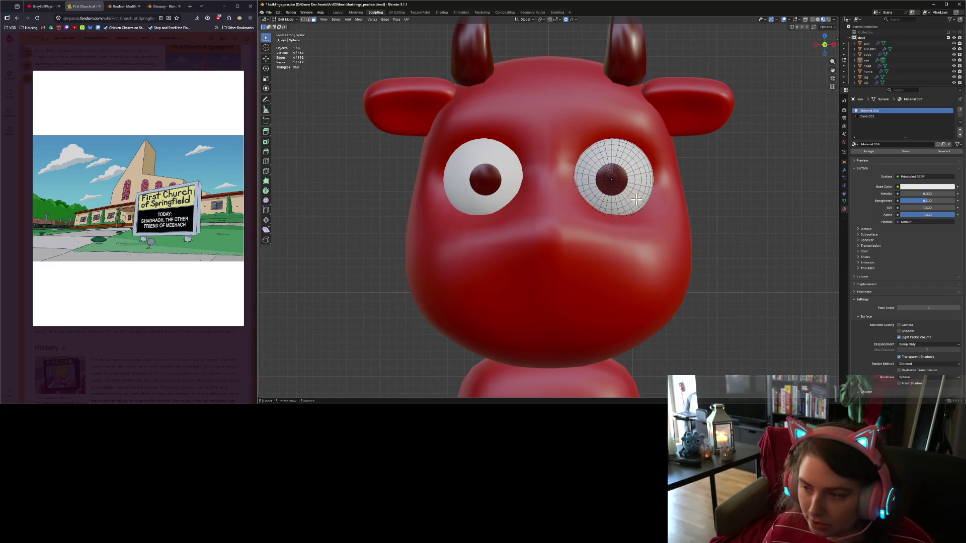
alt+click(625, 197)
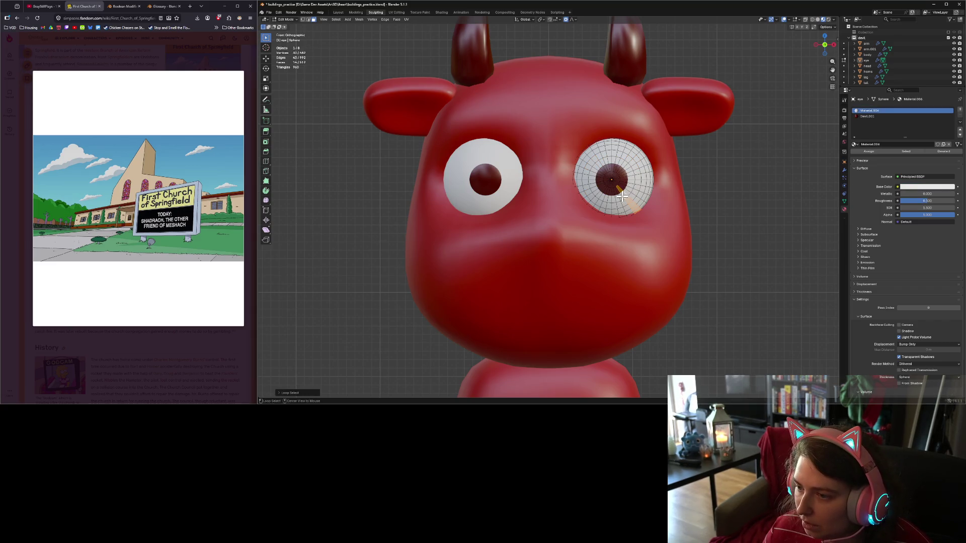
alt+click(622, 197)
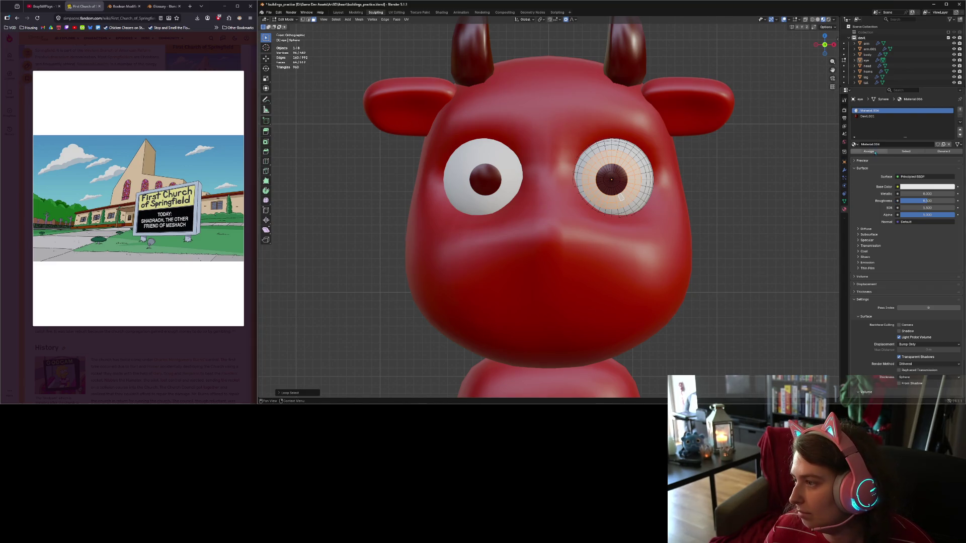
Assign the dark red Devil material to that ring and leave Edit Mode.
click(875, 116)
click(882, 152)
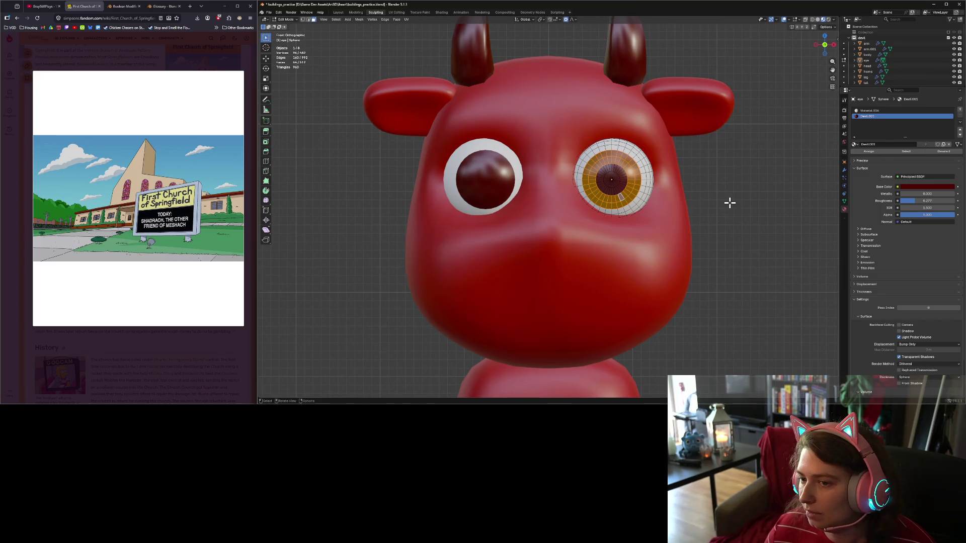
key(Tab)
scroll(729, 205, down, 3)
mouse_move(729, 206)
middle_down()
mouse_move(750, 210)
mouse_move(745, 215)
middle_up()
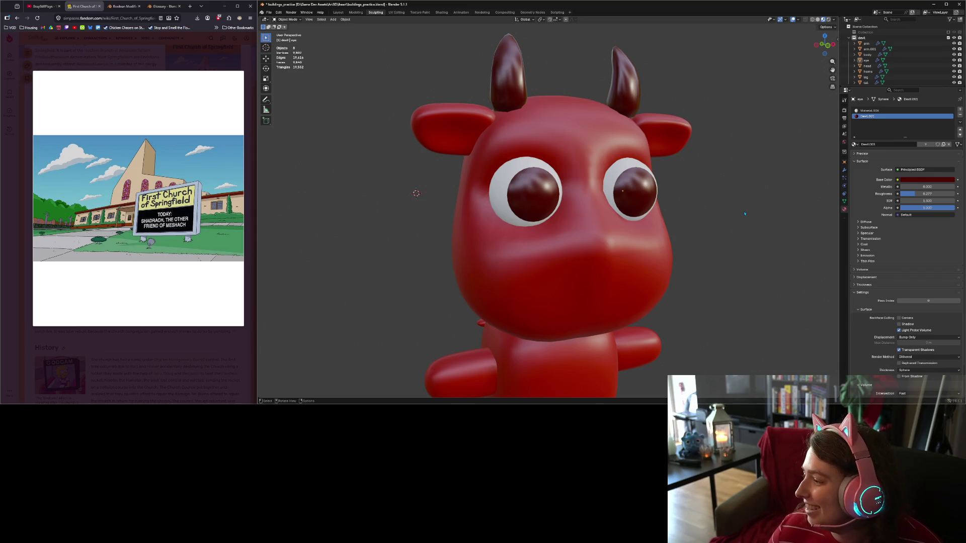
Move the eye object vertically along Z in the front view.
key(KP_1)
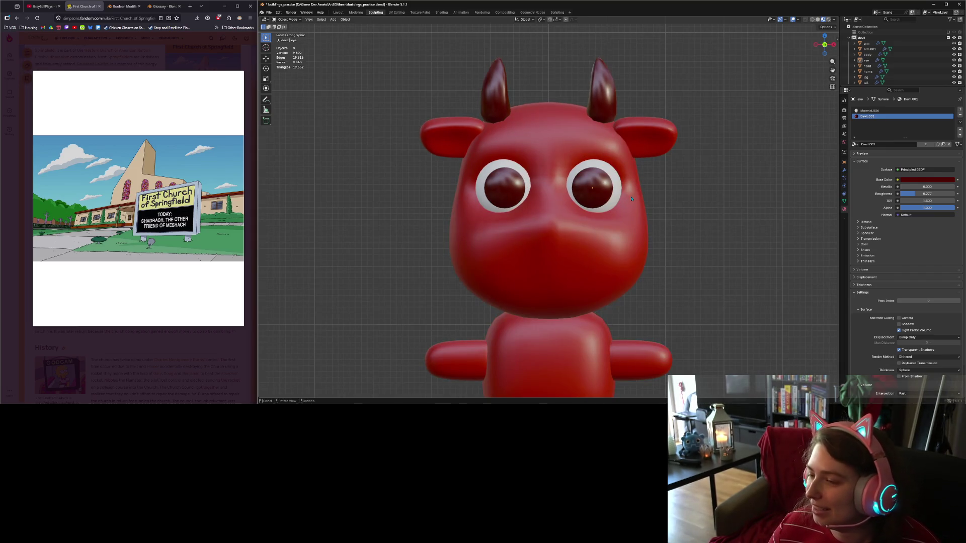
click(606, 193)
key(g)
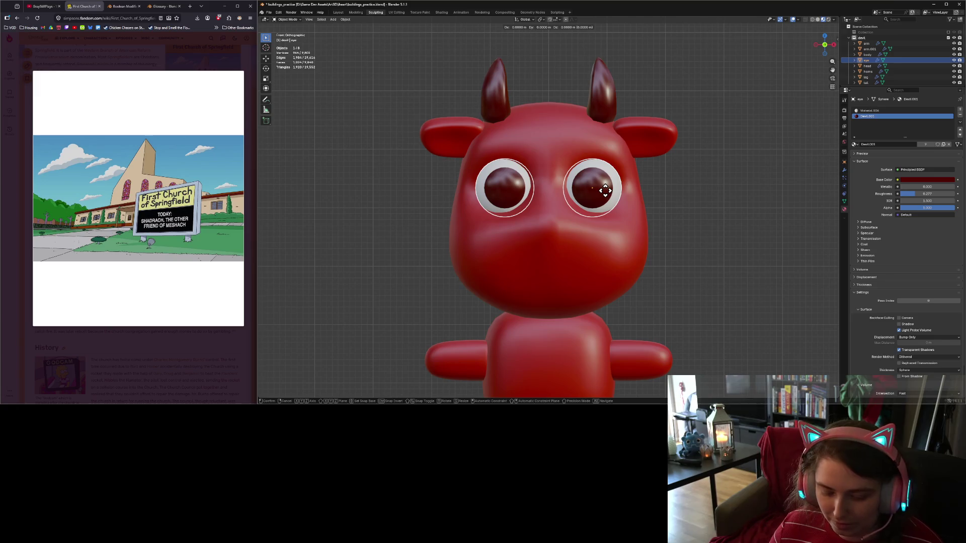
key(z)
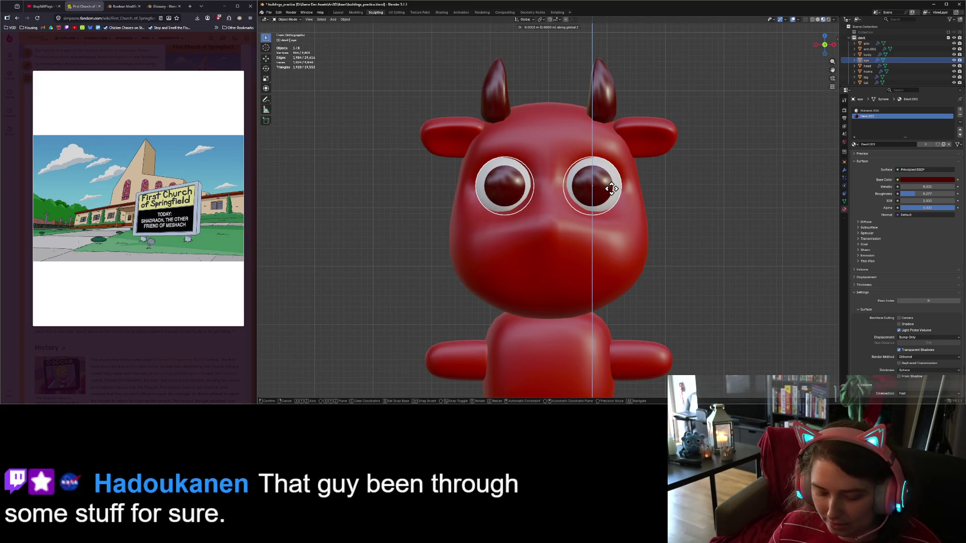
click(611, 188)
Rotate the eyes about the Z axis so the pupils point a new way.
key(r)
key(z)
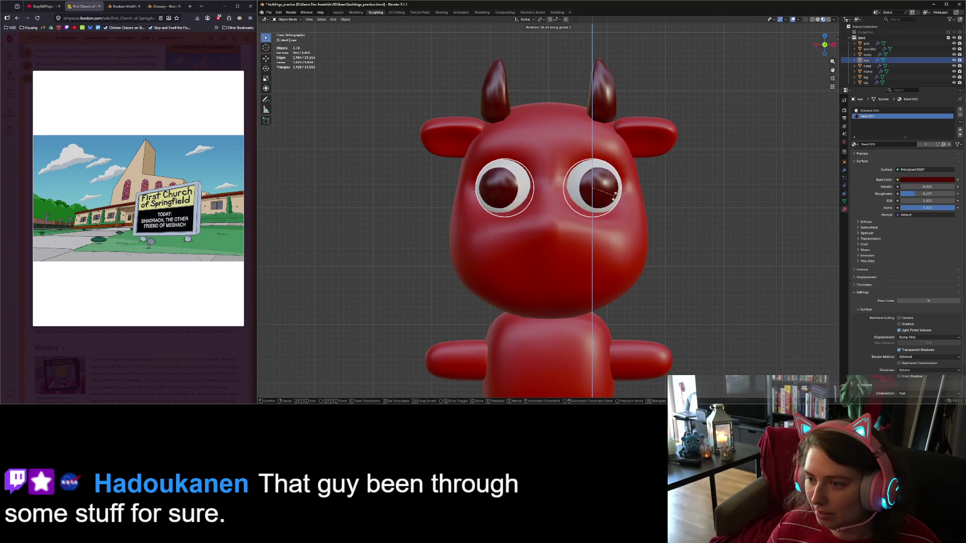
click(611, 201)
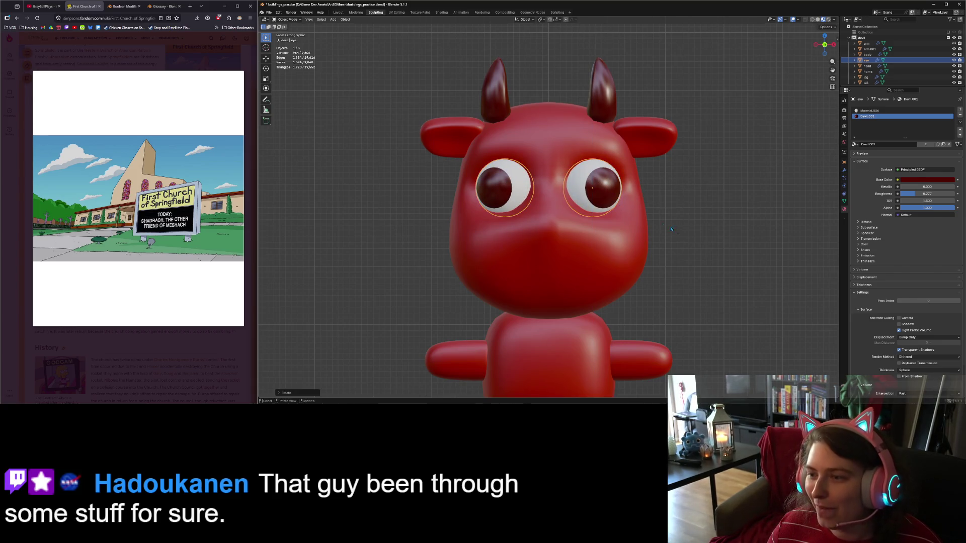
click(691, 238)
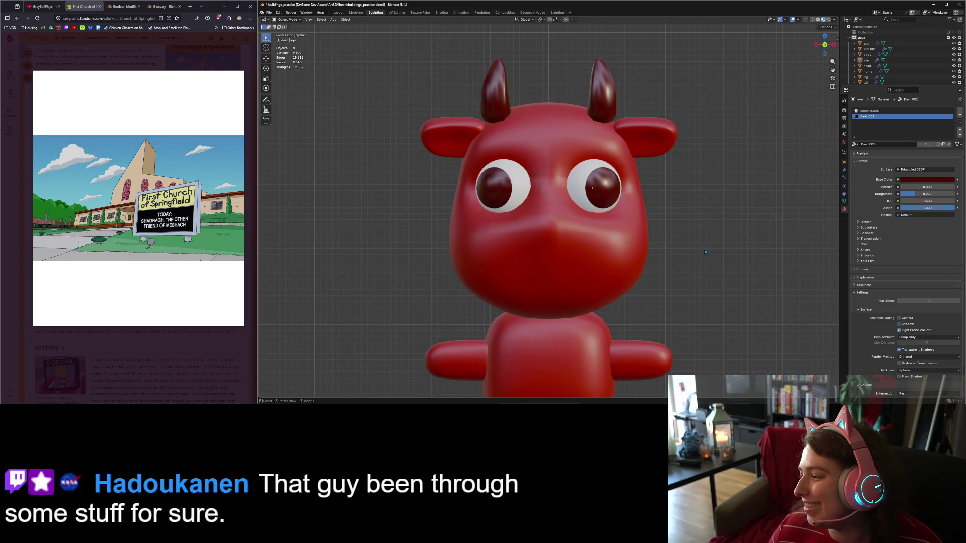
mouse_move(705, 253)
middle_down()
mouse_move(672, 265)
mouse_move(679, 260)
mouse_move(629, 254)
mouse_move(585, 228)
middle_up()
scroll(679, 261, up, 2)
Select the face ring around the pupil and add a slot with a single-user copy of Devil.
key(Tab)
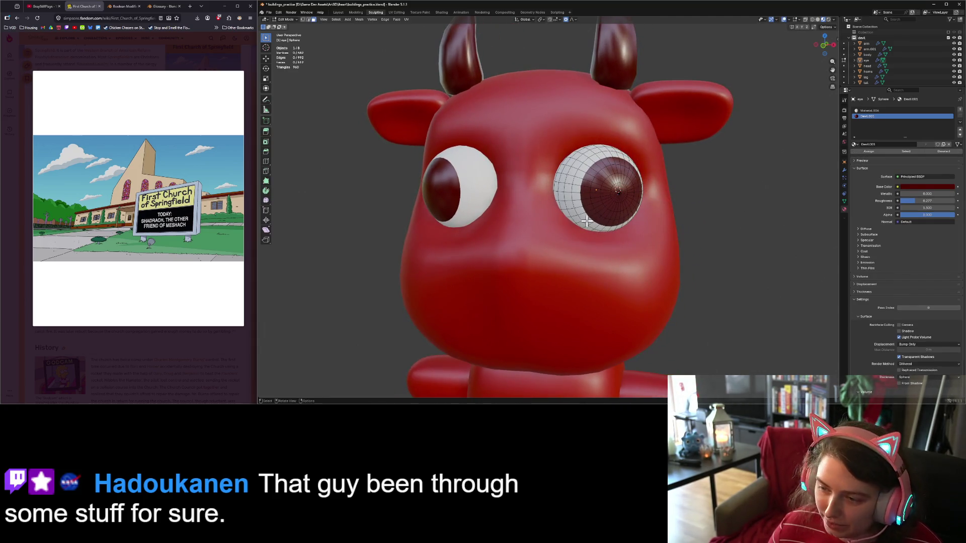
alt+click(586, 221)
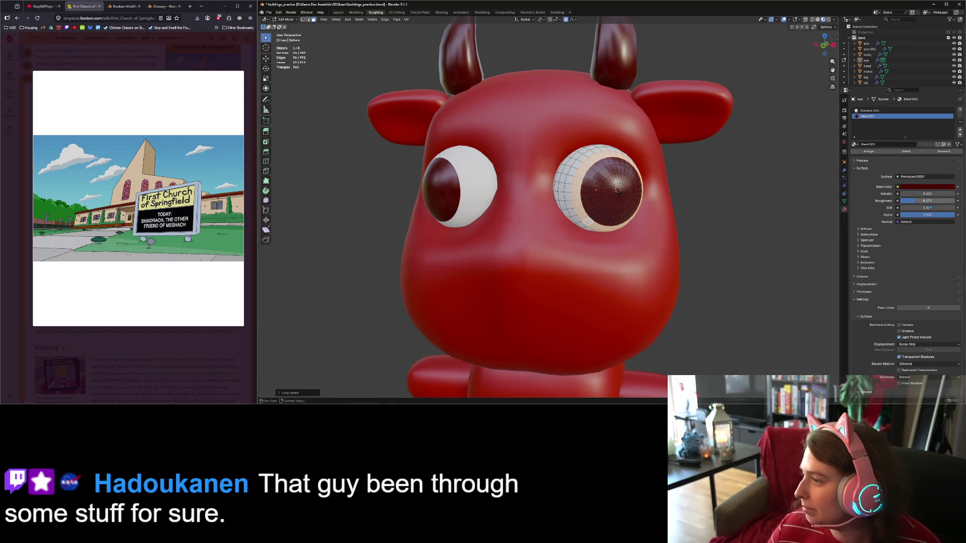
click(959, 108)
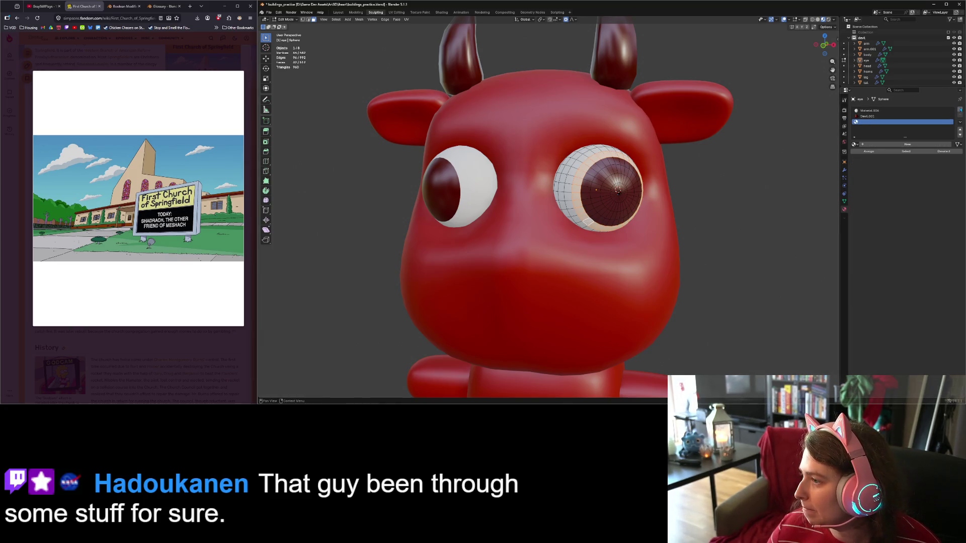
click(922, 146)
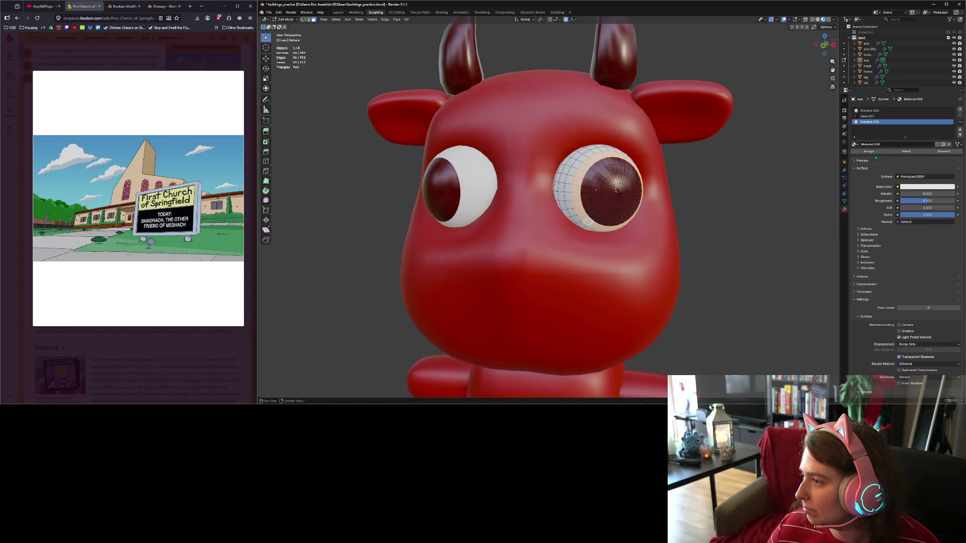
click(854, 144)
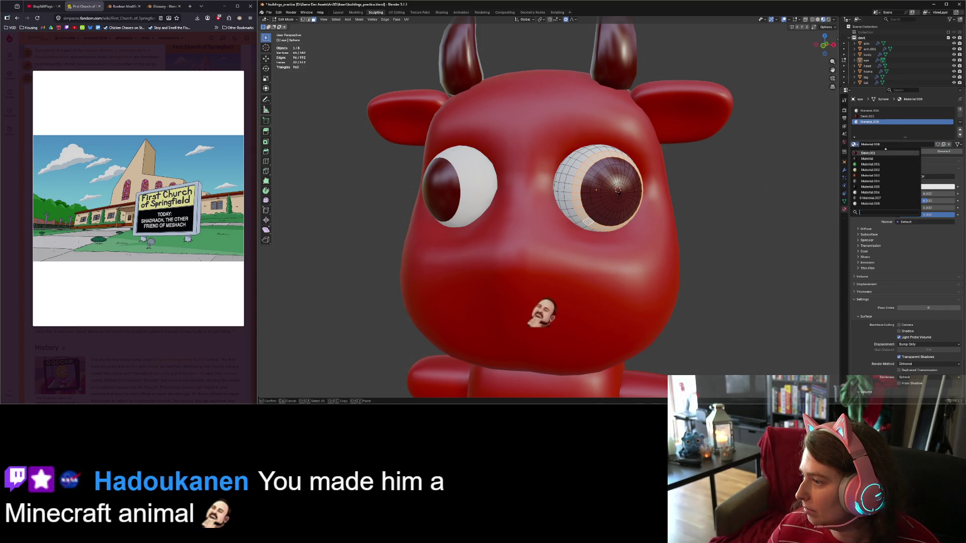
click(902, 151)
click(937, 144)
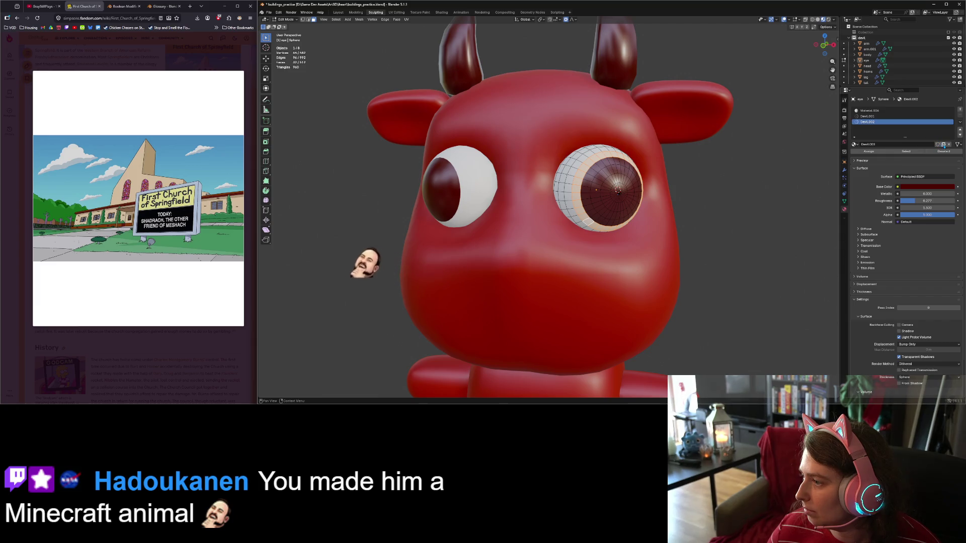
Brighten the copied material's red base colour and assign it to the ring as an iris band.
click(927, 187)
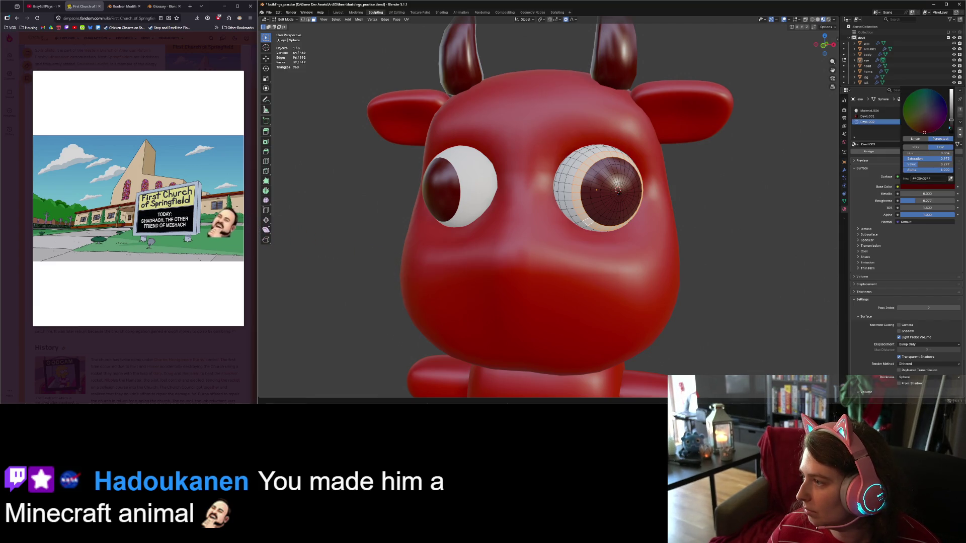
drag(950, 120, 951, 112)
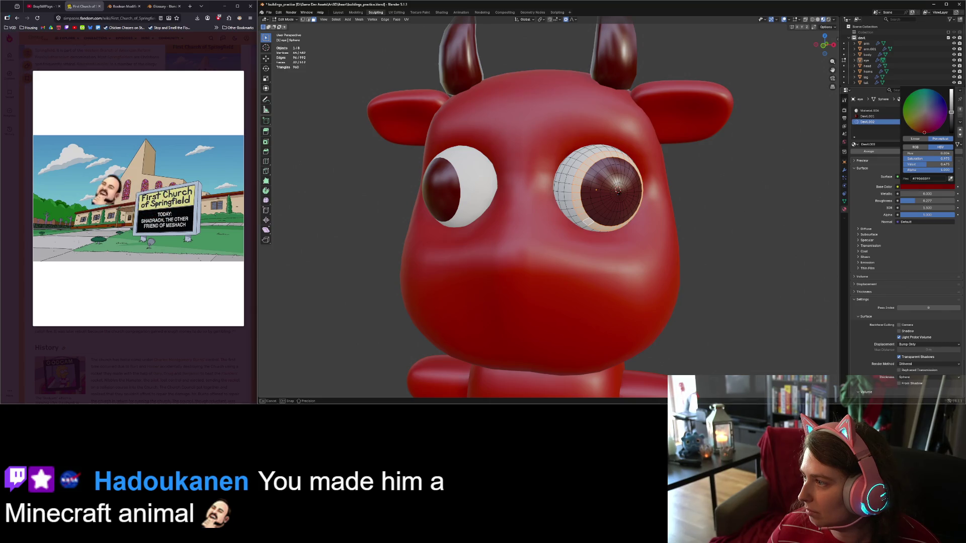
key(Tab)
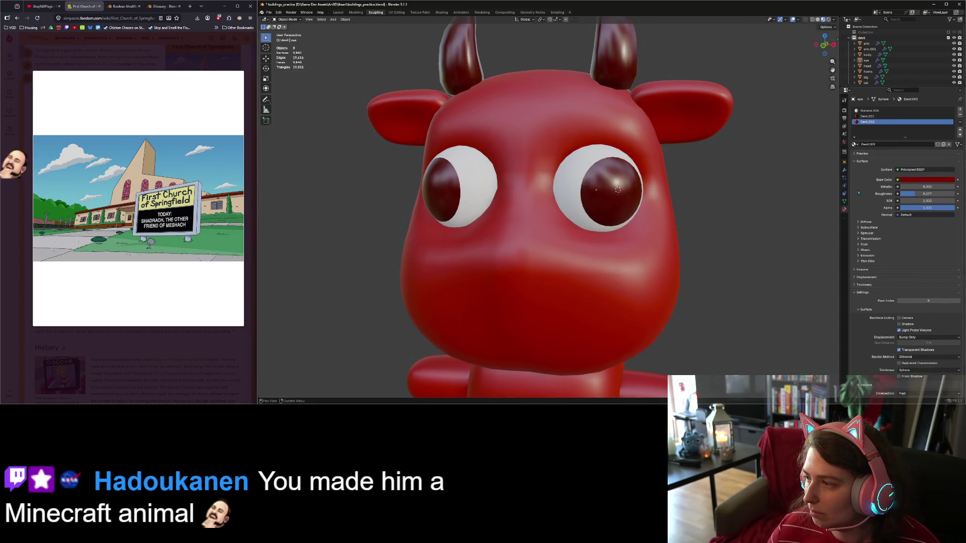
key(Tab)
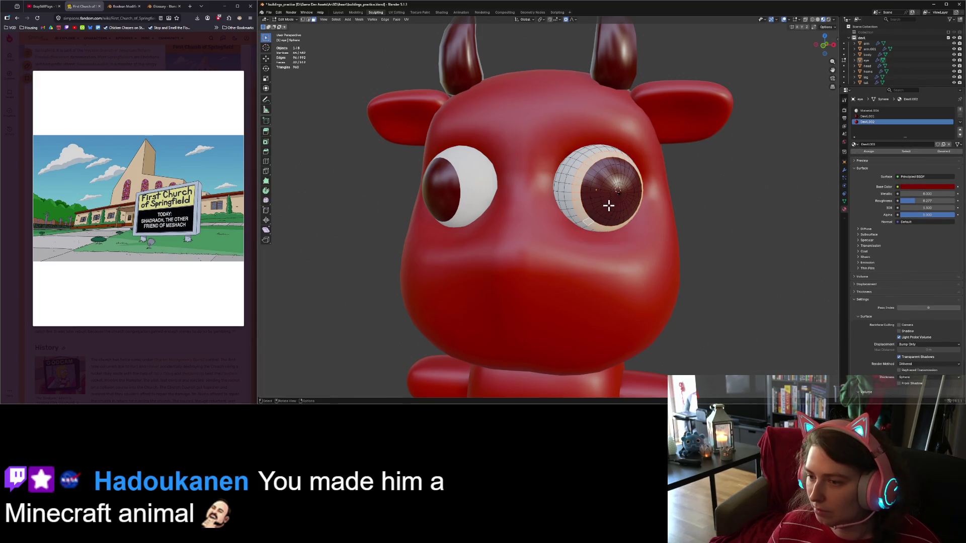
click(869, 152)
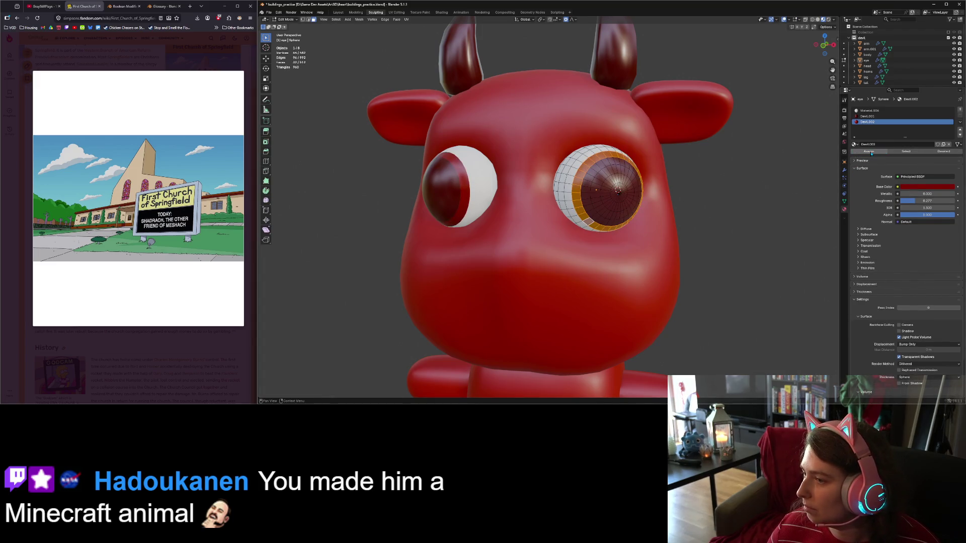
click(709, 235)
key(Tab)
scroll(714, 236, down, 5)
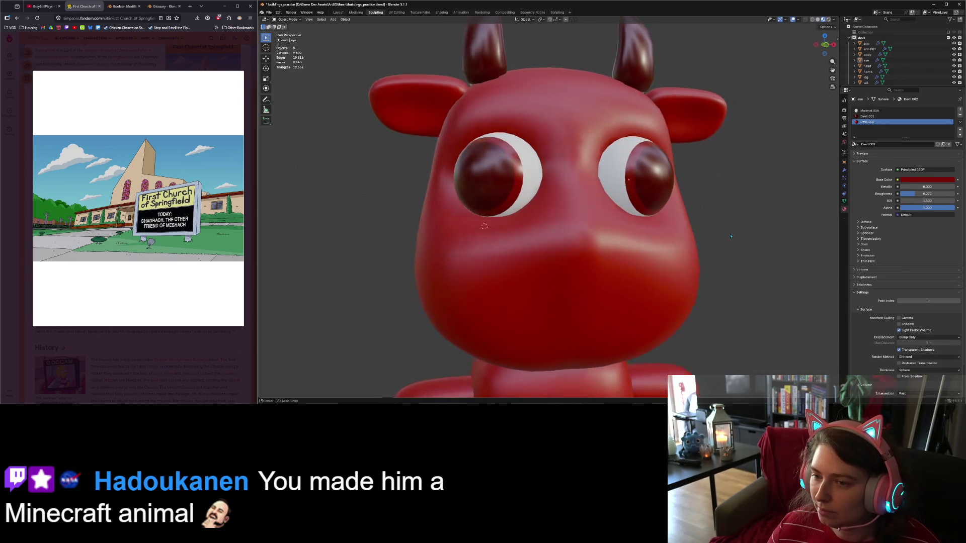
scroll(722, 236, up, 3)
middle_drag(724, 236, 714, 242)
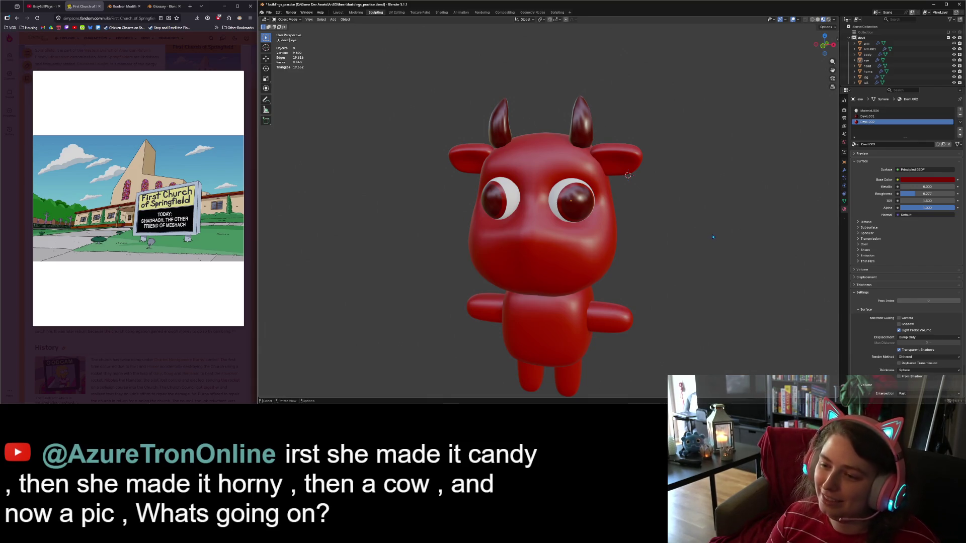
scroll(527, 201, up, 7)
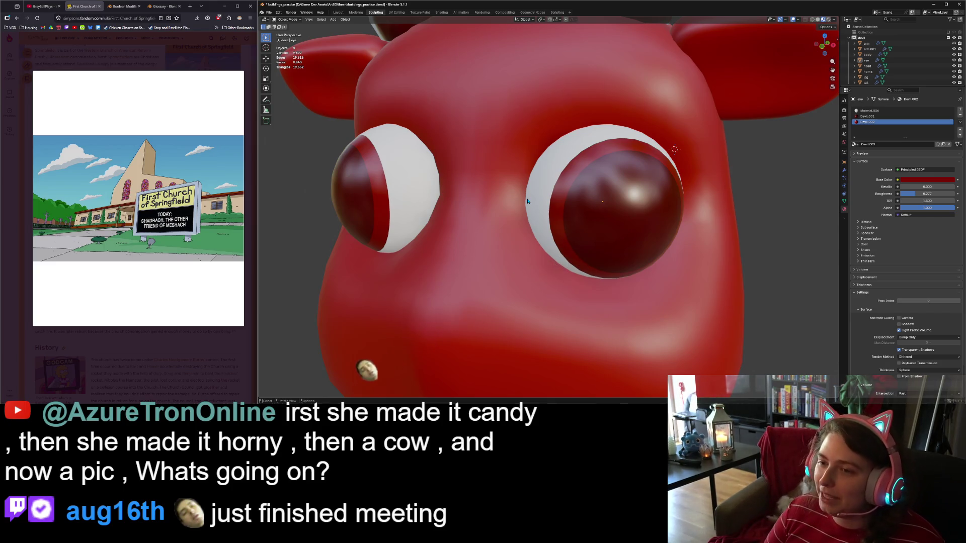
Assign the dark red Devil.002 material to the face ring around each pupil.
click(563, 196)
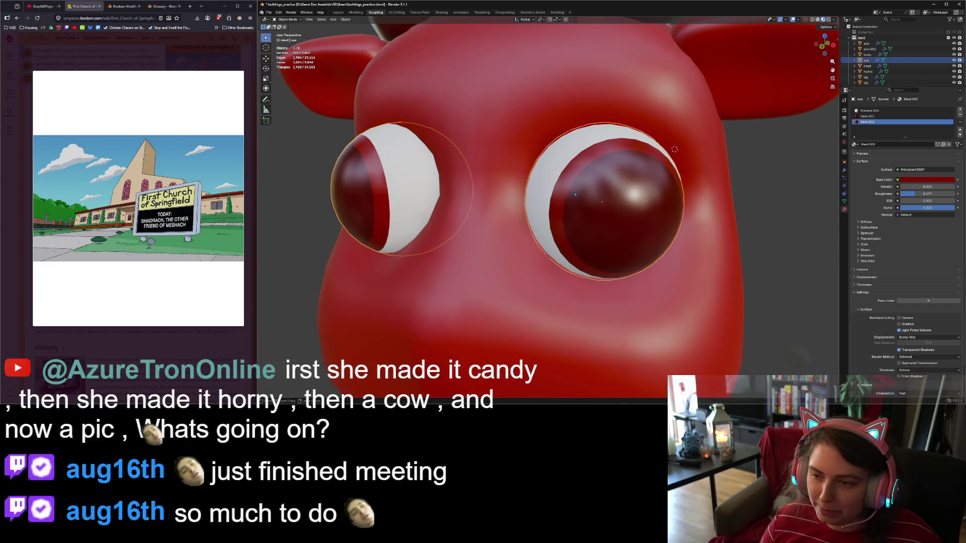
key(Tab)
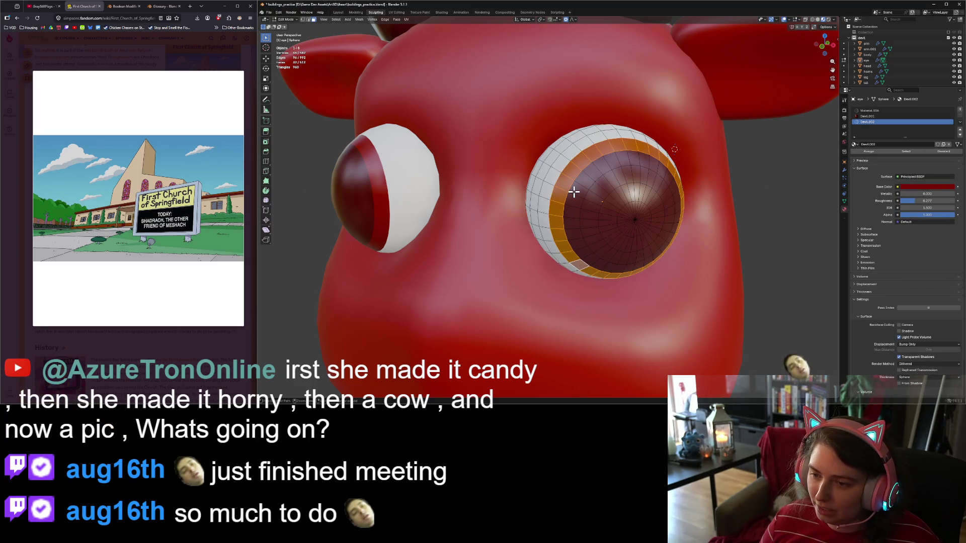
key(ctrl+z)
key(ctrl+z)
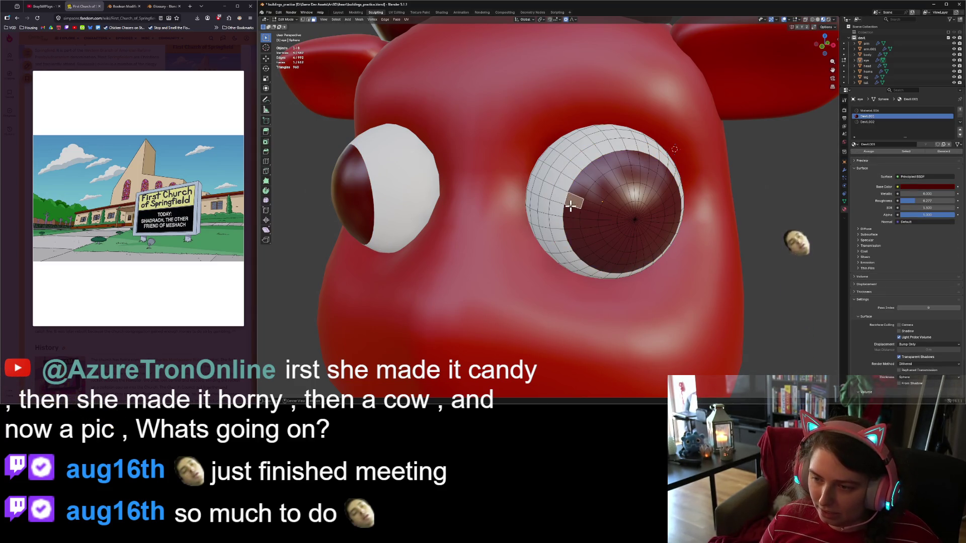
alt+click(573, 196)
click(867, 122)
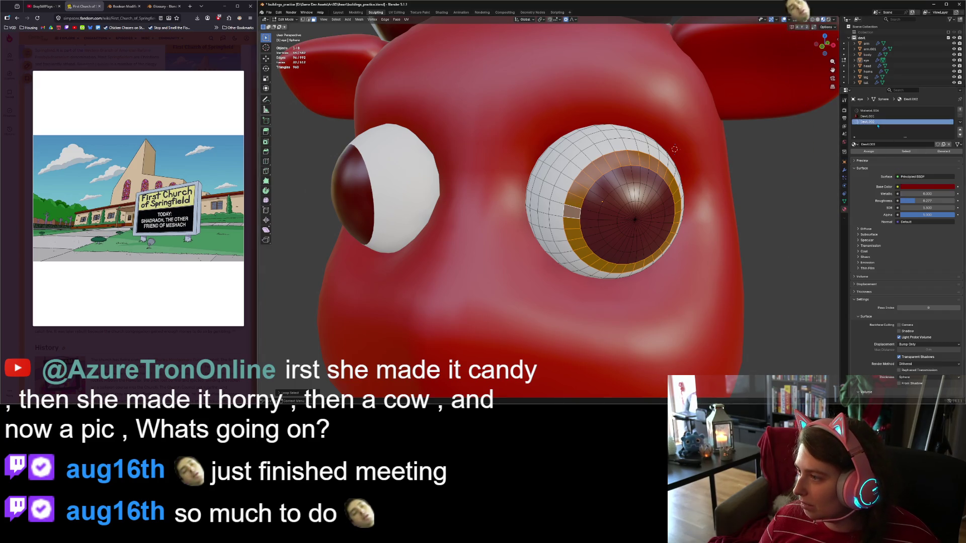
click(879, 153)
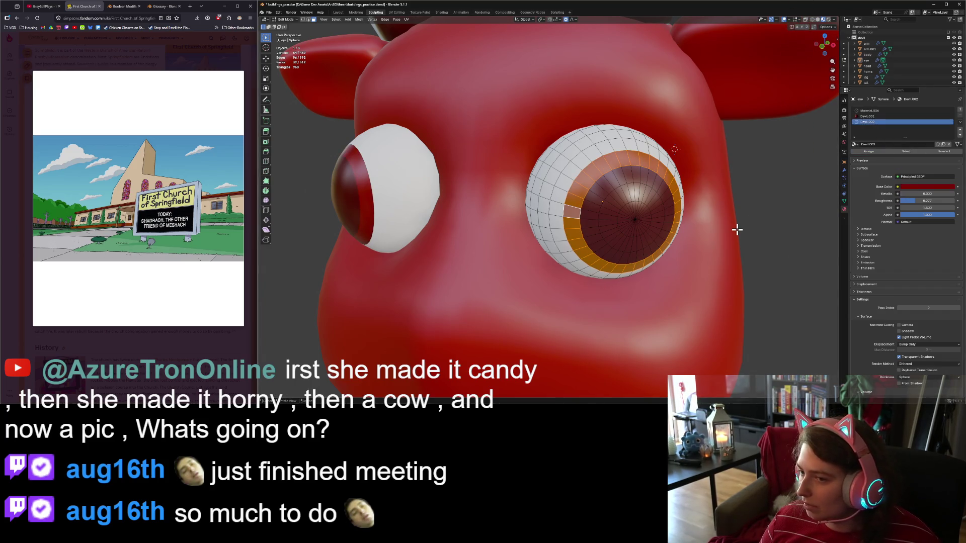
key(alt+a)
scroll(737, 230, down, 8)
mouse_move(737, 231)
middle_down()
mouse_move(754, 227)
mouse_move(628, 204)
middle_up()
key(Tab)
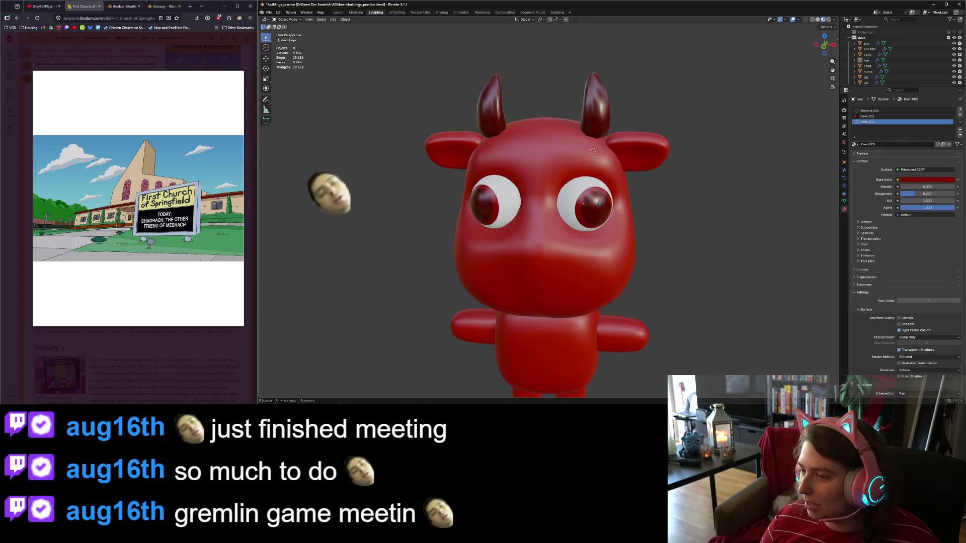
Turn the eyes slightly about the Z axis.
click(601, 203)
key(r)
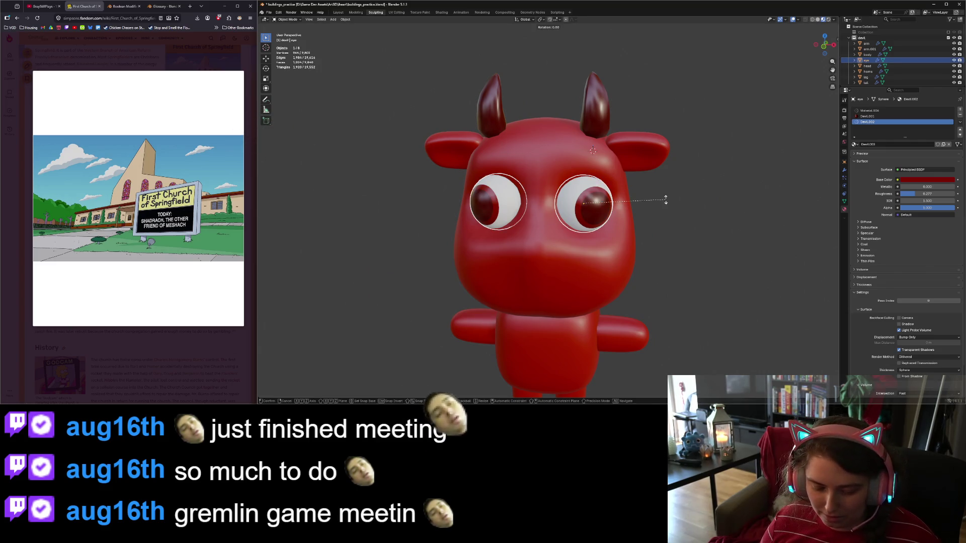
key(z)
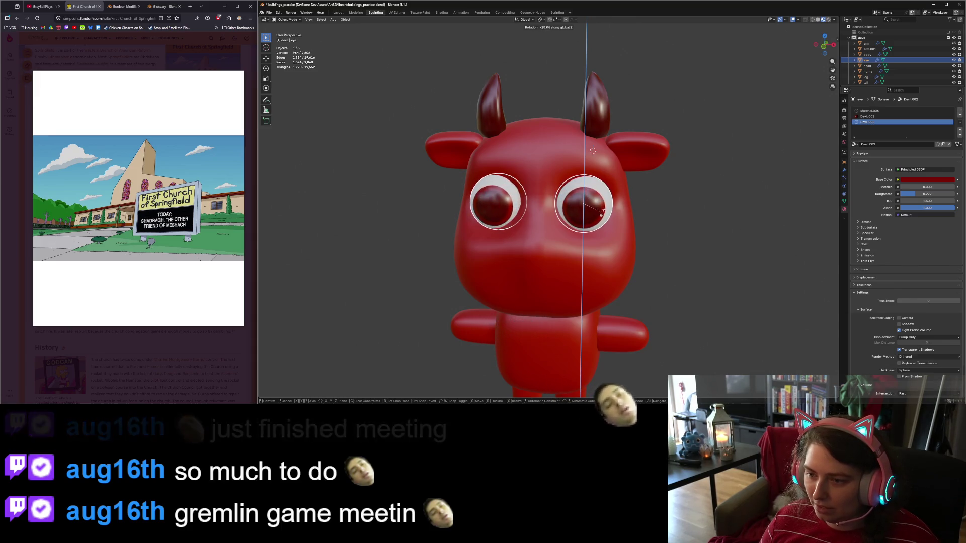
click(657, 229)
click(657, 230)
mouse_move(657, 230)
middle_down()
mouse_move(709, 241)
mouse_move(697, 241)
middle_up()
scroll(674, 234, up, 5)
scroll(709, 241, down, 4)
Scale up the iris edge loop in edge select mode so the pupils grow larger.
click(616, 175)
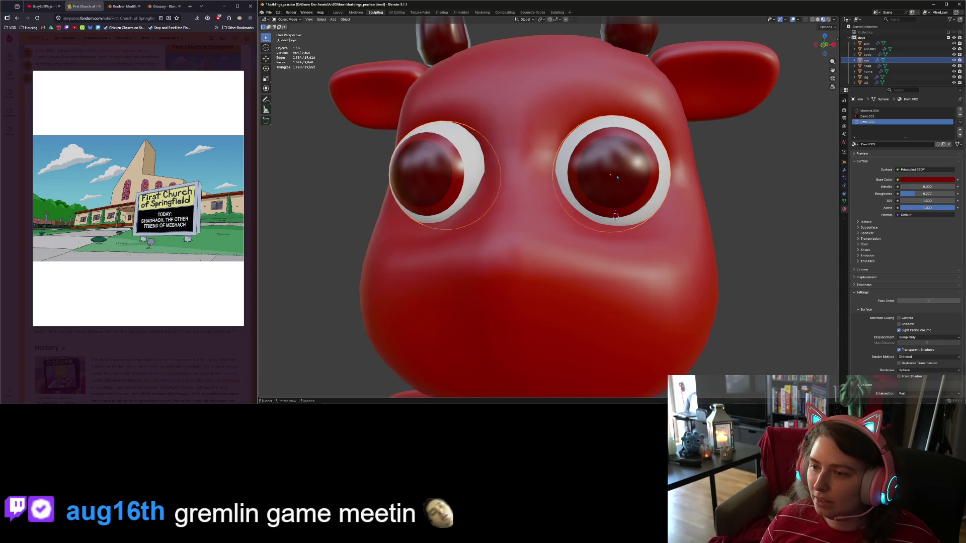
key(Tab)
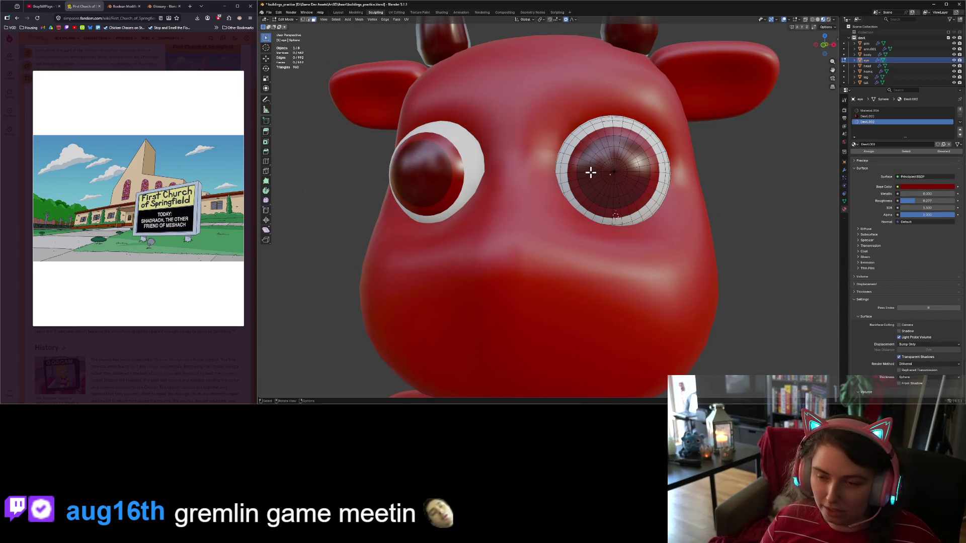
click(308, 20)
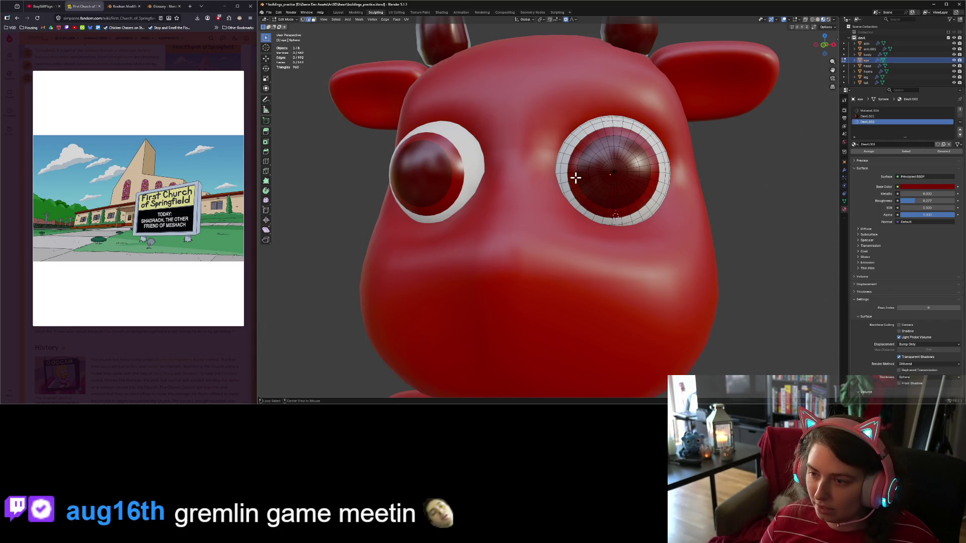
alt+click(575, 177)
key(s)
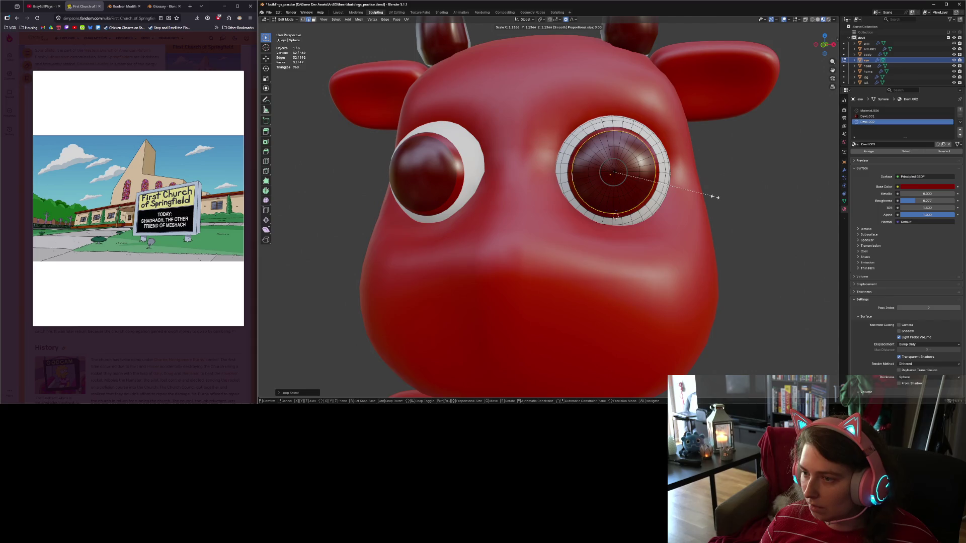
click(717, 200)
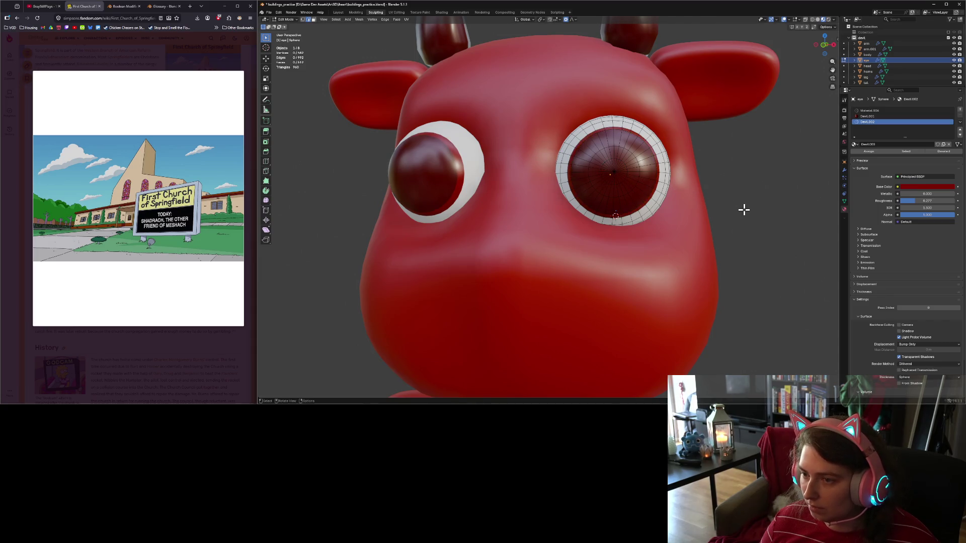
key(Tab)
click(744, 213)
middle_drag(744, 213, 740, 222)
scroll(736, 225, down, 8)
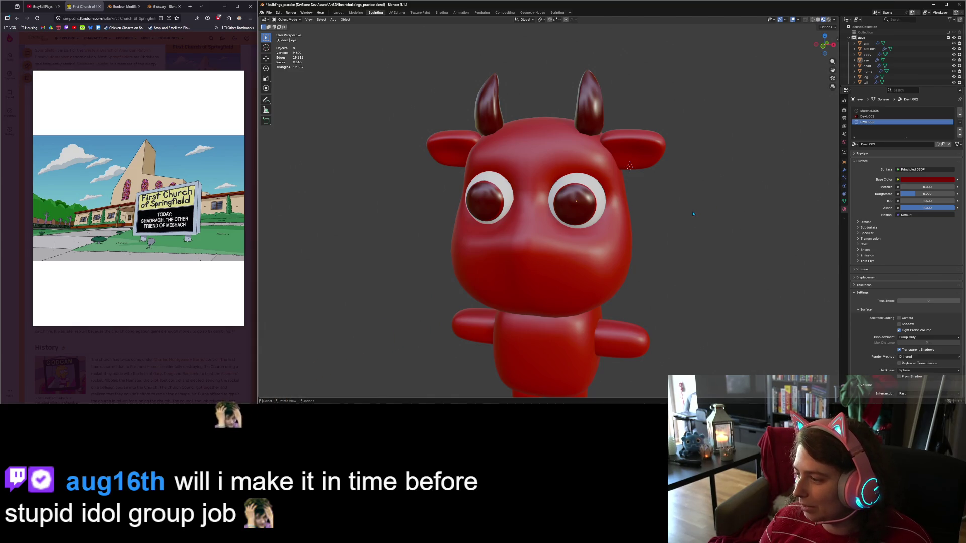
Select the horns and move them to a new position in front view.
scroll(654, 227, up, 2)
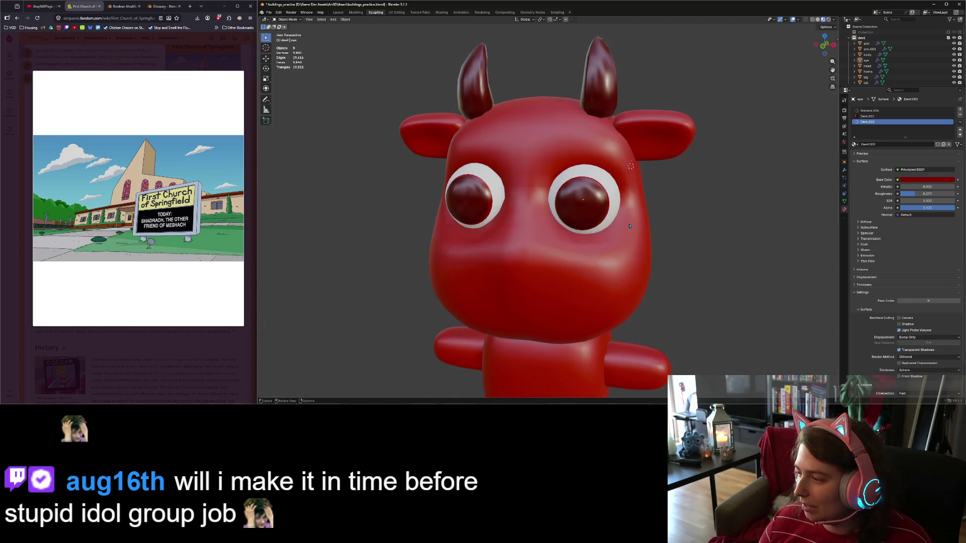
click(626, 242)
middle_drag(627, 241, 621, 119)
click(619, 121)
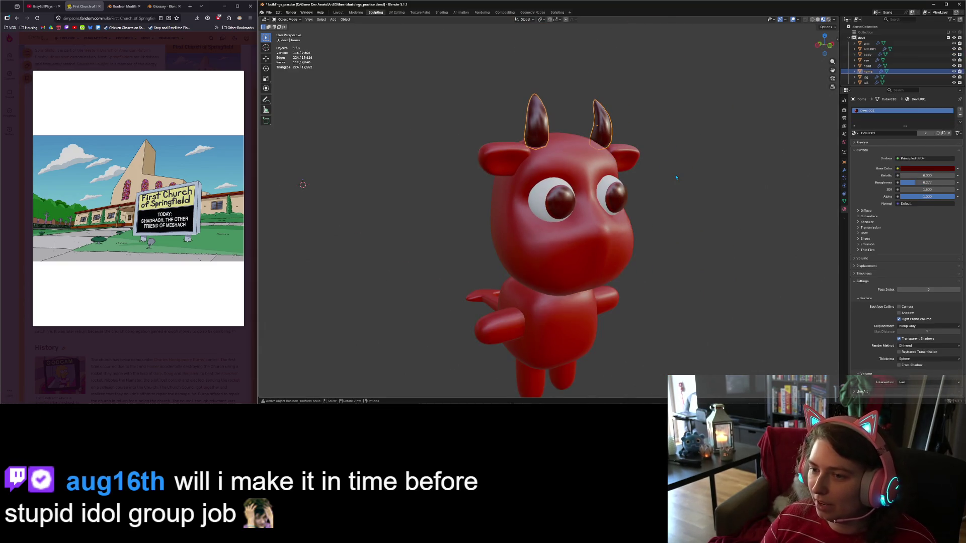
key(KP_1)
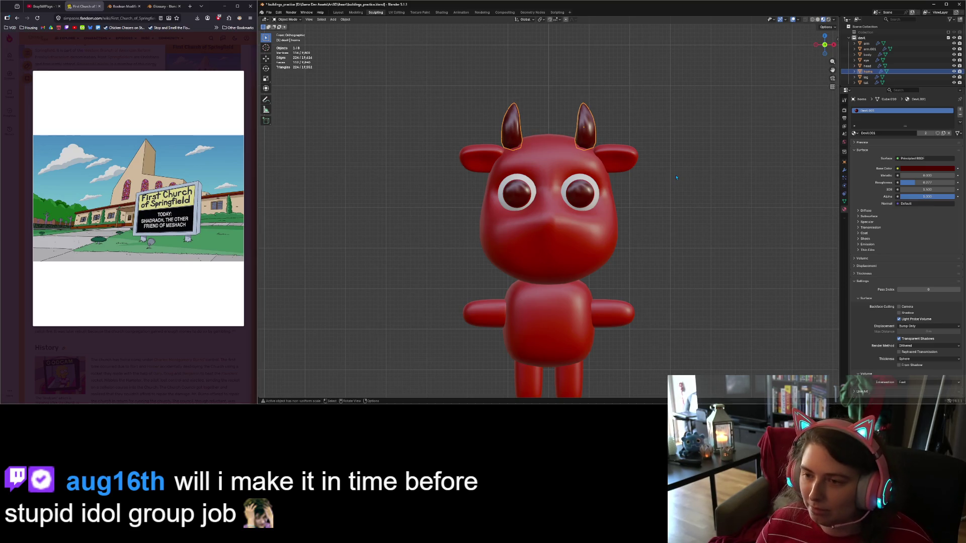
scroll(676, 177, up, 3)
key(g)
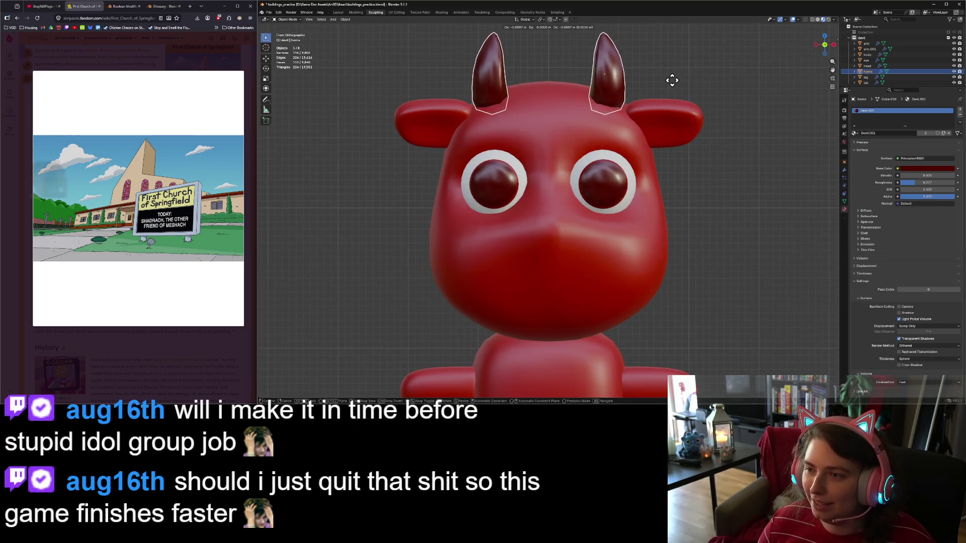
click(672, 80)
Rotate the horns so they tilt outward on the head.
scroll(668, 102, down, 2)
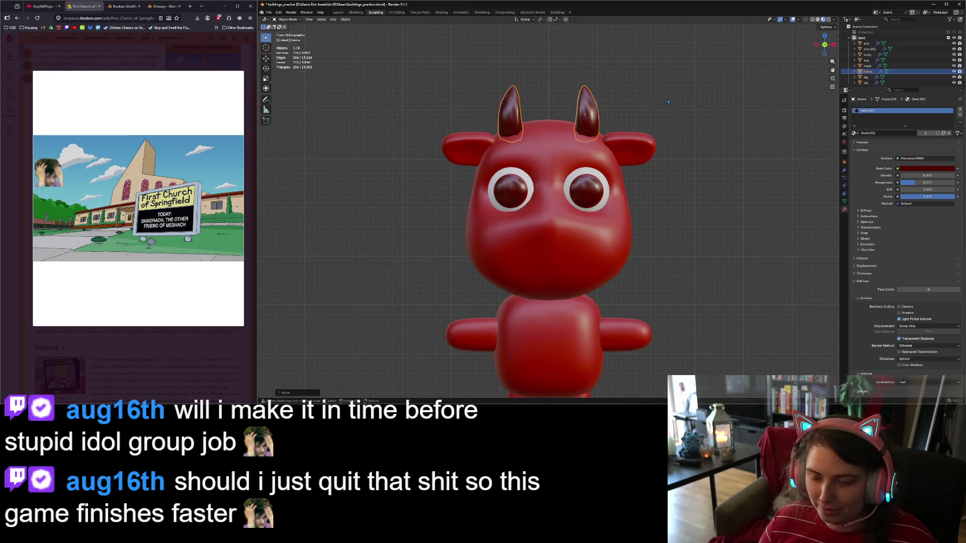
key(r)
click(695, 127)
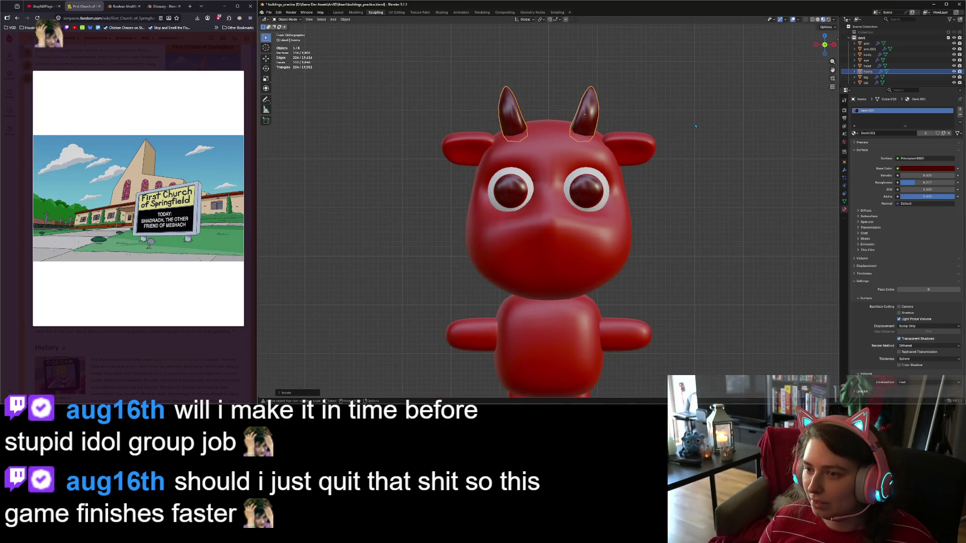
click(698, 149)
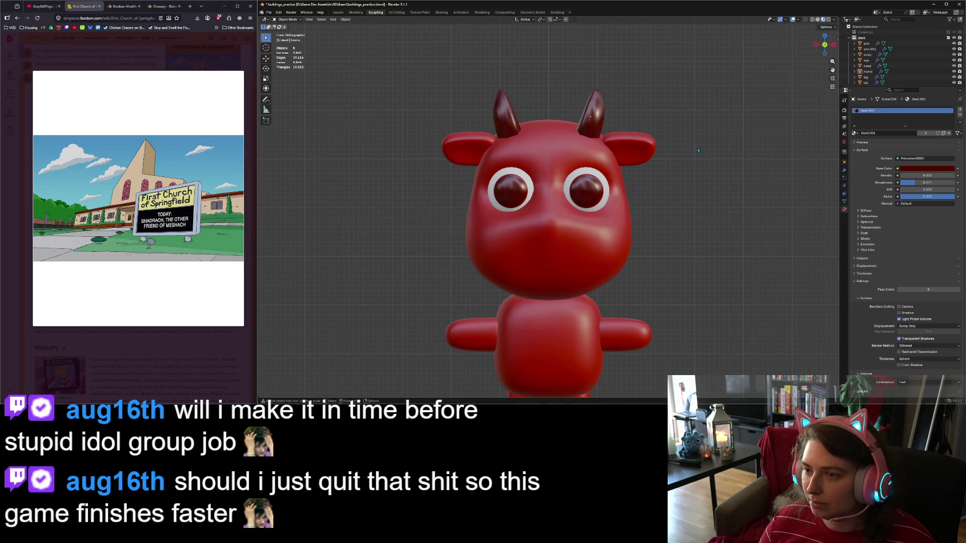
mouse_move(697, 150)
middle_down()
mouse_move(653, 157)
mouse_move(690, 149)
middle_up()
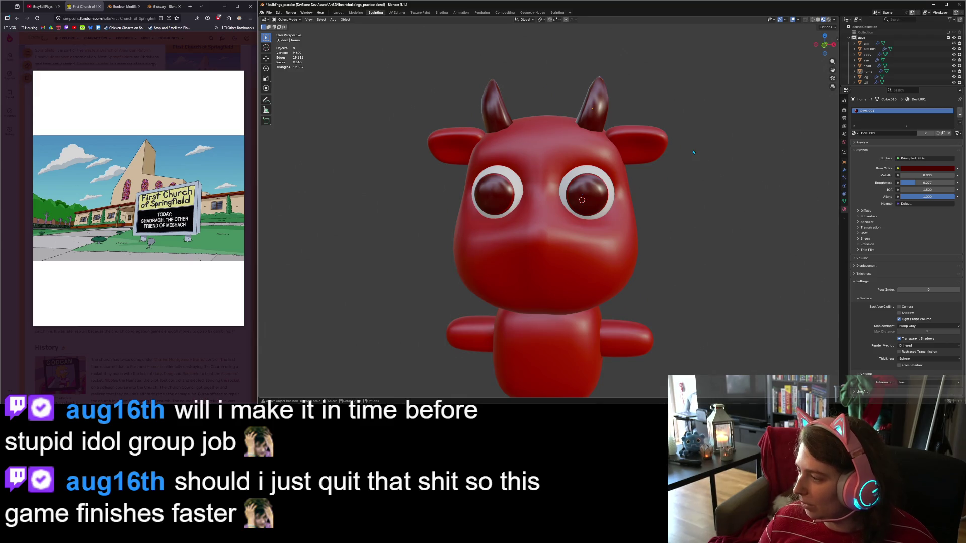
Recentre the front view on the devil's head and select the head object.
click(610, 245)
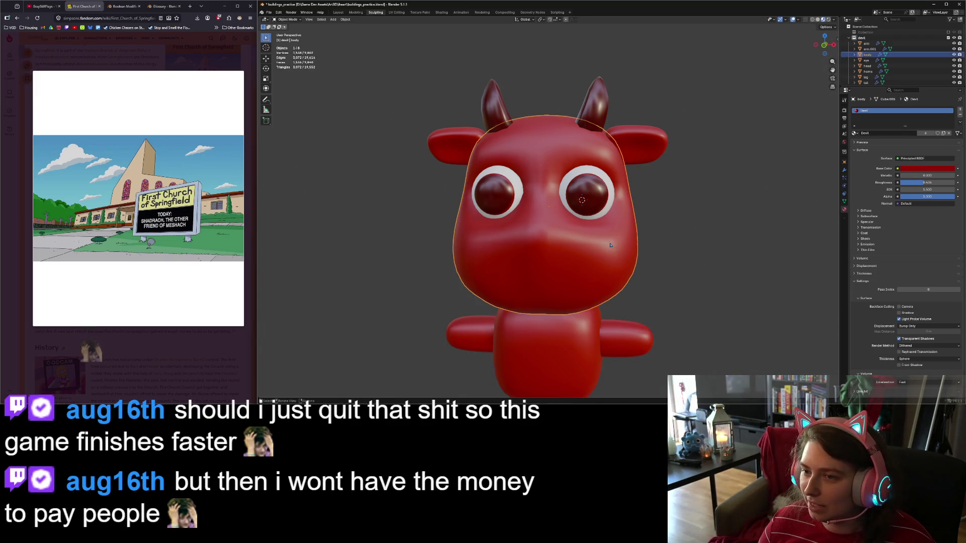
scroll(610, 247, up, 4)
key(KP_1)
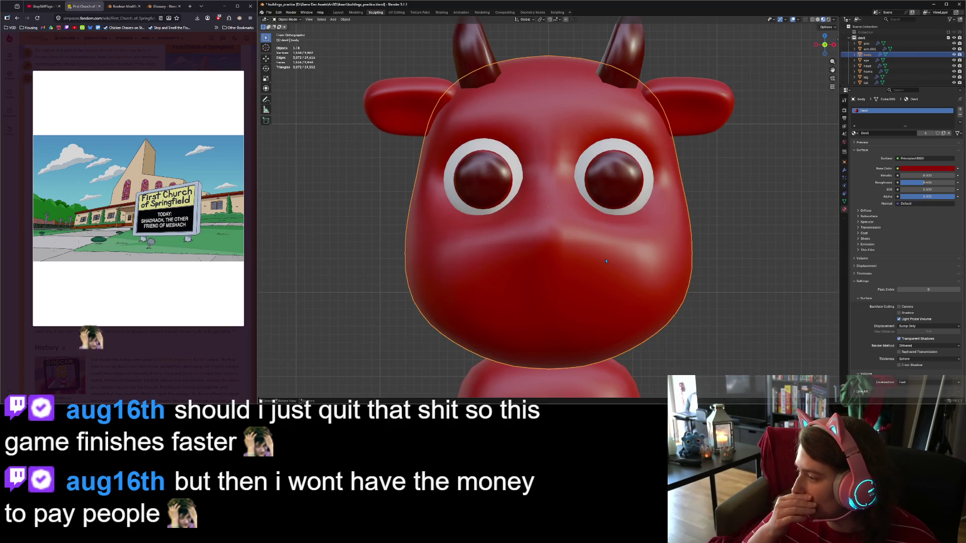
shift+middle_drag(611, 258, 585, 298)
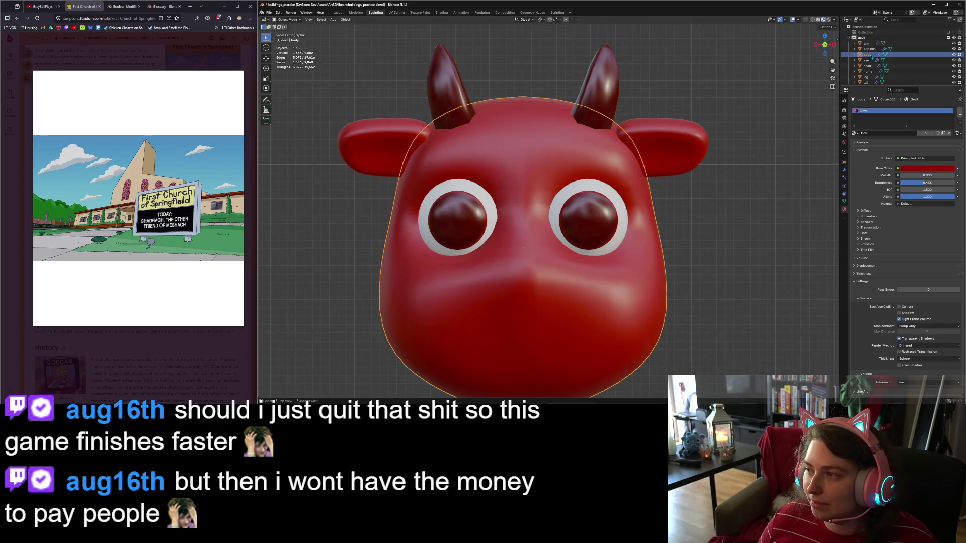
click(866, 66)
scroll(728, 172, down, 5)
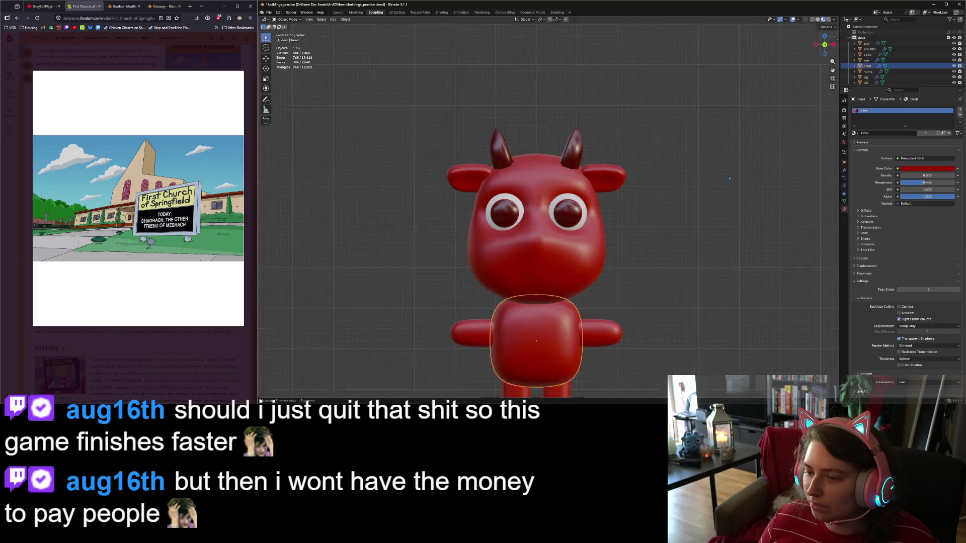
Rename the torso object to 'body' and the head object to 'head'.
click(867, 55)
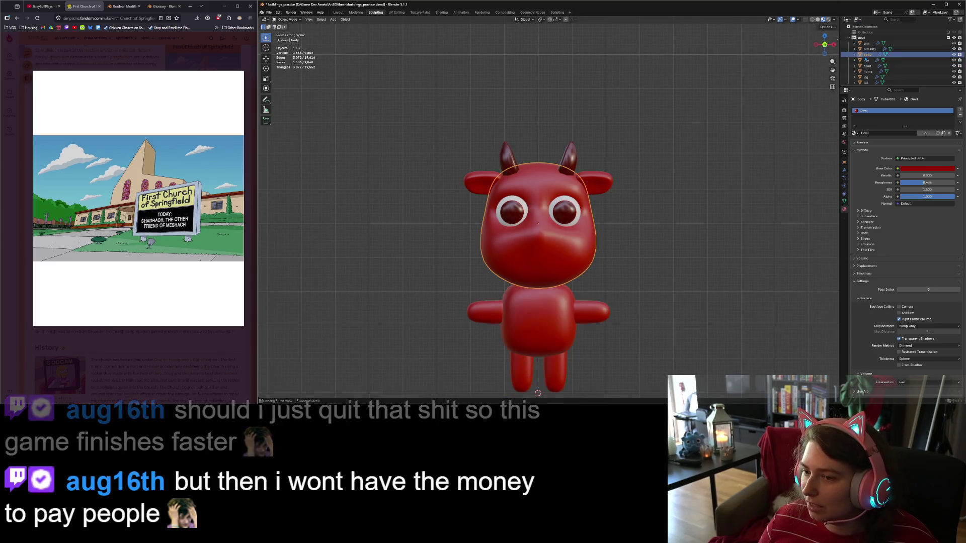
double_click(867, 54)
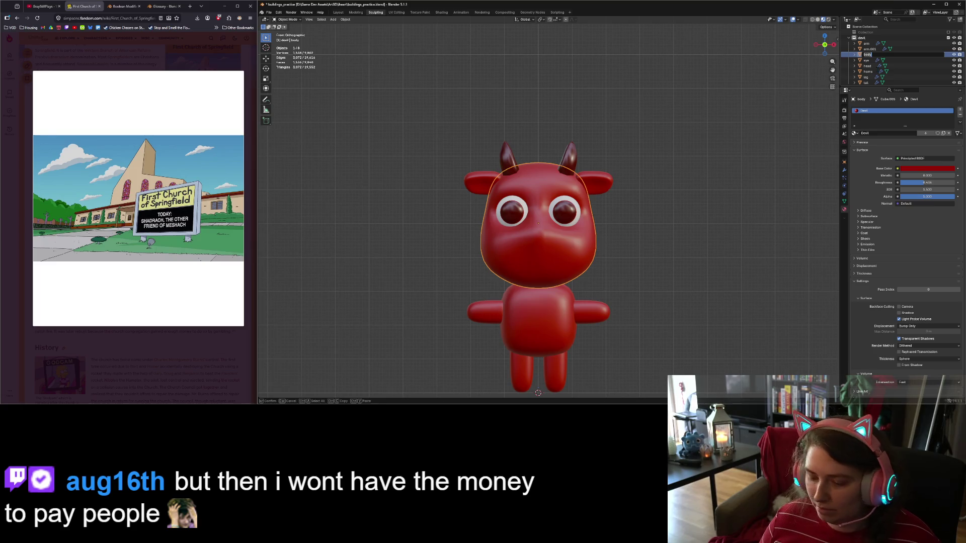
key(Return)
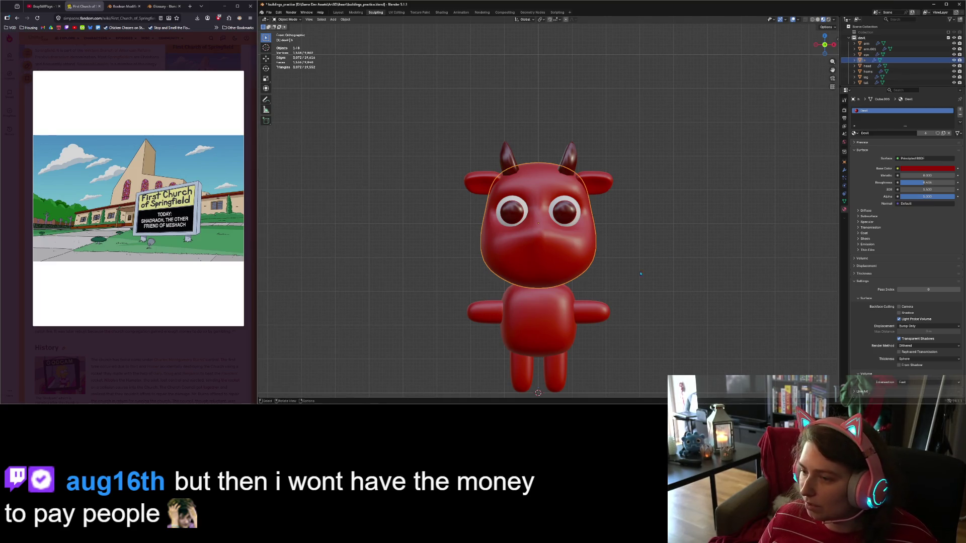
click(519, 330)
double_click(866, 65)
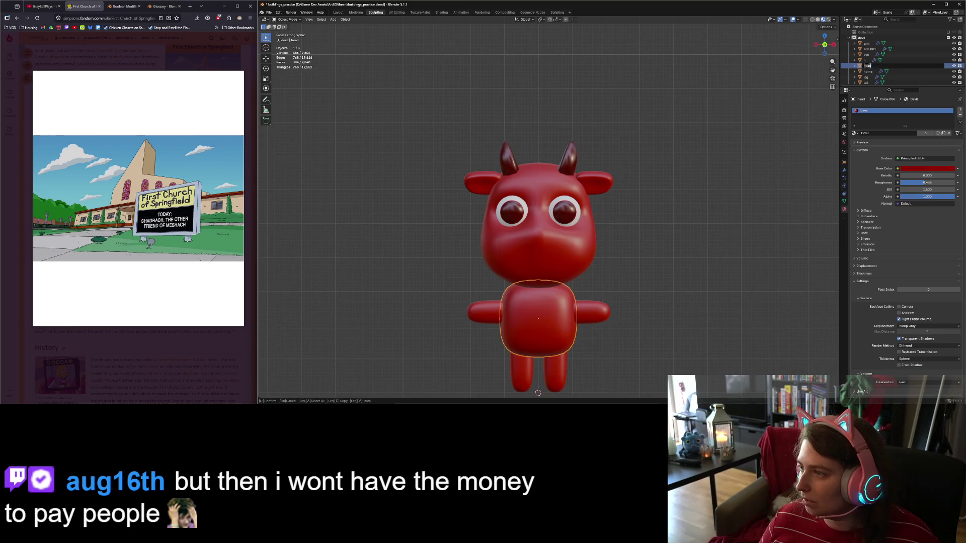
text(body)
key(Return)
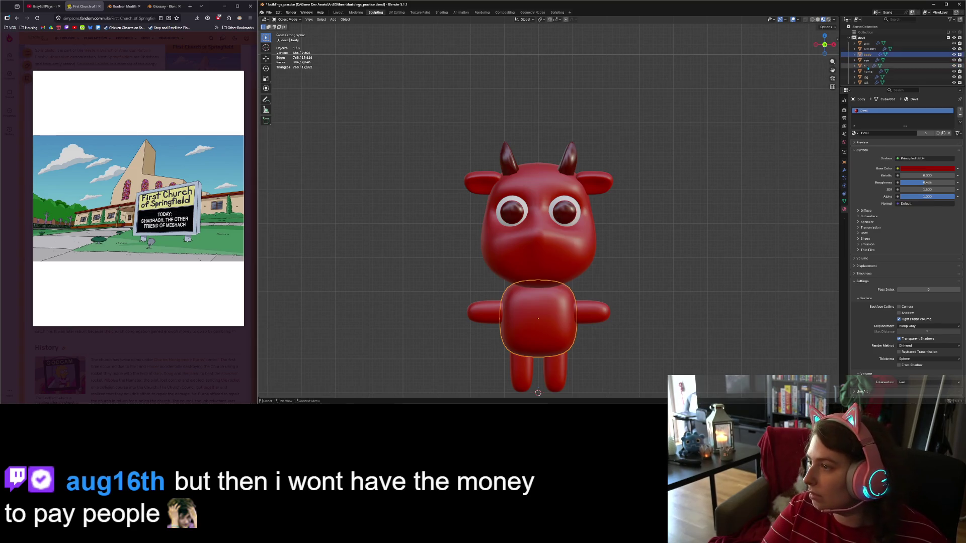
double_click(864, 65)
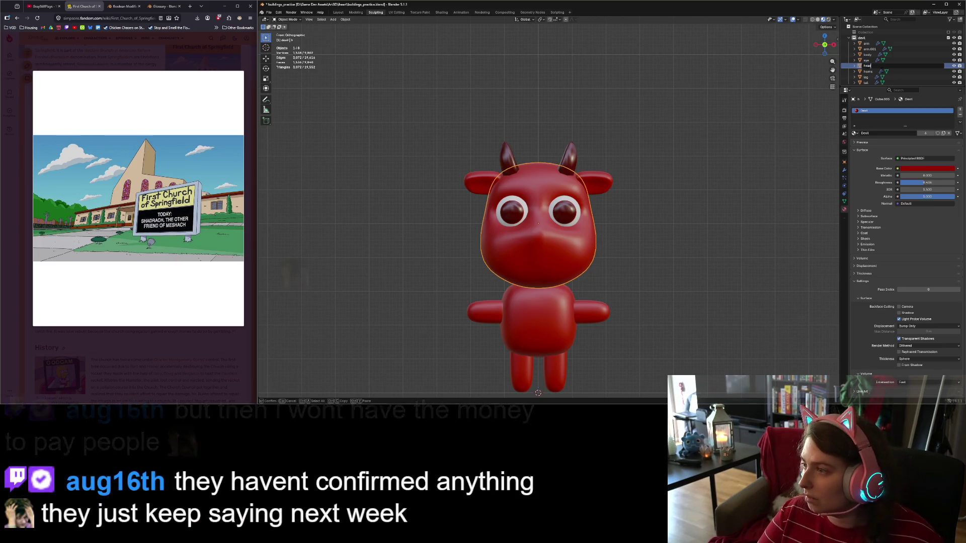
text(head)
key(Return)
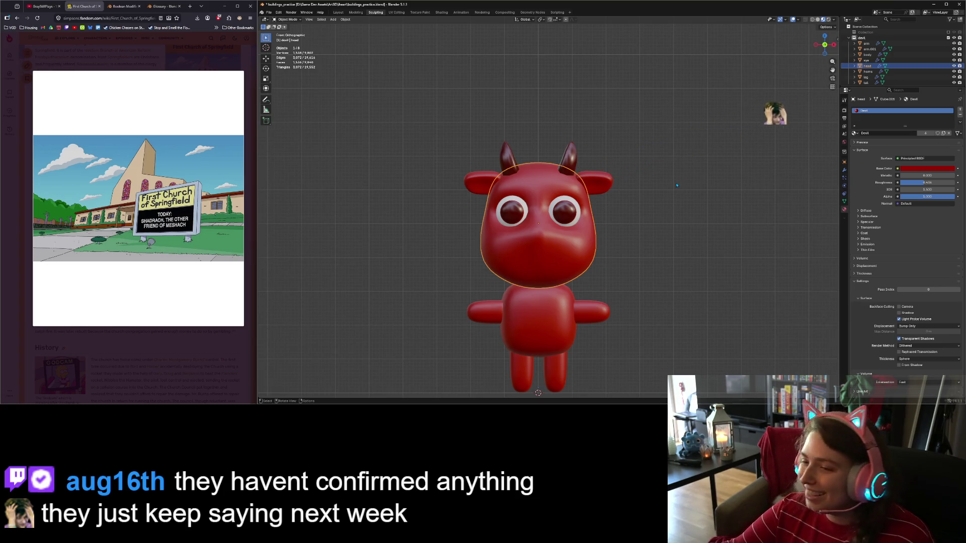
Zoom in on the head and enter Edit Mode on its mesh.
scroll(516, 300, up, 2)
scroll(516, 300, up, 3)
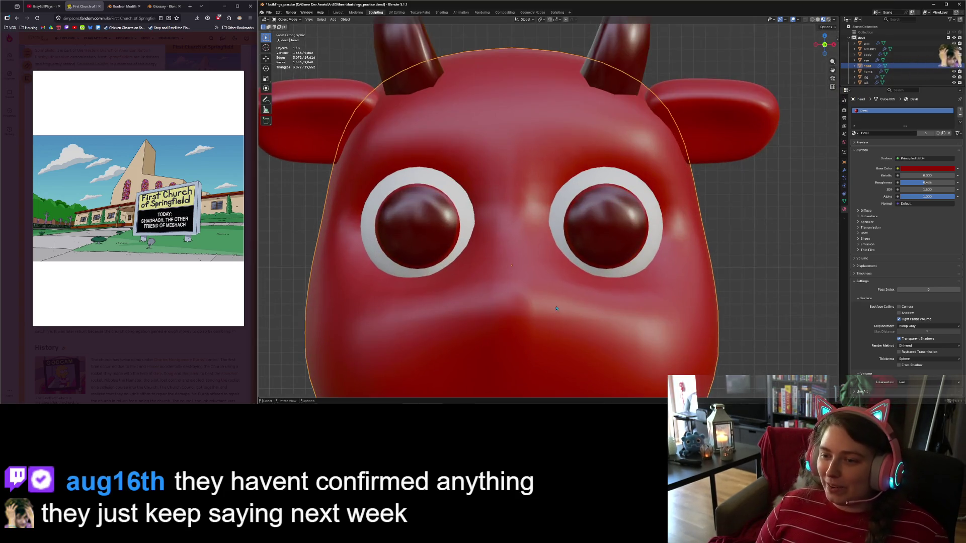
mouse_move(517, 300)
middle_down()
mouse_move(572, 298)
mouse_move(567, 283)
middle_up()
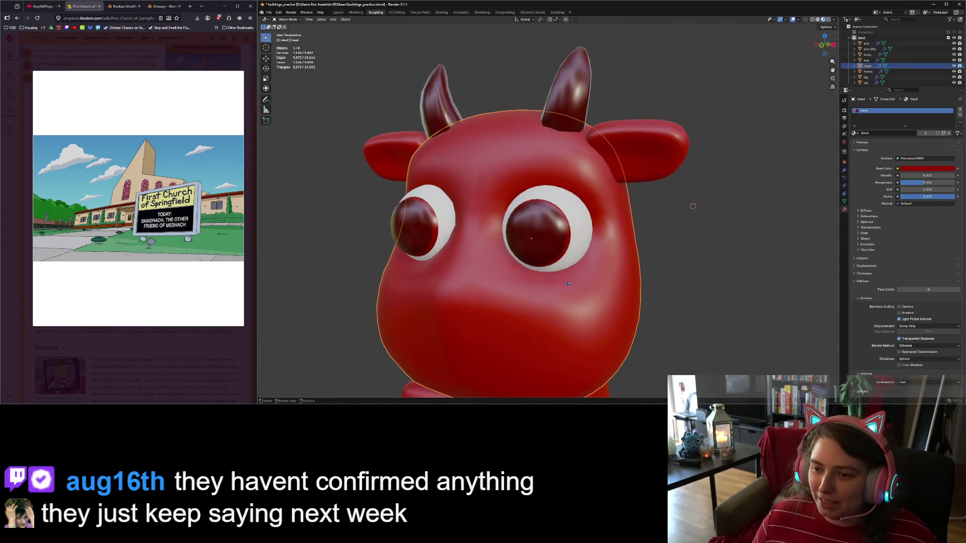
key(Tab)
Zoom onto the eye and pull the vertex above it forward in side view to begin the brow.
middle_drag(545, 211, 562, 231)
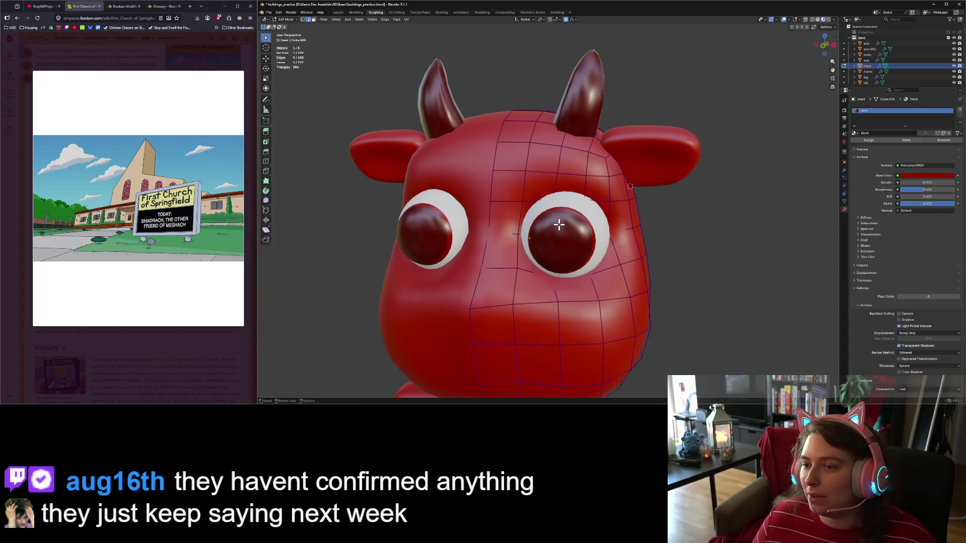
scroll(559, 225, up, 4)
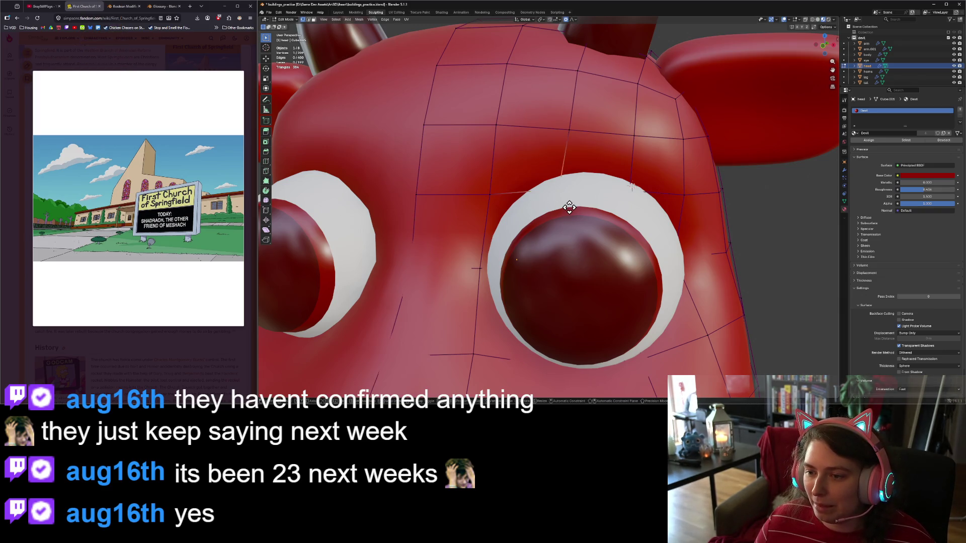
key(g)
click(569, 208)
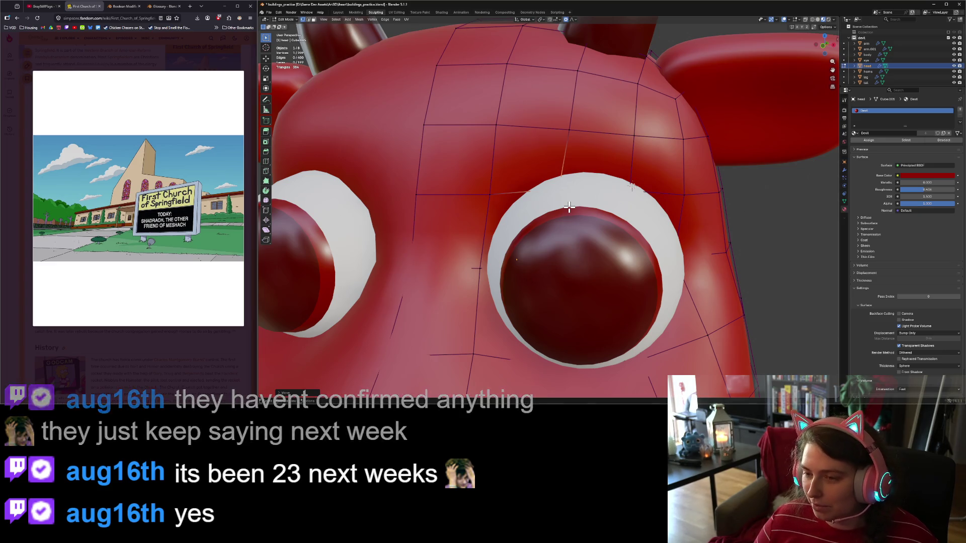
key(KP_3)
key(g)
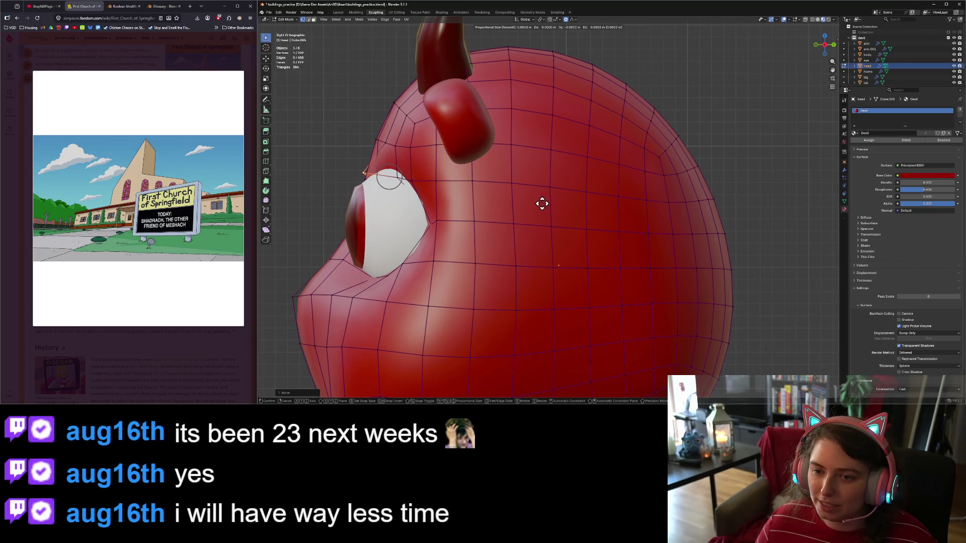
click(524, 214)
scroll(523, 213, up, 3)
mouse_move(524, 213)
middle_down()
mouse_move(504, 237)
mouse_move(556, 246)
mouse_move(487, 202)
middle_up()
Shift the edge beside the eye with proportional editing, adjusting it in front and side views.
click(487, 202)
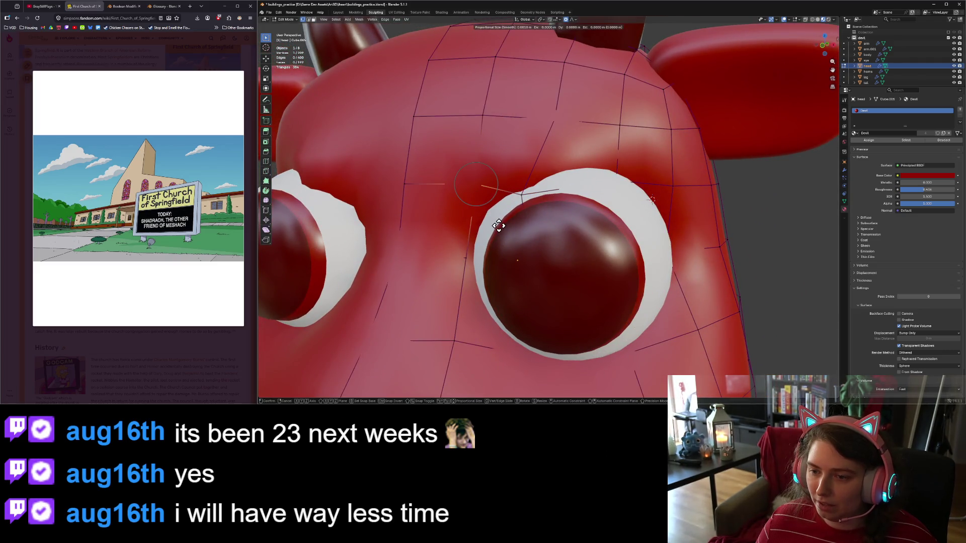
key(KP_1)
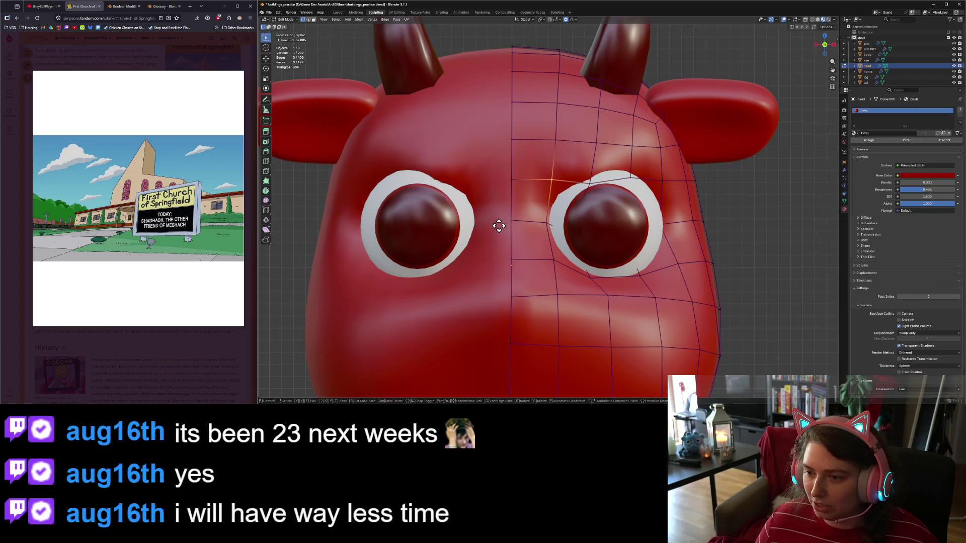
key(g)
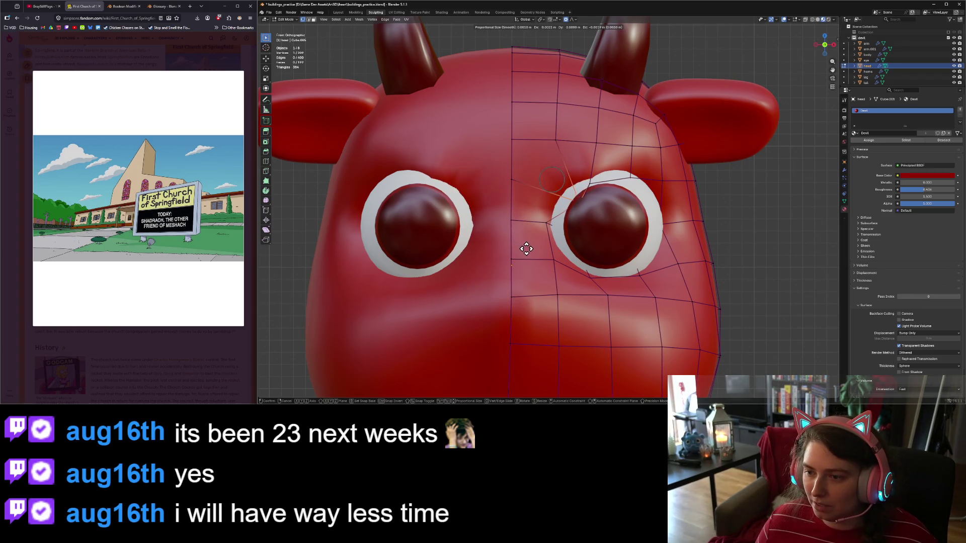
click(526, 249)
key(KP_3)
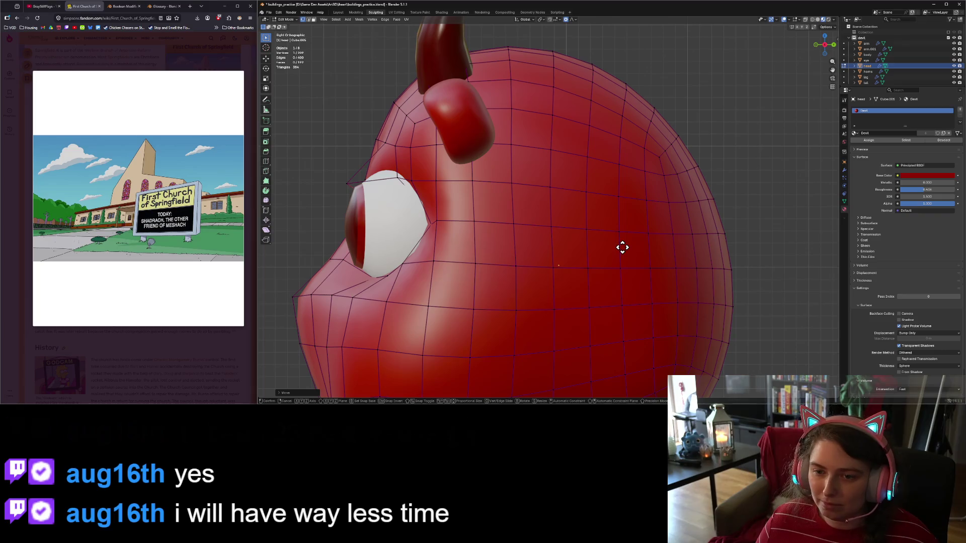
key(g)
click(593, 237)
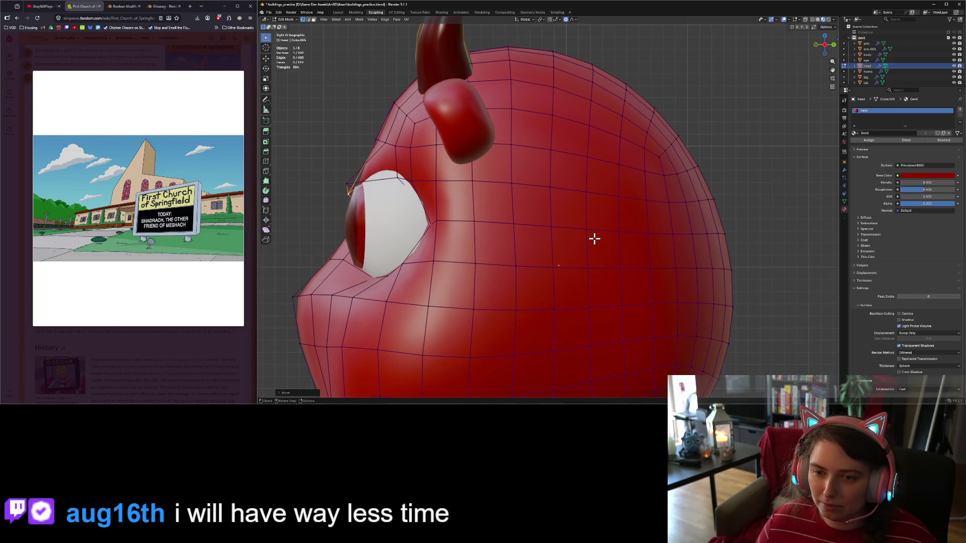
mouse_move(592, 237)
middle_down()
mouse_move(560, 250)
mouse_move(576, 248)
middle_up()
key(KP_1)
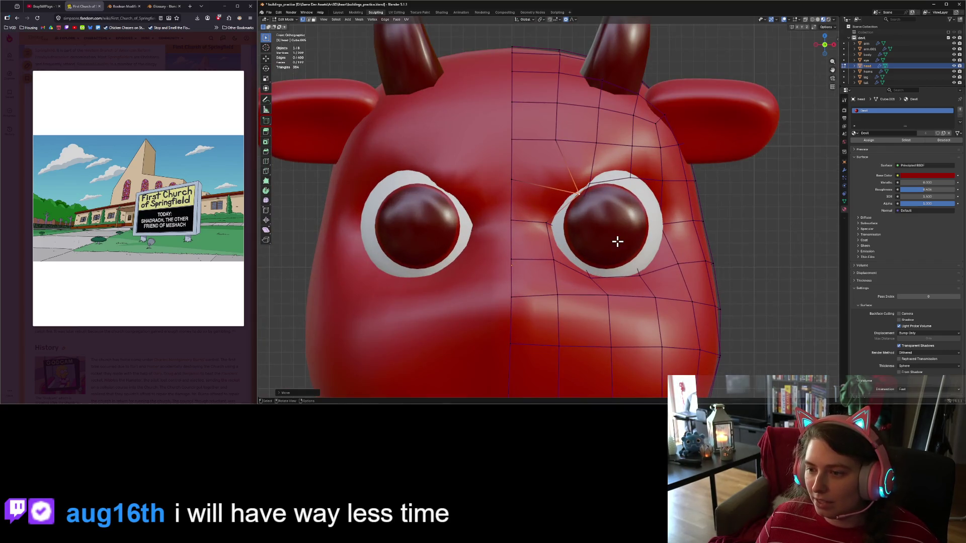
Move a vertex on the eye's upper edge down, then adjust its depth from the side.
click(630, 177)
key(g)
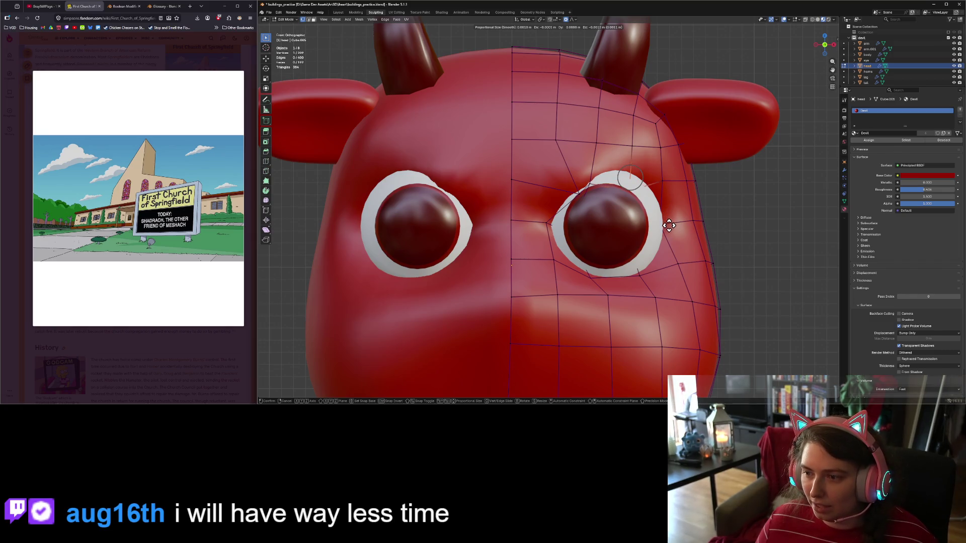
click(666, 234)
key(KP_3)
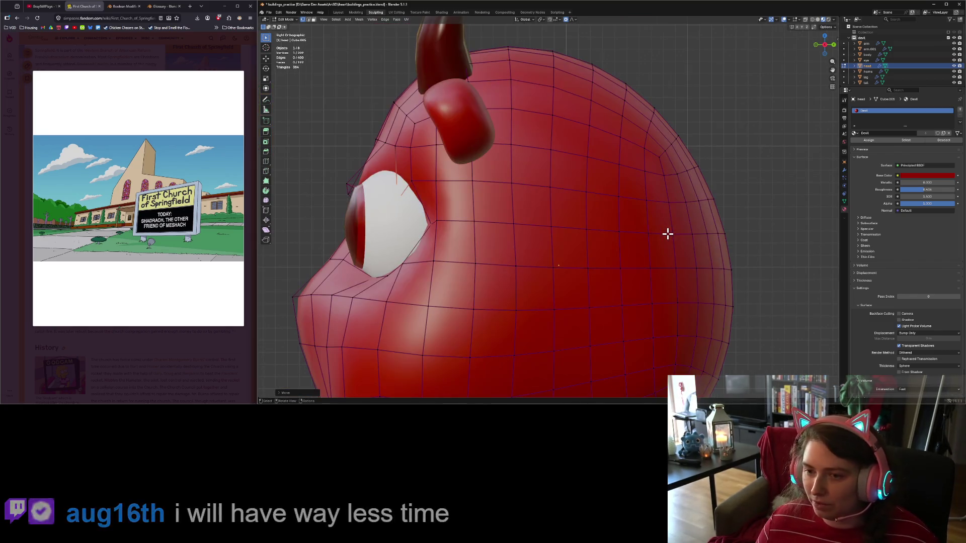
key(g)
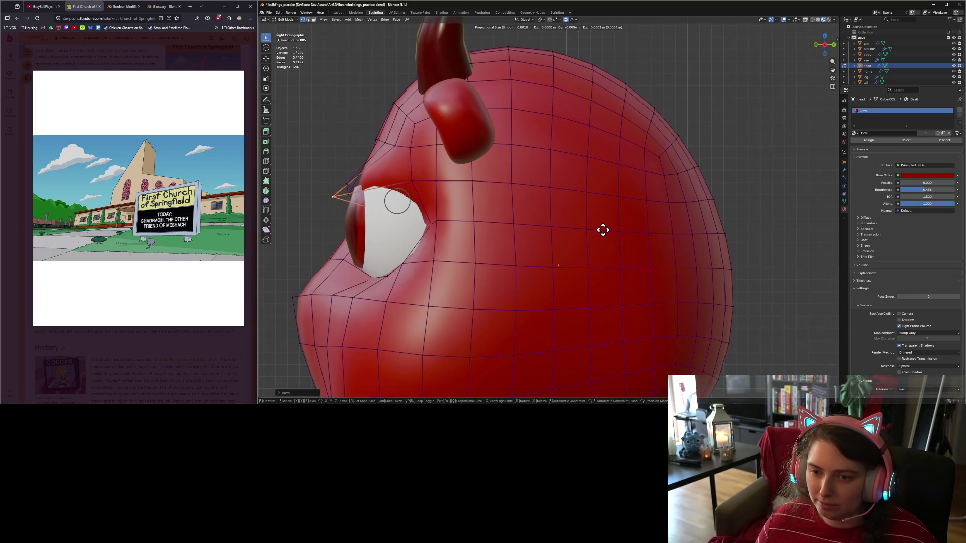
click(602, 230)
Lower an upper-eyelid vertex and pull it forward for a heavier lid.
click(410, 181)
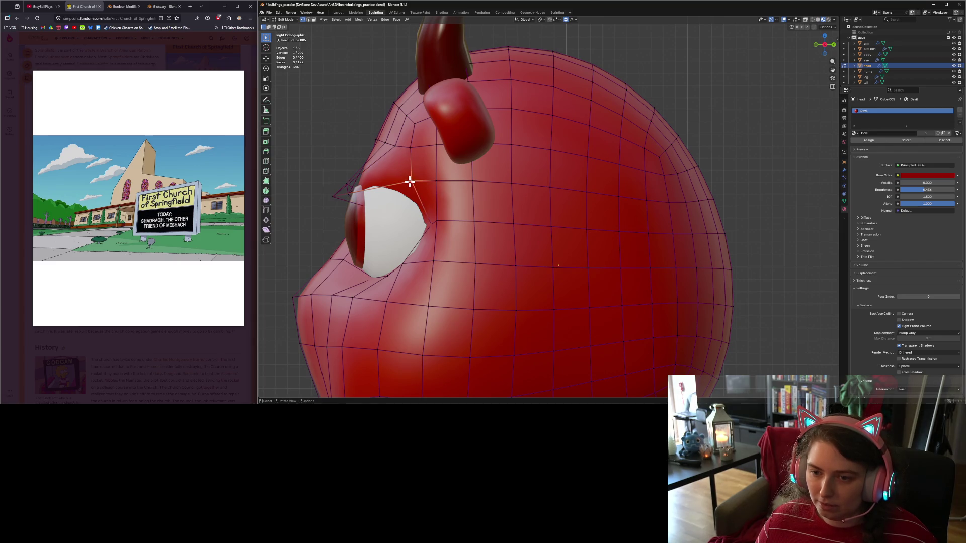
key(g)
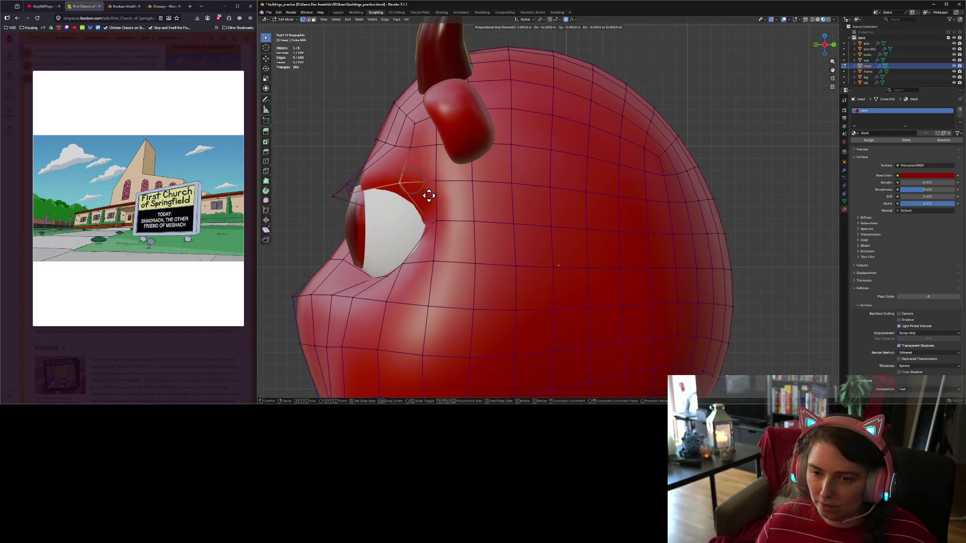
click(399, 205)
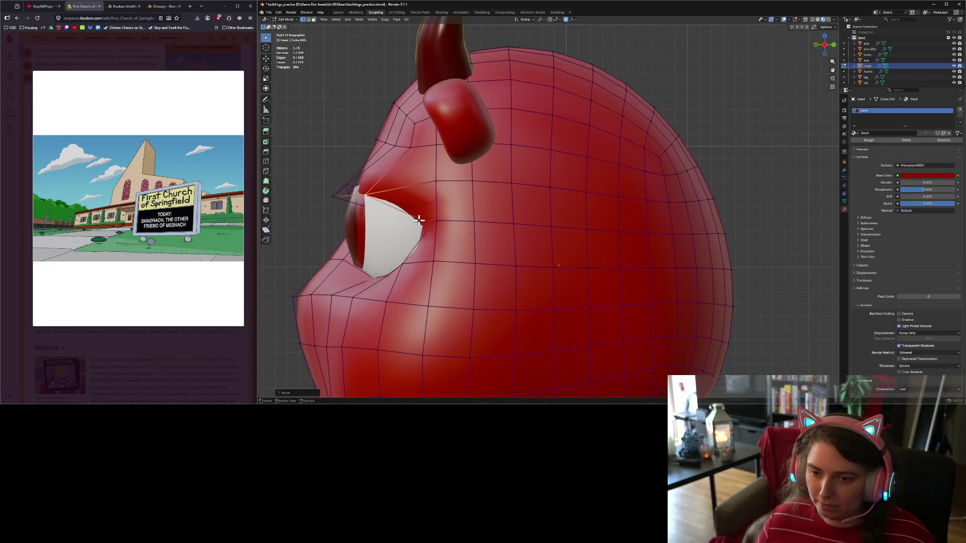
key(g)
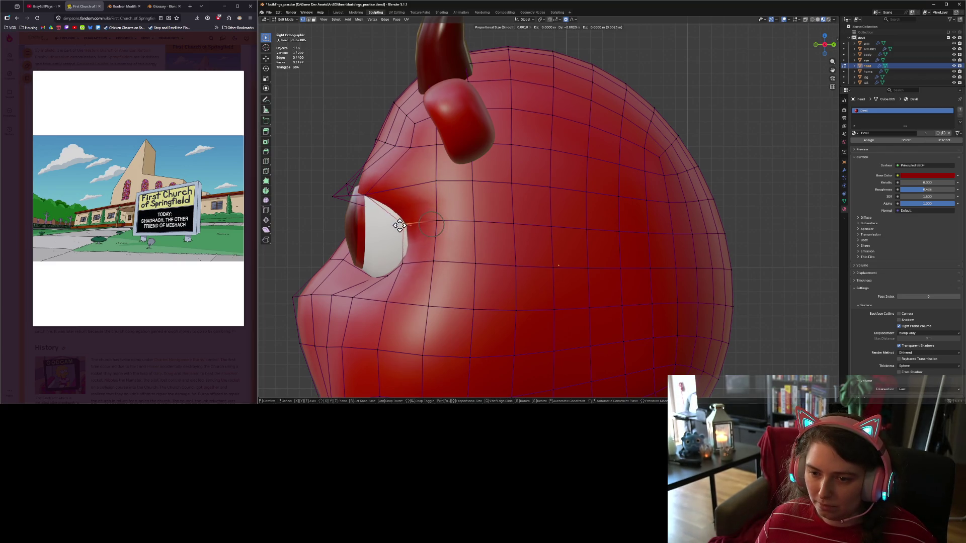
click(392, 223)
Move the vertex above the eye's outer corner up and outward to slant the brow.
key(KP_1)
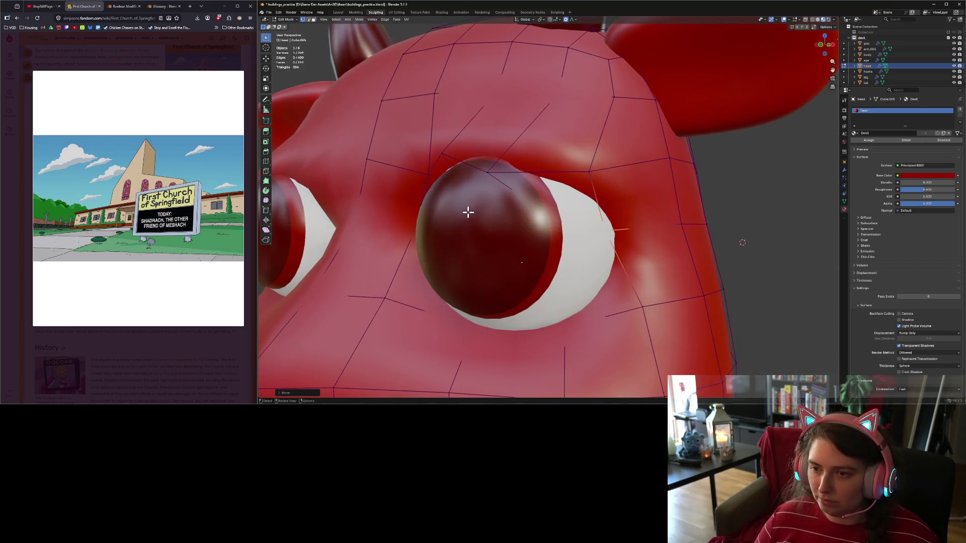
click(662, 196)
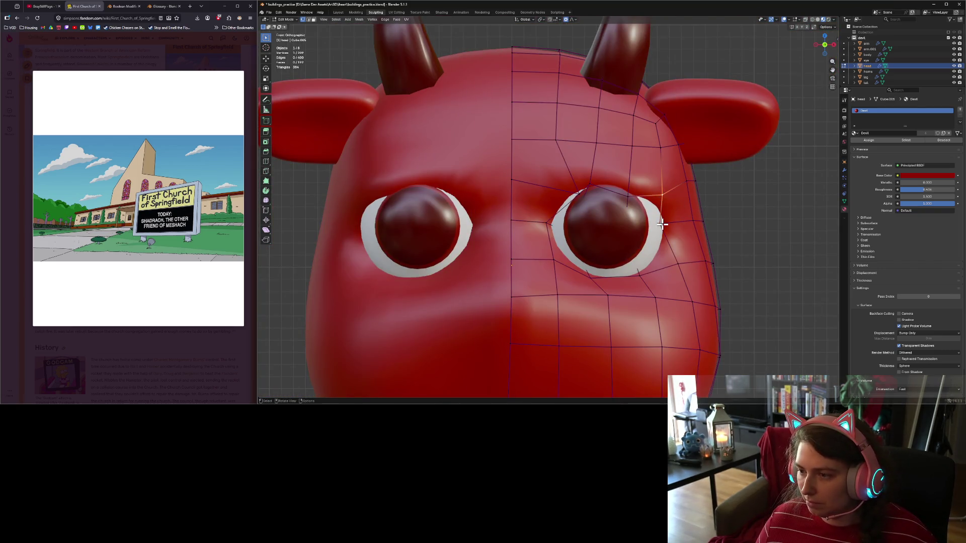
key(KP_3)
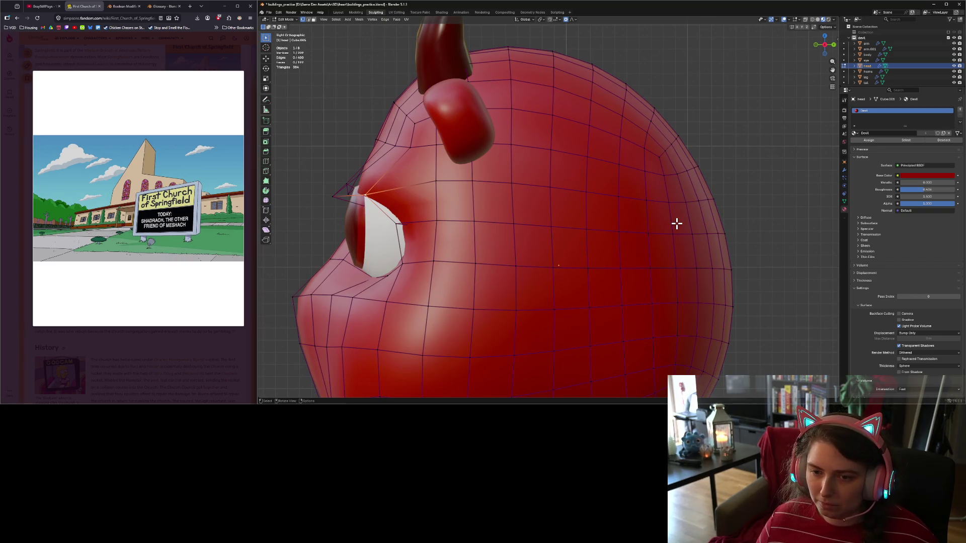
key(KP_1)
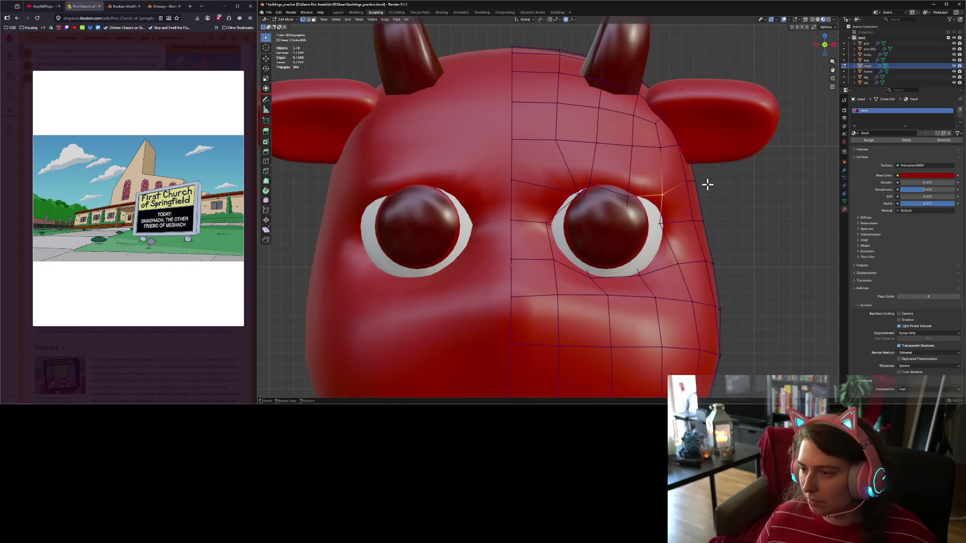
key(g)
click(729, 184)
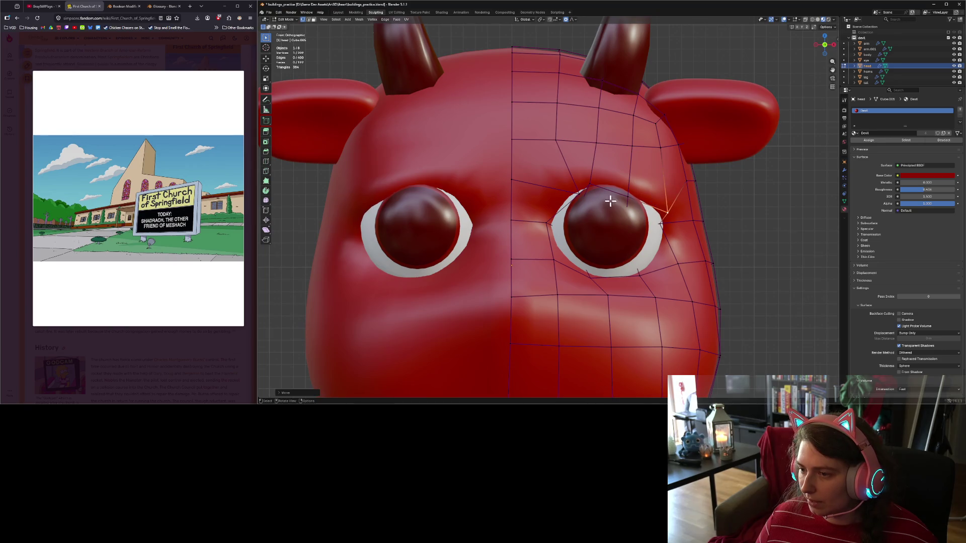
key(g)
click(638, 188)
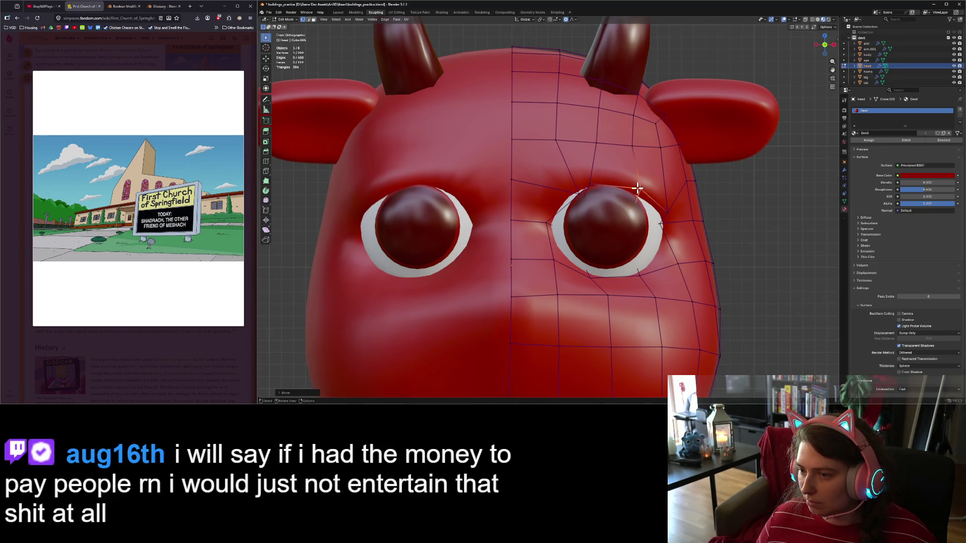
Shift a vertex beside the eye's outer edge outward with proportional editing.
click(584, 182)
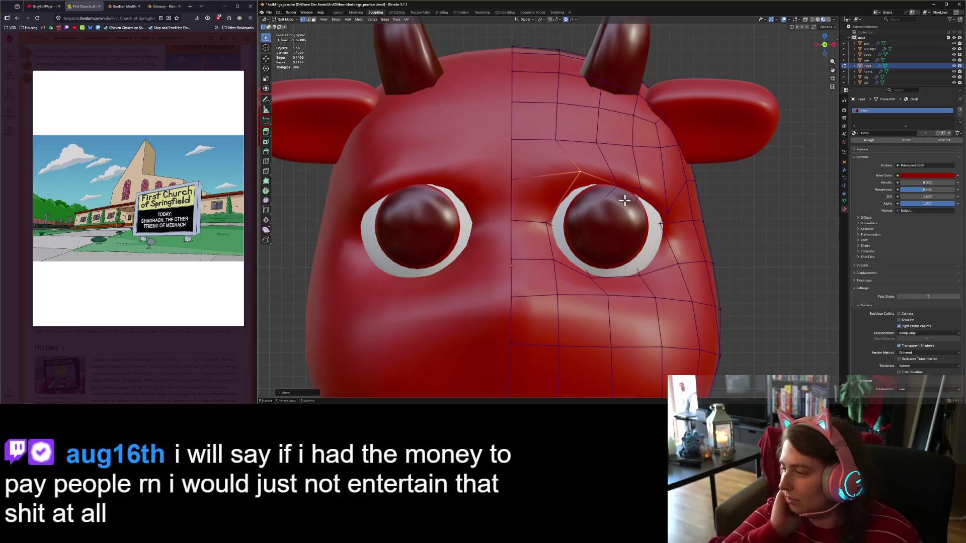
scroll(624, 204, down, 5)
scroll(655, 218, up, 5)
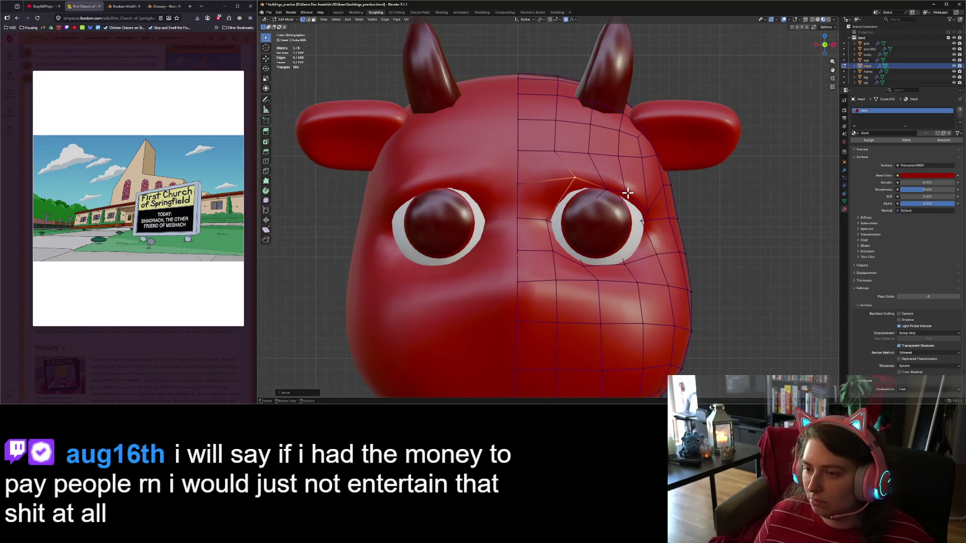
click(648, 211)
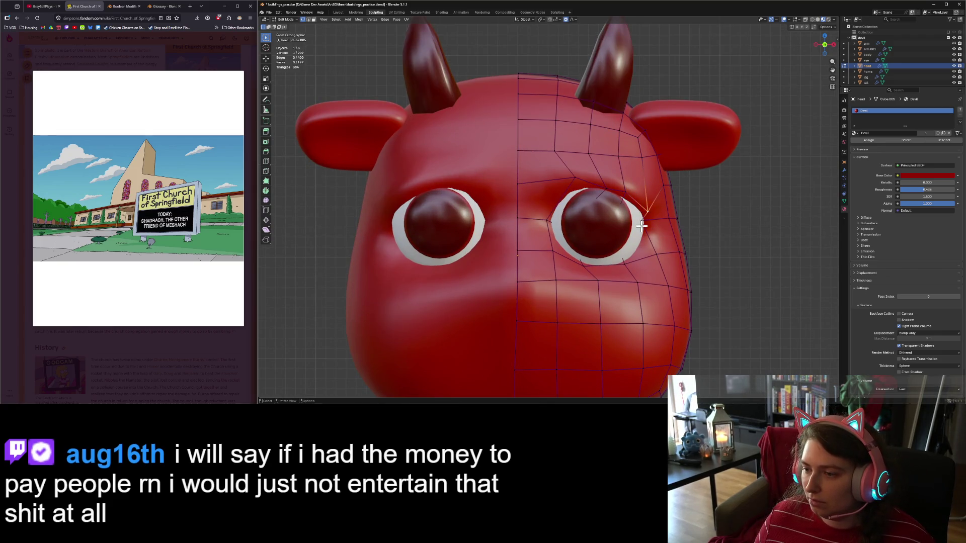
key(g)
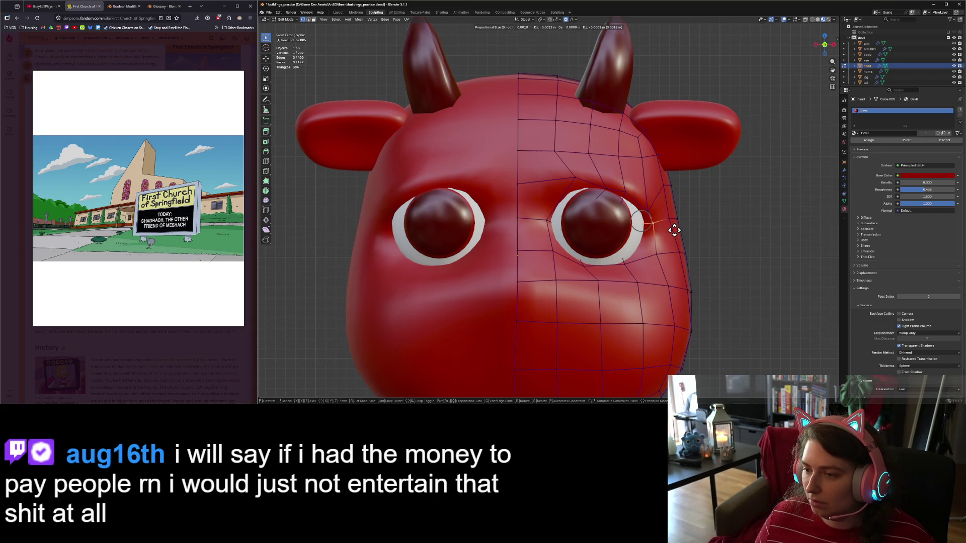
click(674, 230)
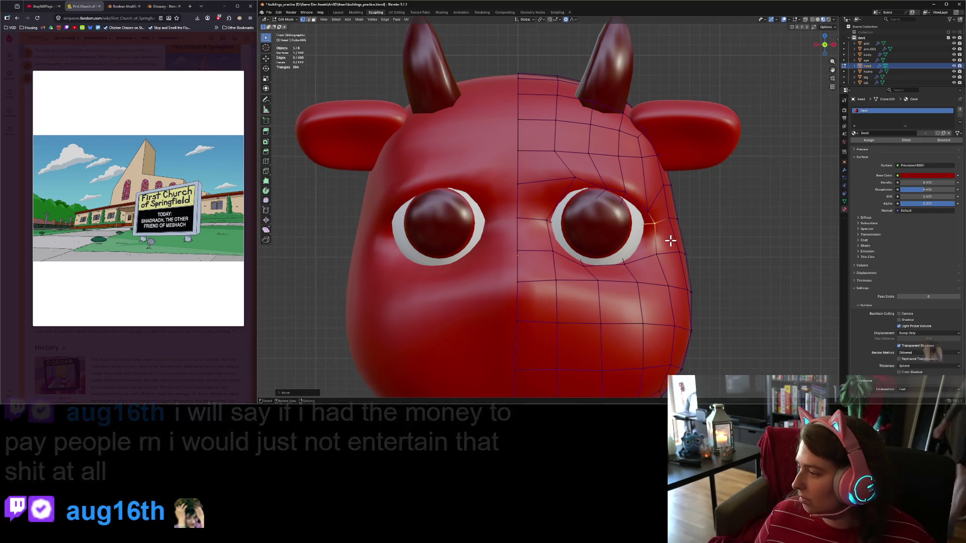
Move the vertex below the eye, refining its depth from the side view.
click(624, 262)
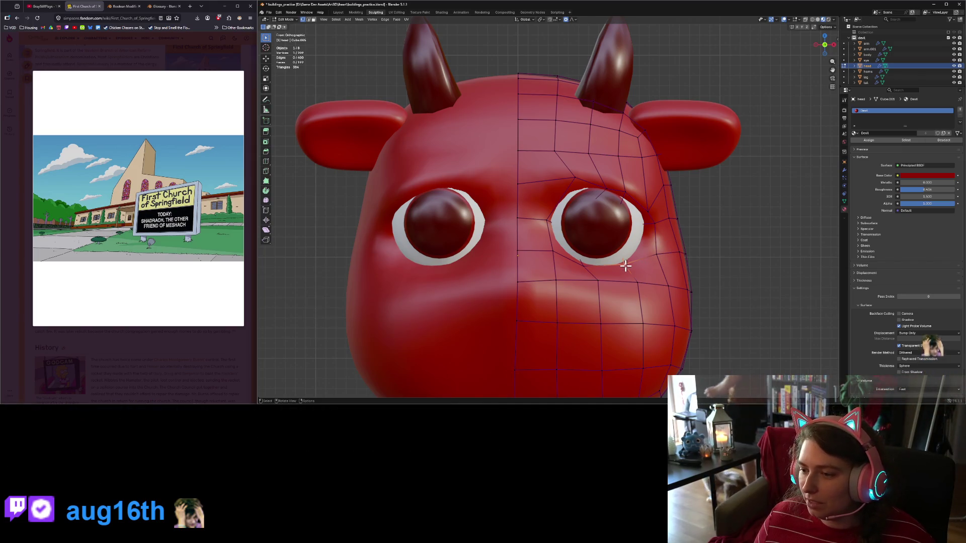
key(g)
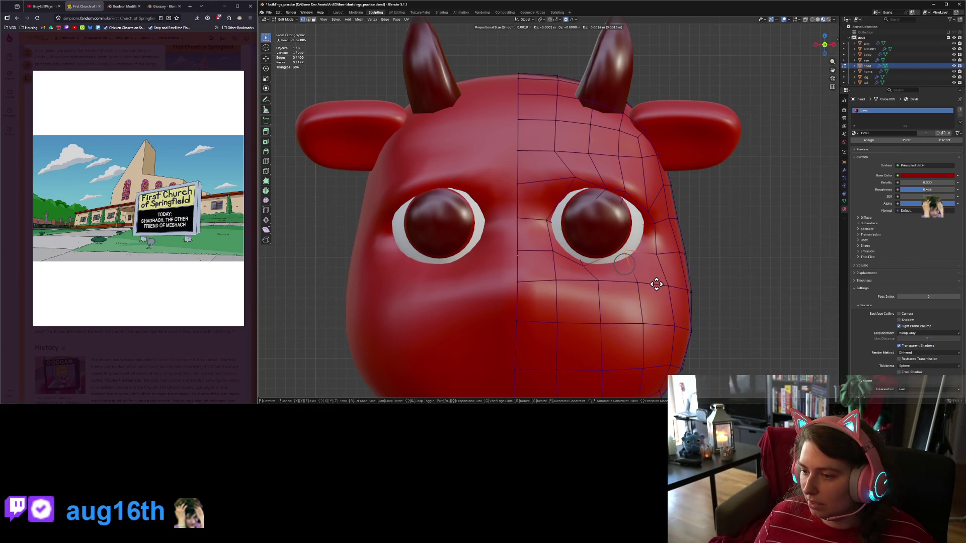
click(658, 281)
key(KP_3)
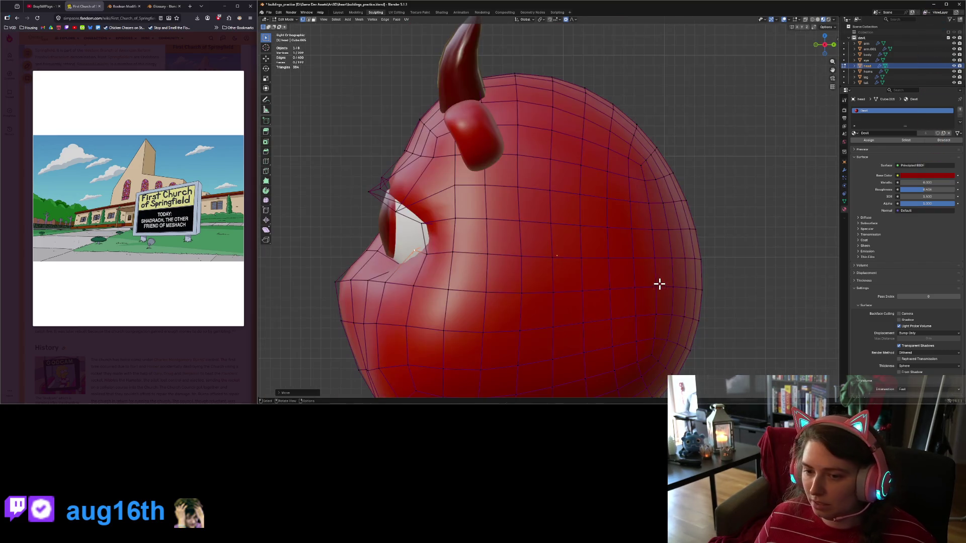
key(g)
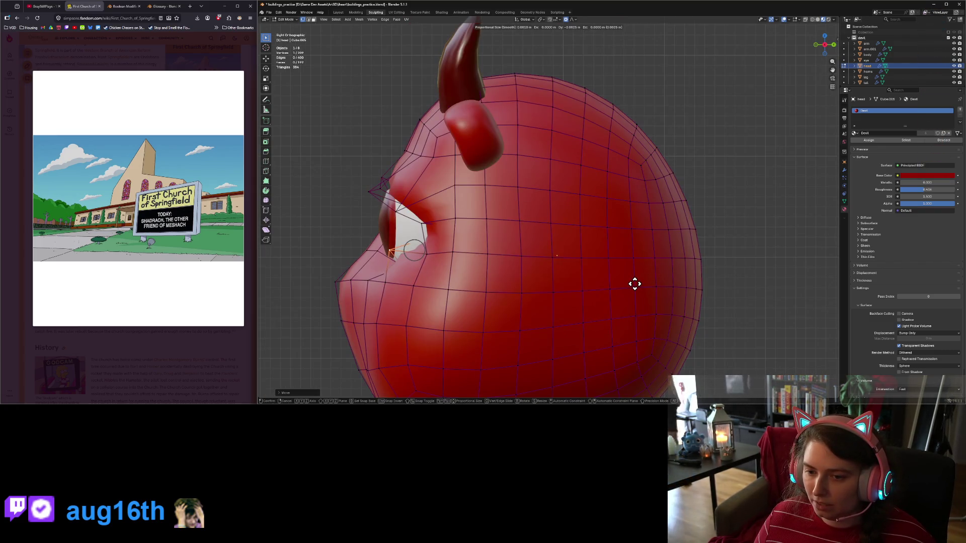
click(635, 284)
scroll(593, 287, down, 1)
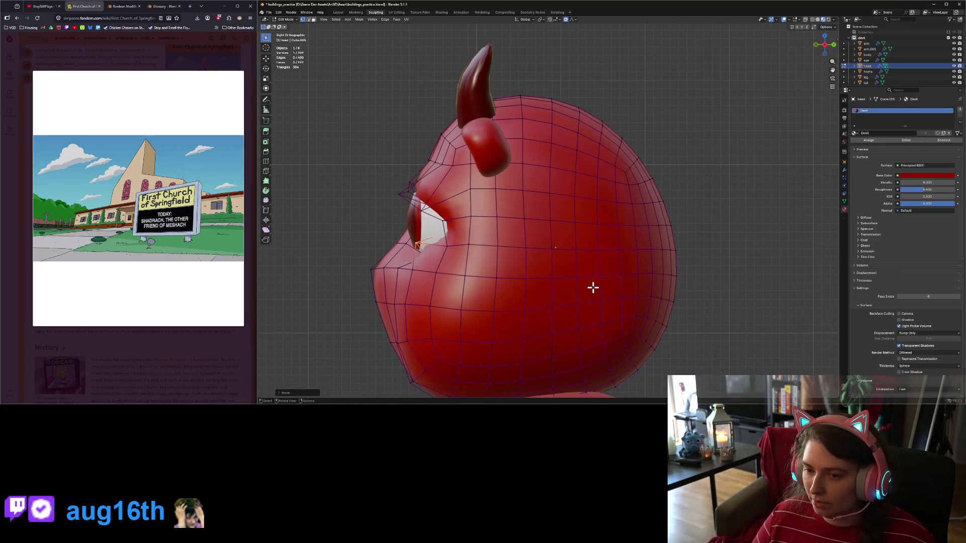
Pull another vertex beside the eye outward in front view.
key(KP_1)
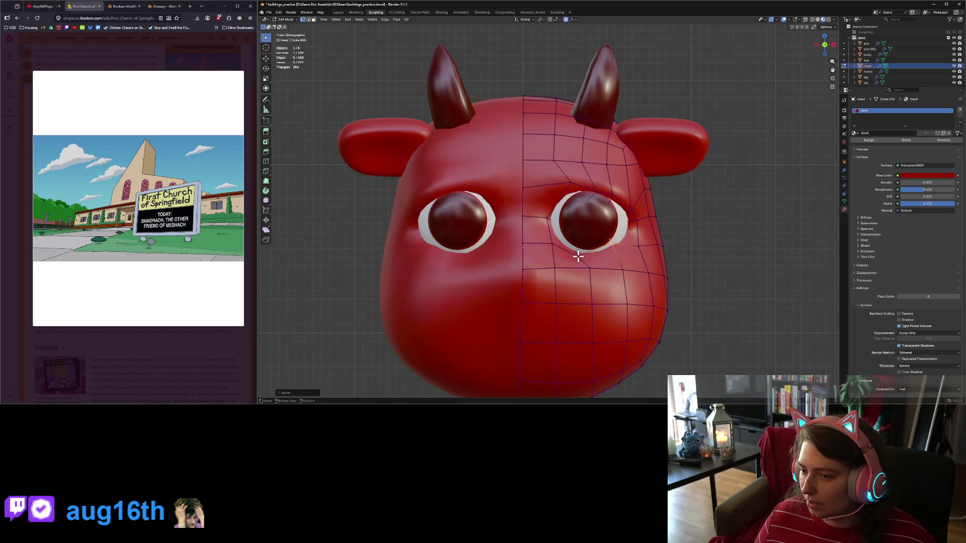
click(577, 257)
key(g)
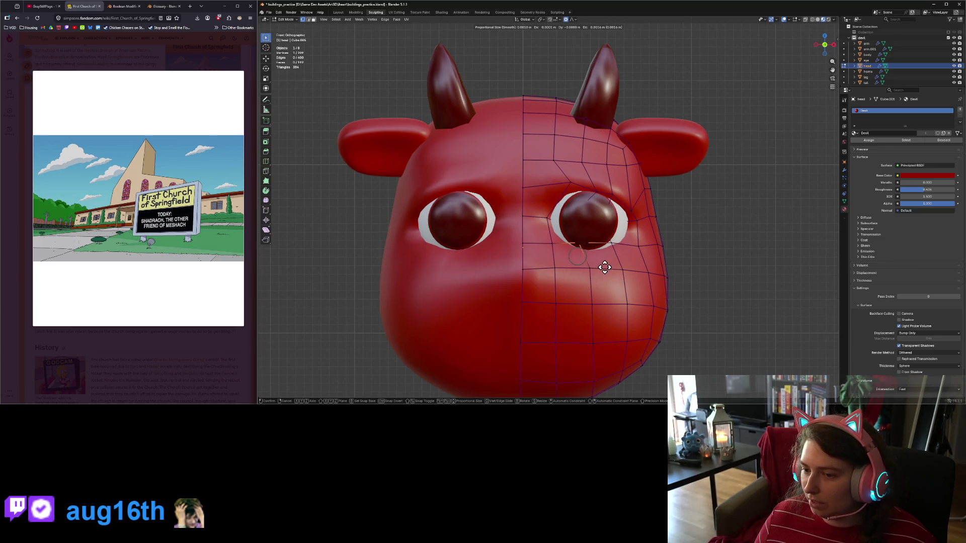
click(607, 264)
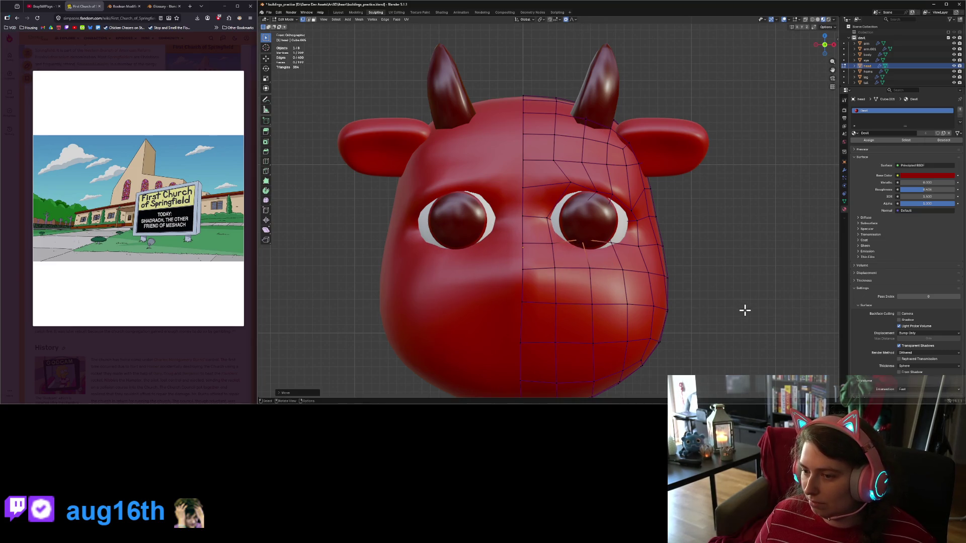
Review the head outside Edit Mode from a few angles, then resume vertex editing.
key(Tab)
scroll(678, 327, down, 5)
mouse_move(678, 327)
middle_down()
mouse_move(654, 328)
mouse_move(649, 305)
middle_up()
scroll(649, 302, up, 6)
key(Tab)
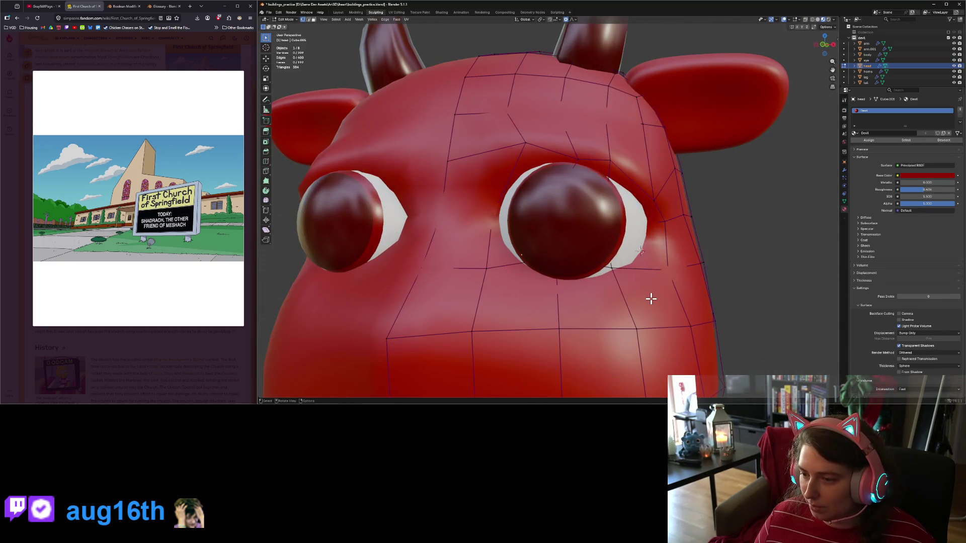
scroll(647, 298, down, 3)
mouse_move(632, 273)
middle_down()
mouse_move(545, 286)
mouse_move(621, 250)
middle_up()
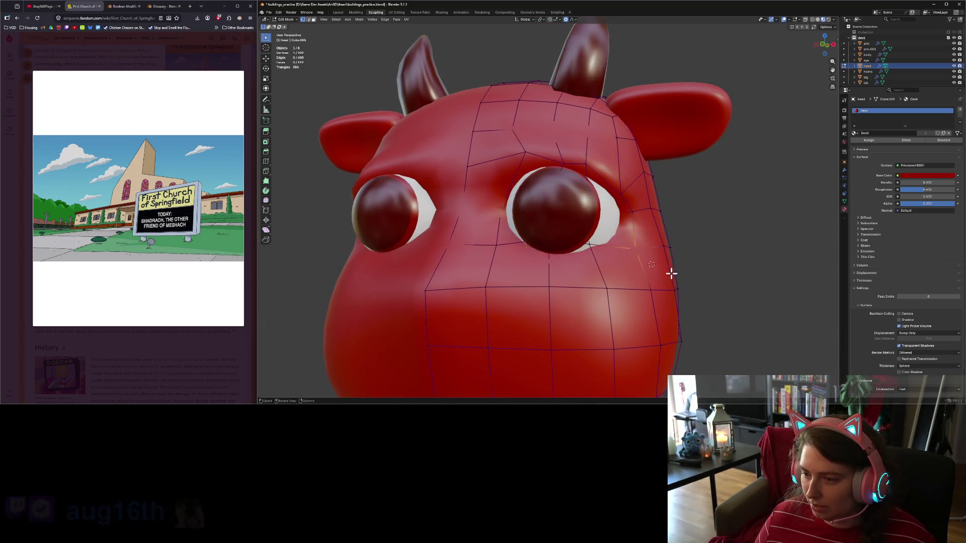
Push the selected eye-corner vertex further outward, checking it from the side.
key(KP_1)
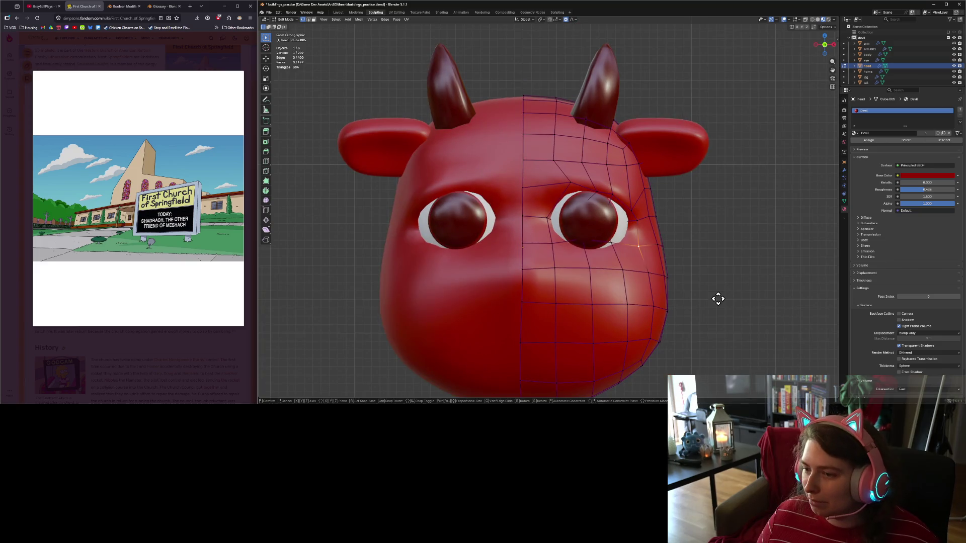
key(g)
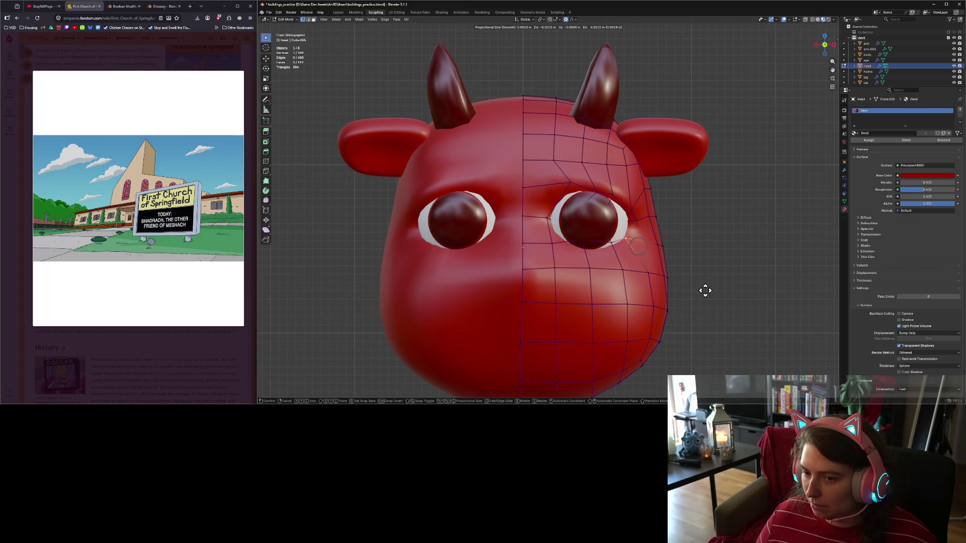
key(KP_3)
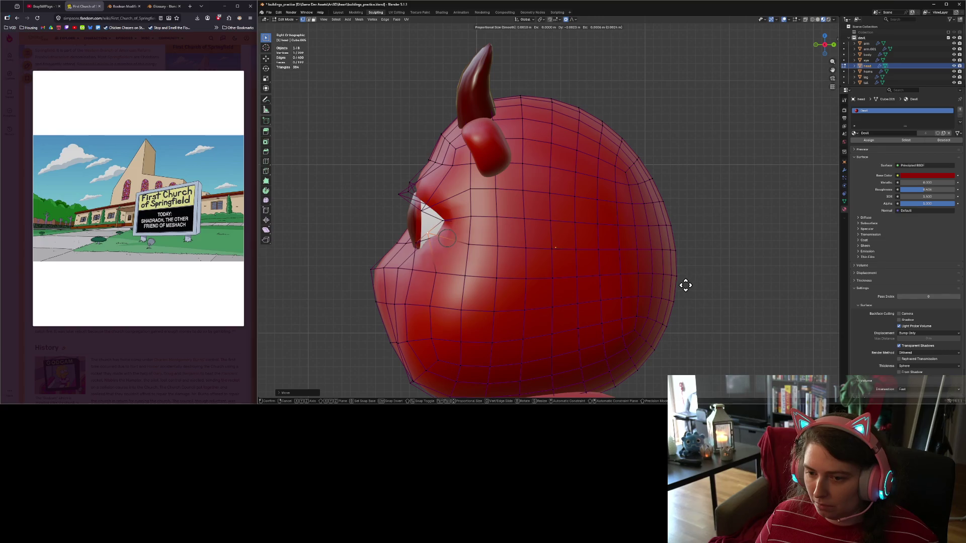
click(685, 285)
key(KP_1)
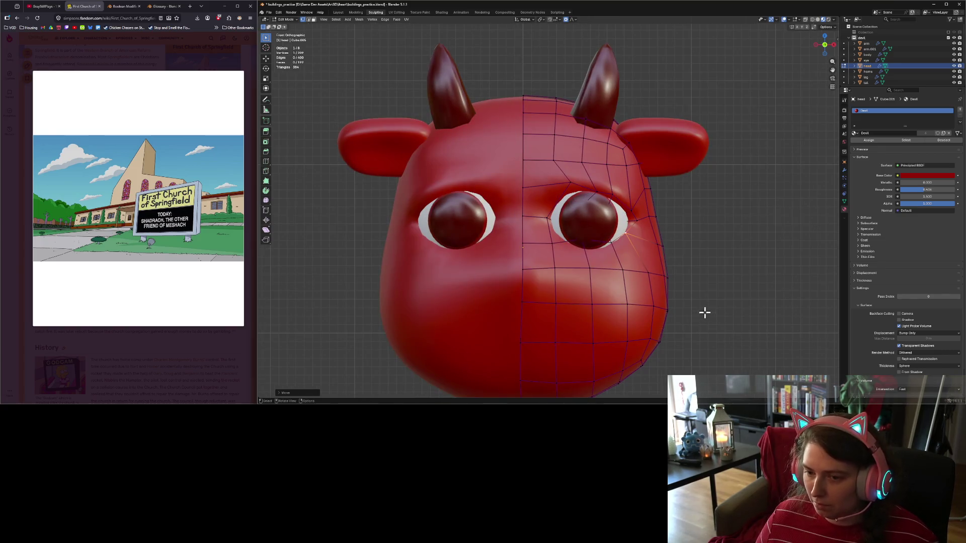
middle_drag(610, 335, 658, 333)
middle_drag(664, 332, 606, 338)
Push the eye's outer-corner vertex forward along global Y and review the head.
click(649, 243)
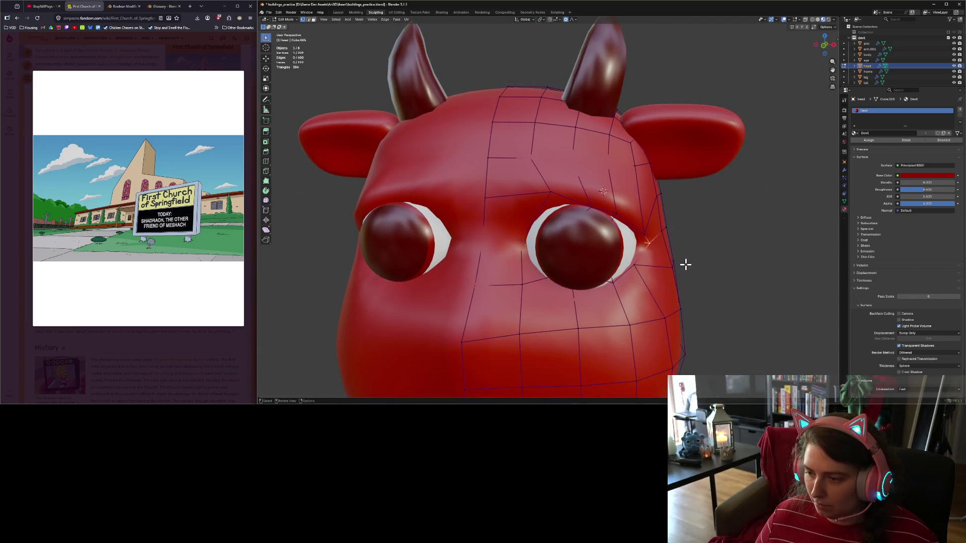
key(g)
key(y)
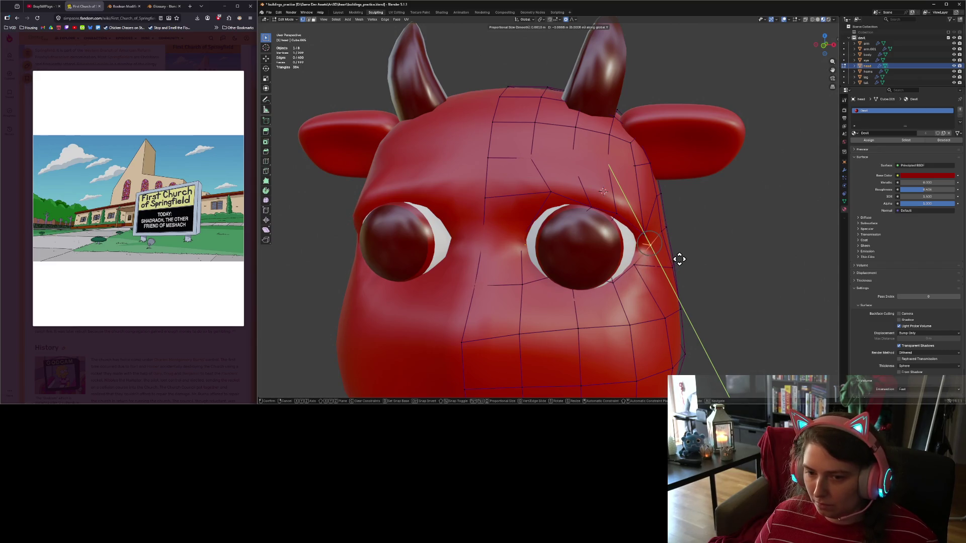
click(679, 259)
scroll(672, 317, down, 4)
mouse_move(657, 324)
middle_down()
mouse_move(716, 319)
mouse_move(685, 323)
middle_up()
key(Tab)
key(Tab)
scroll(635, 308, up, 5)
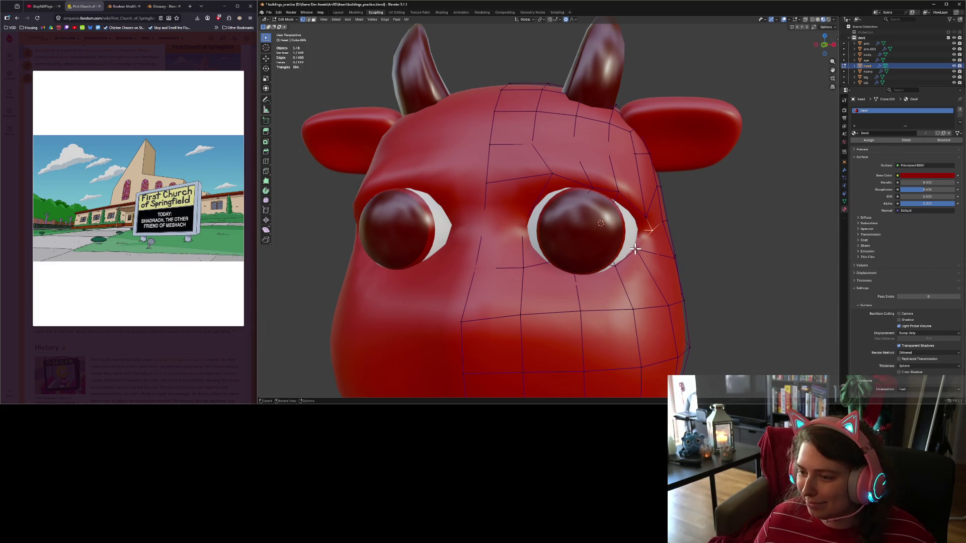
In front view, tighten three vertices around the eye, including the lower eyelid vertex.
key(KP_1)
key(g)
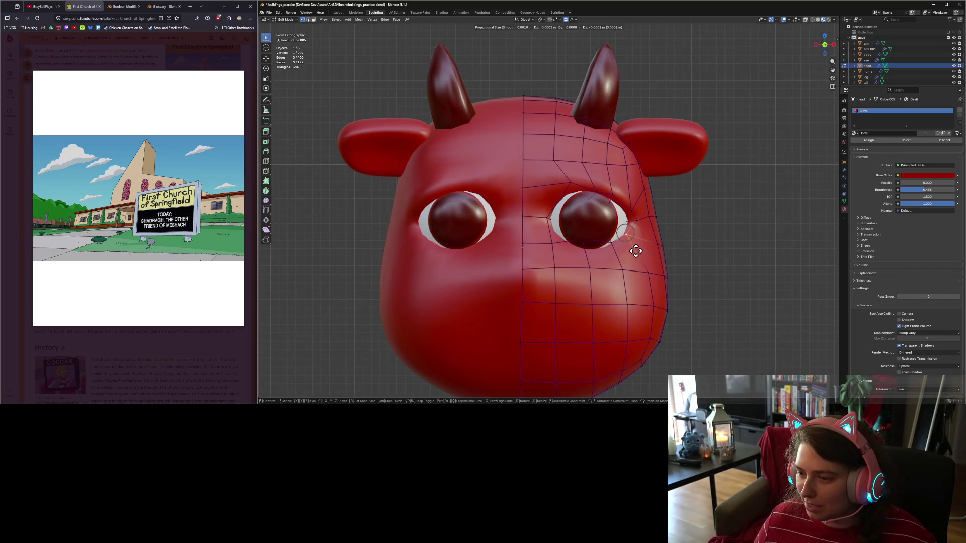
click(635, 246)
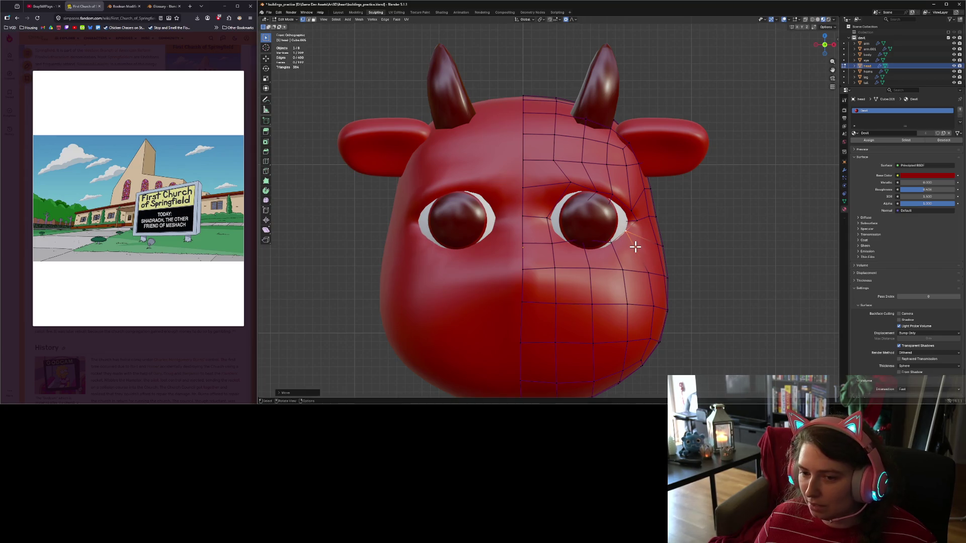
click(613, 251)
key(g)
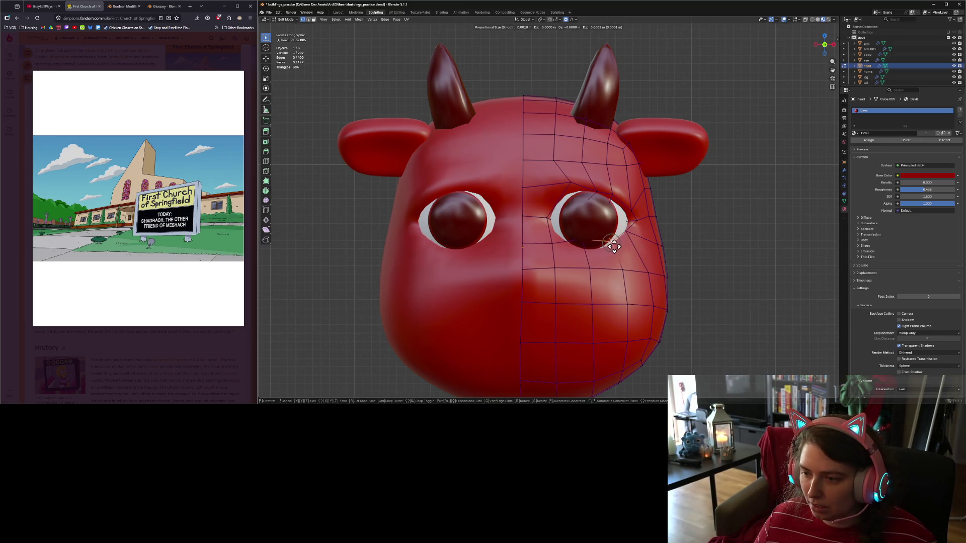
click(614, 240)
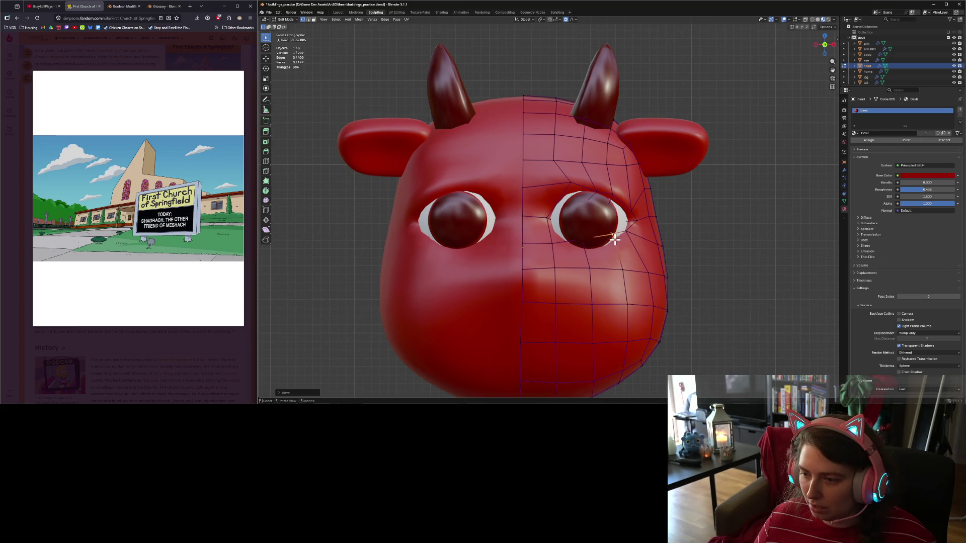
click(584, 243)
key(g)
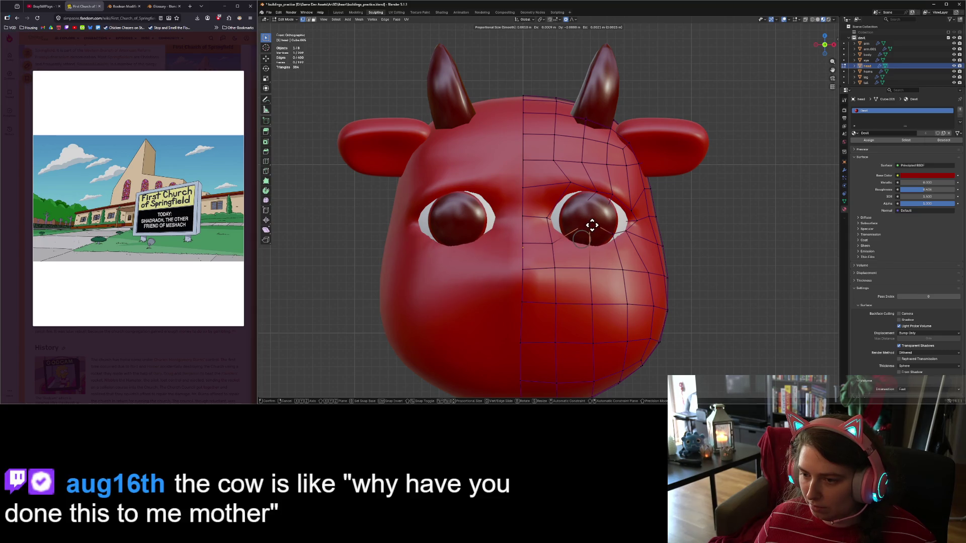
click(599, 225)
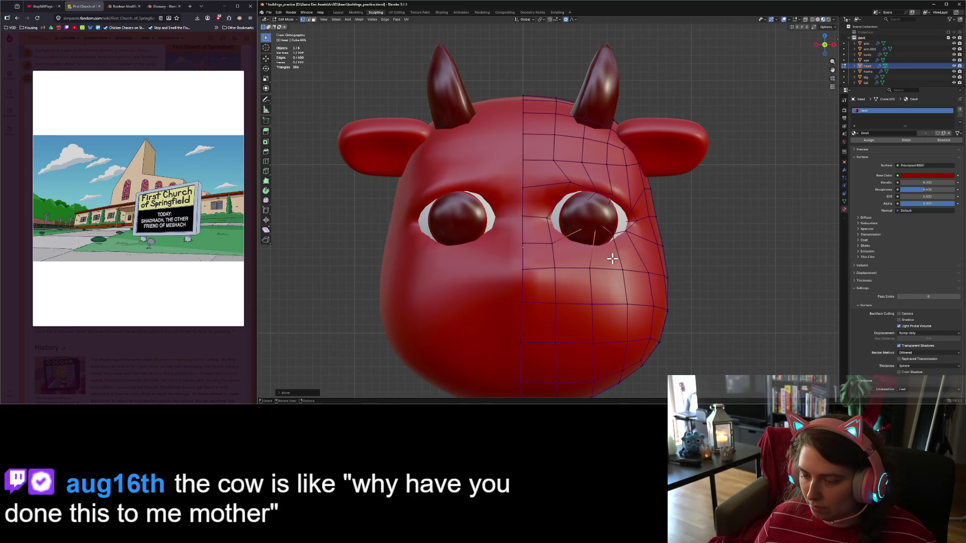
From a side angle, move the selected vertex along global Y to adjust depth.
mouse_move(611, 244)
middle_down()
mouse_move(590, 278)
mouse_move(560, 278)
mouse_move(593, 256)
middle_up()
key(g)
key(y)
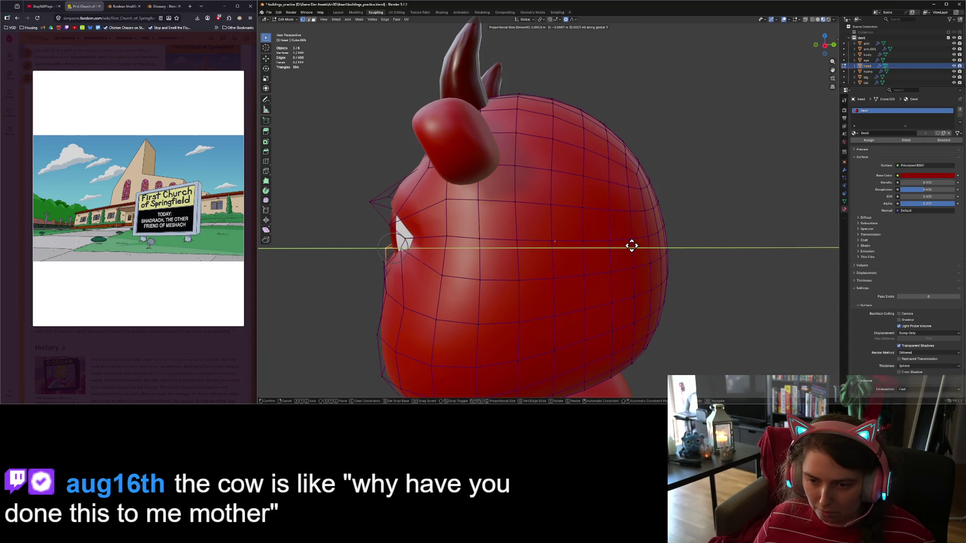
click(631, 248)
mouse_move(630, 248)
middle_down()
mouse_move(550, 267)
mouse_move(605, 263)
middle_up()
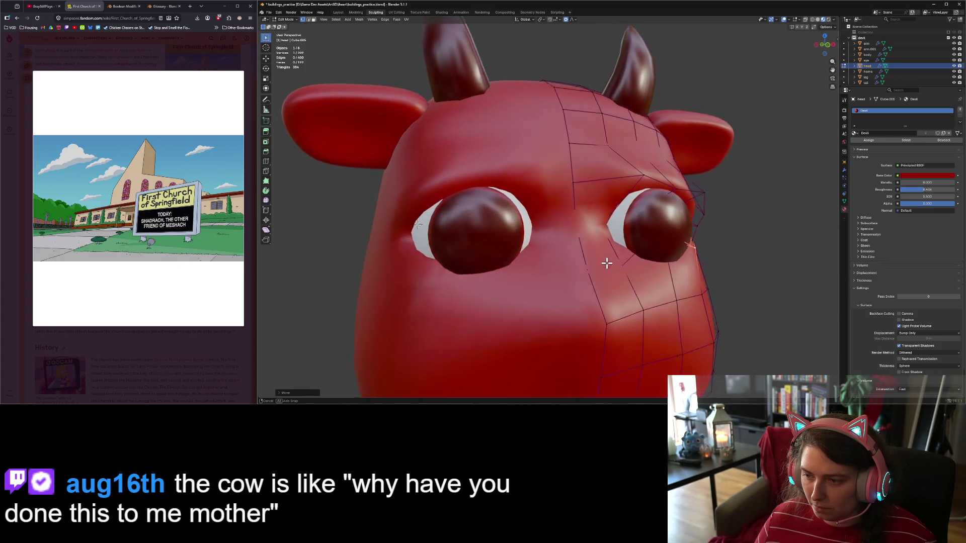
scroll(607, 260, down, 3)
scroll(652, 237, down, 2)
Move the selected vertex along Z to tighten the socket rim around the eyeball.
middle_drag(652, 236, 615, 247)
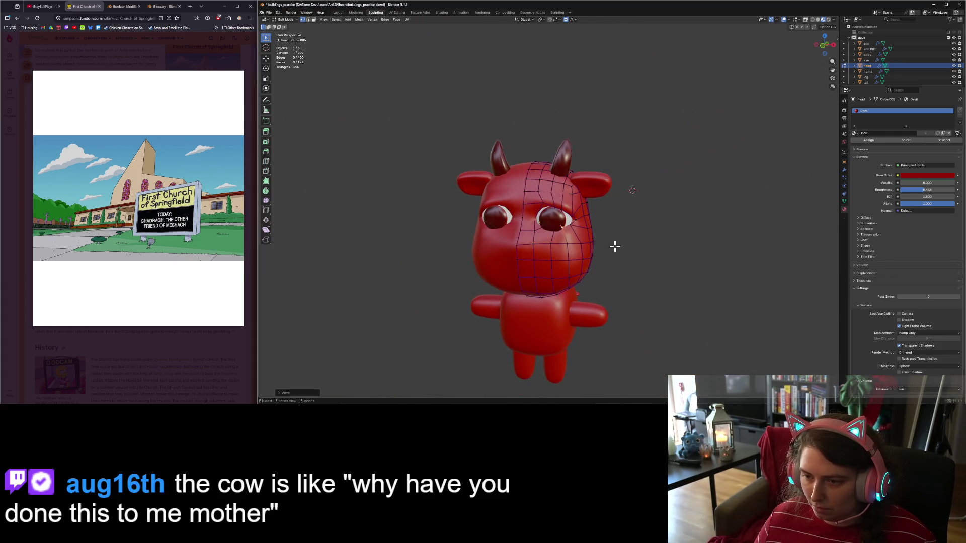
key(g)
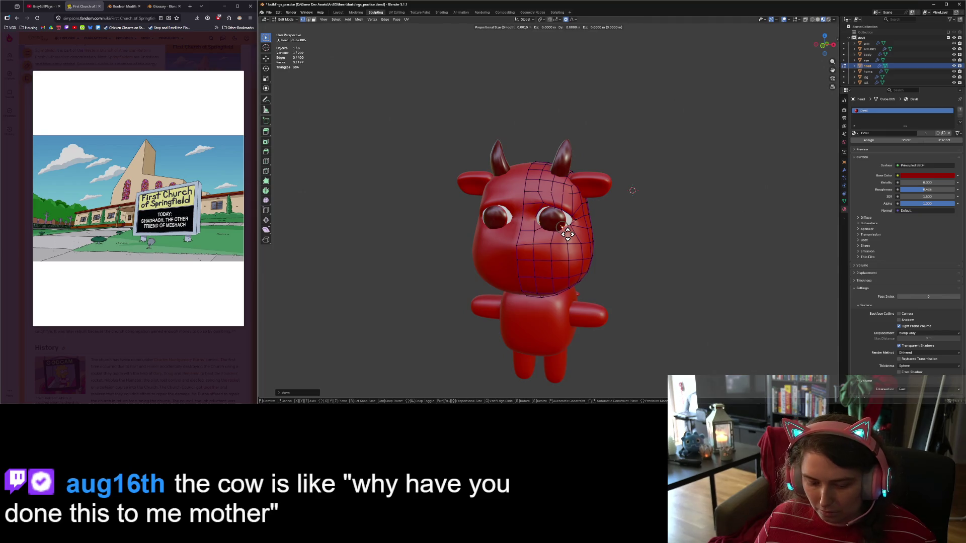
key(z)
click(568, 234)
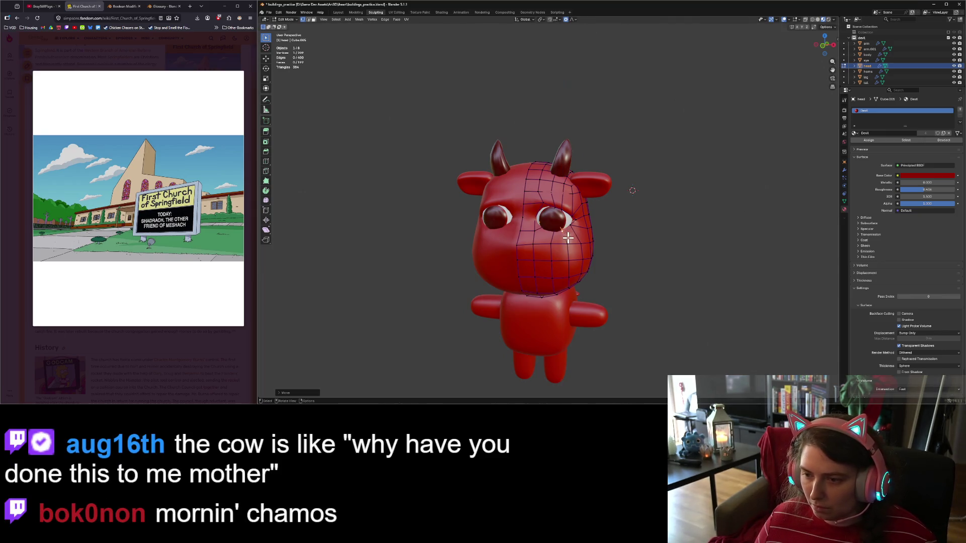
middle_drag(585, 272, 599, 277)
scroll(599, 276, up, 4)
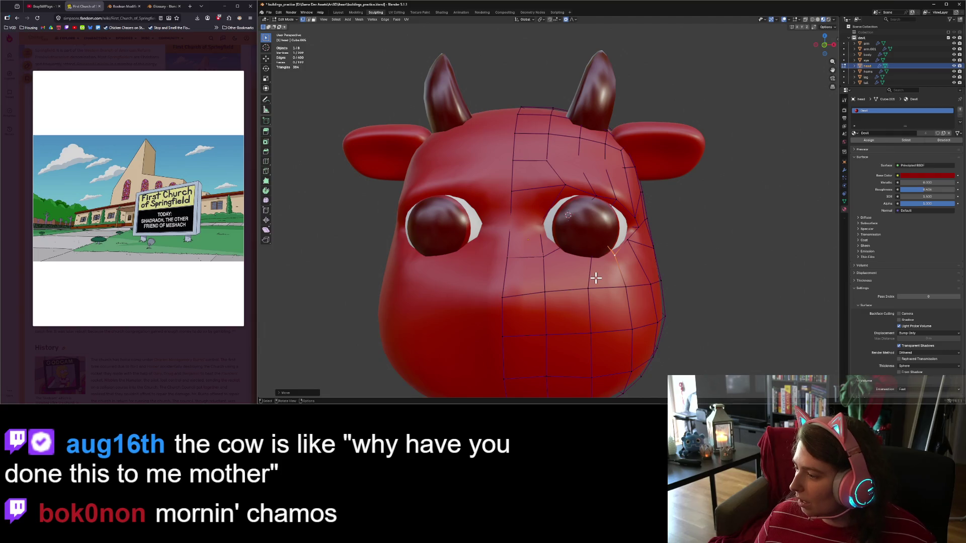
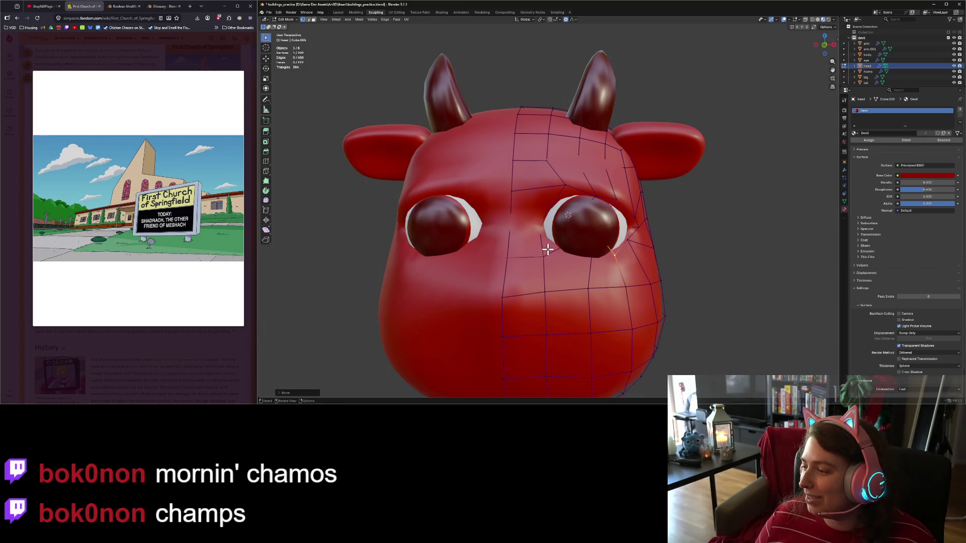
In Front Ortho view, nudge the eye-corner vertex, then switch the head to Object Mode.
scroll(547, 250, up, 2)
mouse_move(551, 252)
middle_down()
mouse_move(597, 278)
mouse_move(625, 278)
middle_up()
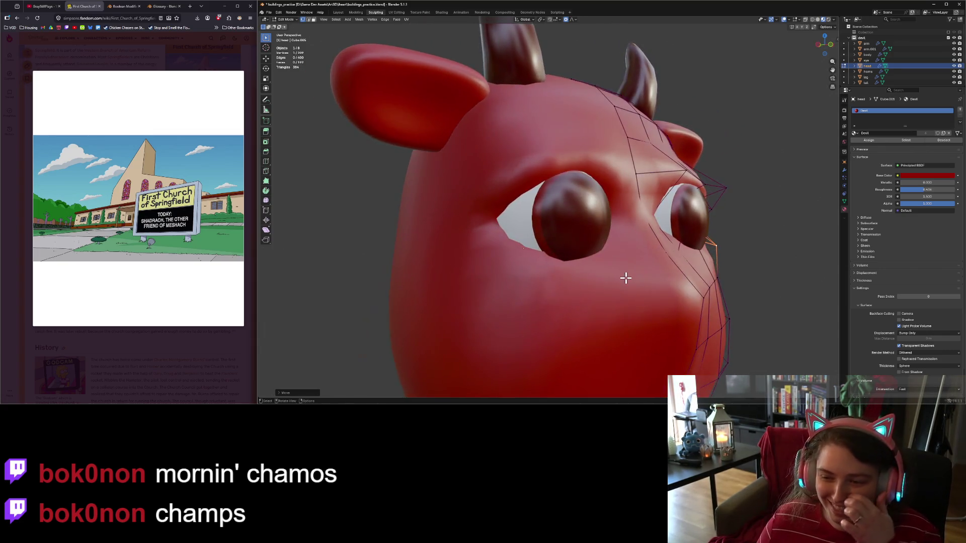
scroll(625, 277, down, 3)
key(KP_1)
key(KP_3)
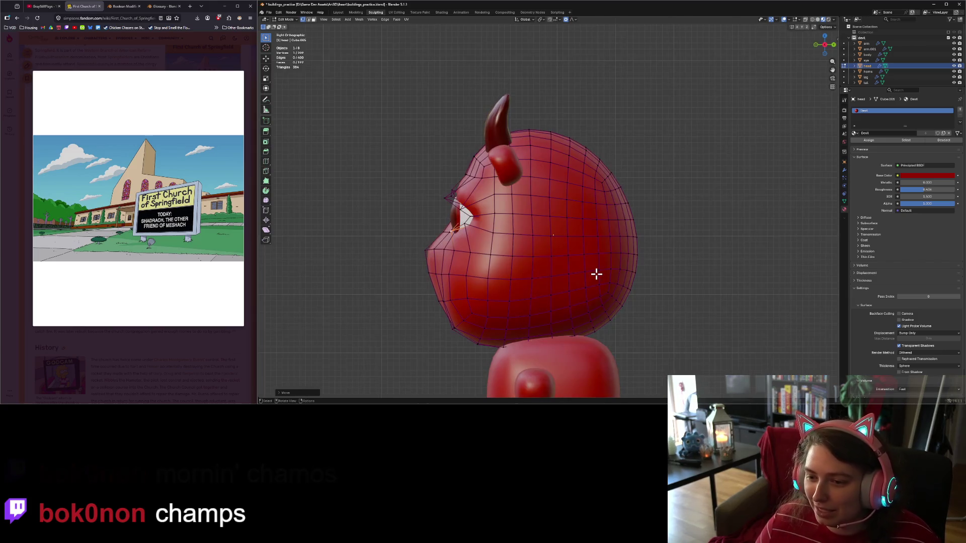
key(KP_1)
key(g)
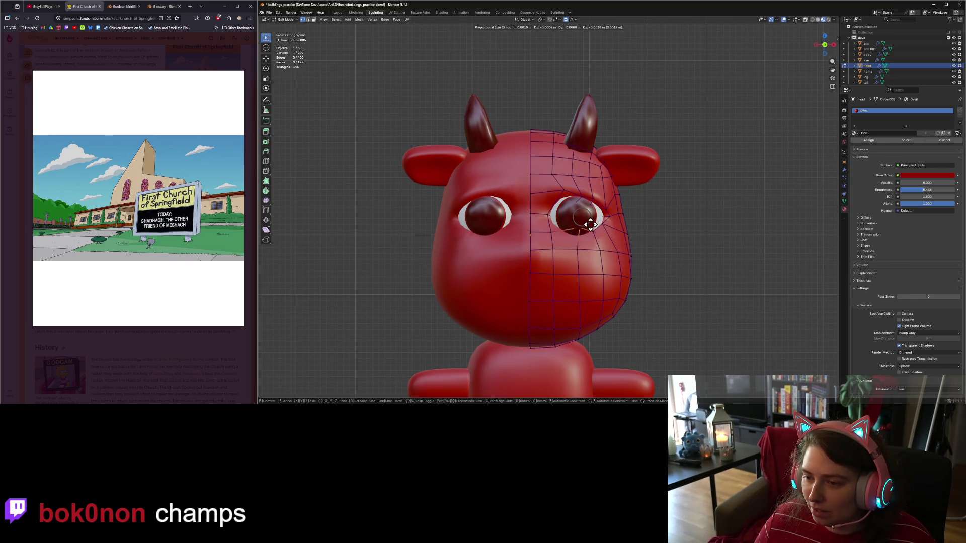
click(590, 227)
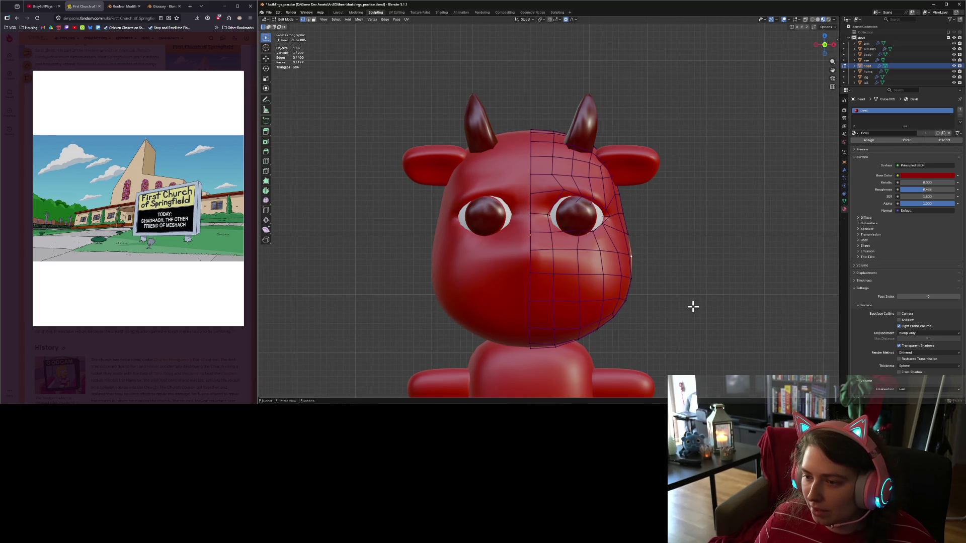
key(Tab)
mouse_move(692, 306)
middle_down()
mouse_move(638, 308)
mouse_move(690, 308)
middle_up()
Select the devil's eyes and give them a free rotation.
key(KP_1)
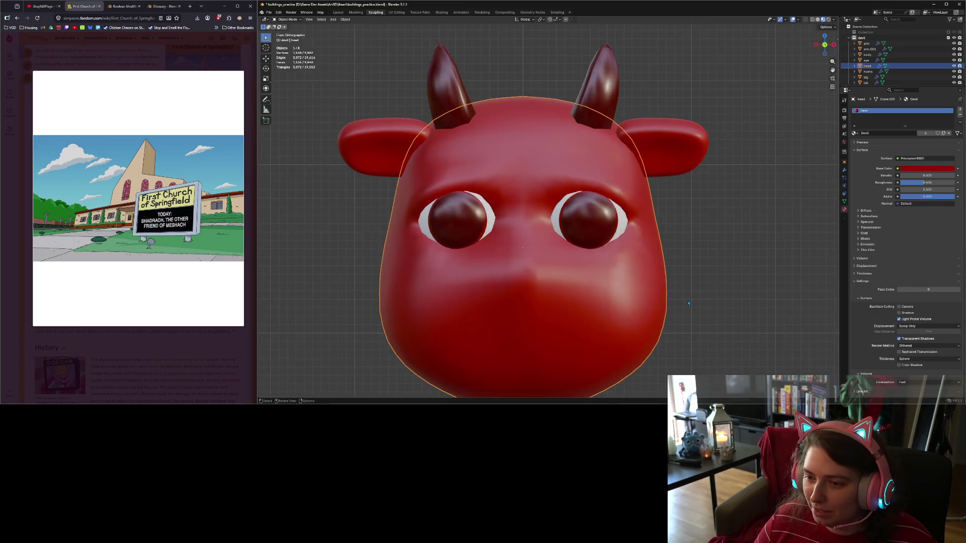
click(604, 242)
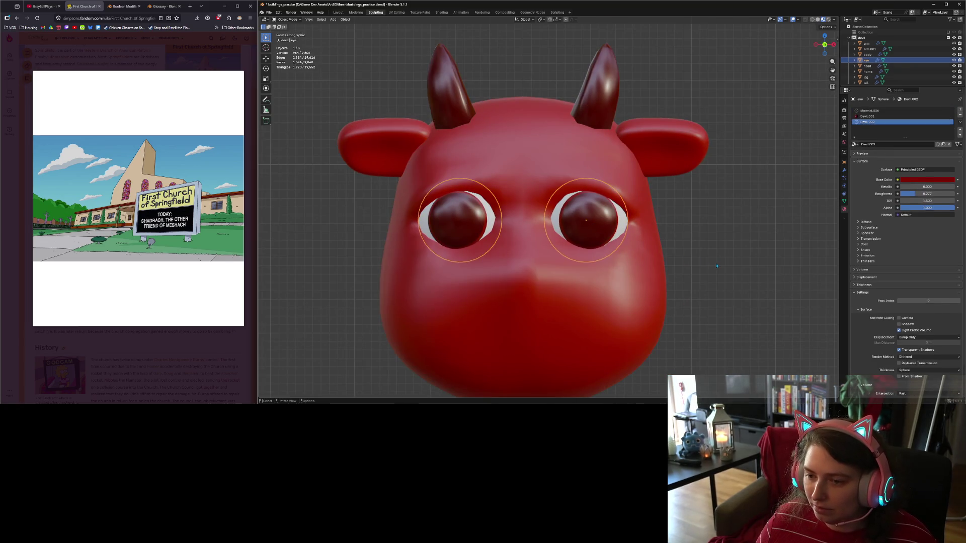
key(r)
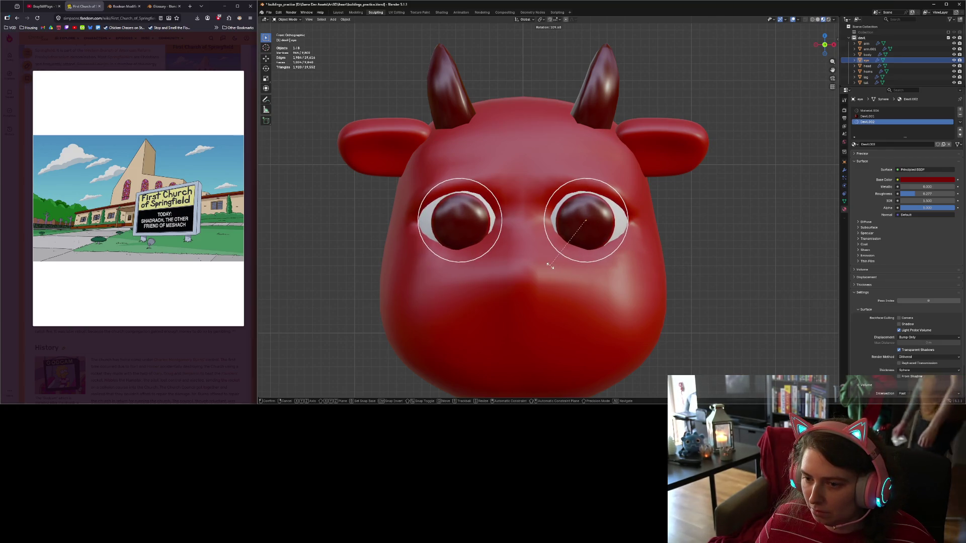
click(610, 334)
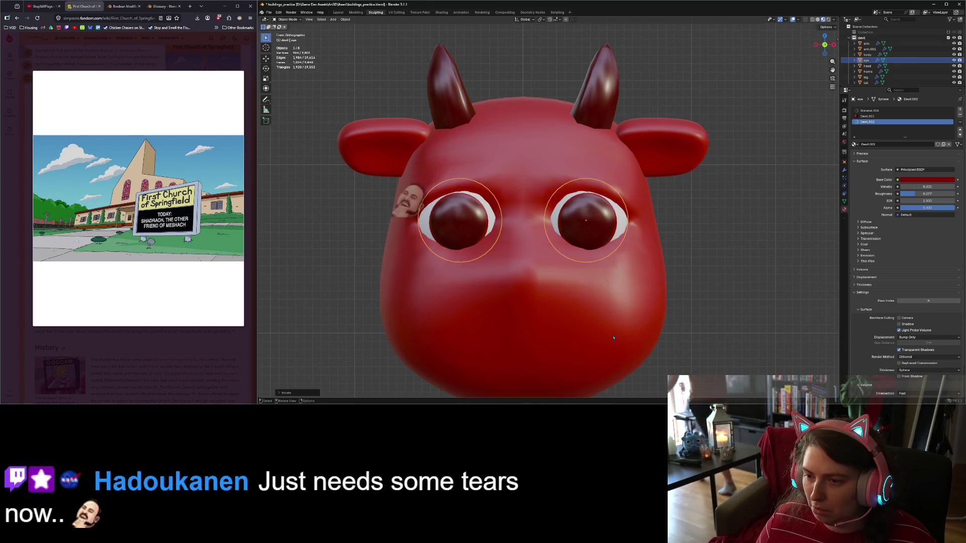
Rotate the eyes 12.84° around the X axis and reselect the head.
scroll(647, 326, down, 2)
middle_drag(648, 326, 682, 326)
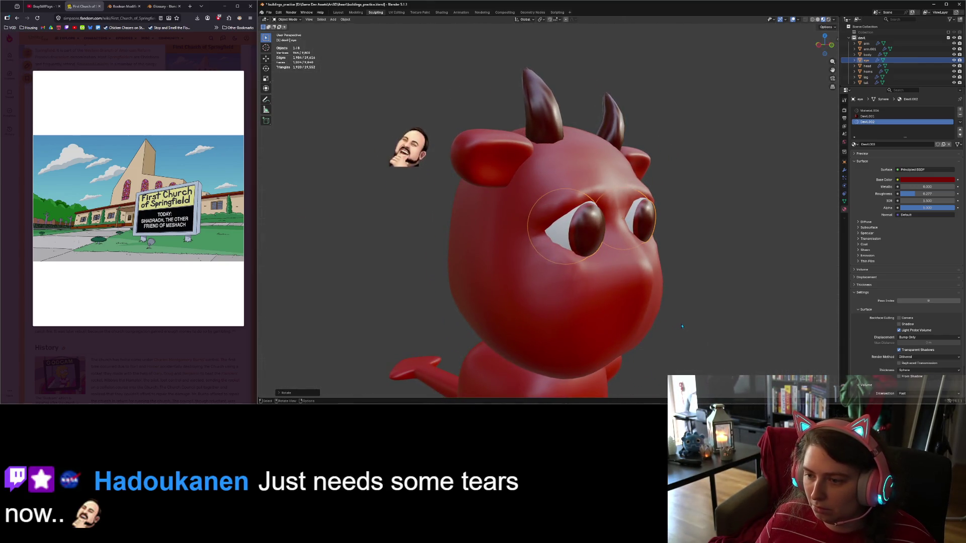
key(KP_1)
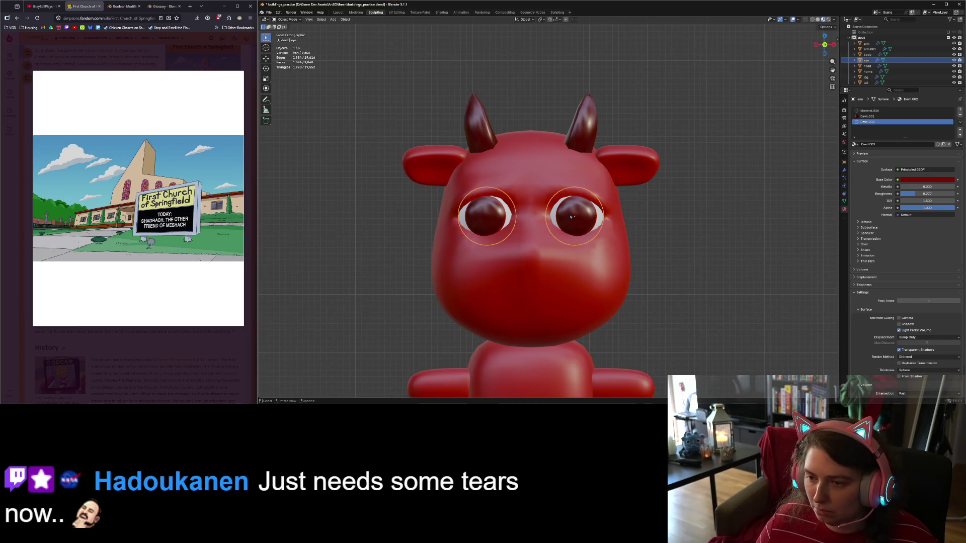
key(r)
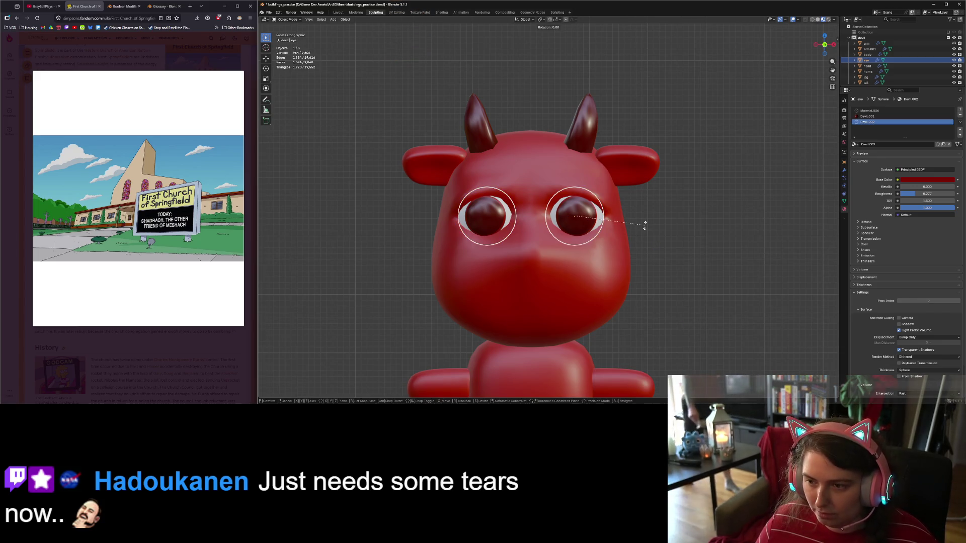
key(x)
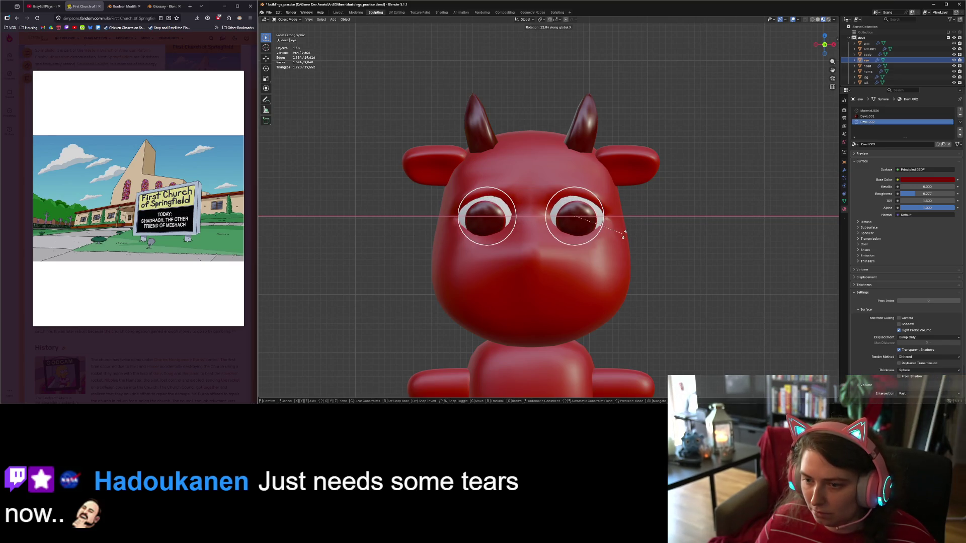
click(626, 237)
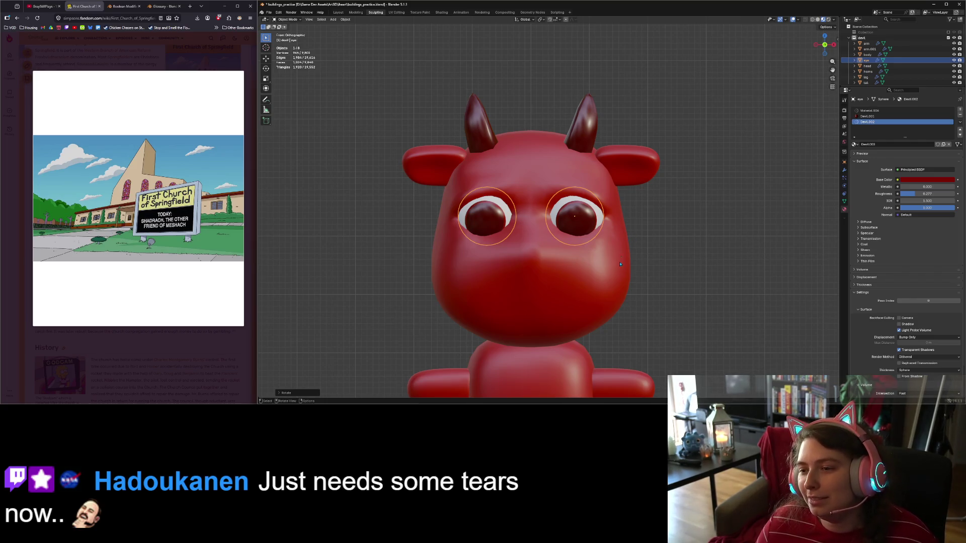
click(481, 170)
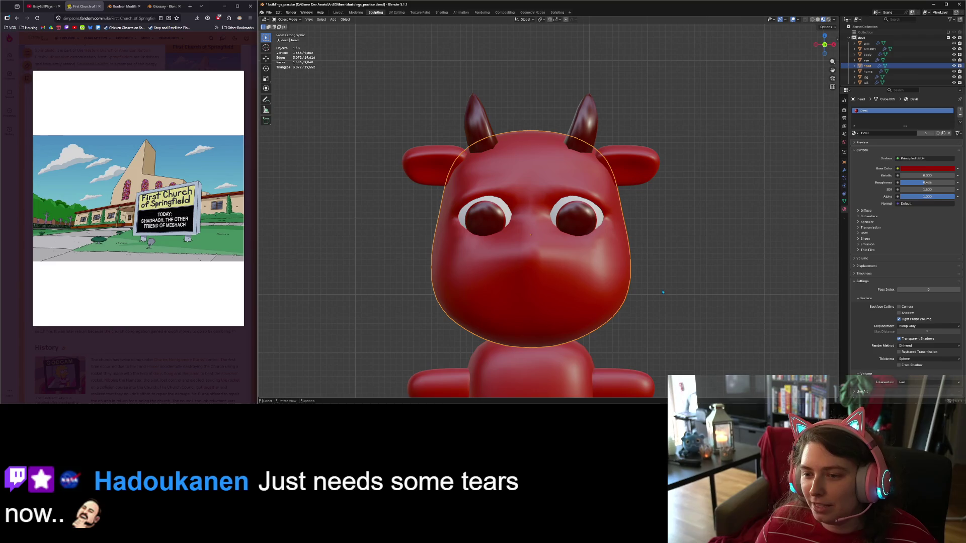
Set the head's Subdivision modifier Levels Viewport from 1 to 2.
middle_drag(662, 292, 641, 272)
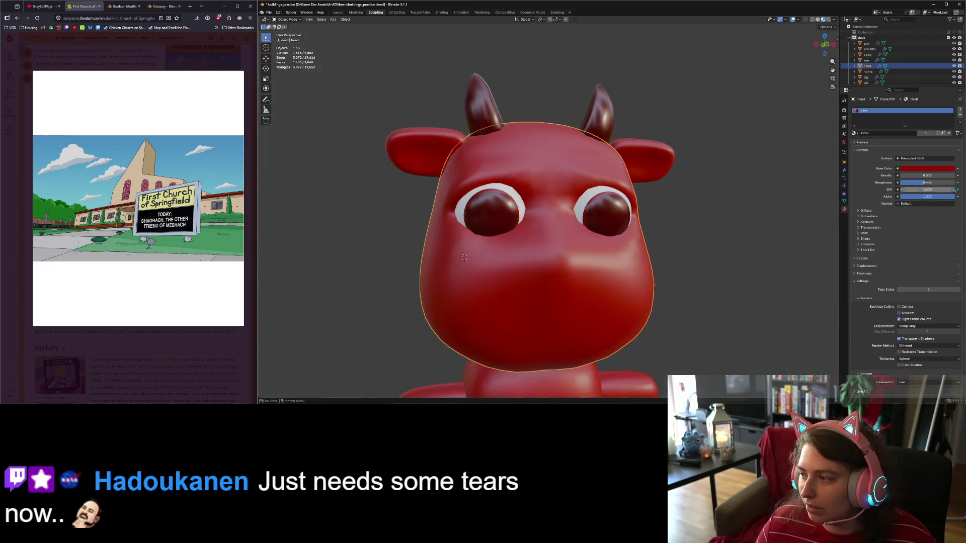
click(845, 171)
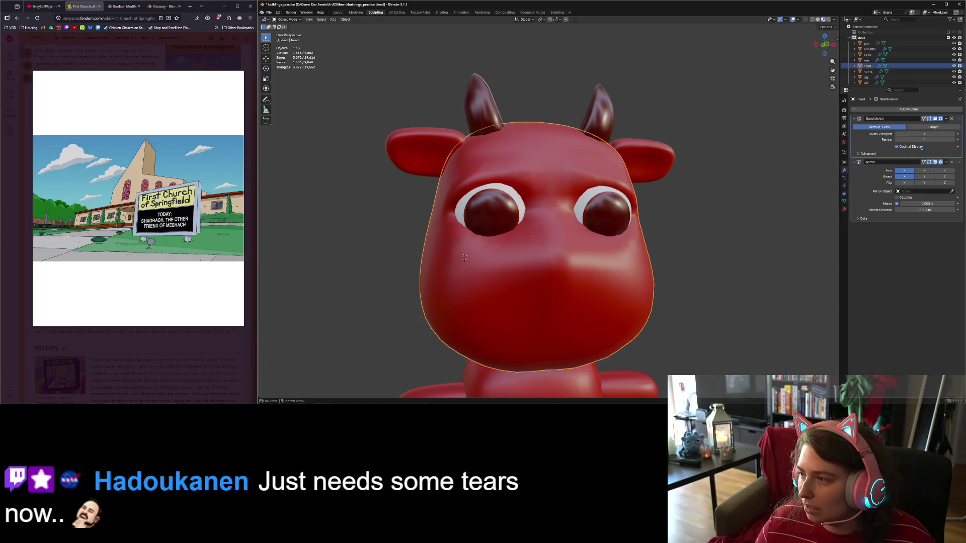
click(952, 133)
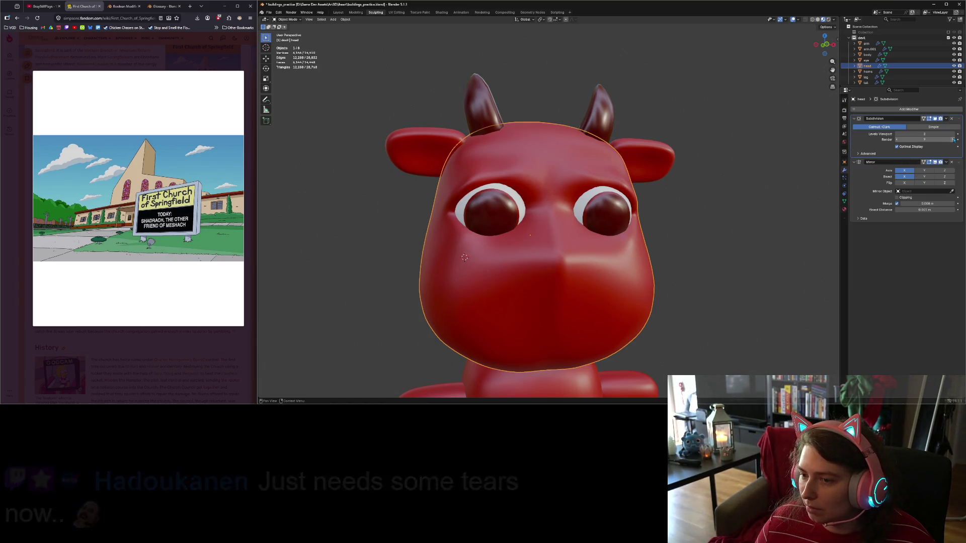
mouse_move(700, 343)
middle_down()
mouse_move(669, 352)
mouse_move(691, 346)
mouse_move(634, 282)
middle_up()
Enter Edit Mode and soft-move the selected eye-corner vertex along Z.
key(Tab)
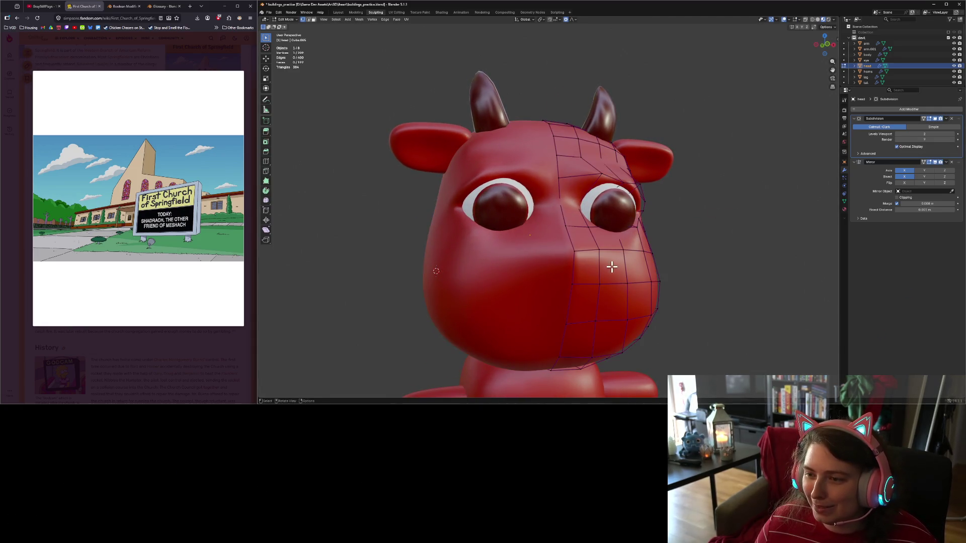
middle_drag(616, 190, 595, 198)
key(g)
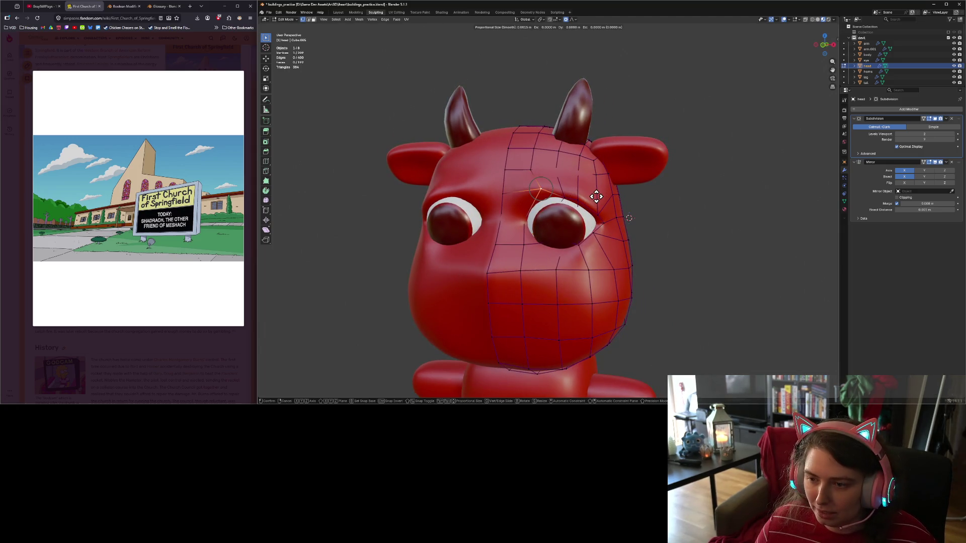
key(z)
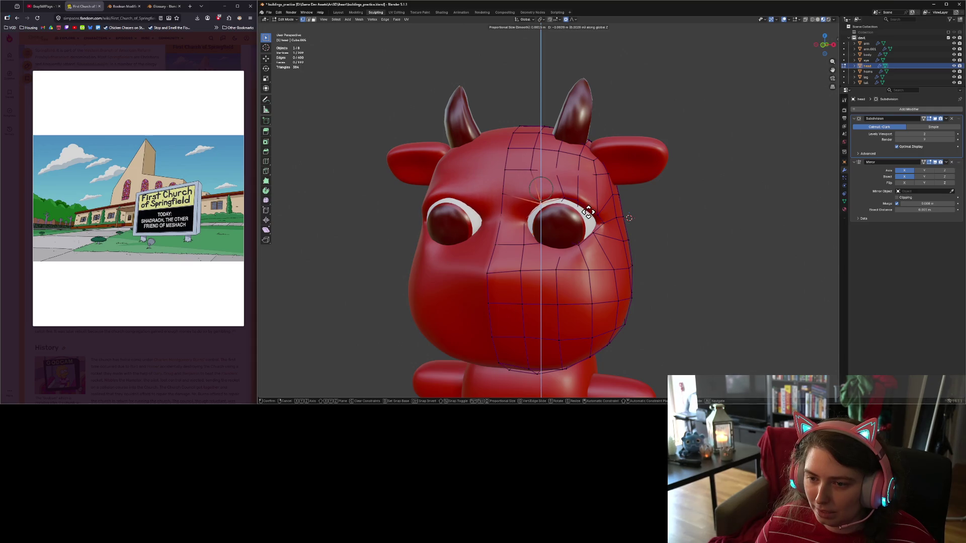
click(588, 213)
scroll(583, 221, down, 1)
scroll(580, 227, up, 2)
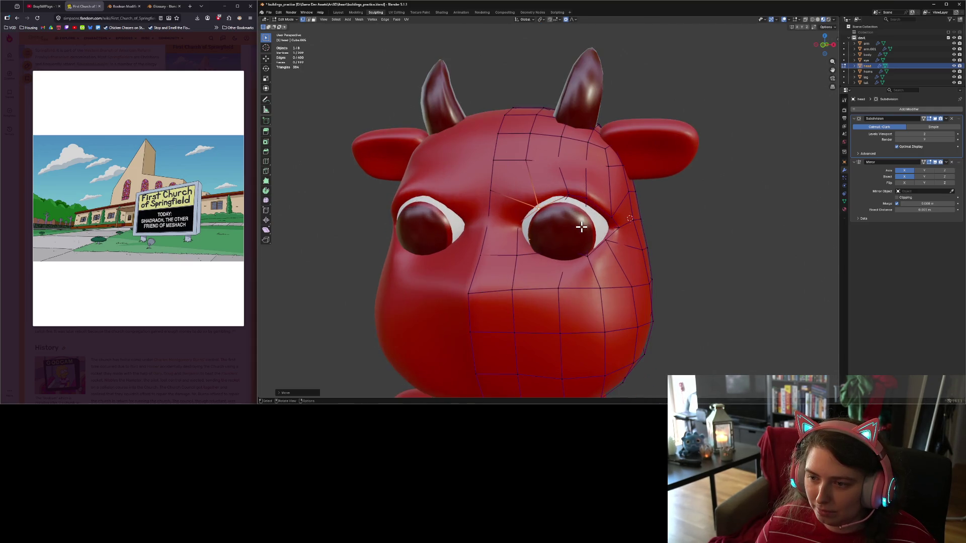
From a three-quarter view, move the eye vertex along Z, then along Y.
key(g)
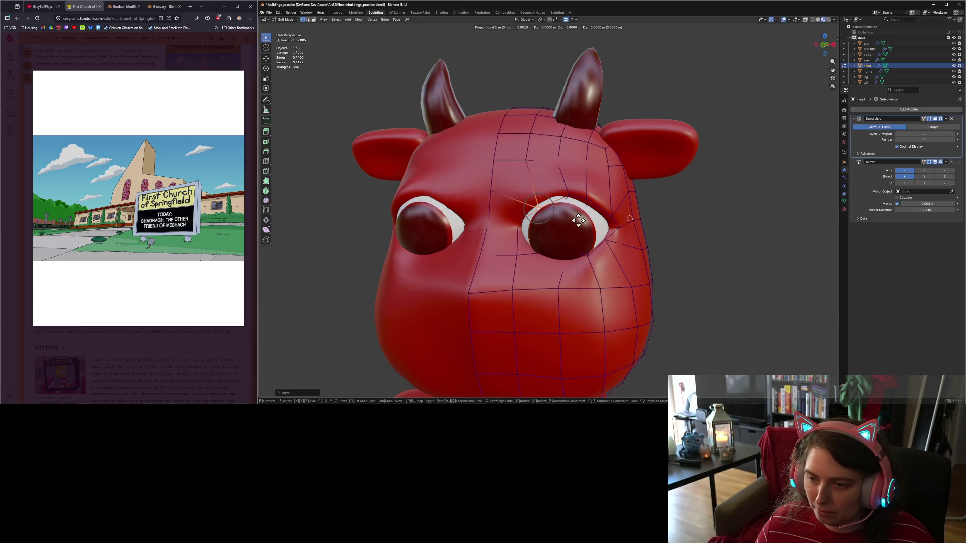
right_click(579, 220)
middle_drag(578, 220, 690, 222)
key(g)
key(z)
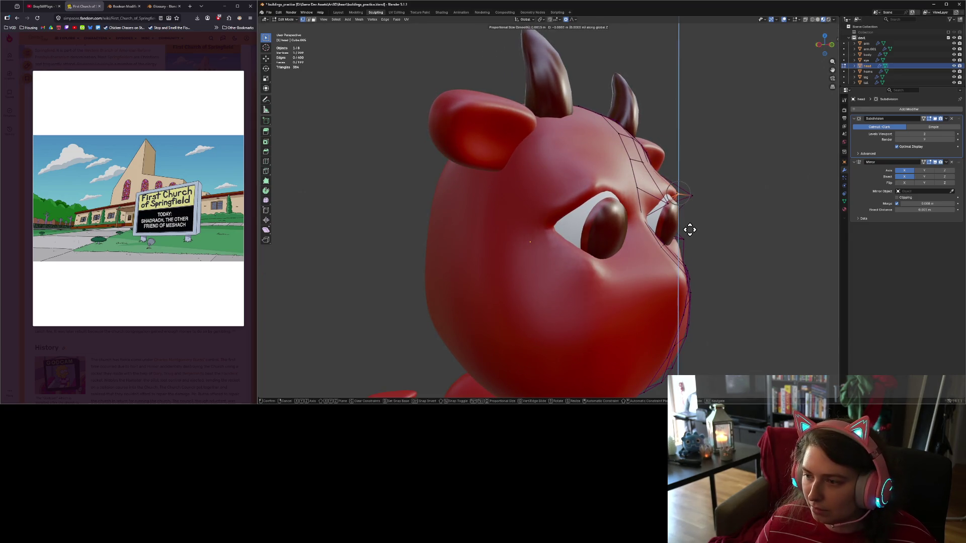
click(690, 231)
key(g)
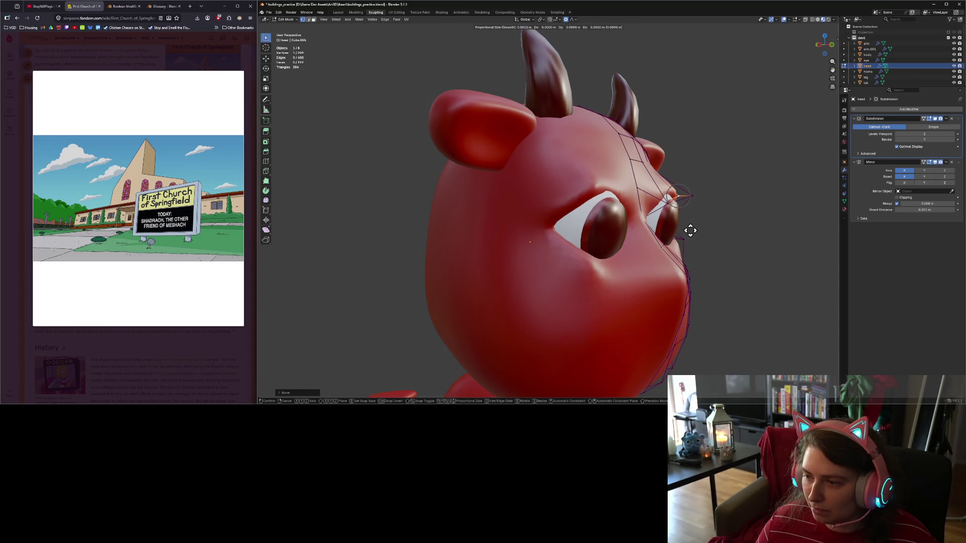
key(y)
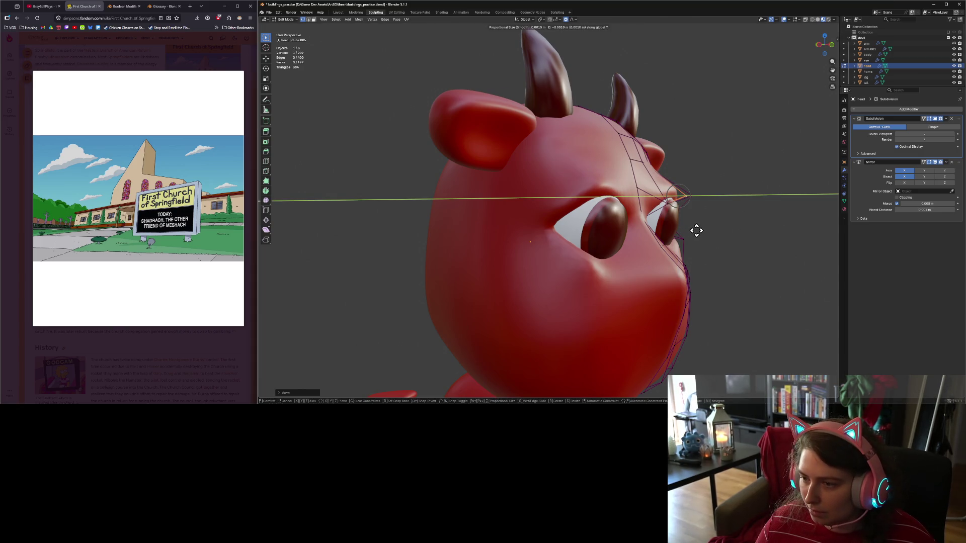
click(696, 230)
Reposition two more vertices around the eye corner from side and front views.
mouse_move(750, 284)
middle_down()
mouse_move(704, 274)
mouse_move(675, 286)
mouse_move(446, 215)
mouse_move(503, 200)
middle_up()
scroll(478, 233, up, 3)
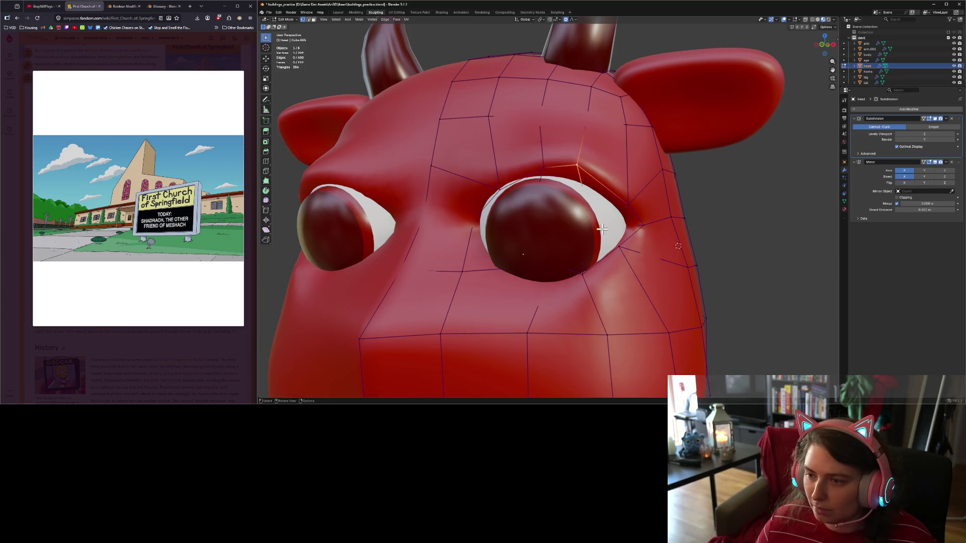
mouse_move(566, 164)
middle_down()
mouse_move(567, 237)
mouse_move(554, 236)
middle_up()
key(g)
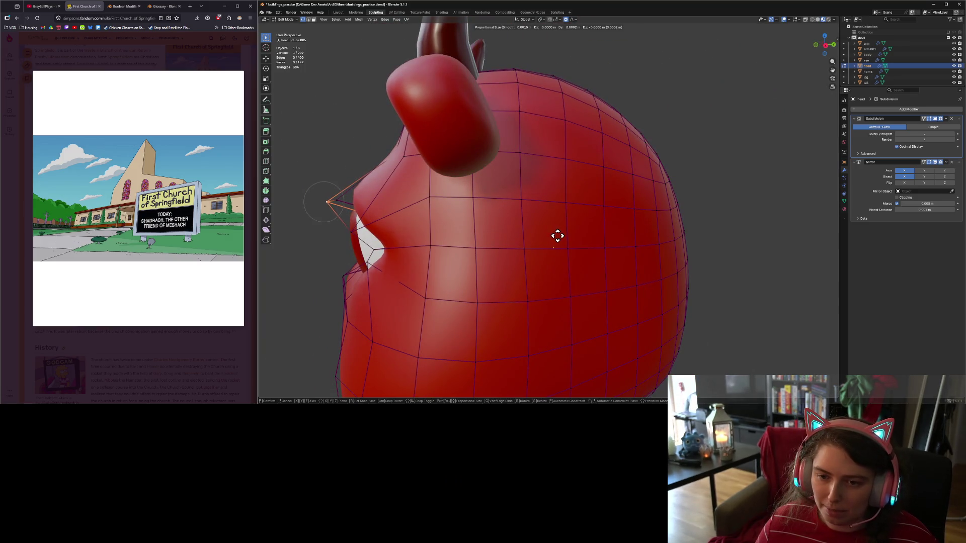
click(554, 251)
mouse_move(554, 252)
middle_down()
mouse_move(532, 280)
mouse_move(541, 286)
mouse_move(524, 284)
mouse_move(496, 242)
mouse_move(500, 230)
mouse_move(609, 297)
middle_up()
key(g)
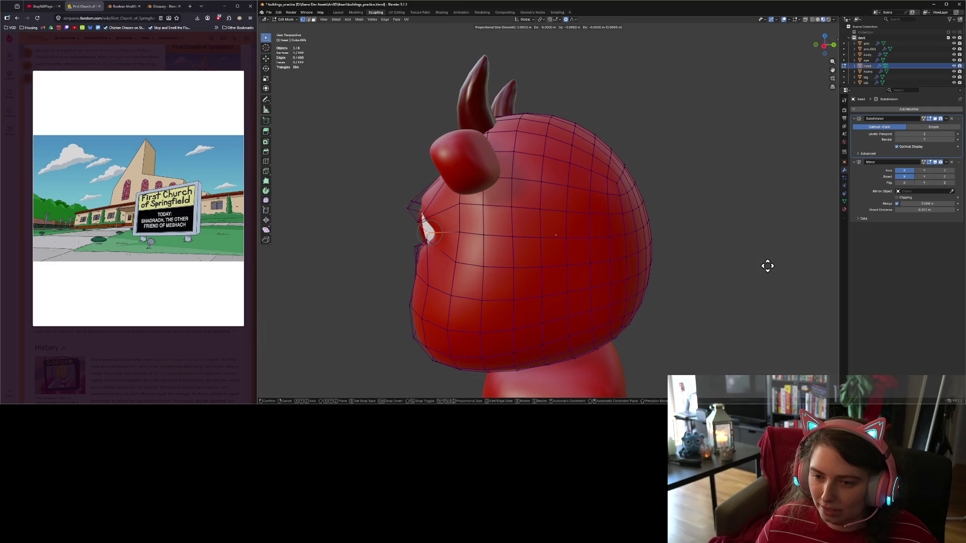
click(754, 265)
Move a neighbouring vertex beside the eye and return to Object Mode.
mouse_move(556, 325)
middle_down()
mouse_move(632, 315)
mouse_move(605, 311)
middle_up()
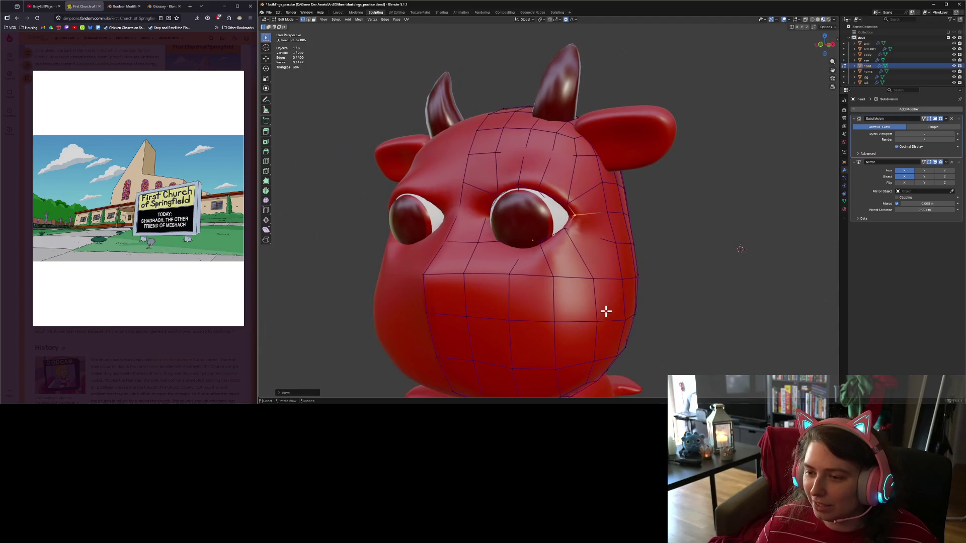
click(566, 235)
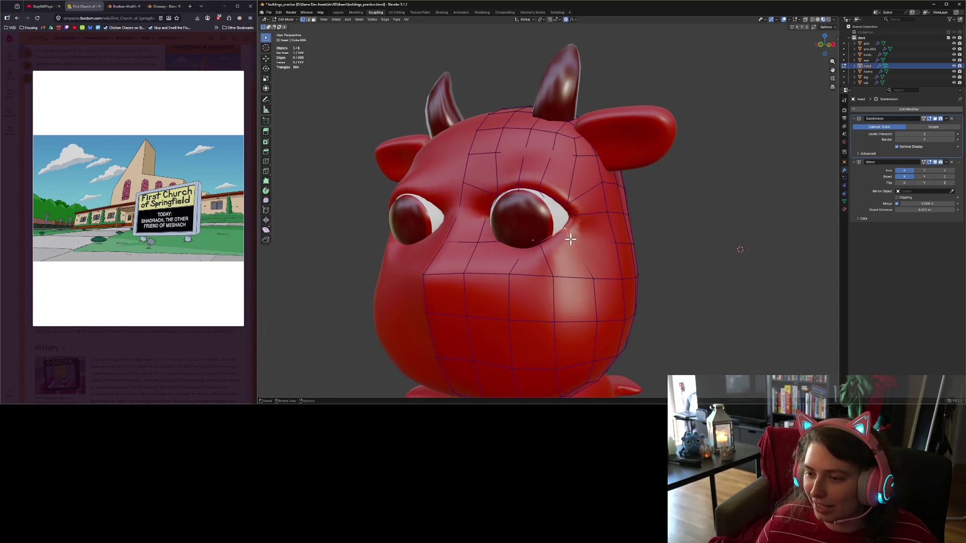
key(g)
click(669, 312)
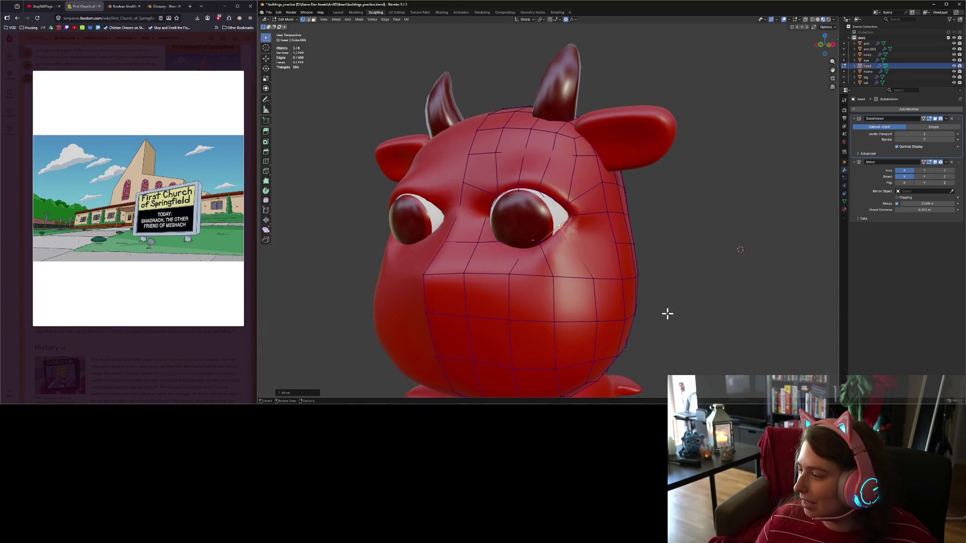
mouse_move(667, 313)
middle_down()
mouse_move(596, 327)
mouse_move(643, 329)
mouse_move(628, 326)
middle_up()
key(Tab)
In Edit Mode, reposition a vertex near the eye's lower corner in front view.
scroll(627, 327, up, 4)
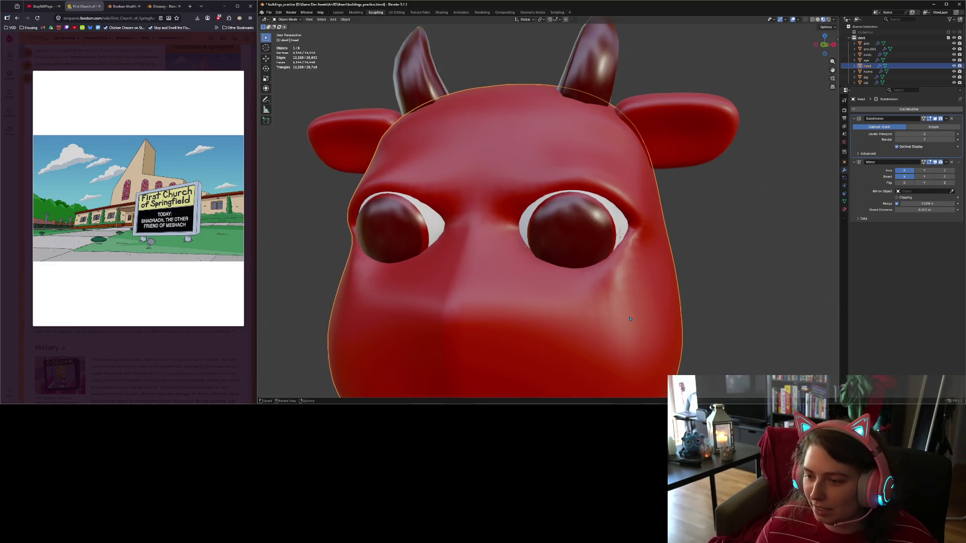
key(Tab)
scroll(632, 317, down, 2)
click(593, 252)
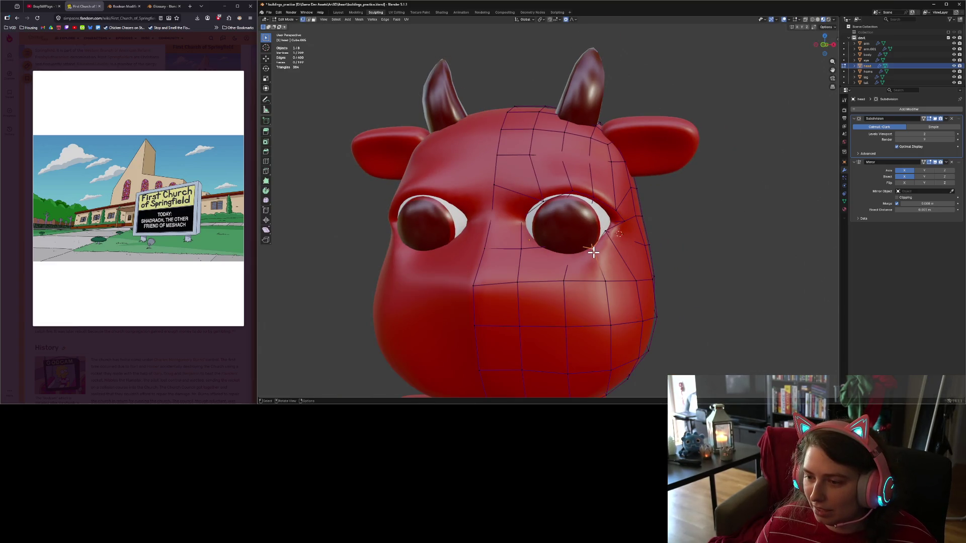
key(KP_1)
key(g)
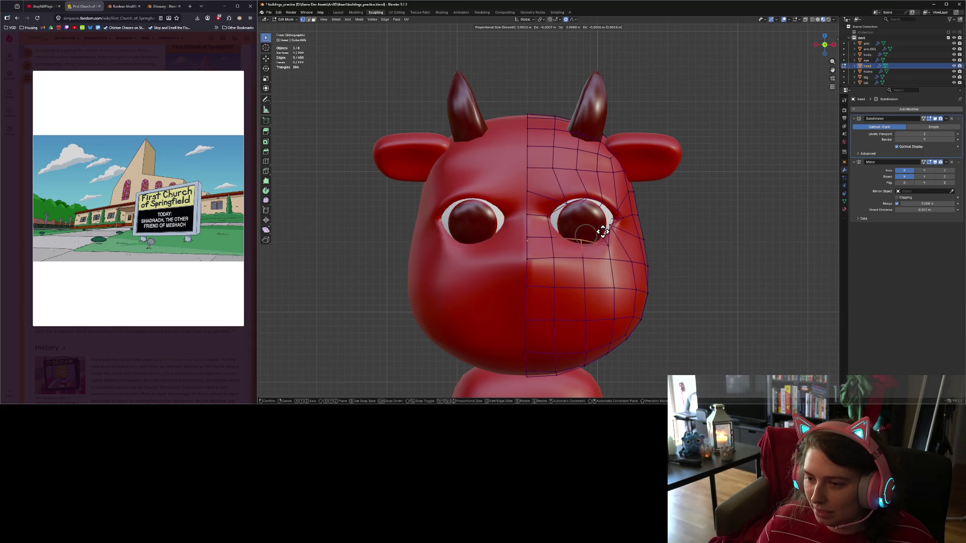
click(600, 236)
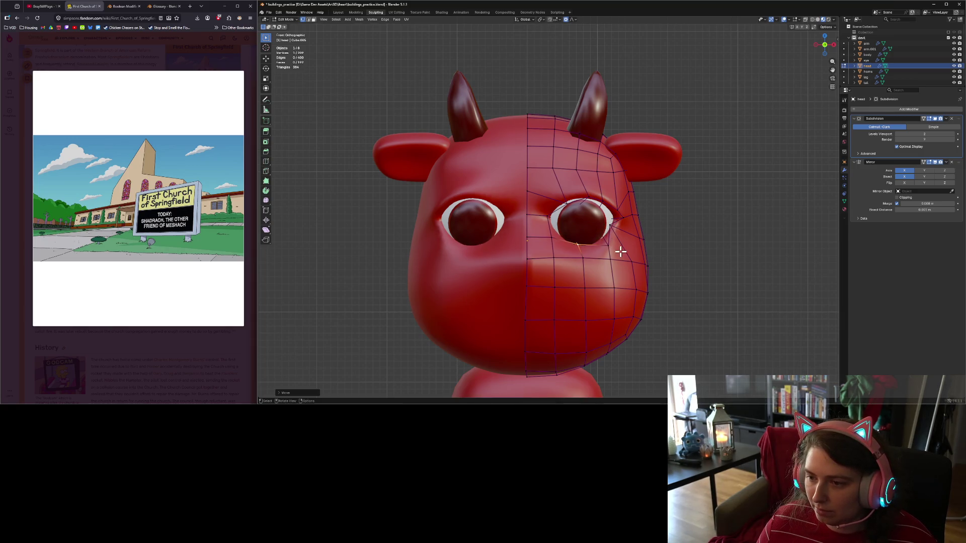
key(g)
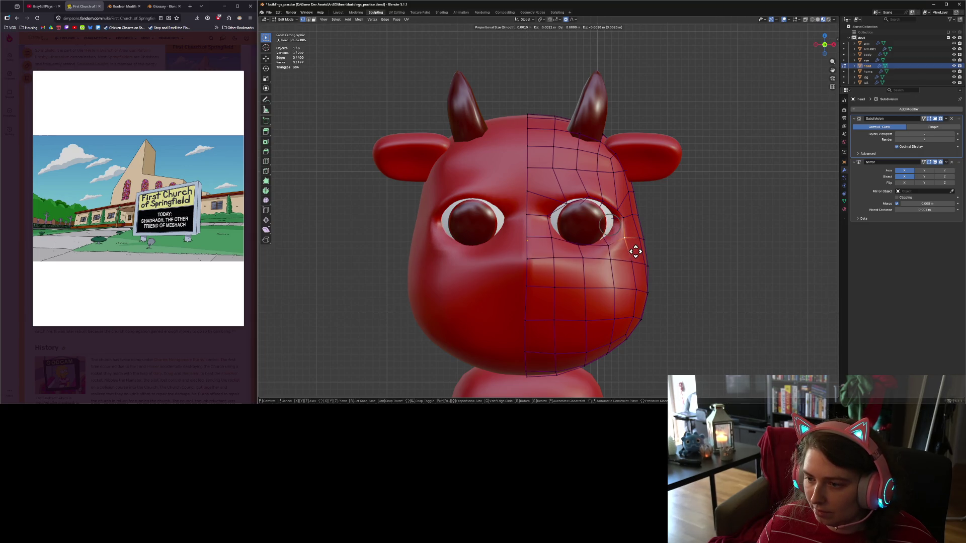
click(637, 253)
key(g)
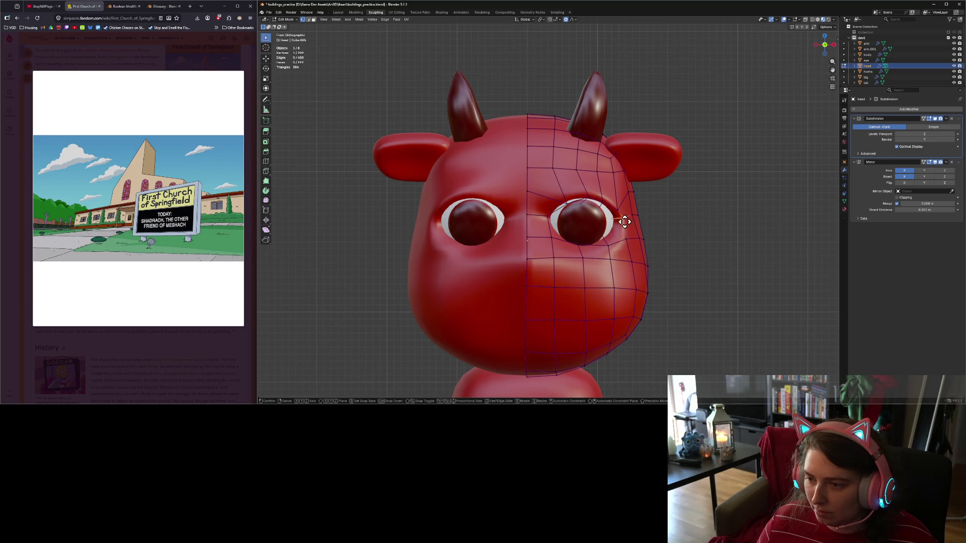
click(625, 229)
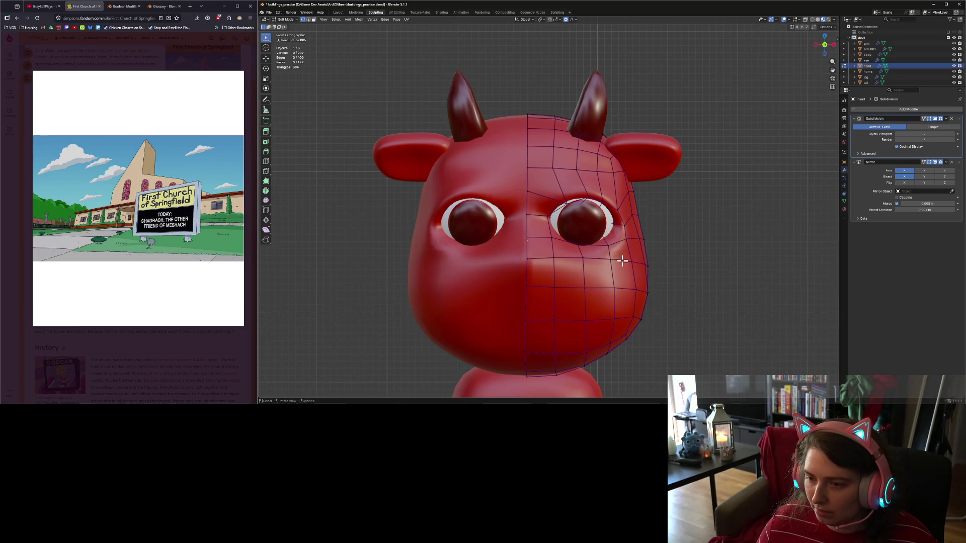
Move another vertex beside the eye twice, then inspect the head in Object Mode.
click(584, 252)
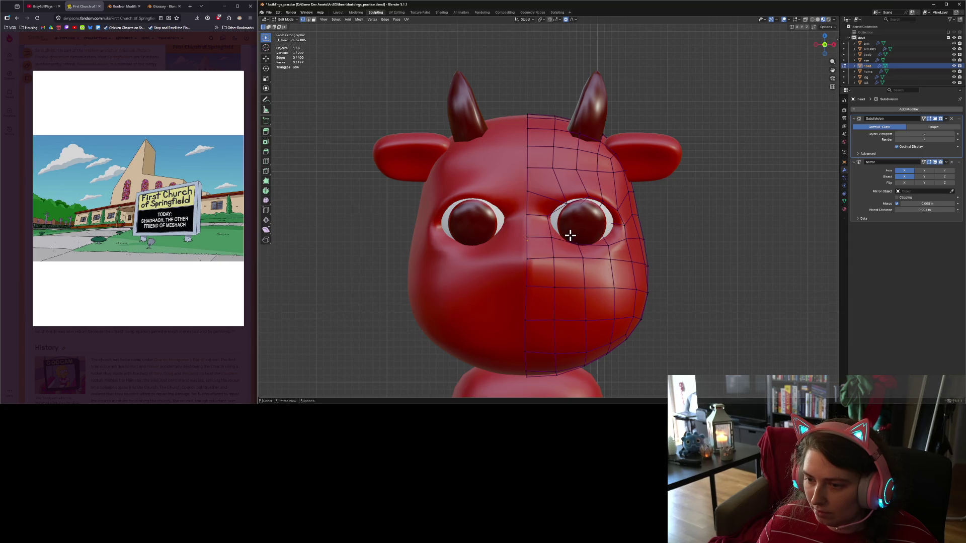
key(g)
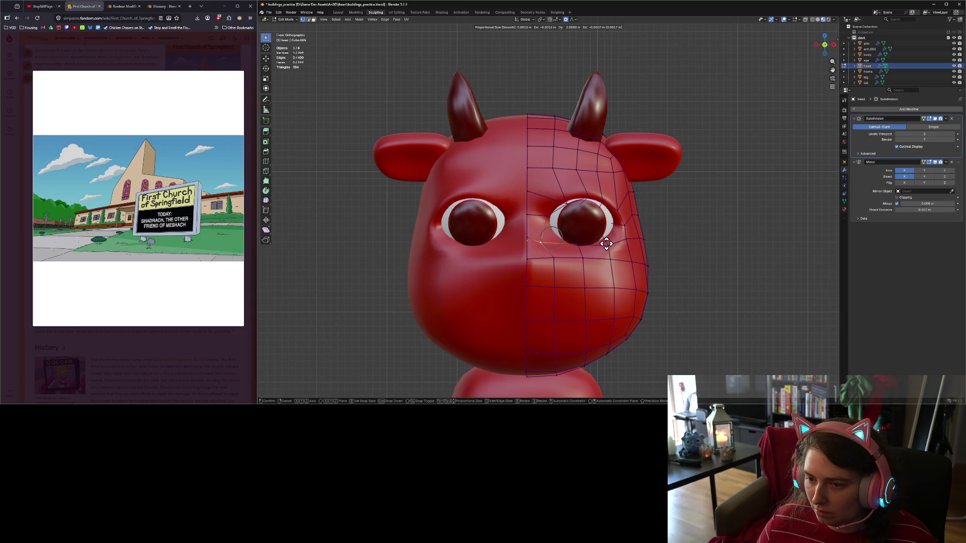
click(606, 243)
key(g)
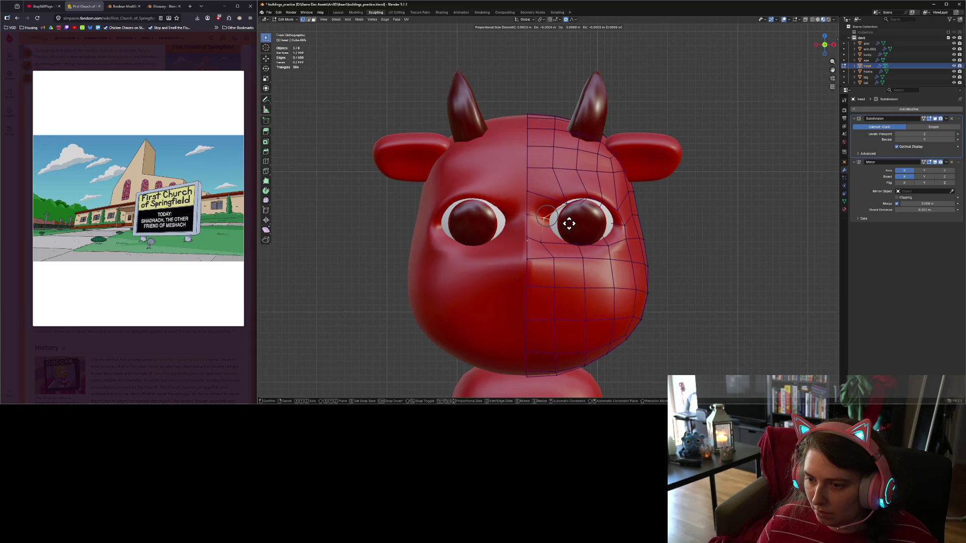
click(577, 219)
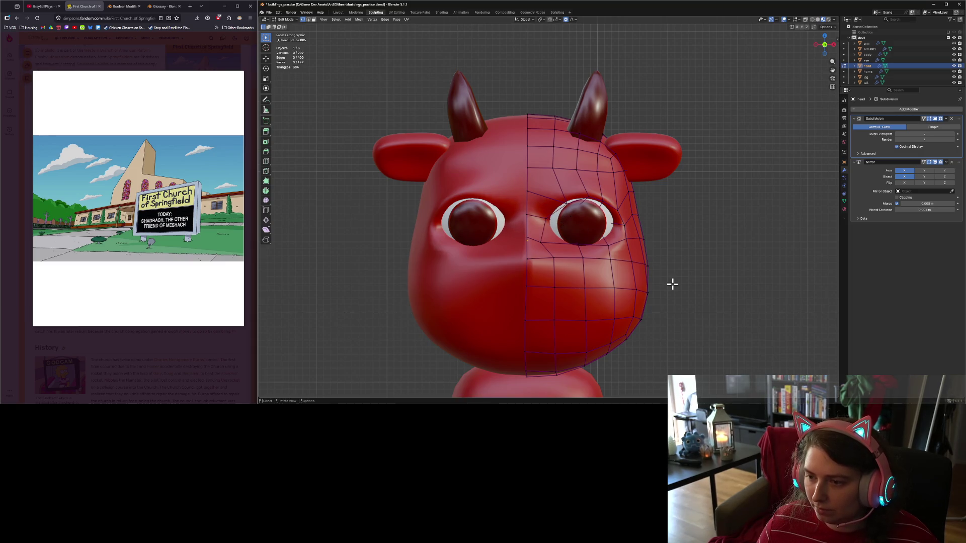
key(Tab)
mouse_move(652, 323)
middle_down()
mouse_move(532, 224)
mouse_move(629, 329)
middle_up()
scroll(532, 225, down, 3)
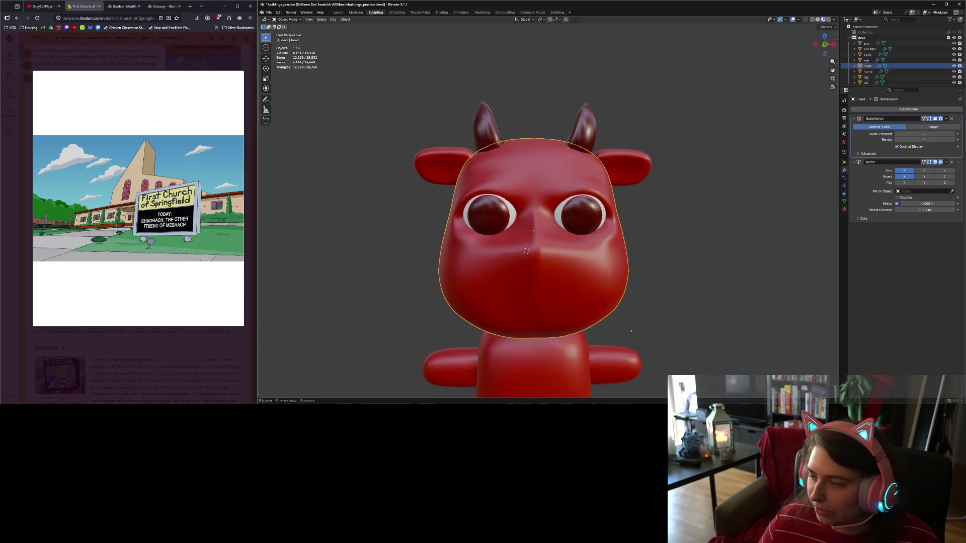
Back in Edit Mode, raise the vertex above the right eye and push the outer-corner vertex along Y.
key(Tab)
scroll(614, 310, up, 1)
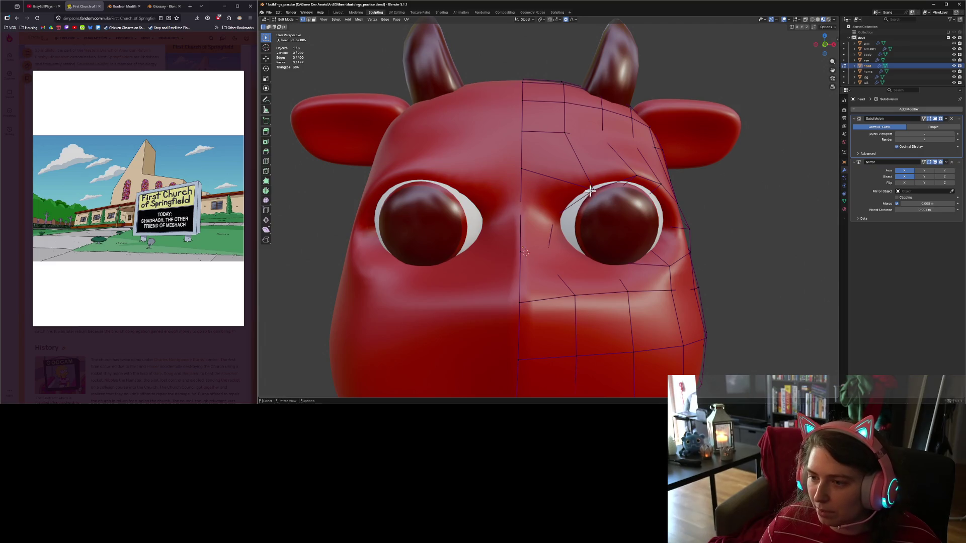
click(591, 189)
key(KP_1)
key(g)
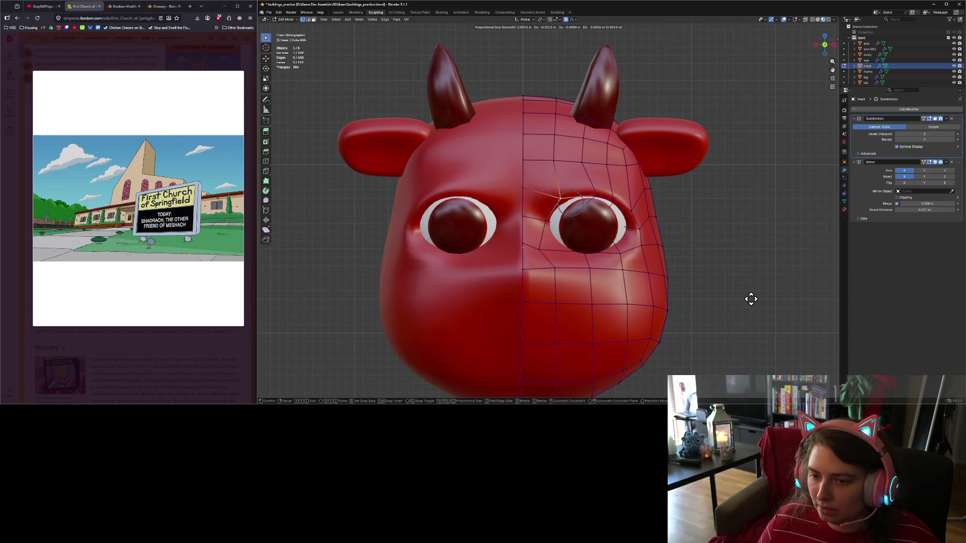
click(739, 295)
click(648, 254)
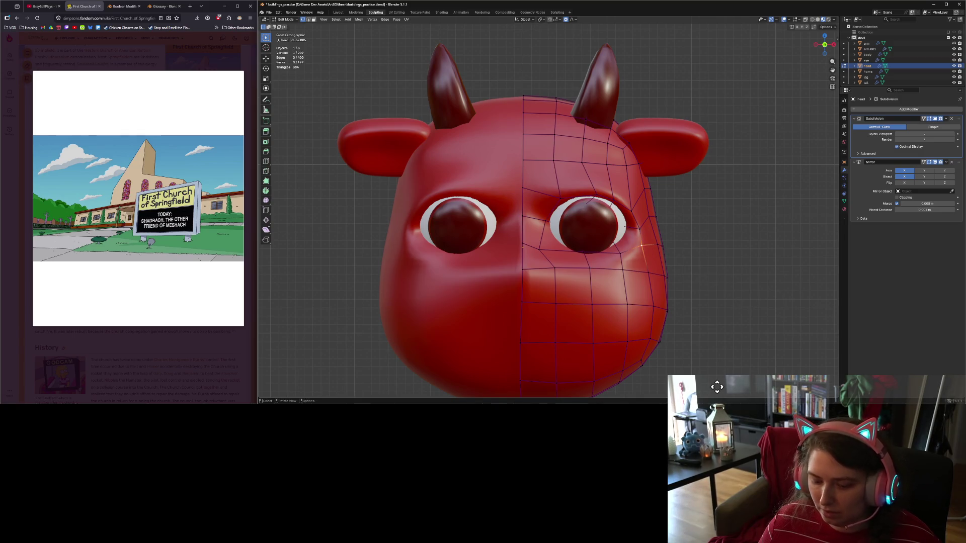
key(g)
key(z)
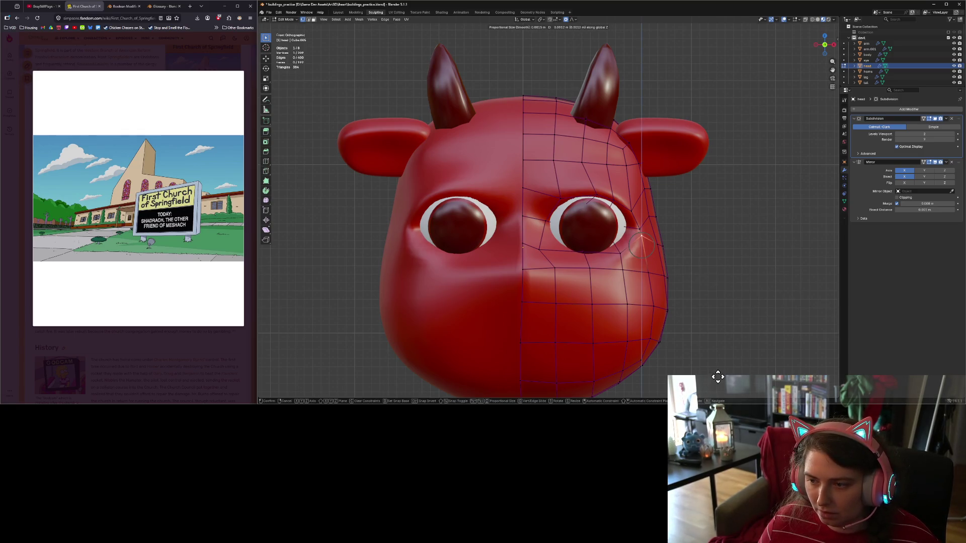
key(y)
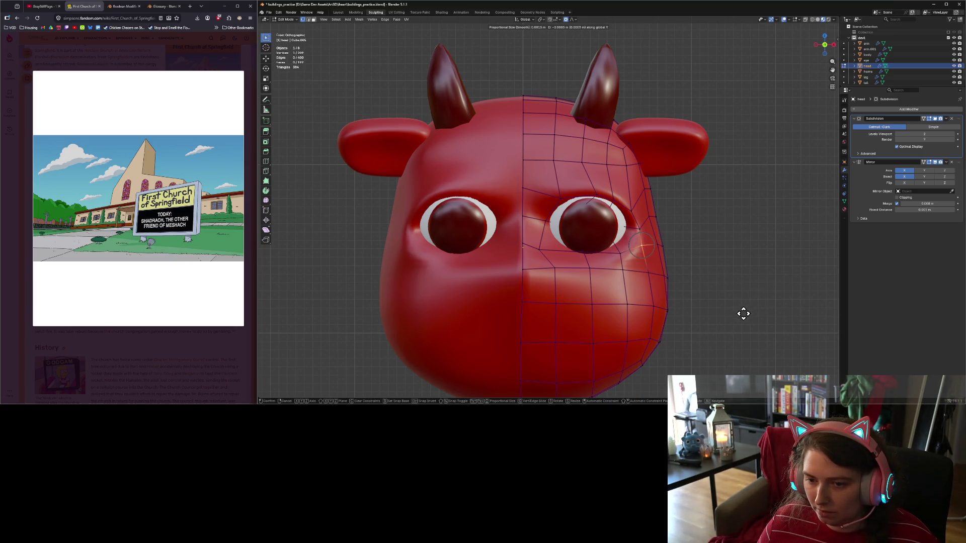
click(674, 344)
In right side view, adjust the corner vertex and another vertex beside the eye.
key(KP_3)
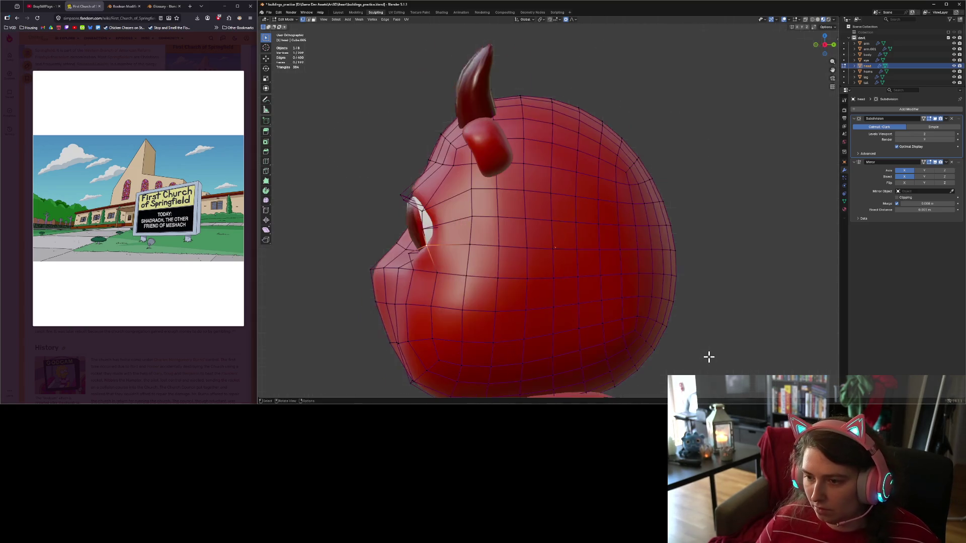
key(g)
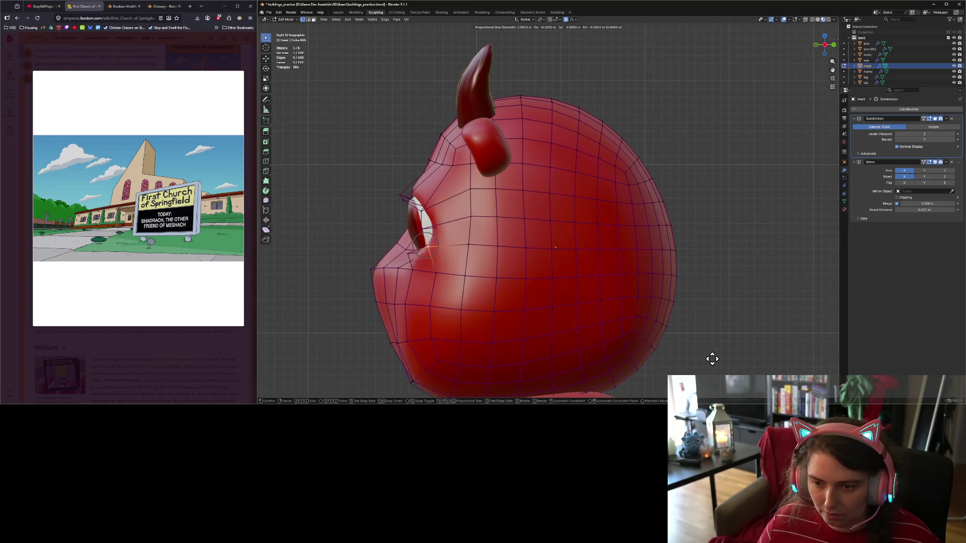
click(709, 357)
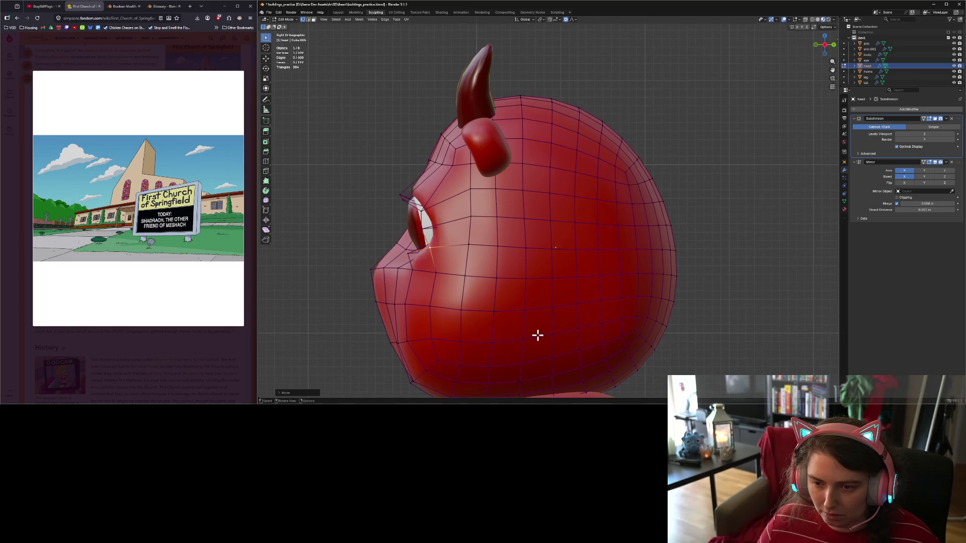
click(409, 252)
key(g)
click(420, 259)
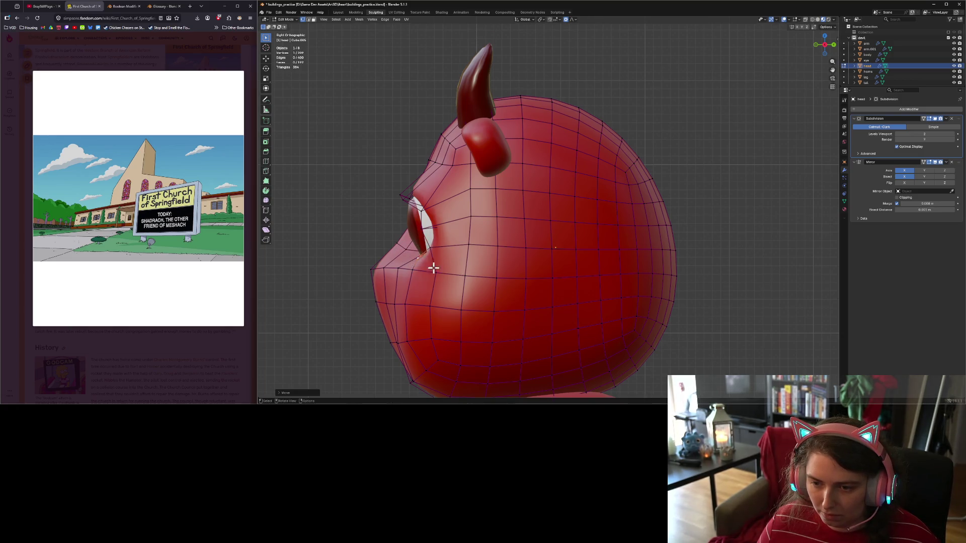
mouse_move(433, 267)
middle_down()
mouse_move(470, 306)
mouse_move(556, 302)
middle_up()
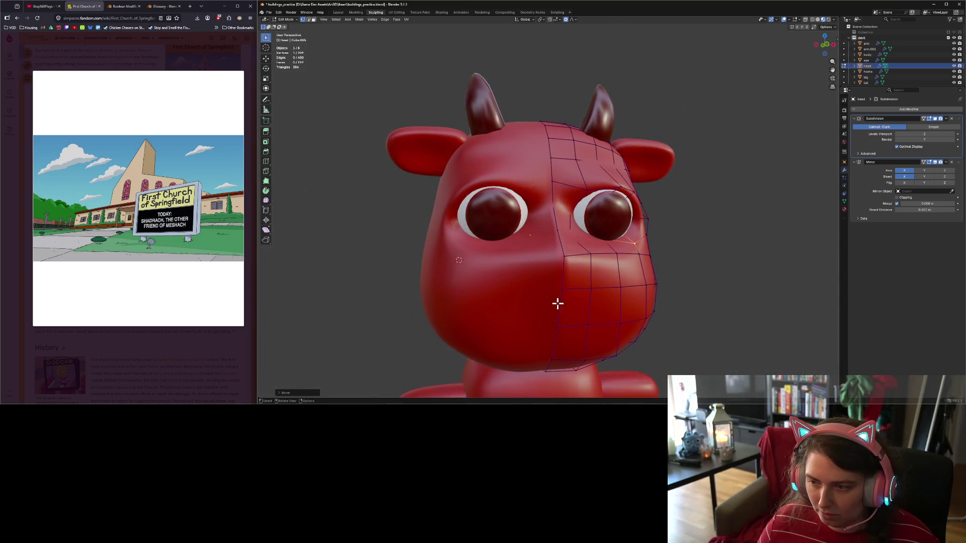
Move a vertex at the eye's edge along Y twice to adjust its depth.
mouse_move(691, 348)
middle_down()
mouse_move(659, 349)
mouse_move(556, 272)
middle_up()
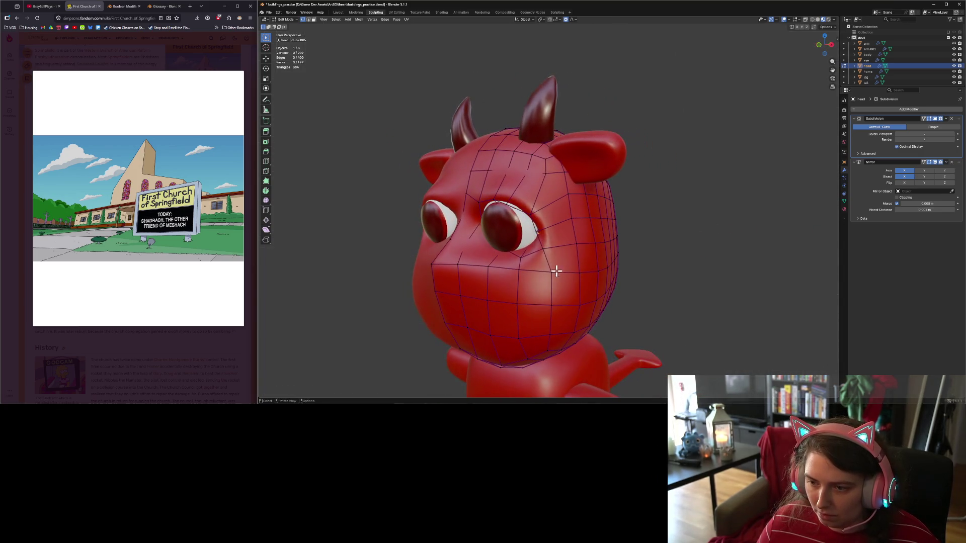
click(535, 231)
key(g)
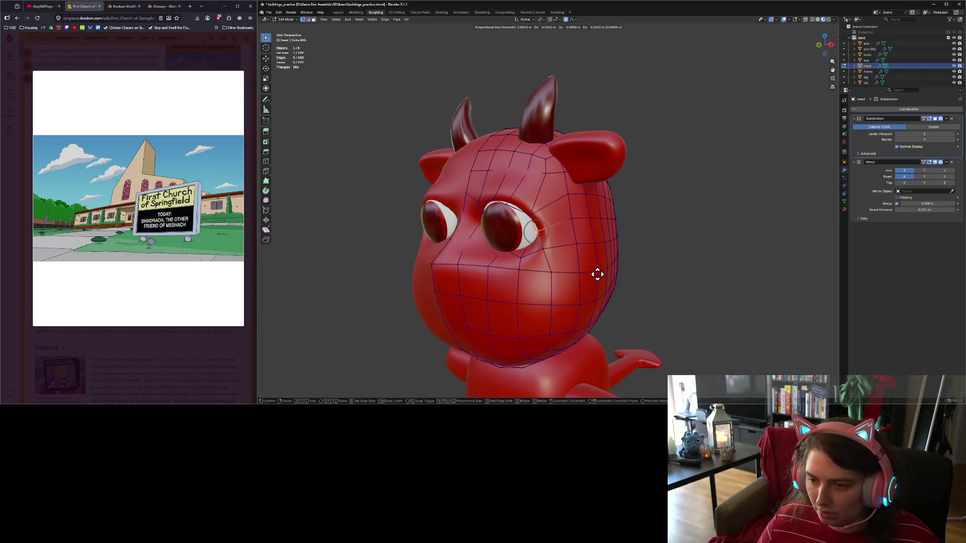
key(y)
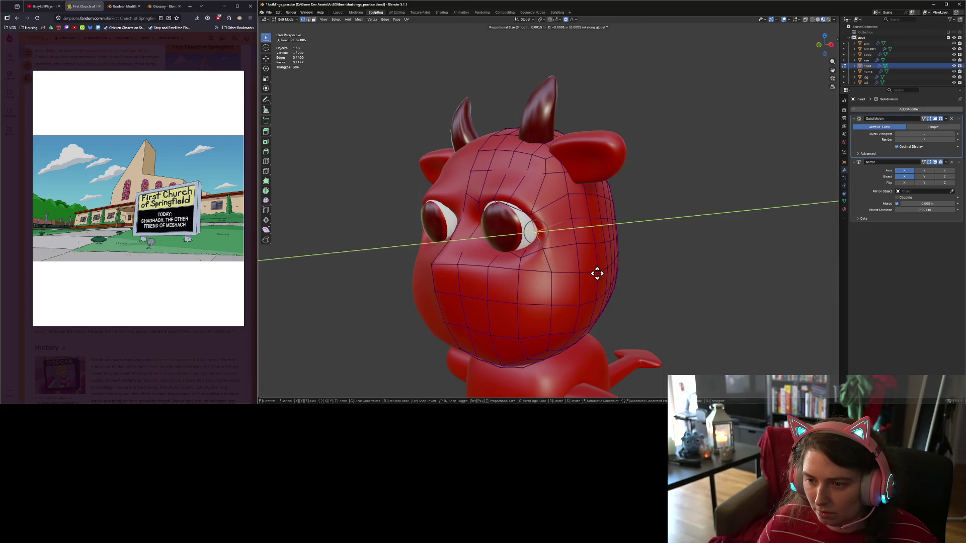
click(564, 240)
key(g)
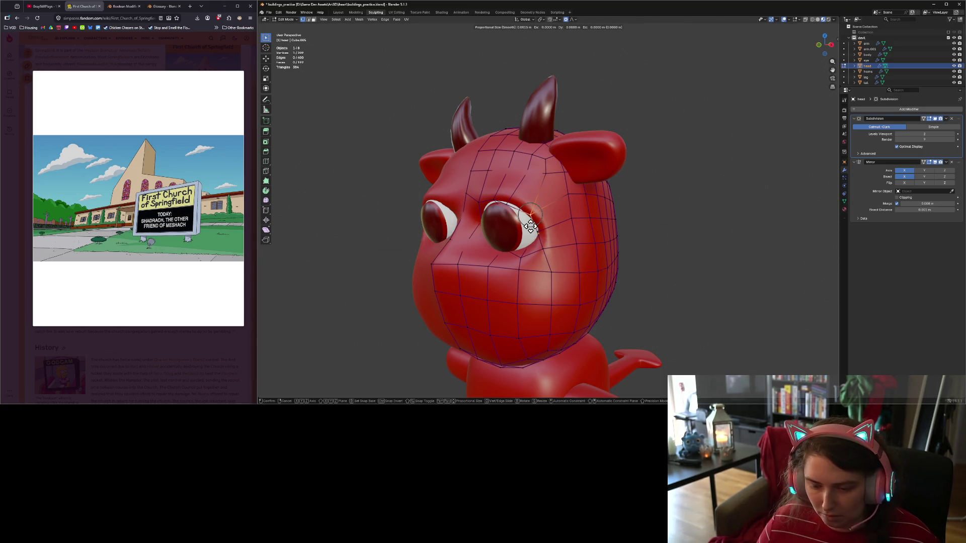
key(y)
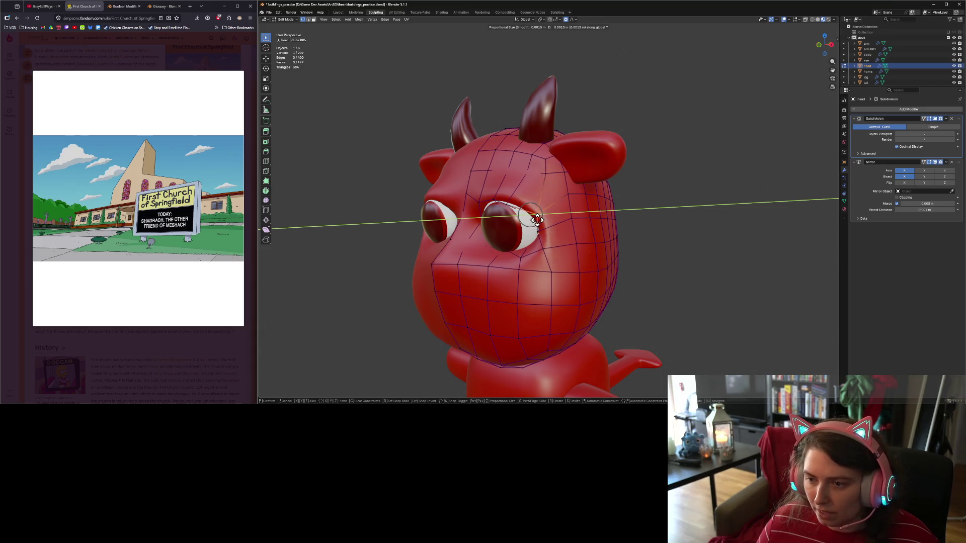
click(537, 220)
mouse_move(537, 219)
middle_down()
mouse_move(536, 291)
mouse_move(555, 290)
middle_up()
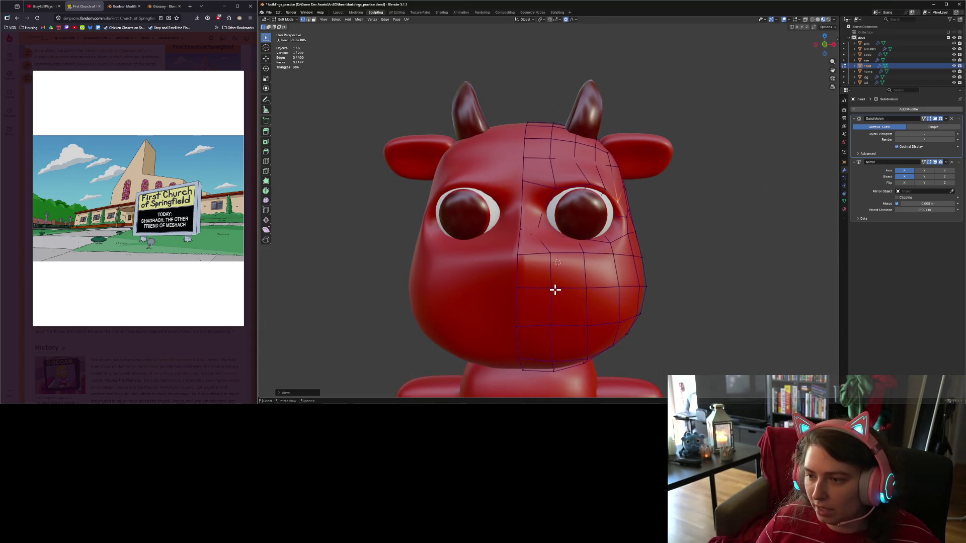
In front ortho view, reposition the vertex by the eye twice.
key(KP_1)
scroll(696, 309, up, 2)
key(g)
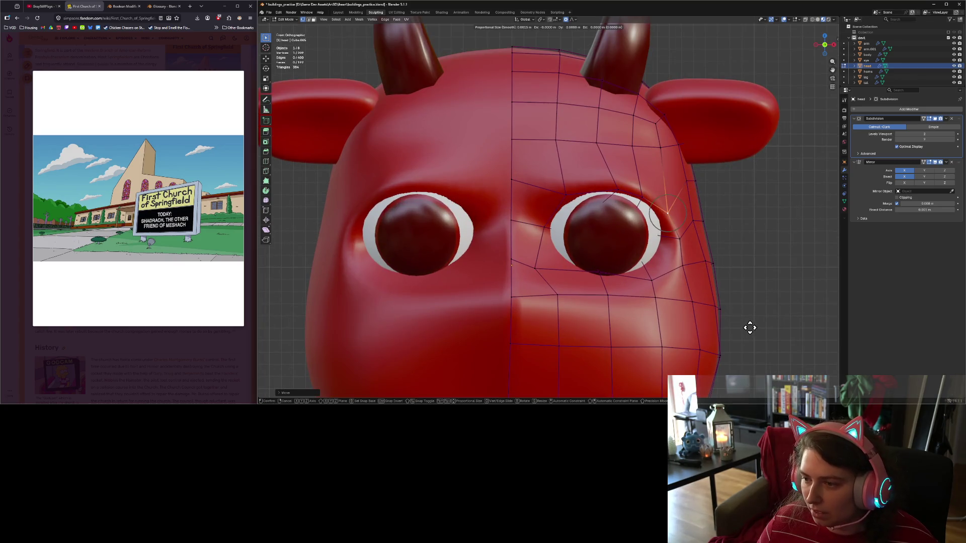
click(747, 324)
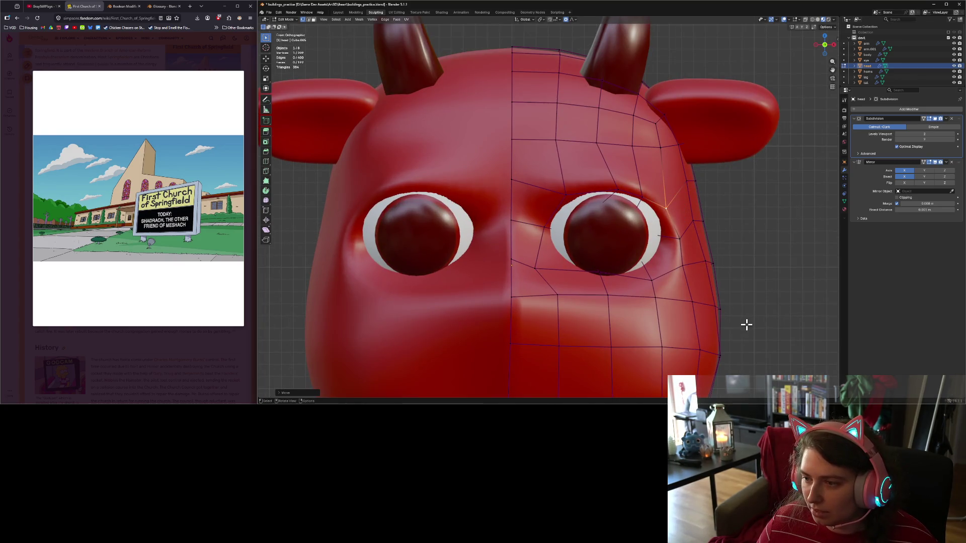
key(g)
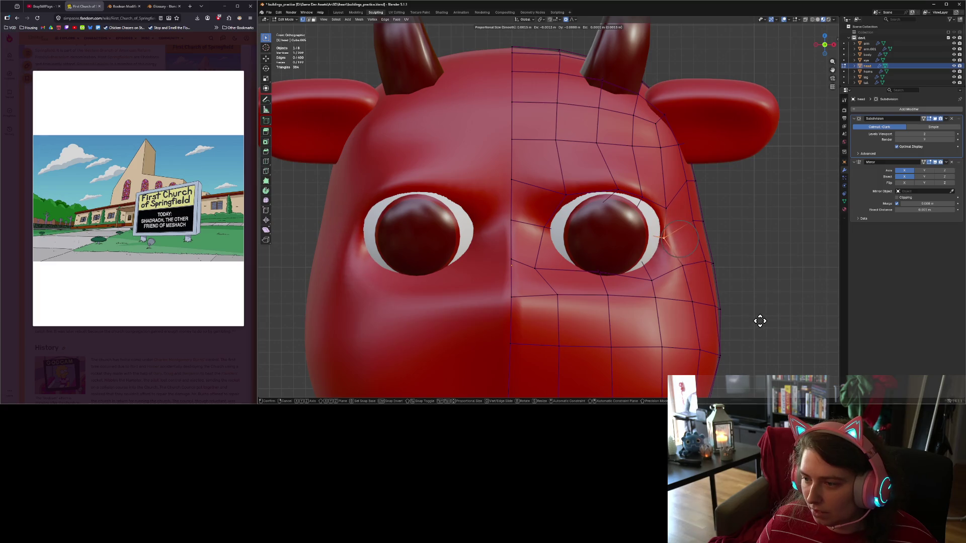
click(732, 336)
scroll(685, 349, down, 3)
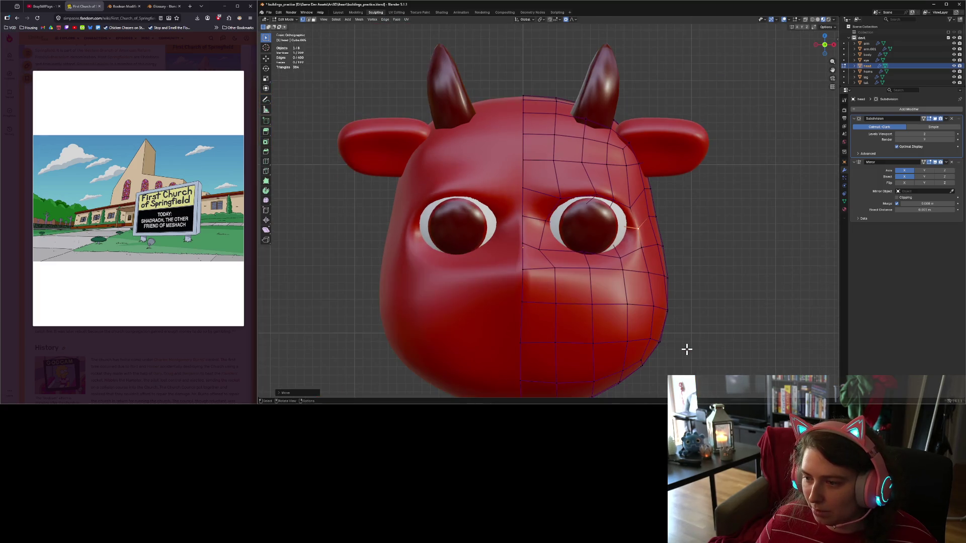
middle_drag(686, 349, 686, 349)
Adjust the selected vertices in right view, then return the head to Object Mode.
key(KP_3)
key(g)
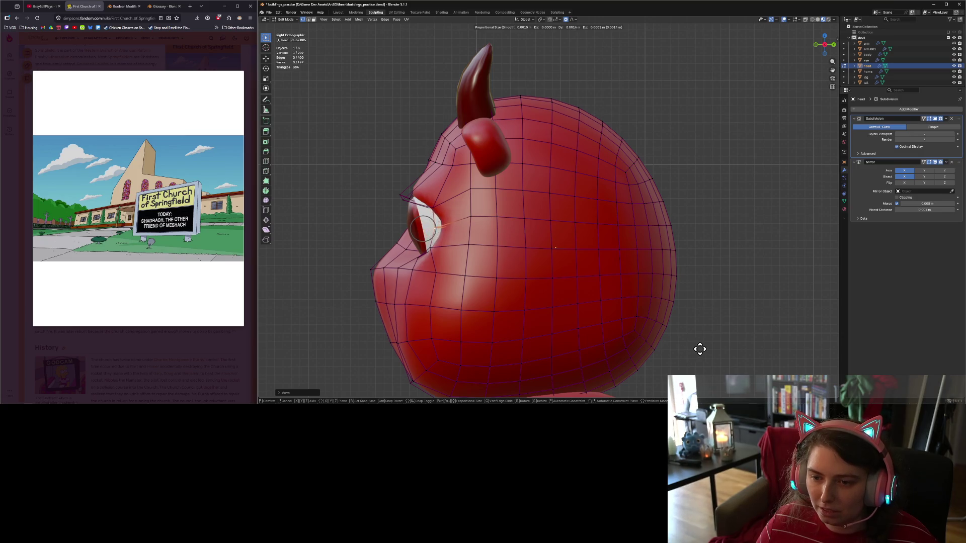
click(706, 349)
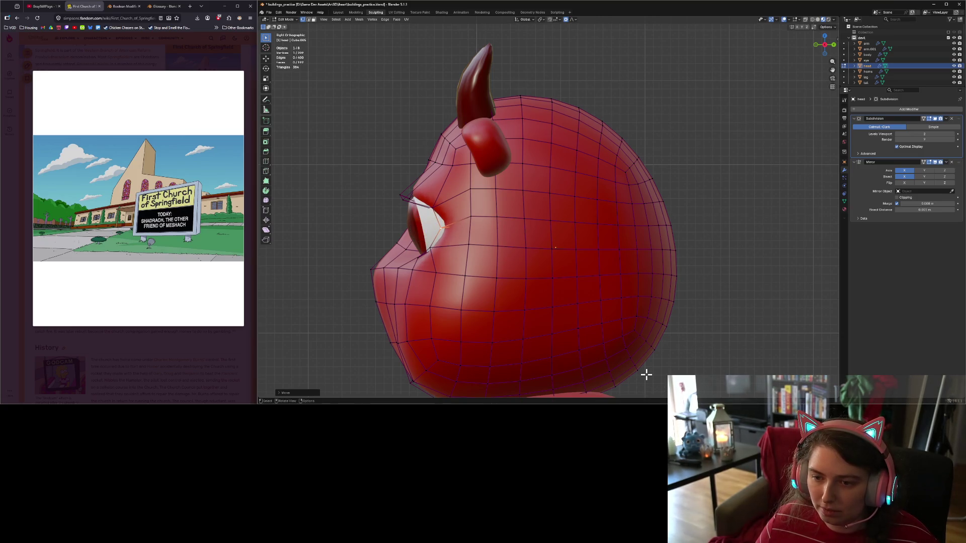
key(KP_1)
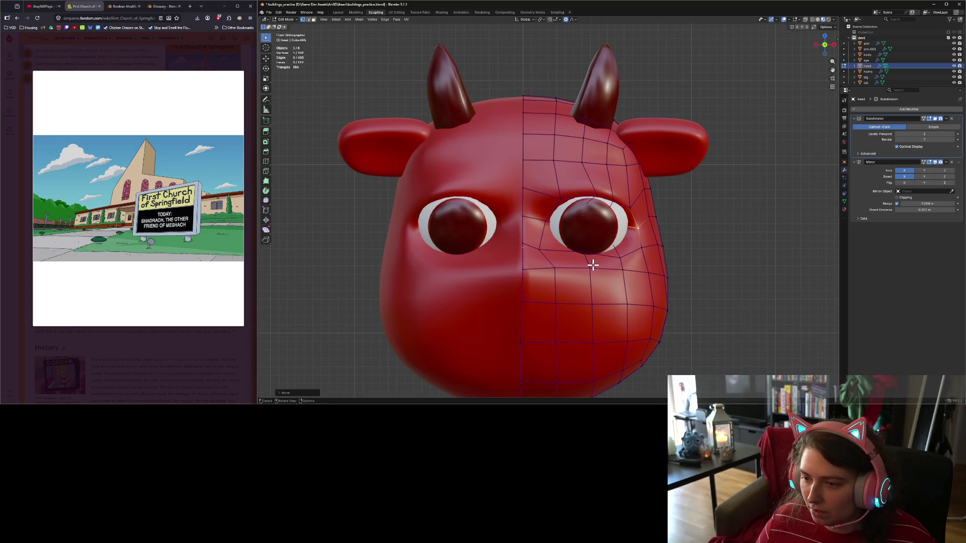
click(583, 258)
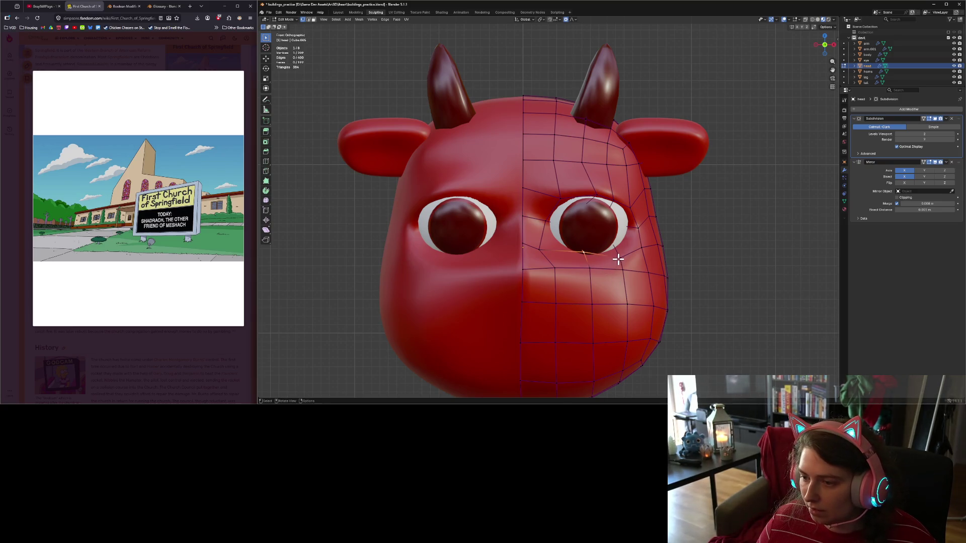
key(g)
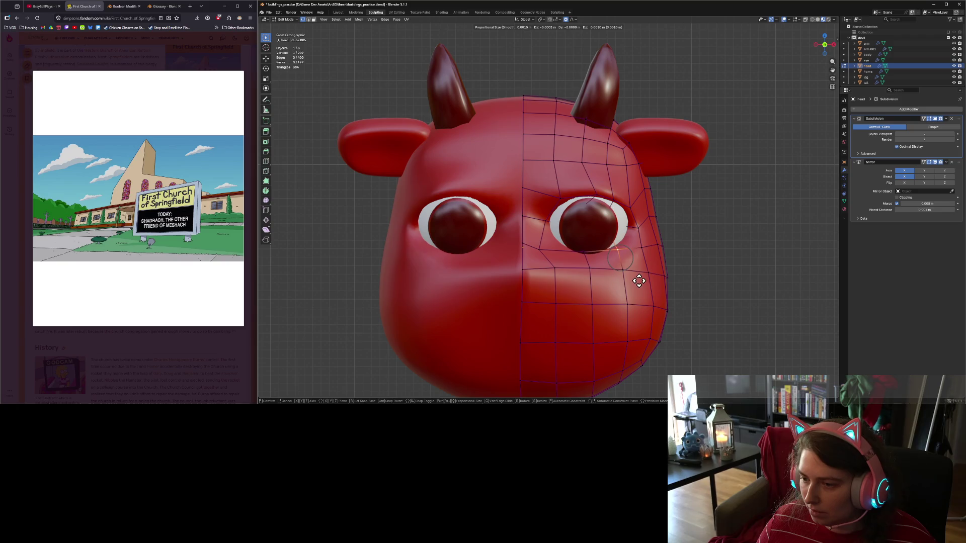
right_click(639, 281)
key(Tab)
Orbit and zoom around the devil character to inspect it, then select the head.
scroll(700, 360, down, 5)
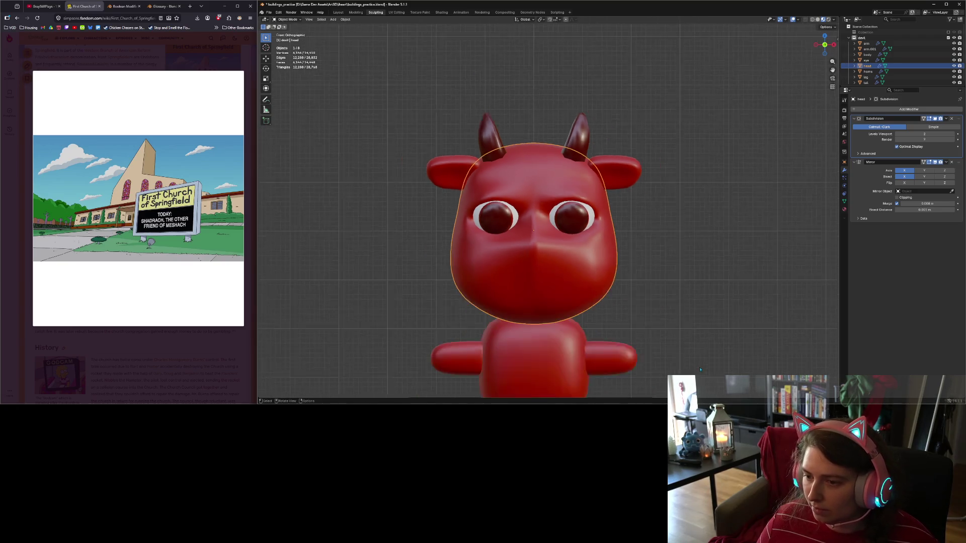
mouse_move(701, 360)
middle_down()
mouse_move(735, 353)
mouse_move(672, 341)
middle_up()
click(736, 353)
scroll(674, 340, up, 4)
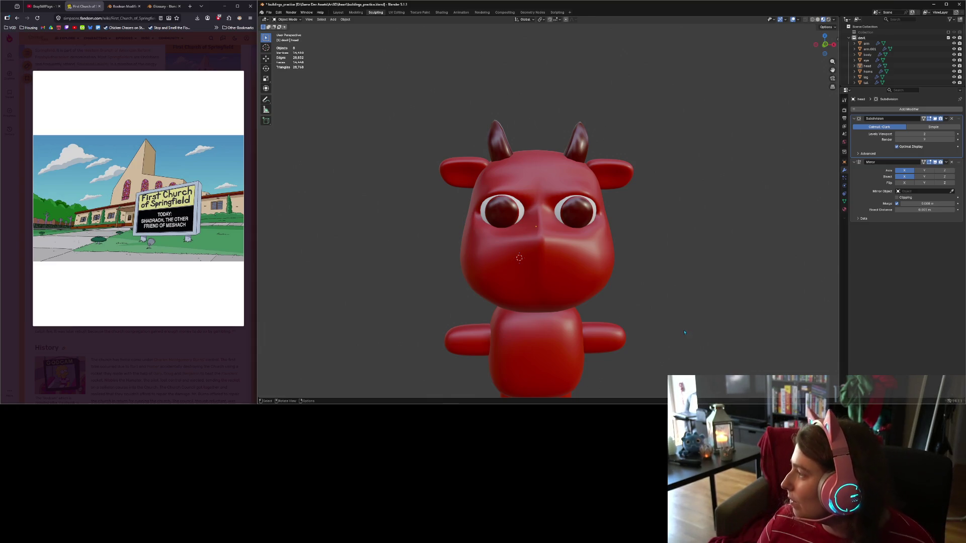
mouse_move(596, 308)
middle_down()
mouse_move(640, 297)
mouse_move(551, 303)
mouse_move(567, 302)
middle_up()
scroll(567, 302, up, 4)
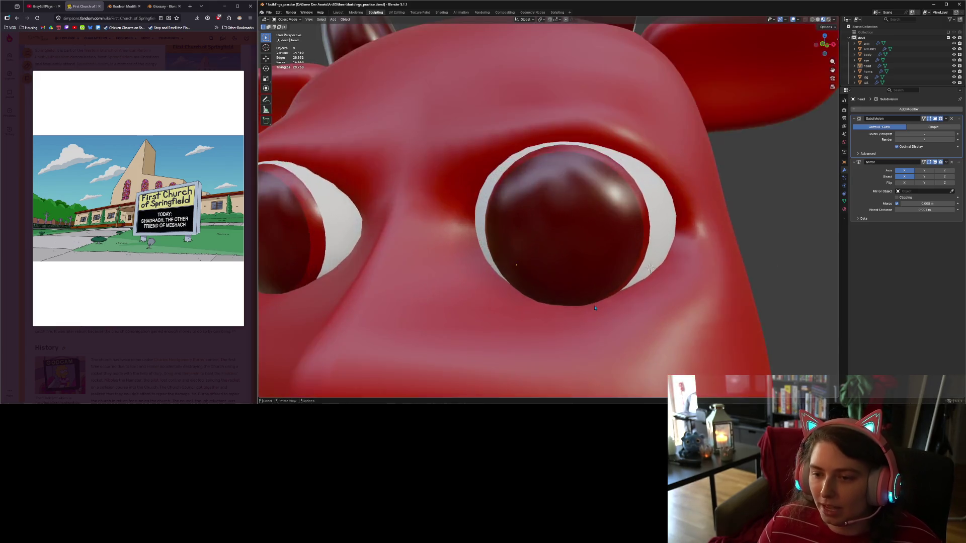
scroll(568, 297, down, 5)
click(570, 291)
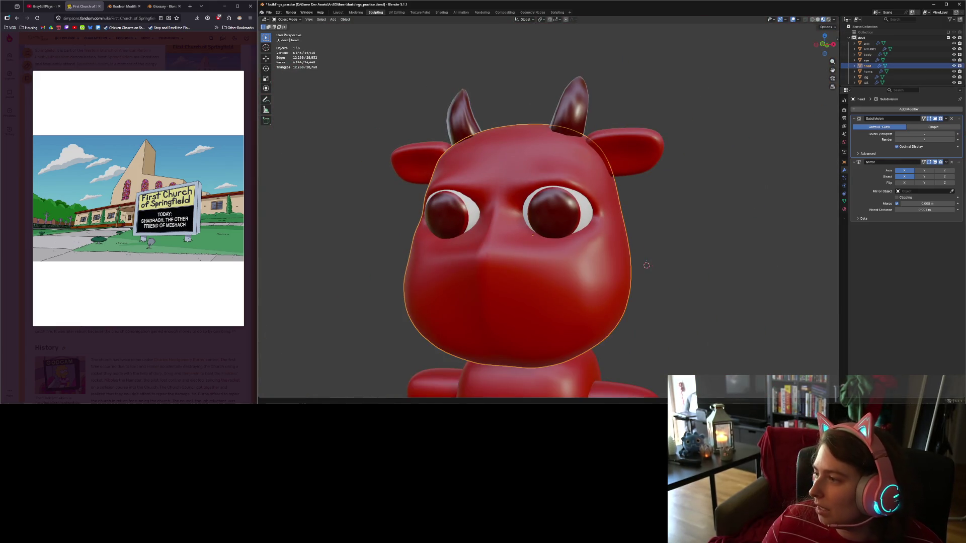
Apply the head's Subdivision modifier and enter Edit Mode.
click(945, 119)
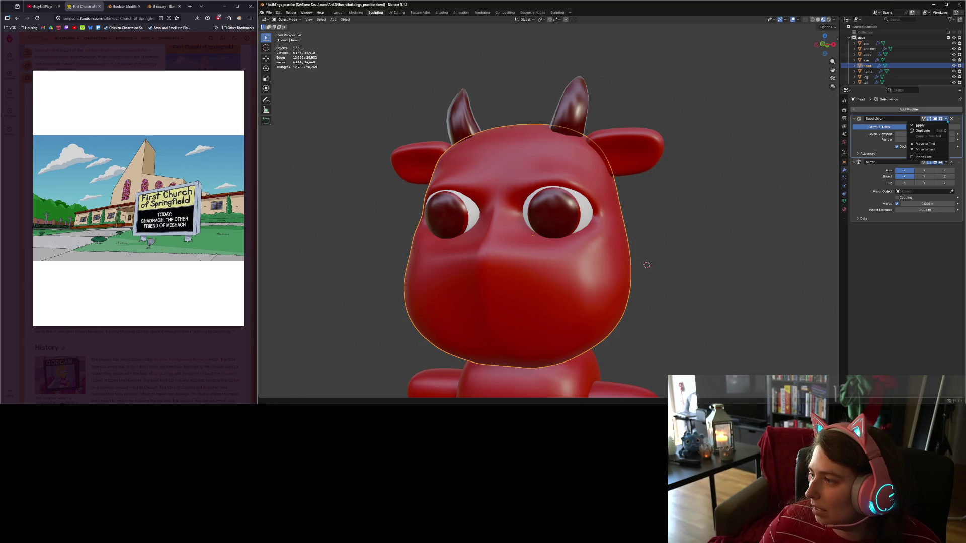
click(942, 126)
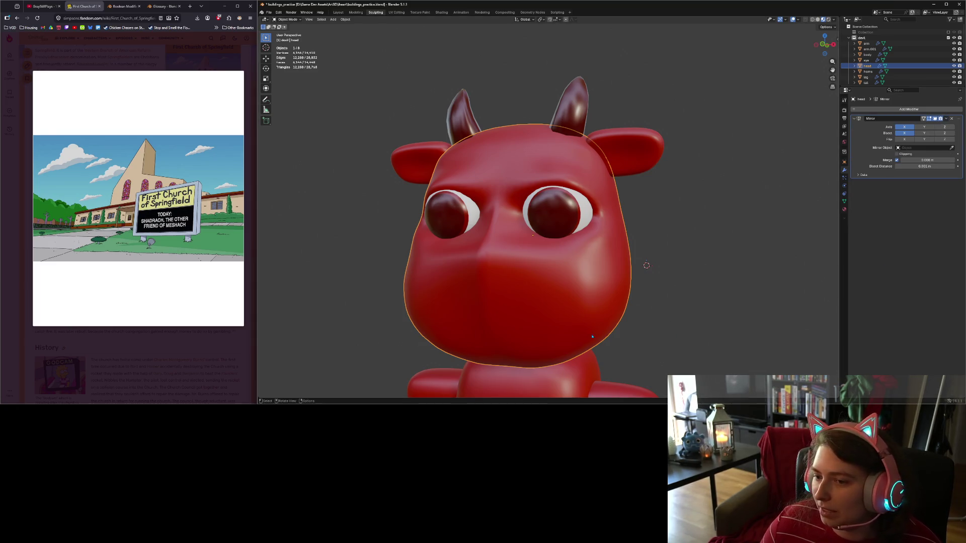
key(Tab)
key(Tab)
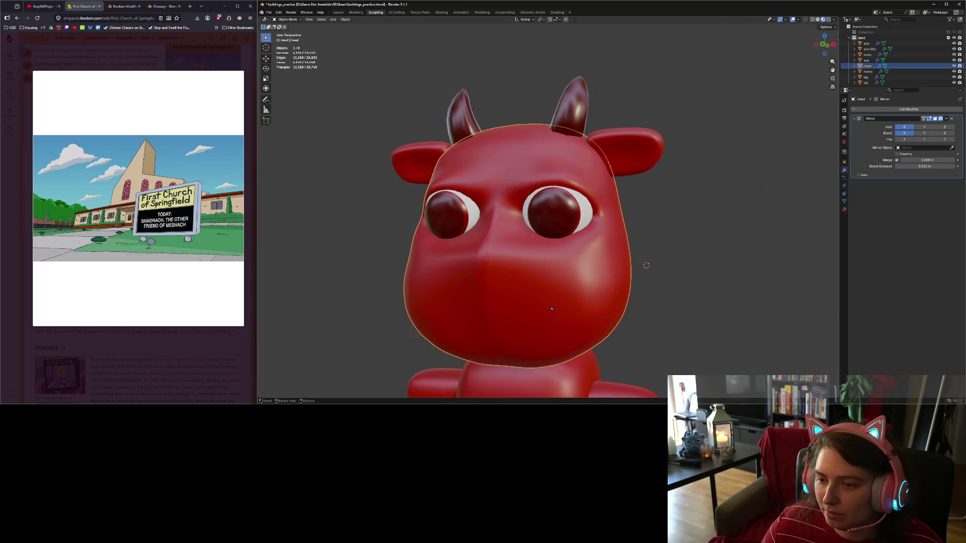
In Sculpt Mode, brush a vertical crease down the nose, then return to Edit Mode.
click(291, 21)
click(286, 38)
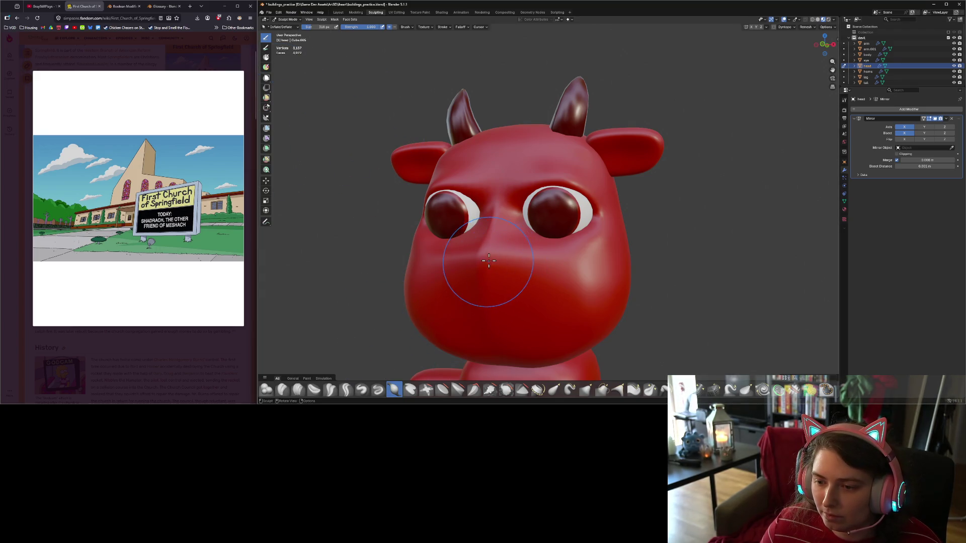
drag(489, 260, 490, 262)
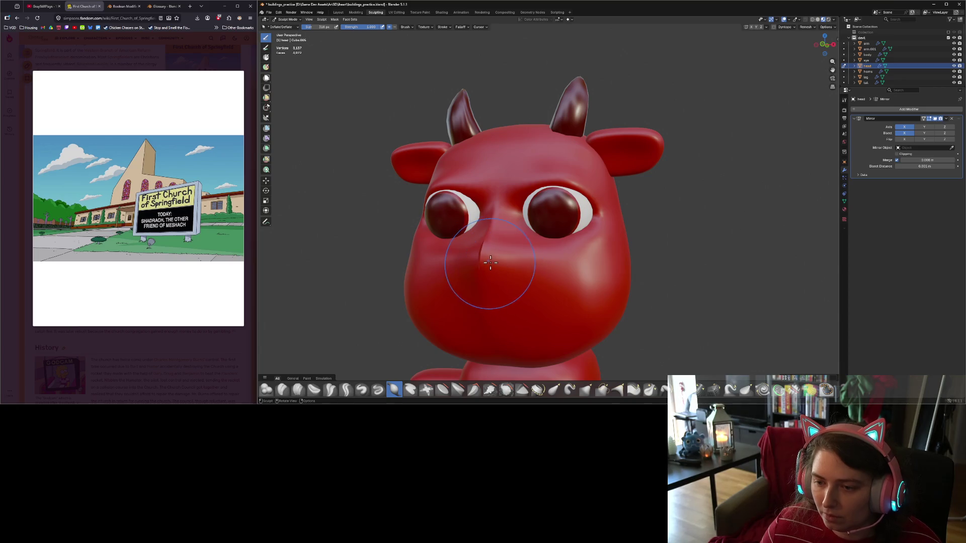
mouse_move(491, 262)
middle_down()
mouse_move(545, 324)
mouse_move(532, 321)
middle_up()
key(Tab)
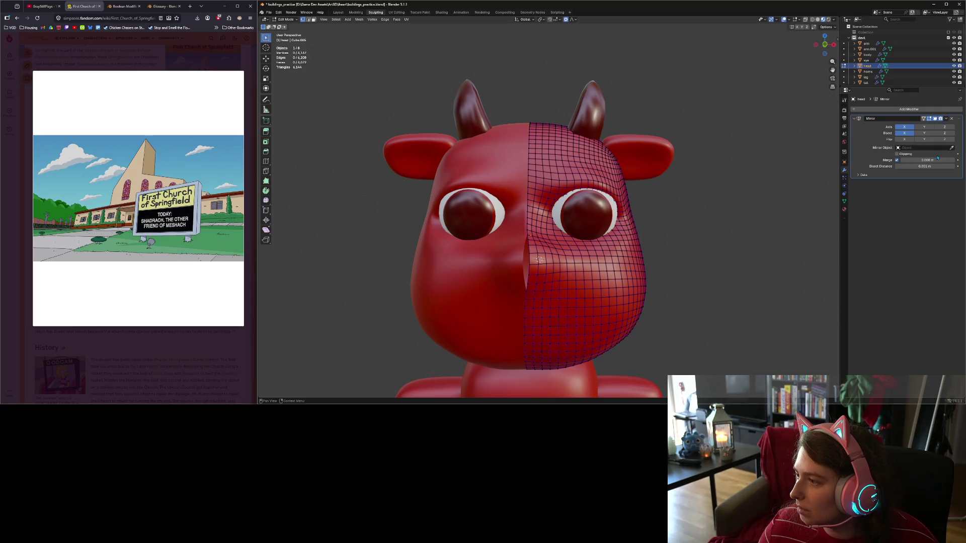
Raise the Mirror merge distance to 0.012 m and nudge a nose vertex along X.
drag(952, 161, 959, 161)
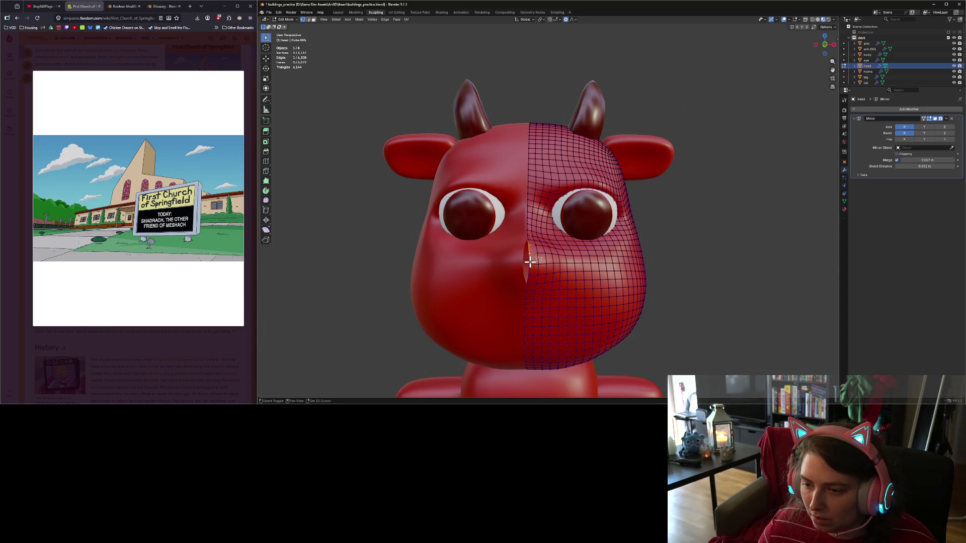
shift+click(529, 274)
key(g)
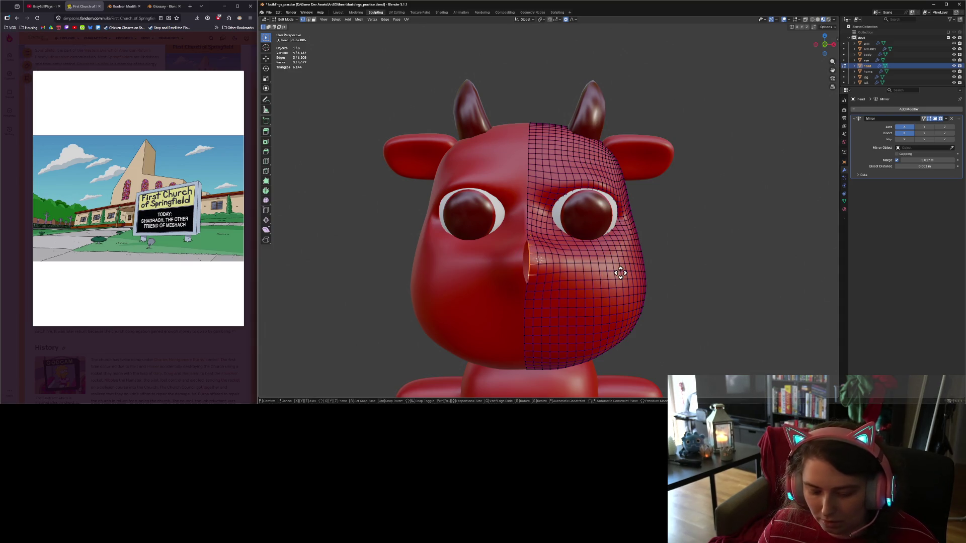
key(x)
key(Escape)
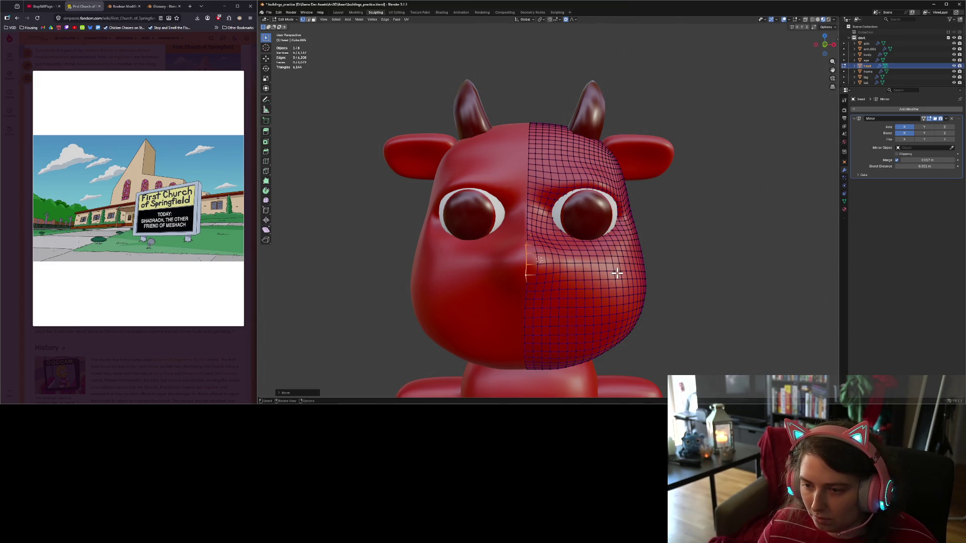
Return the head to Sculpt Mode and view it from a low angle.
key(ctrl+Tab)
scroll(722, 321, down, 3)
mouse_move(722, 321)
middle_down()
mouse_move(694, 316)
mouse_move(729, 309)
mouse_move(743, 280)
middle_up()
scroll(730, 311, up, 2)
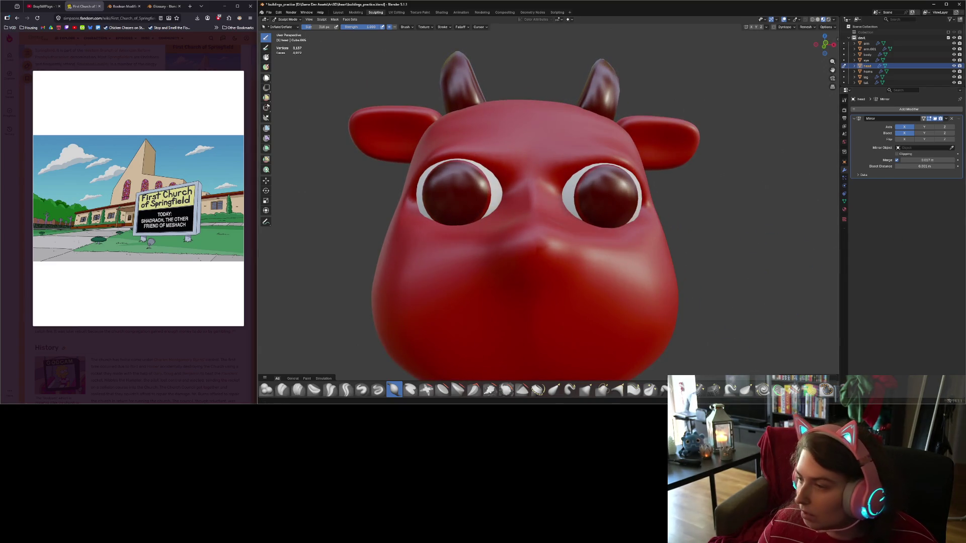
Set the Mirror merge to 0.005 m, inspect the seam from three-quarter side, enter Edit Mode.
mouse_move(925, 160)
mouse_down()
mouse_move(946, 161)
mouse_move(903, 162)
mouse_up()
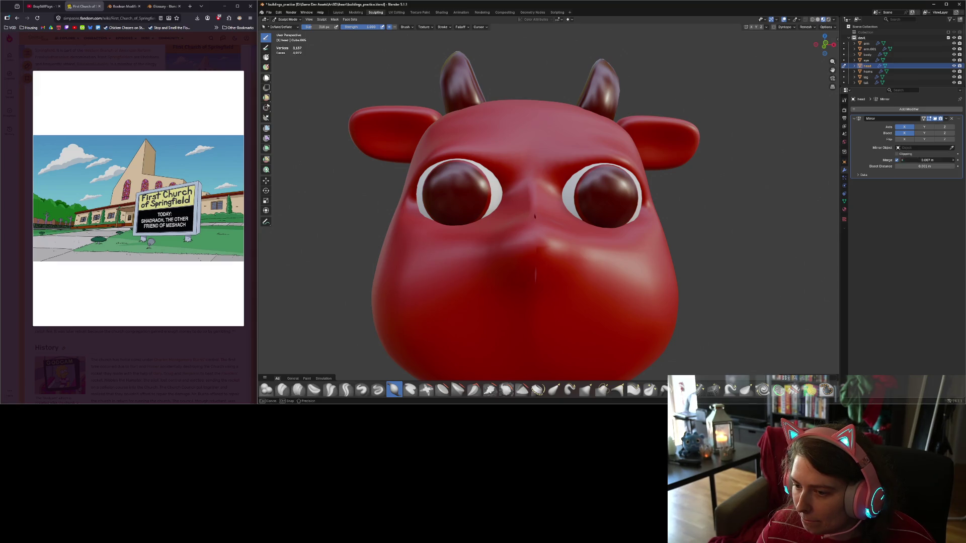
click(903, 160)
click(902, 160)
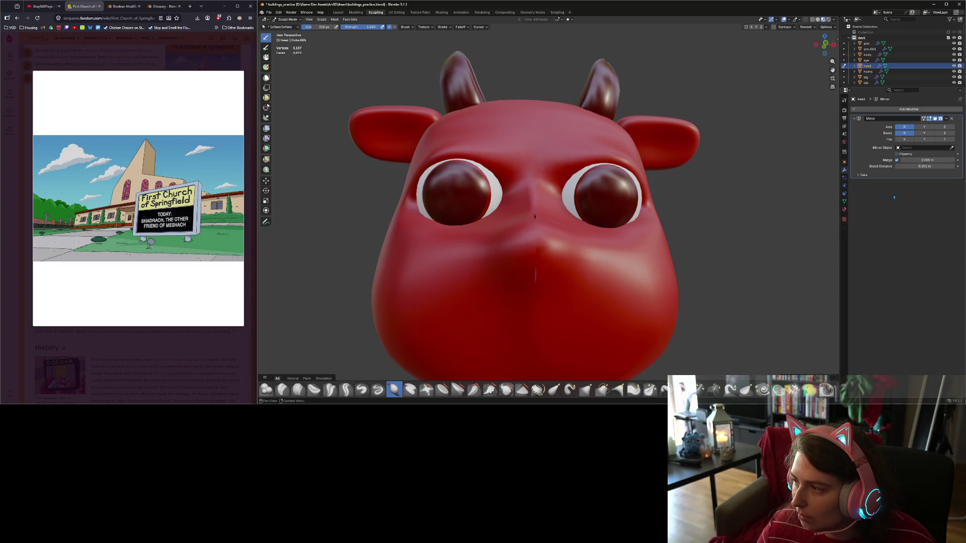
scroll(679, 282, down, 3)
scroll(659, 279, up, 4)
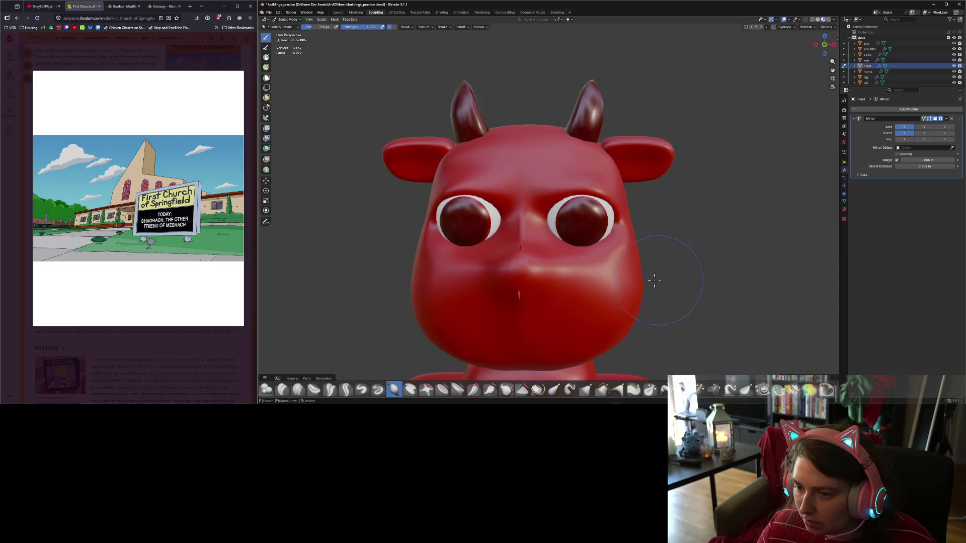
mouse_move(647, 280)
middle_down()
mouse_move(684, 276)
mouse_move(603, 280)
mouse_move(649, 271)
mouse_move(696, 280)
mouse_move(603, 300)
middle_up()
key(Tab)
Scale the front centre seam loop to zero width on X, then deselect it.
scroll(700, 280, down, 3)
middle_drag(674, 302, 679, 312)
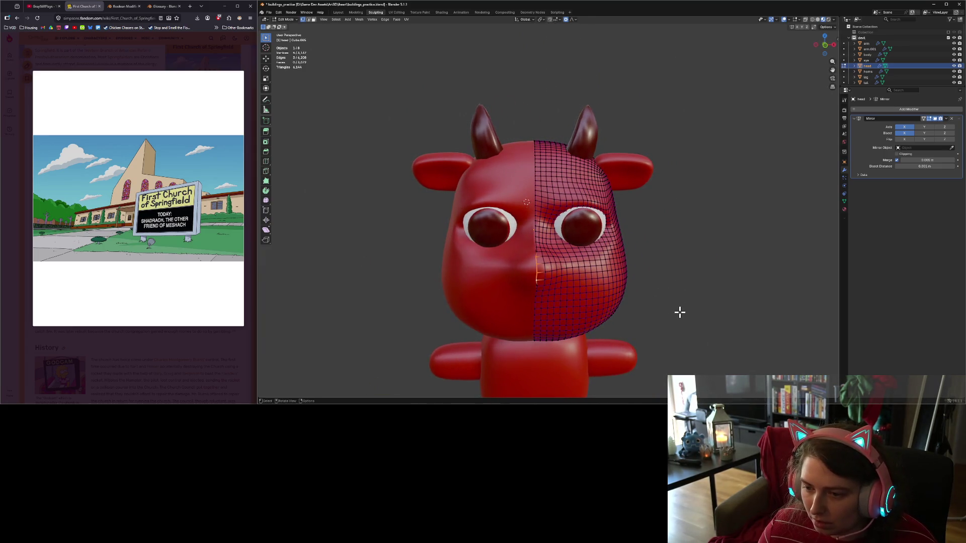
alt+click(535, 181)
key(s)
key(x)
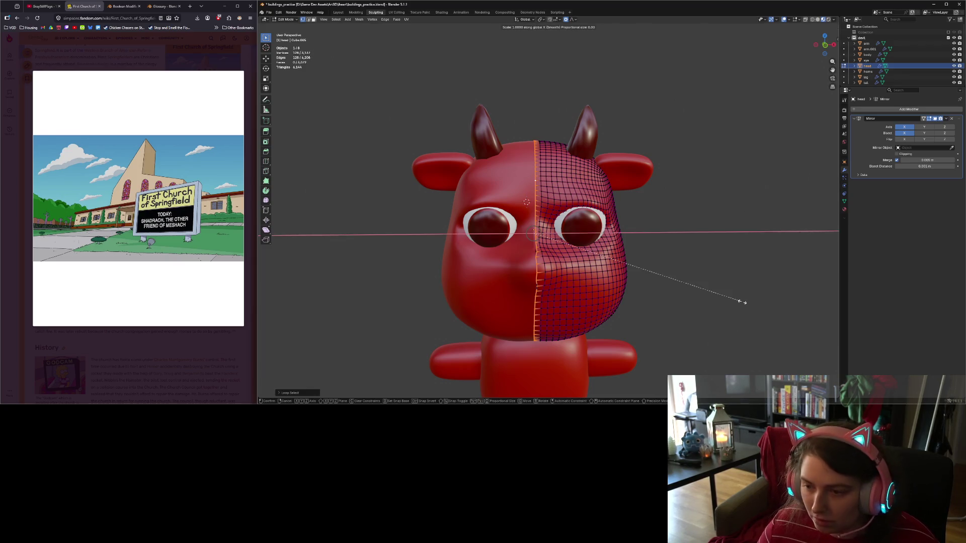
key(0)
key(Return)
key(alt+a)
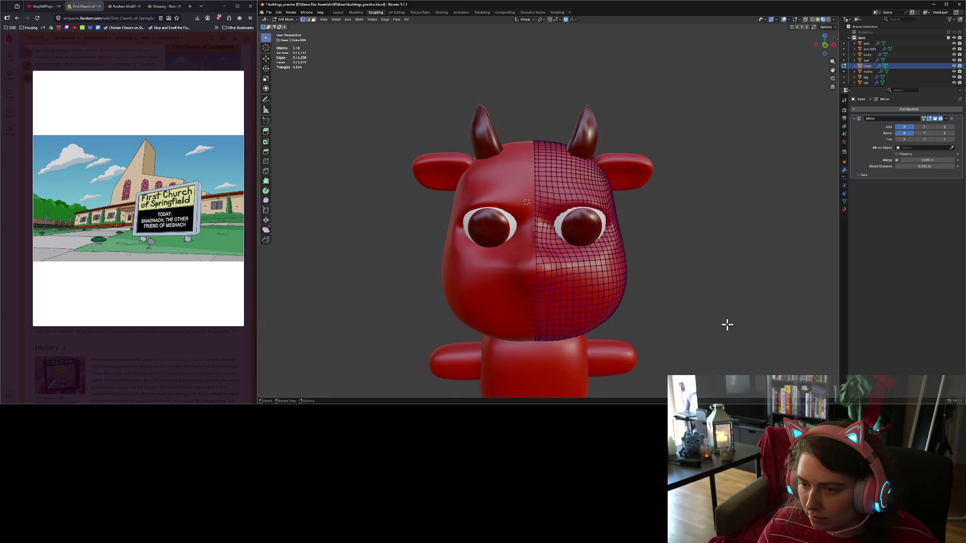
Briefly check the head in Sculpt Mode, then return to Edit Mode.
scroll(727, 324, up, 3)
scroll(725, 341, down, 1)
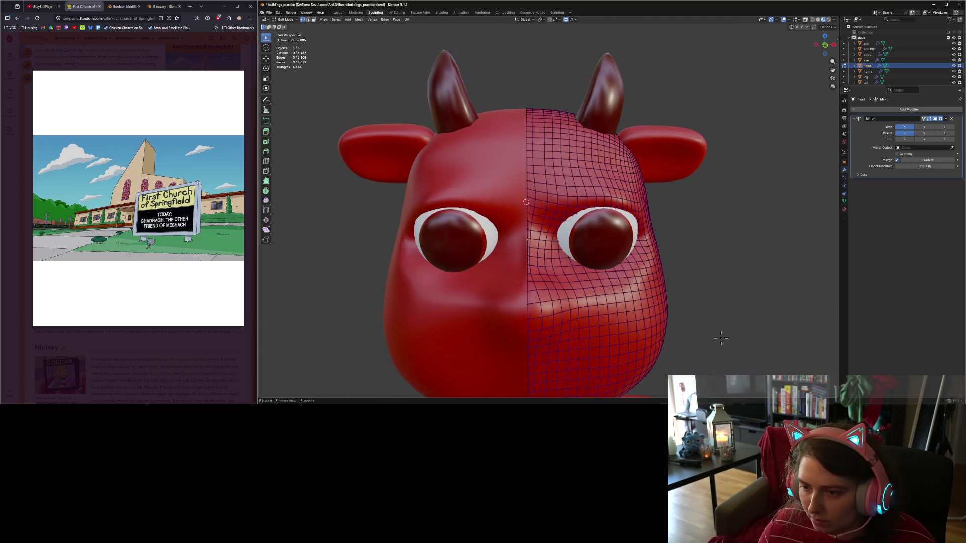
key(Tab)
mouse_move(718, 334)
middle_down()
mouse_move(729, 334)
mouse_move(717, 336)
middle_up()
key(Tab)
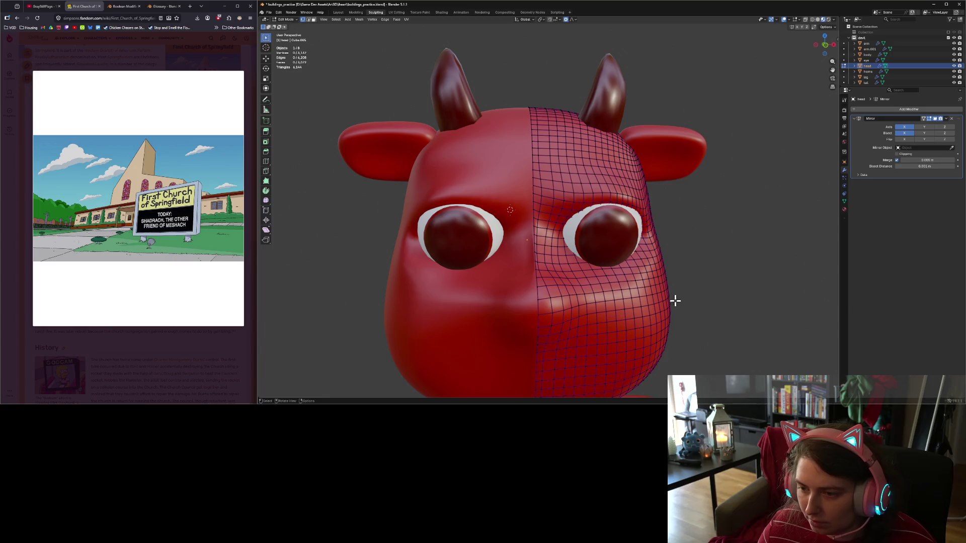
Select nose vertices and move them twice along the X axis.
shift+click(535, 243)
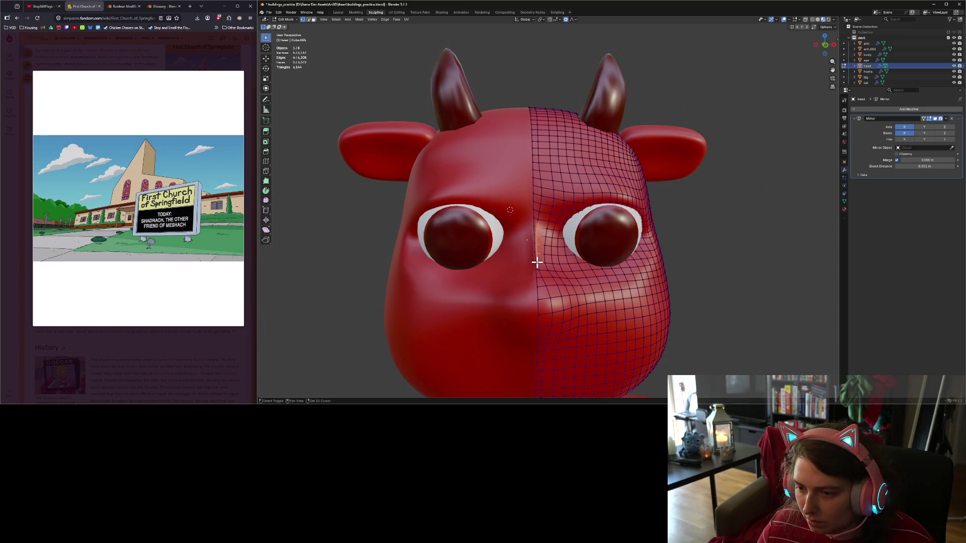
key(g)
key(x)
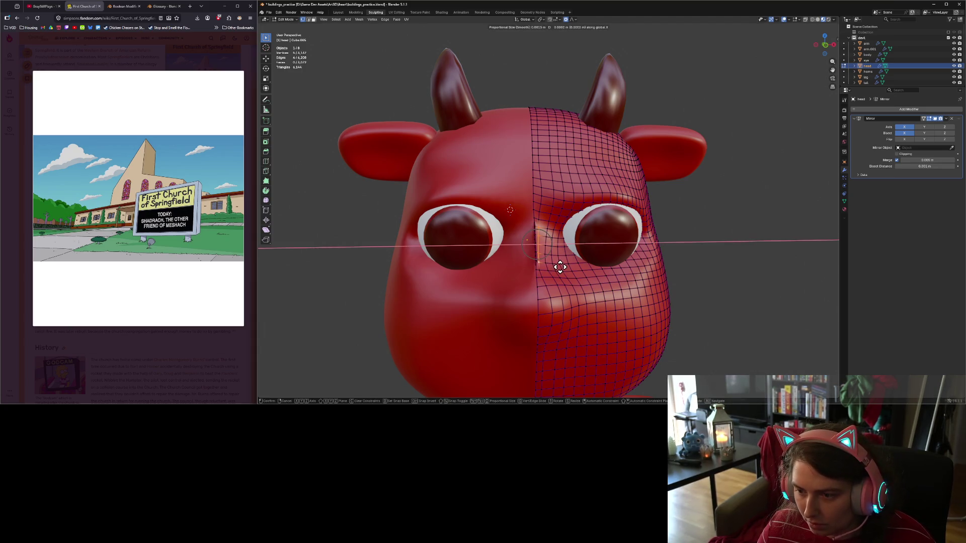
scroll(559, 267, up, 5)
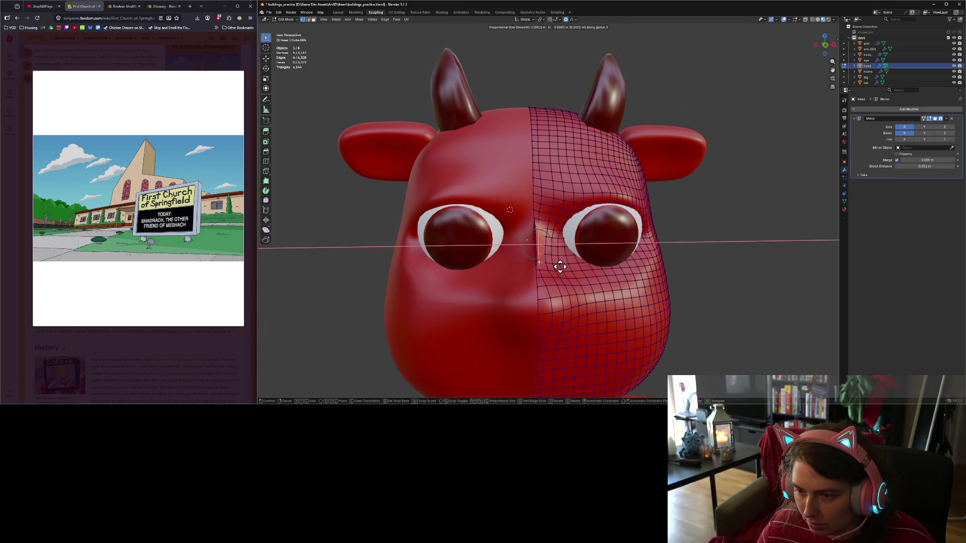
scroll(560, 267, up, 6)
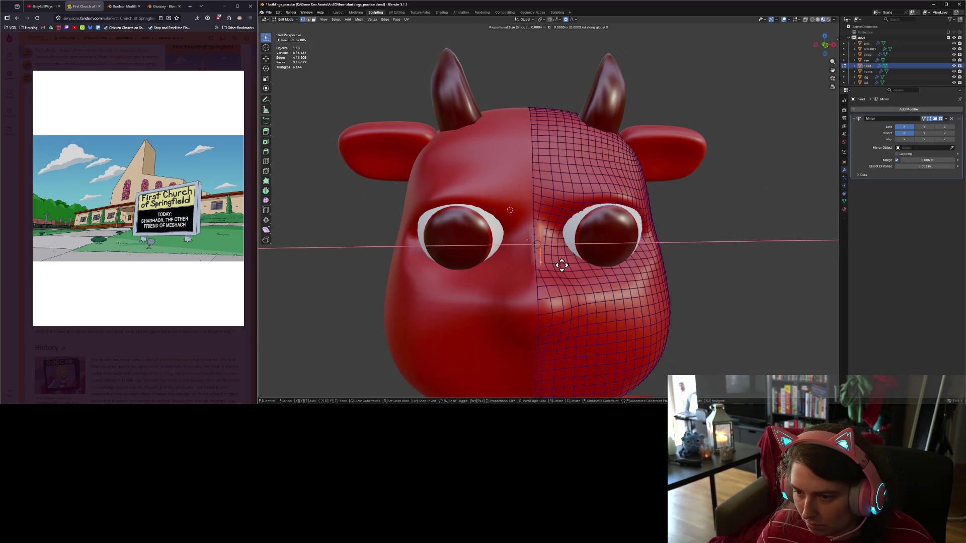
click(562, 265)
key(g)
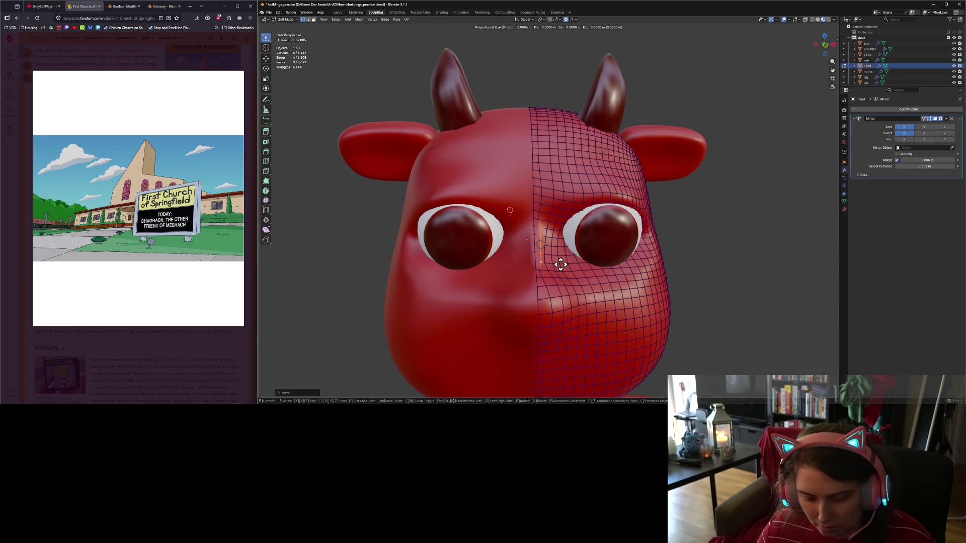
key(x)
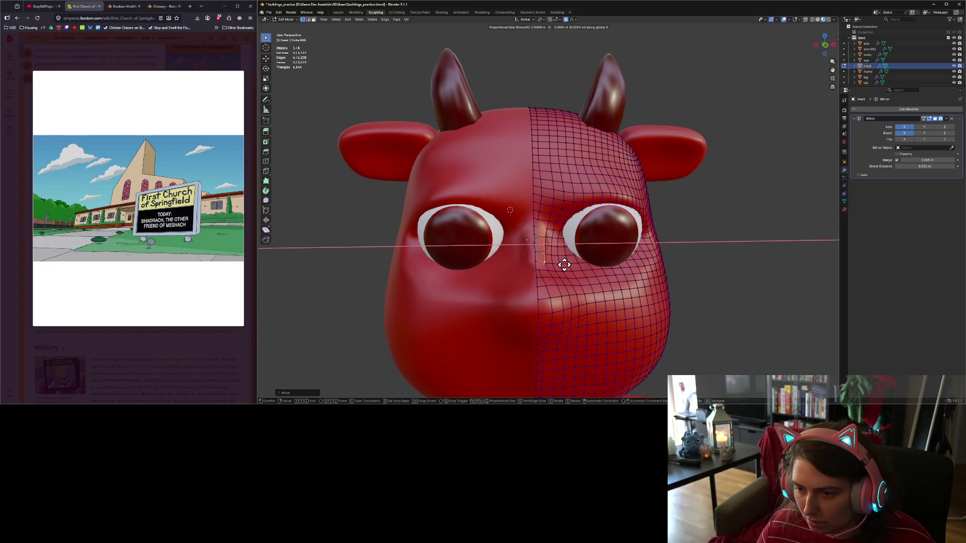
scroll(563, 265, down, 4)
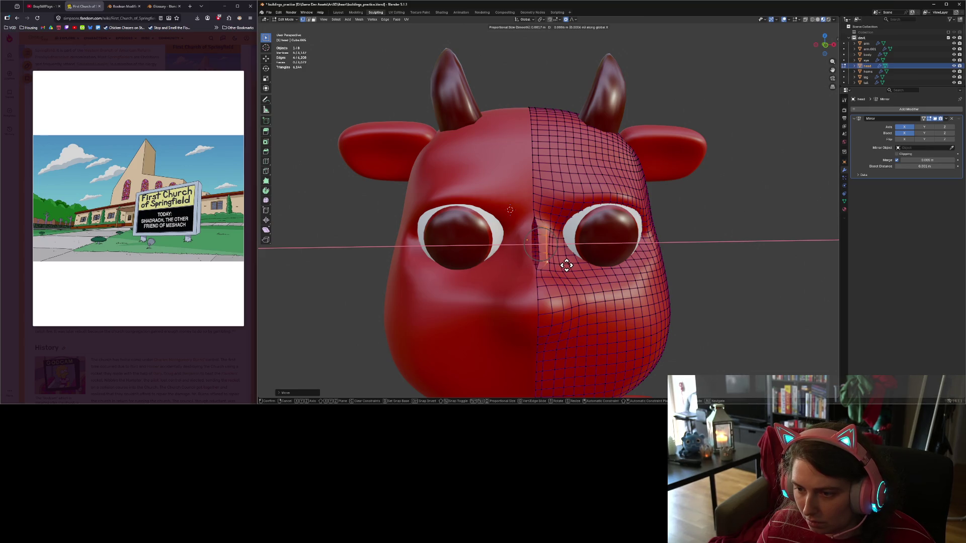
click(566, 265)
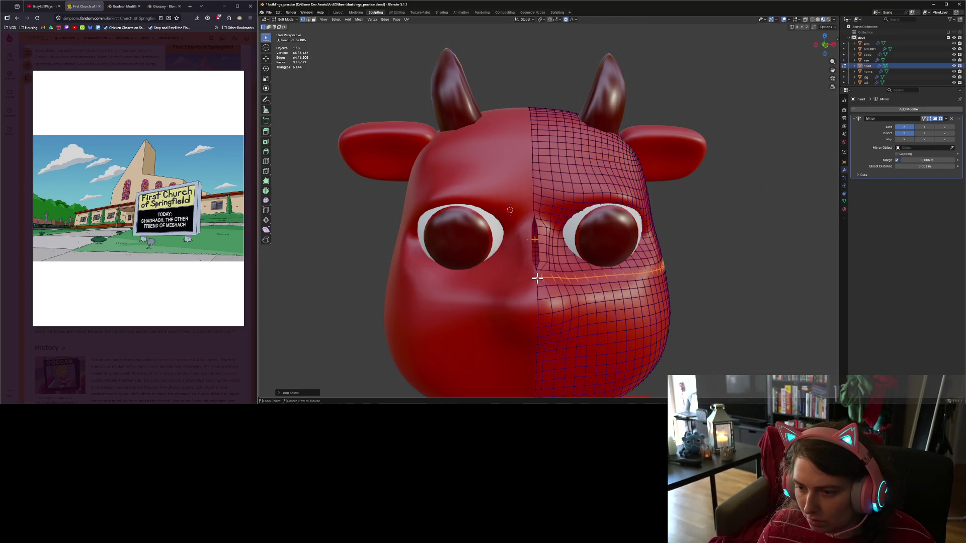
Flatten the vertical centre edge loop onto the mirror axis with S X 0, then enter Sculpt Mode.
alt+click(536, 282)
text(s)
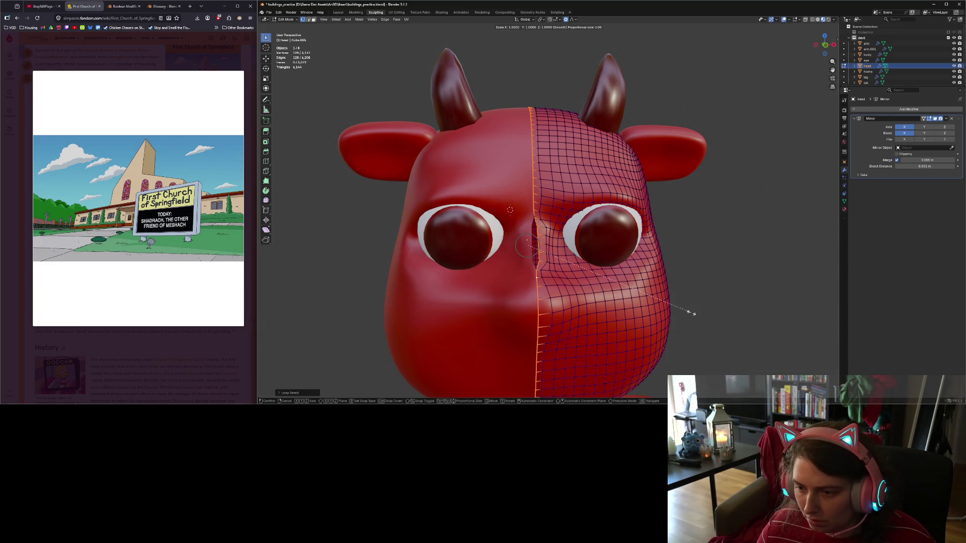
text(x0)
key(Return)
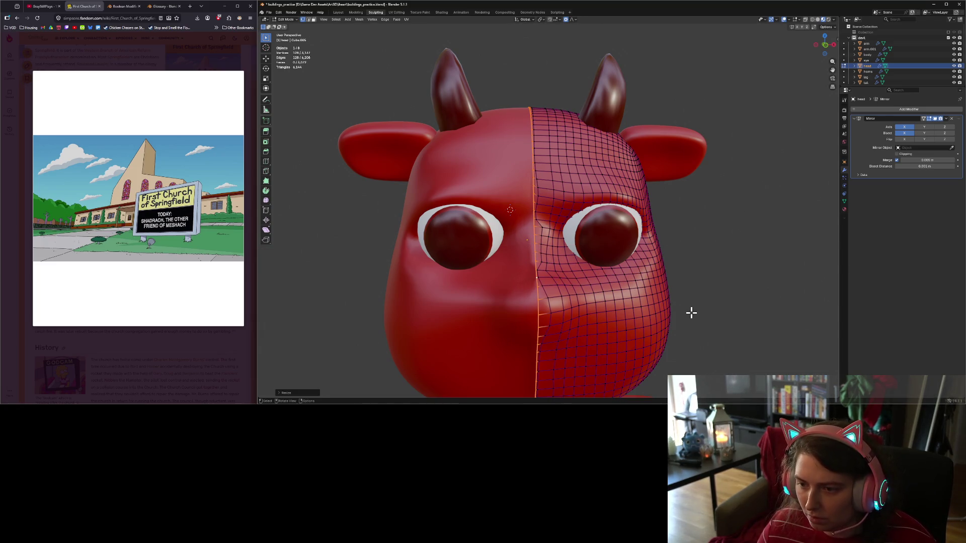
key(alt+a)
mouse_move(691, 313)
middle_down()
mouse_move(674, 300)
mouse_move(659, 301)
mouse_move(690, 306)
mouse_move(522, 274)
middle_up()
key(Tab)
scroll(657, 296, up, 5)
Switch to the Smooth brush and smooth the nose area.
key(shift+s)
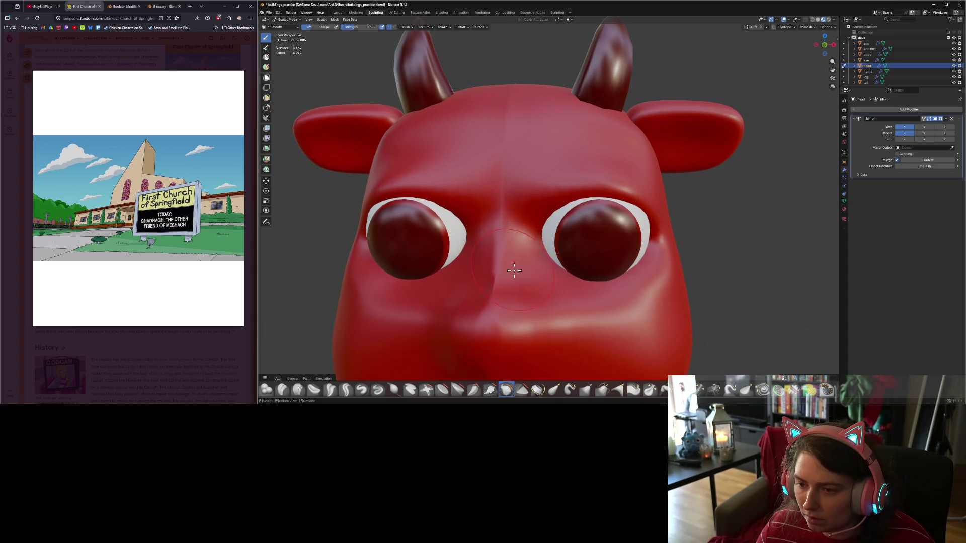
drag(515, 259, 518, 321)
scroll(518, 321, down, 3)
scroll(518, 322, up, 3)
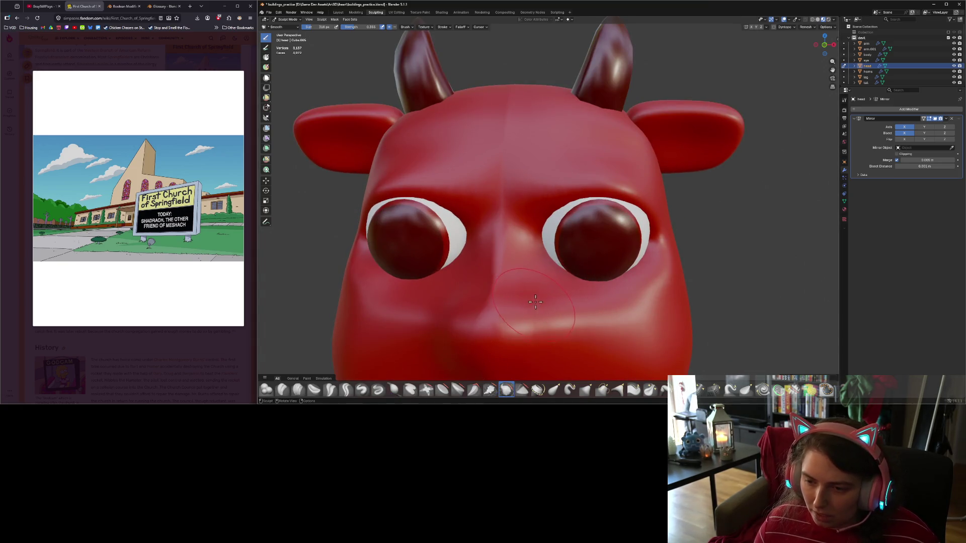
scroll(551, 296, down, 4)
mouse_move(551, 295)
middle_down()
mouse_move(572, 286)
mouse_move(560, 291)
middle_up()
scroll(560, 291, up, 4)
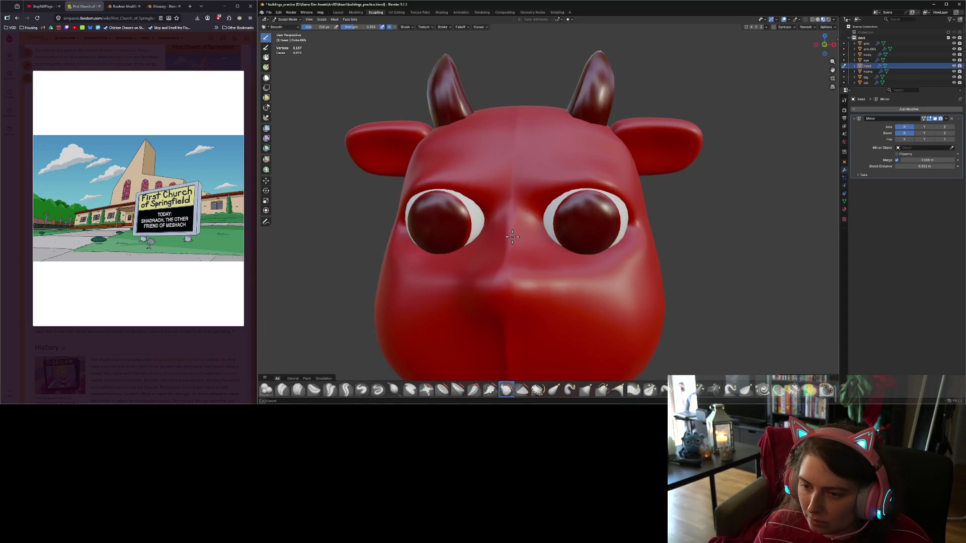
Smooth the area between the eyes and the vertical lower-face crease.
drag(516, 199, 513, 229)
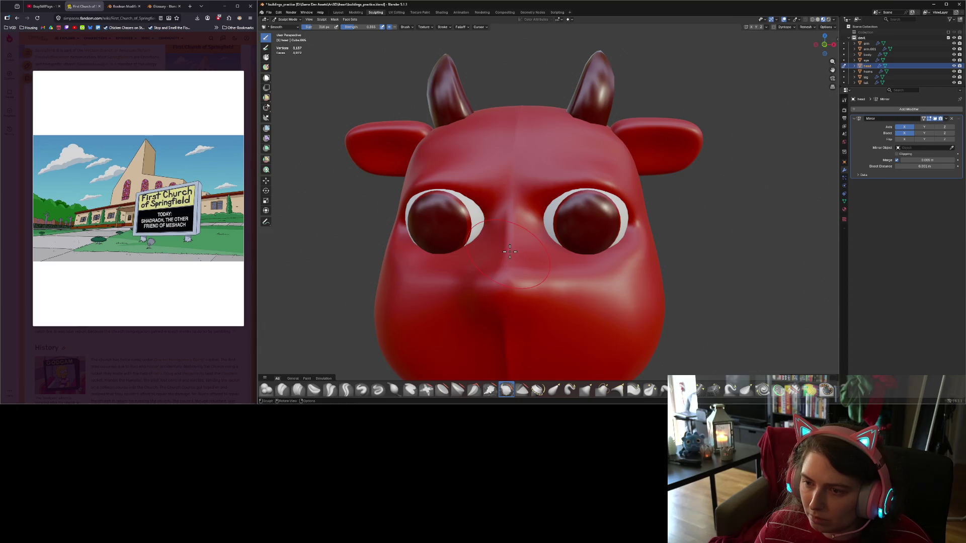
scroll(509, 252, down, 5)
middle_drag(510, 252, 522, 276)
scroll(522, 276, up, 4)
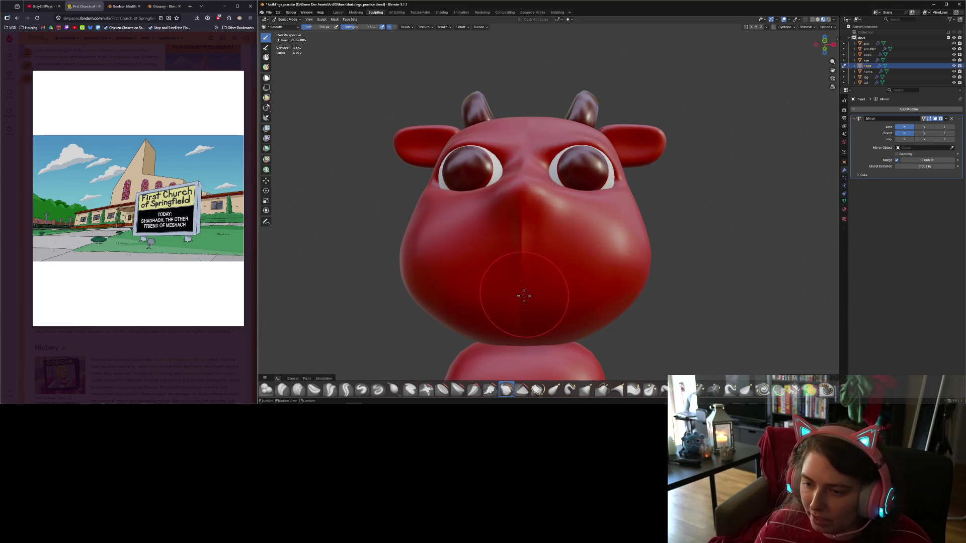
drag(524, 296, 519, 320)
Smooth the back of the head and the cheek from low viewing angles.
middle_drag(551, 342, 589, 300)
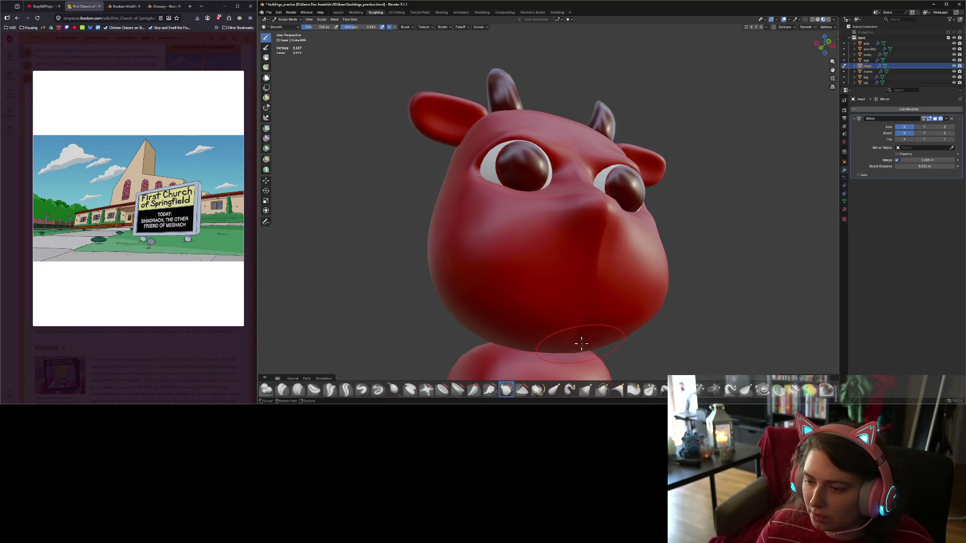
middle_drag(581, 339, 568, 287)
mouse_move(528, 174)
mouse_down()
mouse_move(549, 151)
mouse_move(556, 189)
mouse_move(609, 178)
mouse_up()
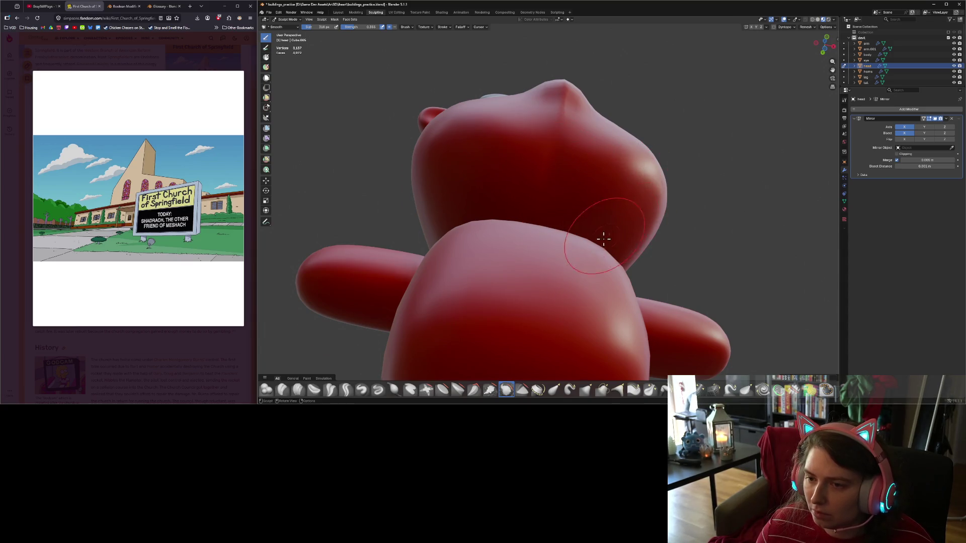
middle_drag(604, 239, 509, 261)
drag(508, 261, 473, 289)
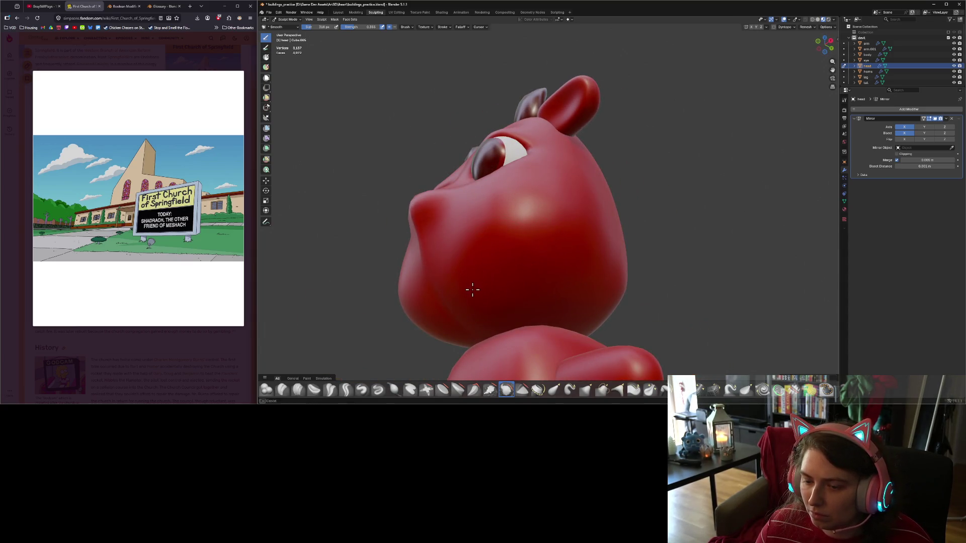
middle_drag(472, 290, 564, 265)
mouse_move(584, 297)
middle_down()
mouse_move(466, 317)
mouse_move(552, 338)
mouse_move(547, 352)
middle_up()
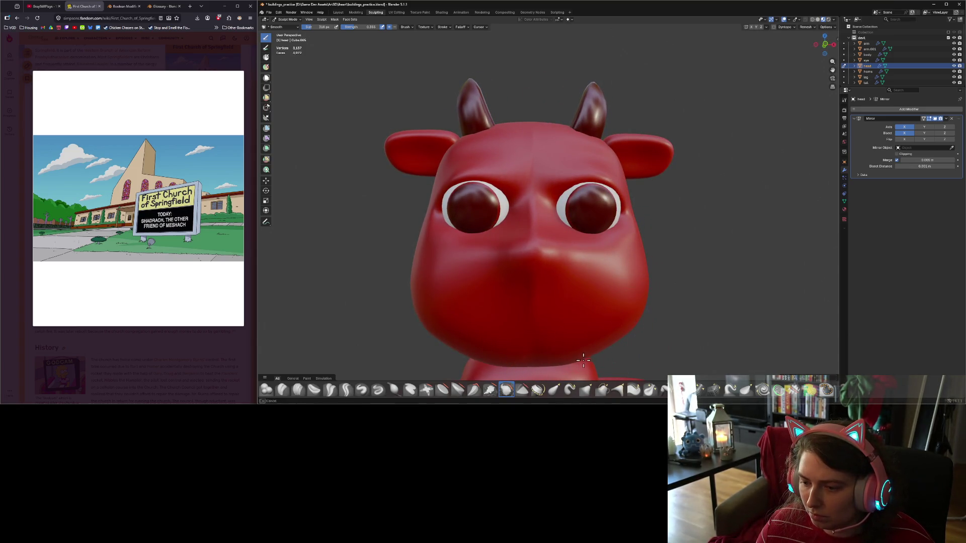
scroll(560, 367, down, 1)
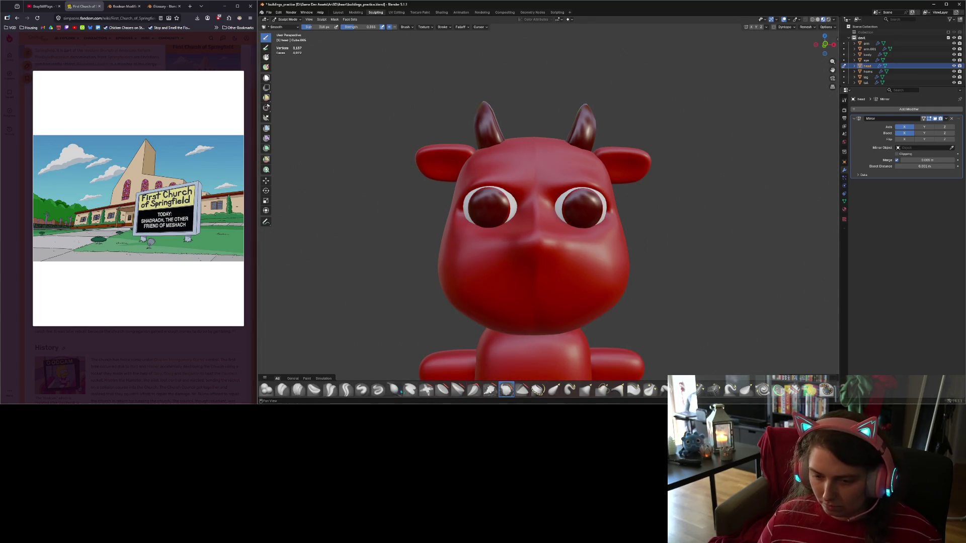
Pick the Inflate/Deflate brush and puff out the chin and lower face from below.
click(394, 390)
middle_drag(556, 319, 532, 211)
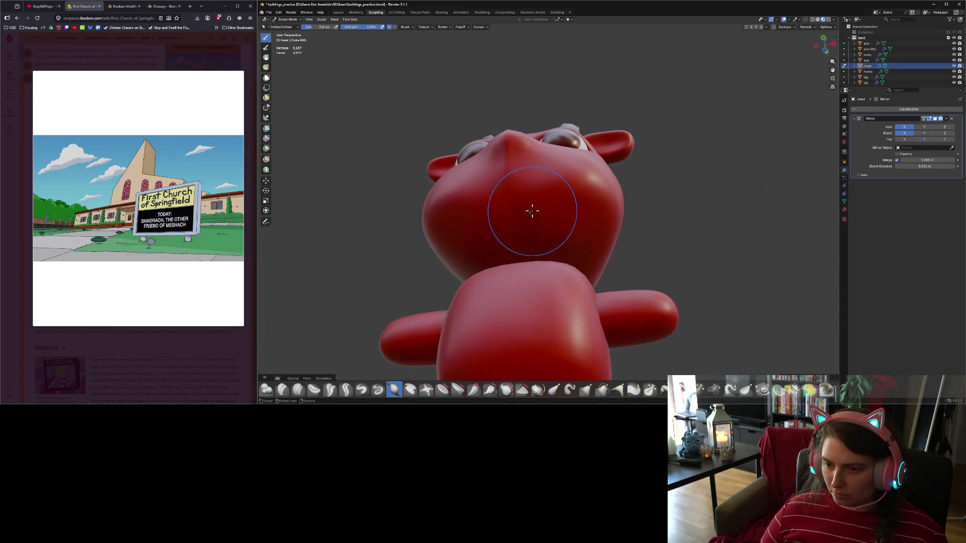
drag(517, 205, 517, 209)
scroll(550, 211, down, 3)
middle_drag(550, 211, 573, 251)
scroll(583, 272, up, 3)
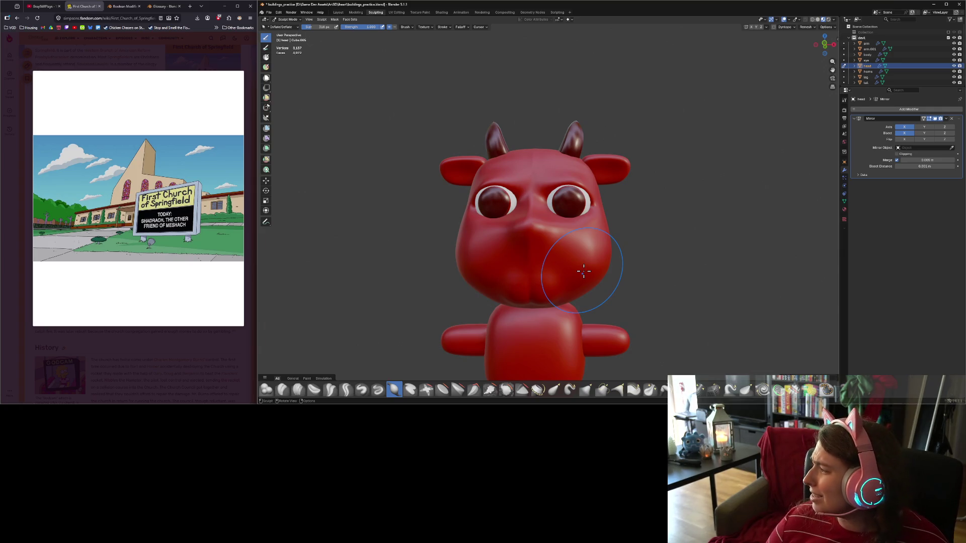
Inflate the underside of the head.
key(KP_1)
scroll(603, 292, up, 5)
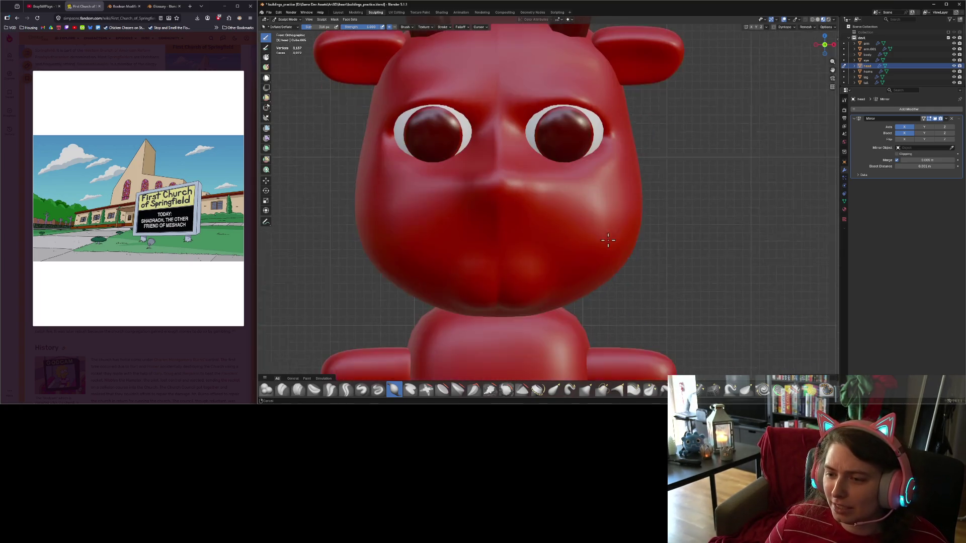
shift+middle_drag(607, 240, 606, 233)
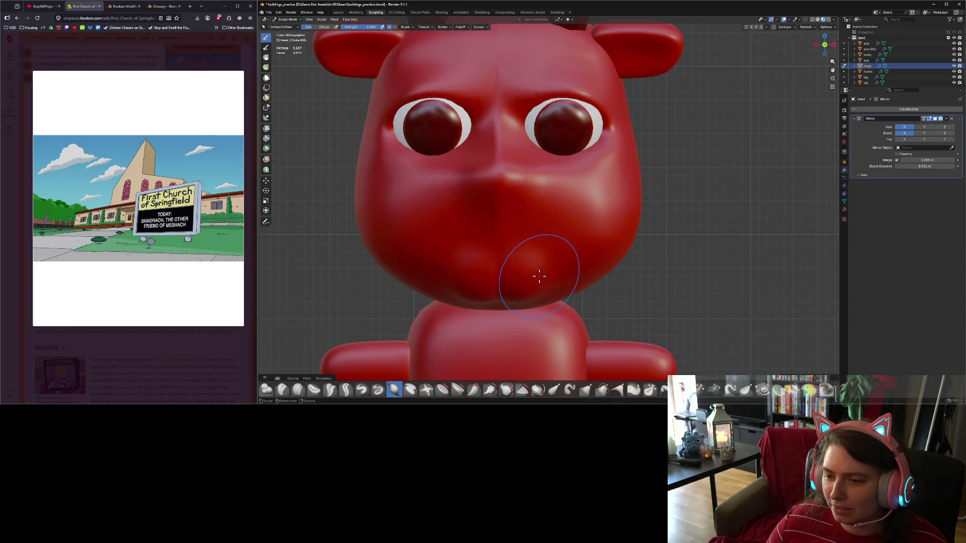
mouse_move(538, 276)
middle_down()
mouse_move(563, 285)
mouse_move(607, 252)
mouse_move(557, 251)
middle_up()
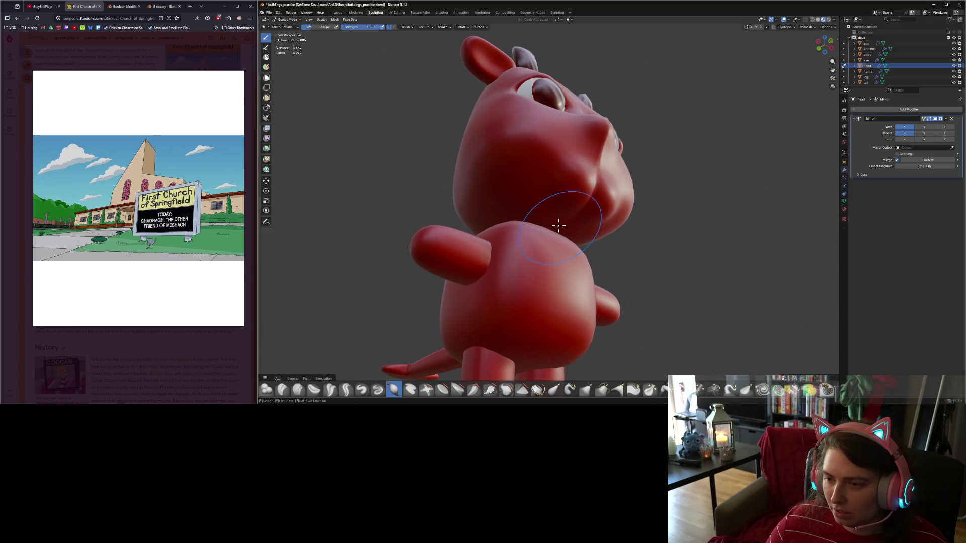
drag(513, 198, 499, 188)
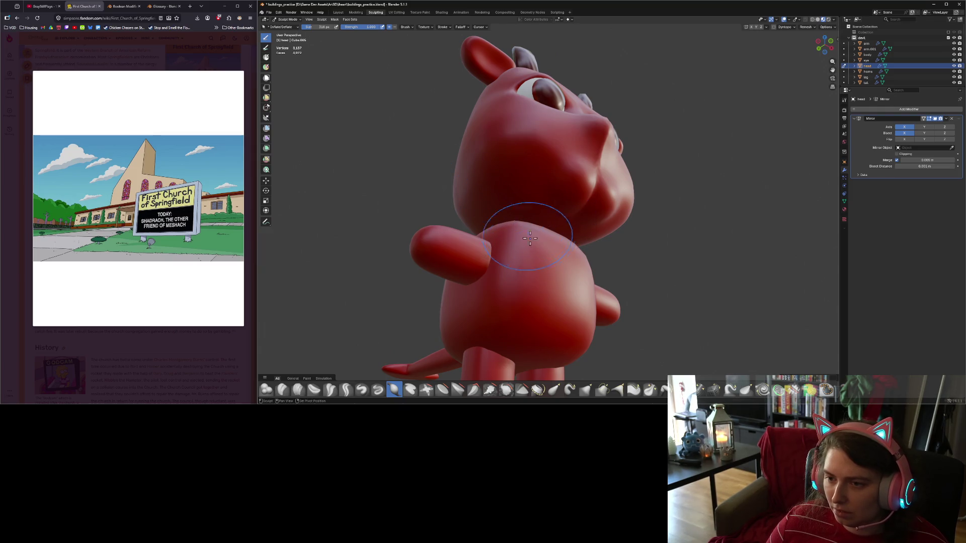
Add a small inflated bump on the nose and inspect it from the side.
middle_drag(529, 238, 519, 247)
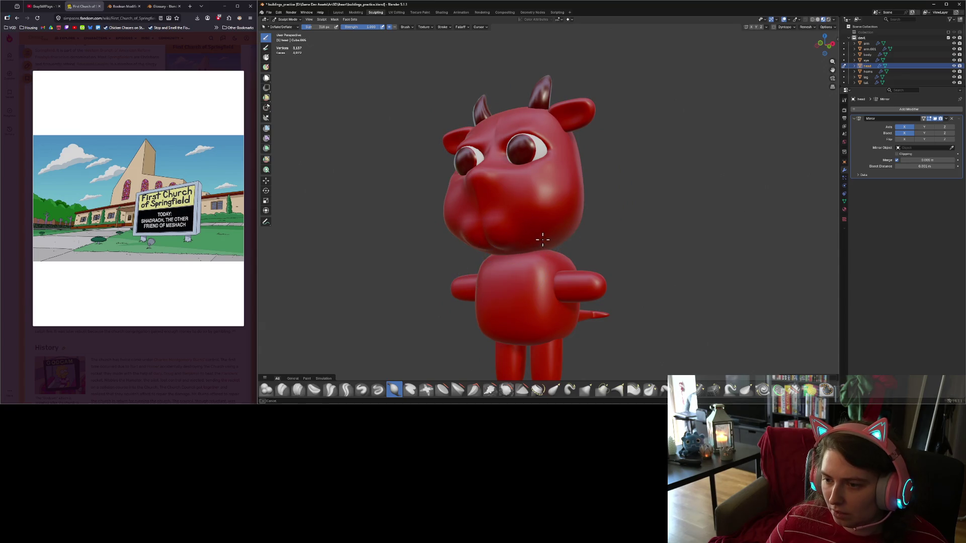
mouse_move(567, 229)
middle_down()
mouse_move(557, 248)
mouse_move(593, 267)
mouse_move(573, 255)
mouse_move(591, 267)
mouse_move(528, 252)
mouse_move(520, 202)
middle_up()
scroll(606, 266, up, 4)
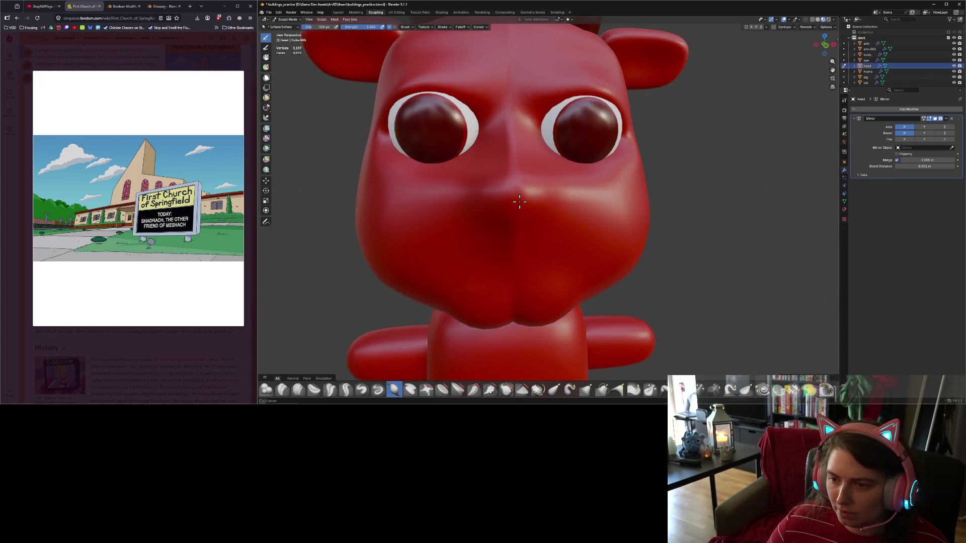
drag(520, 205, 531, 221)
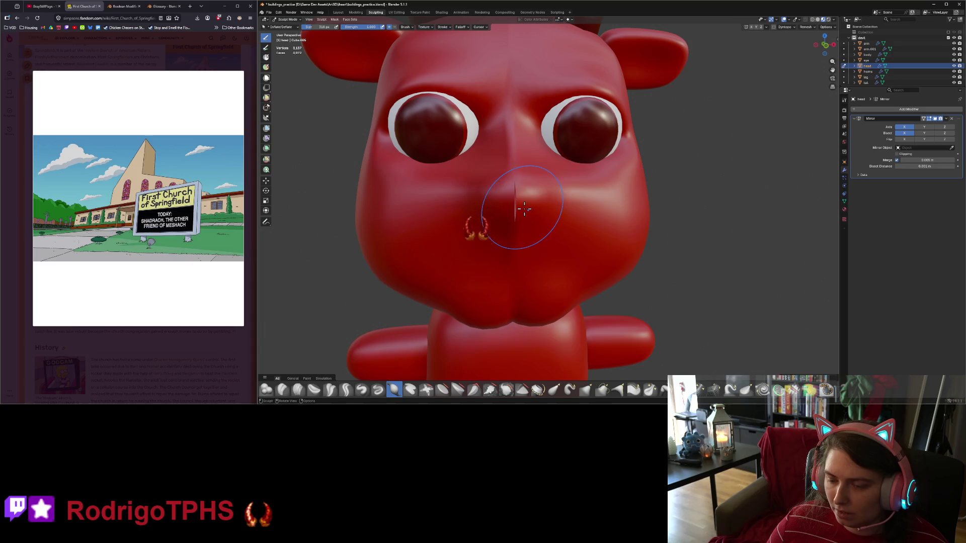
mouse_move(535, 241)
middle_down()
mouse_move(518, 261)
mouse_move(431, 226)
middle_up()
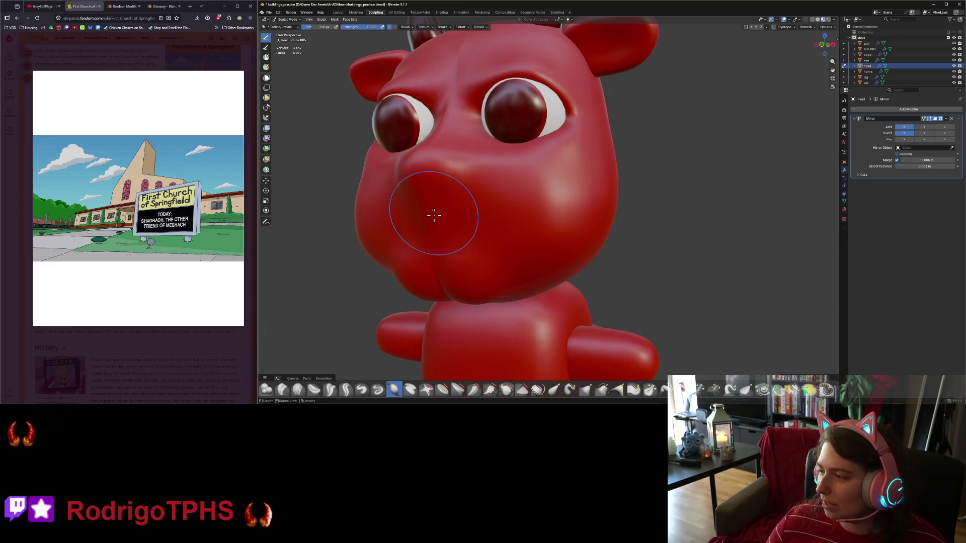
mouse_move(434, 216)
middle_down()
mouse_move(462, 226)
mouse_move(587, 204)
middle_up()
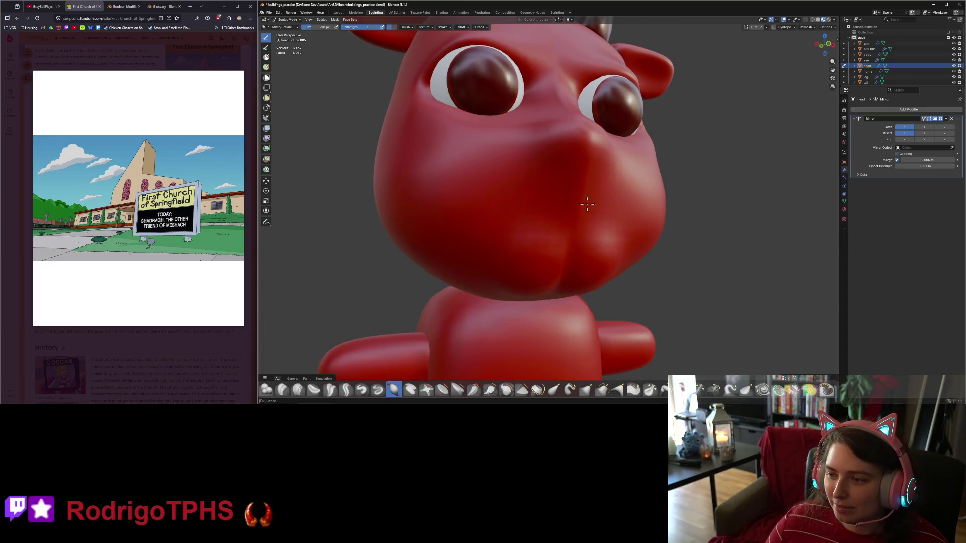
scroll(553, 227, down, 5)
scroll(523, 242, up, 10)
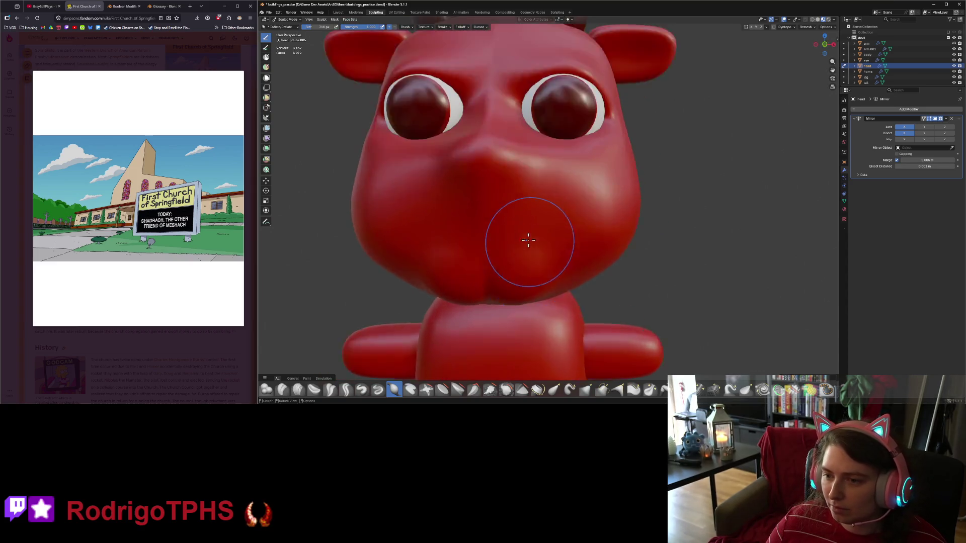
scroll(431, 220, down, 5)
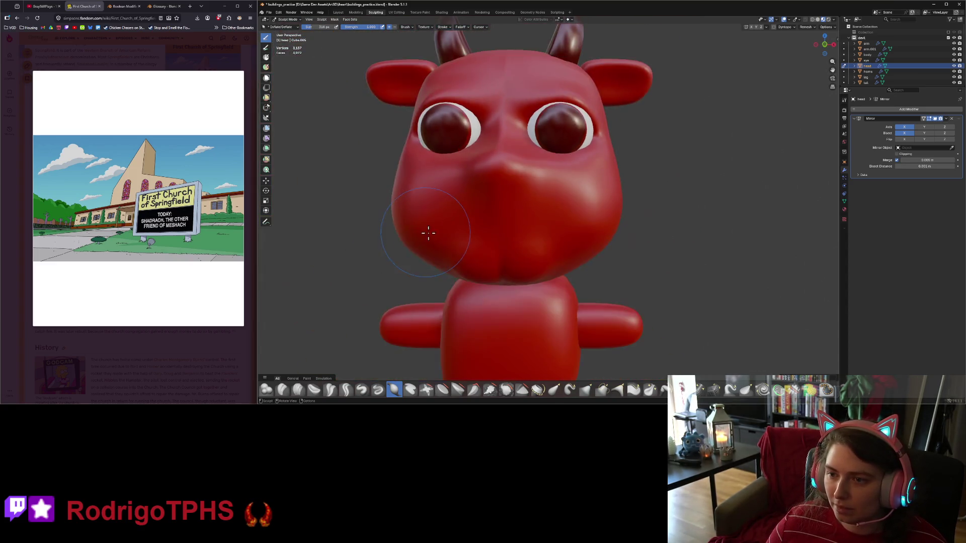
mouse_move(427, 230)
middle_down()
mouse_move(510, 259)
mouse_move(498, 252)
middle_up()
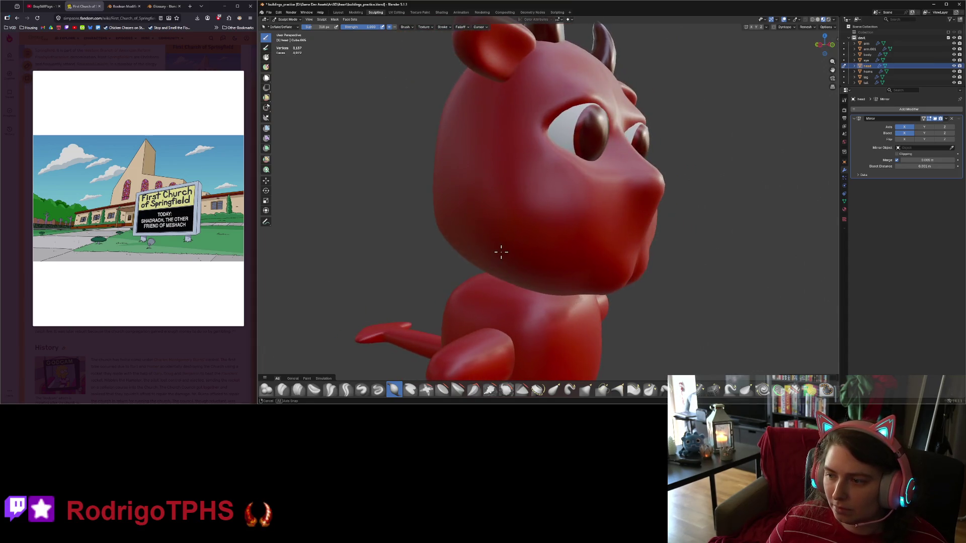
middle_drag(621, 222, 648, 227)
Move the nose vertex vertically with soft falloff in front view, then preview in Sculpt Mode.
key(Tab)
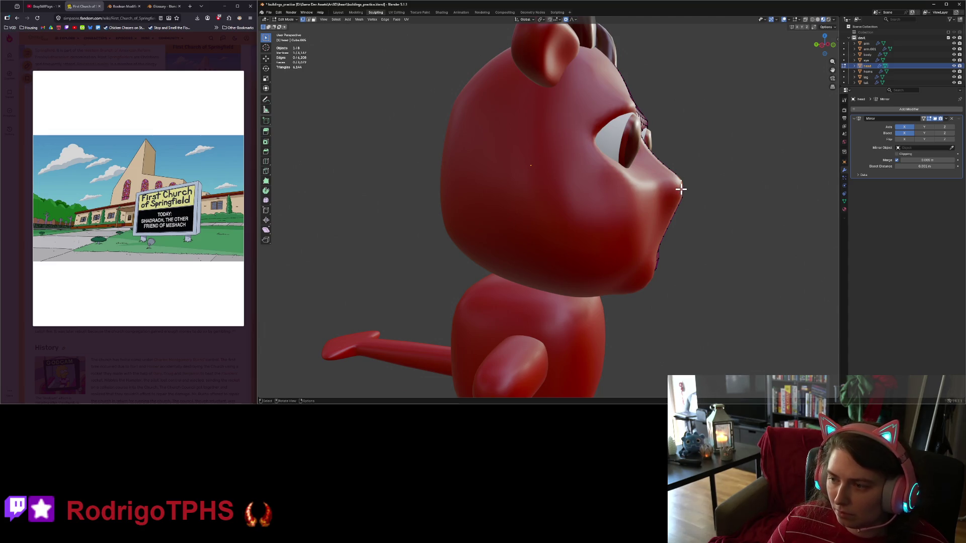
key(KP_1)
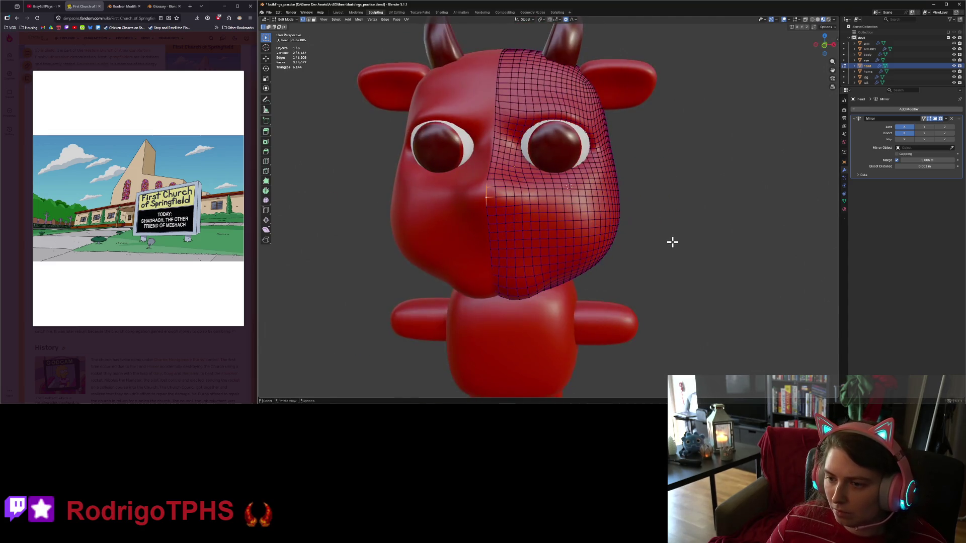
key(g)
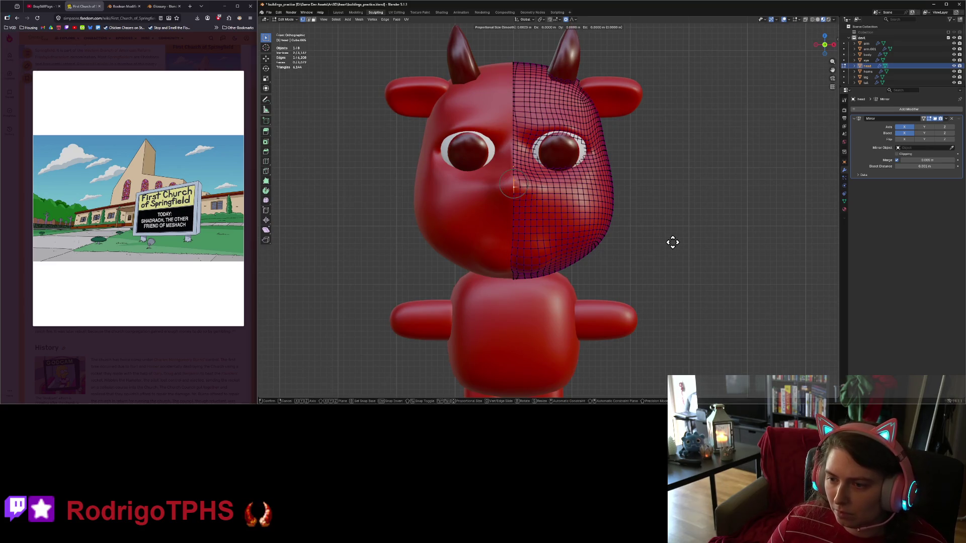
scroll(673, 242, down, 3)
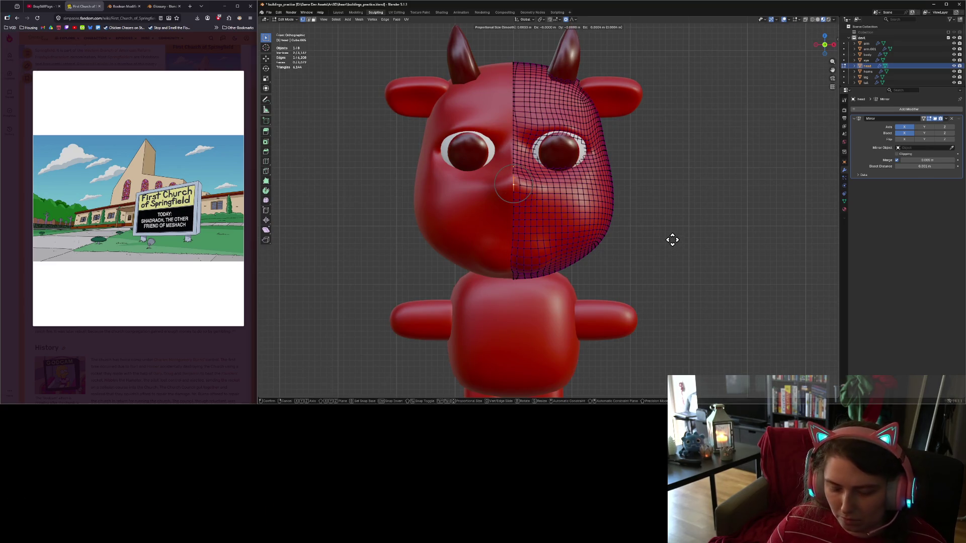
key(z)
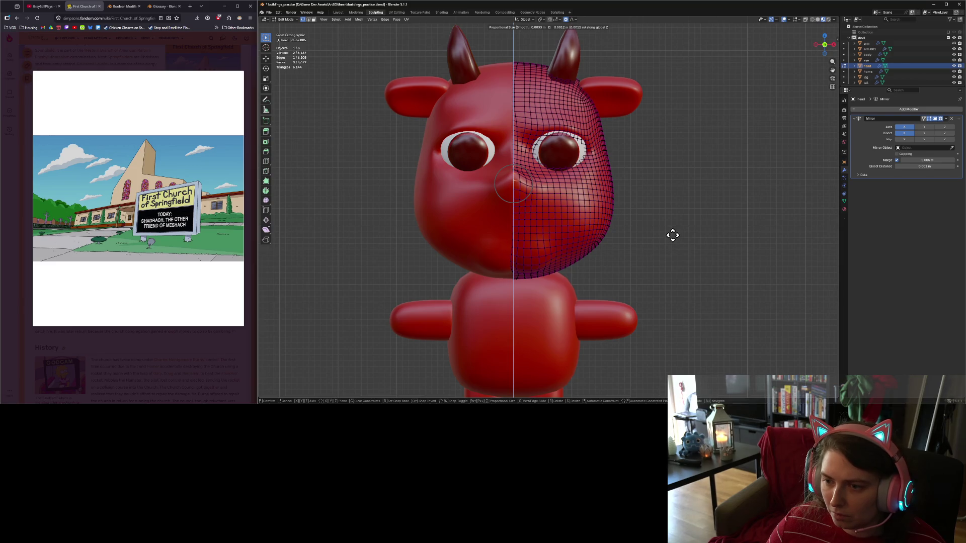
click(672, 235)
key(Tab)
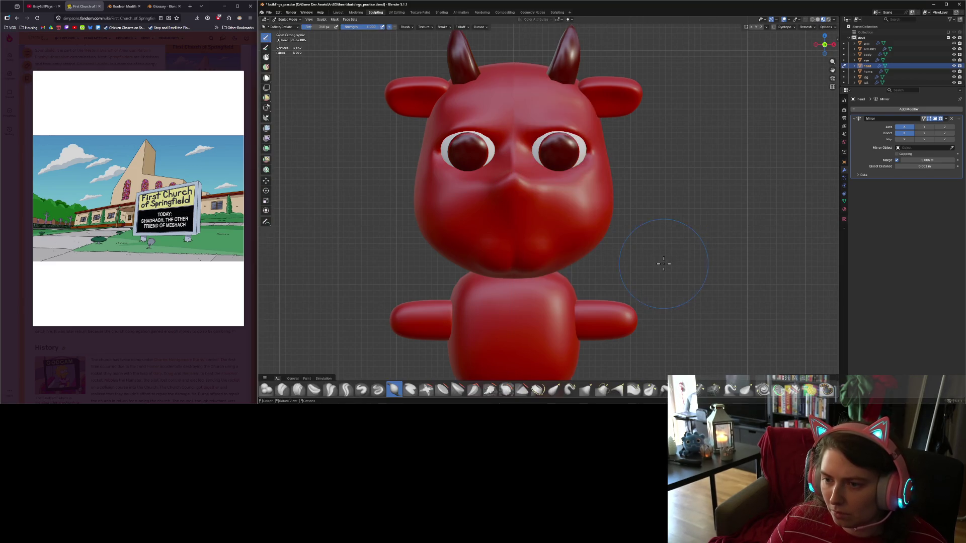
middle_drag(663, 263, 704, 267)
Push the snout tip forward along Y, adjust its height along Z, and preview it sculpted.
key(Tab)
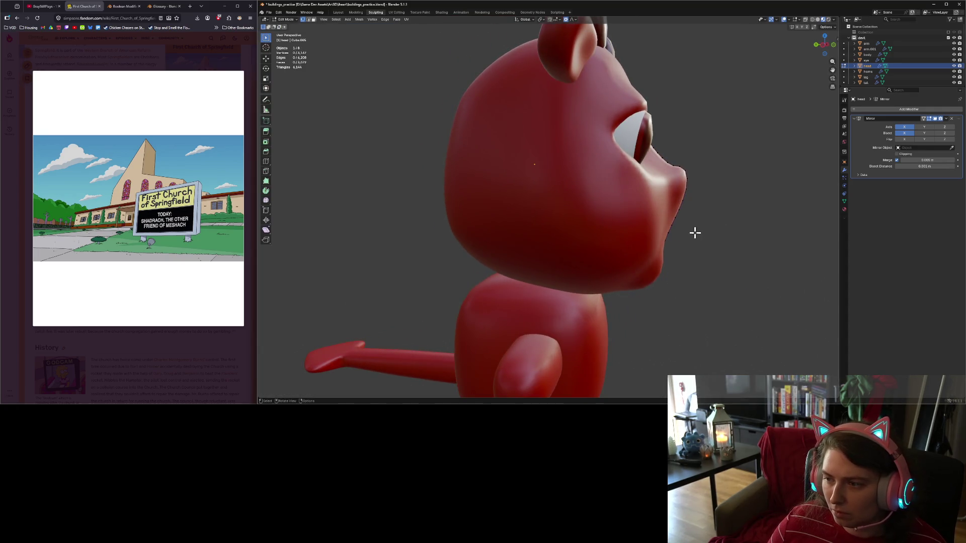
key(g)
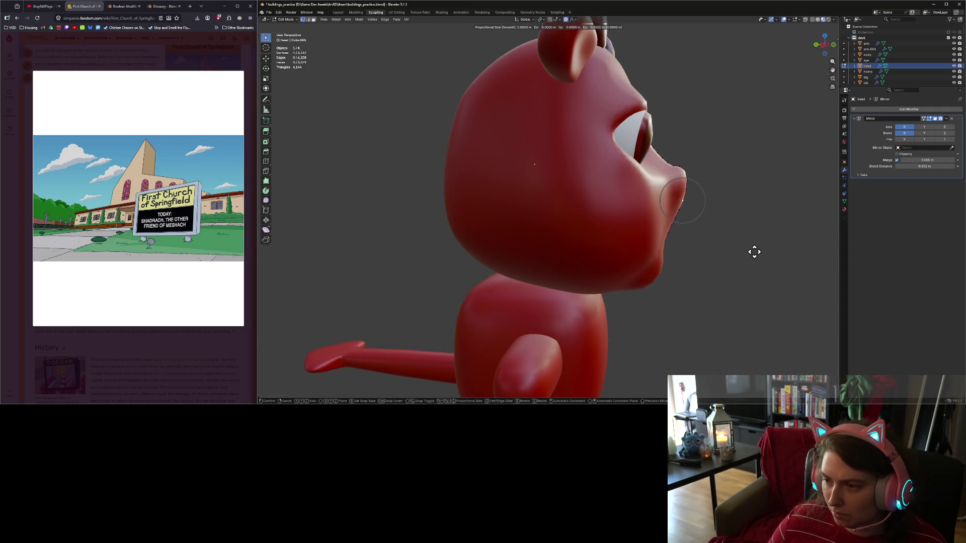
key(y)
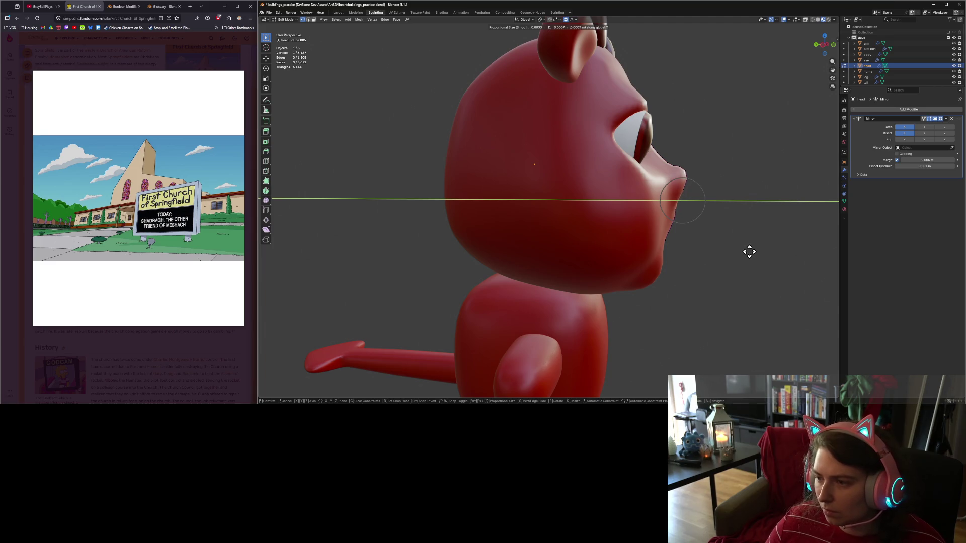
scroll(750, 253, down, 1)
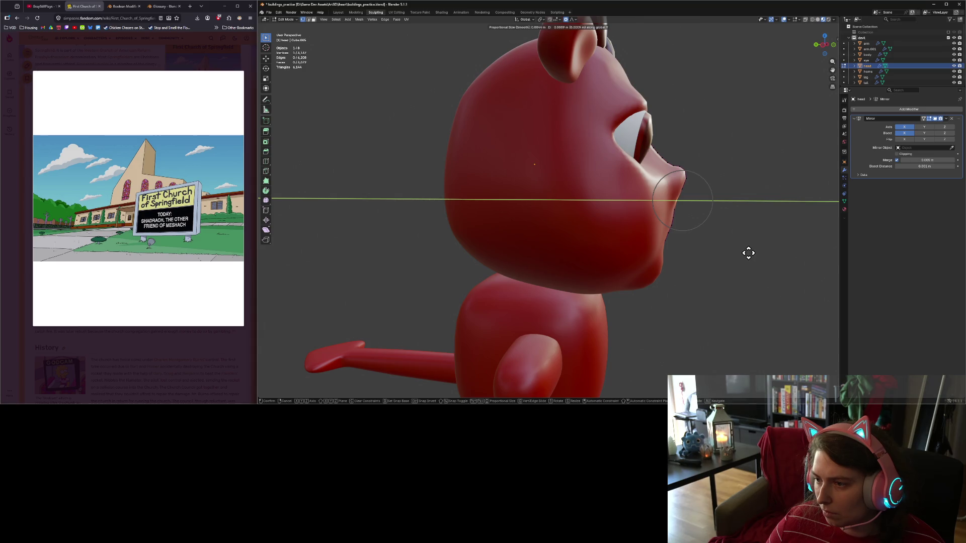
click(749, 253)
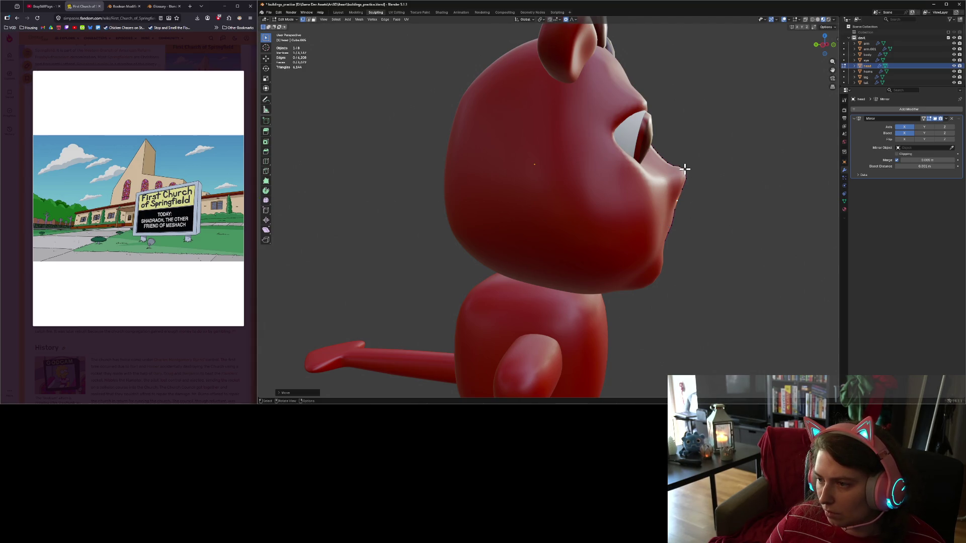
key(g)
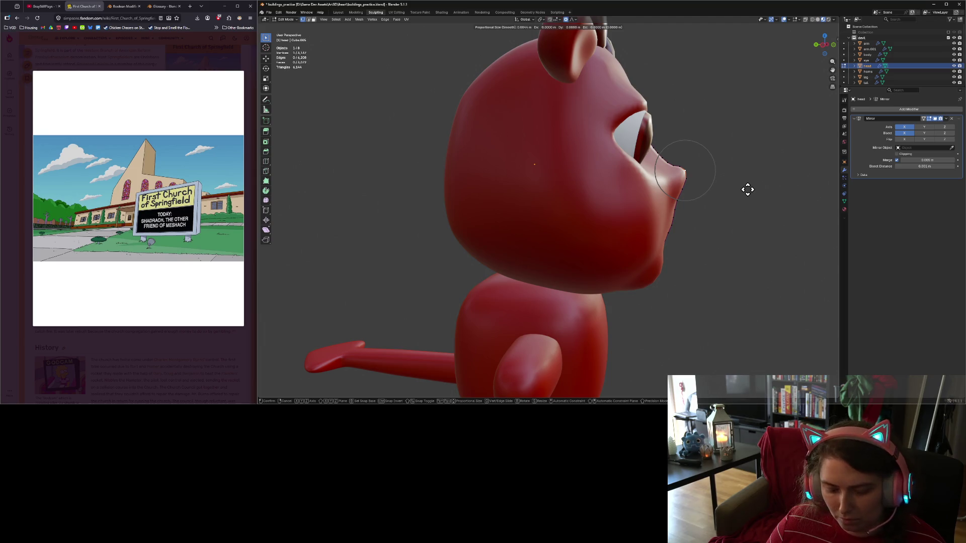
key(z)
scroll(748, 197, down, 4)
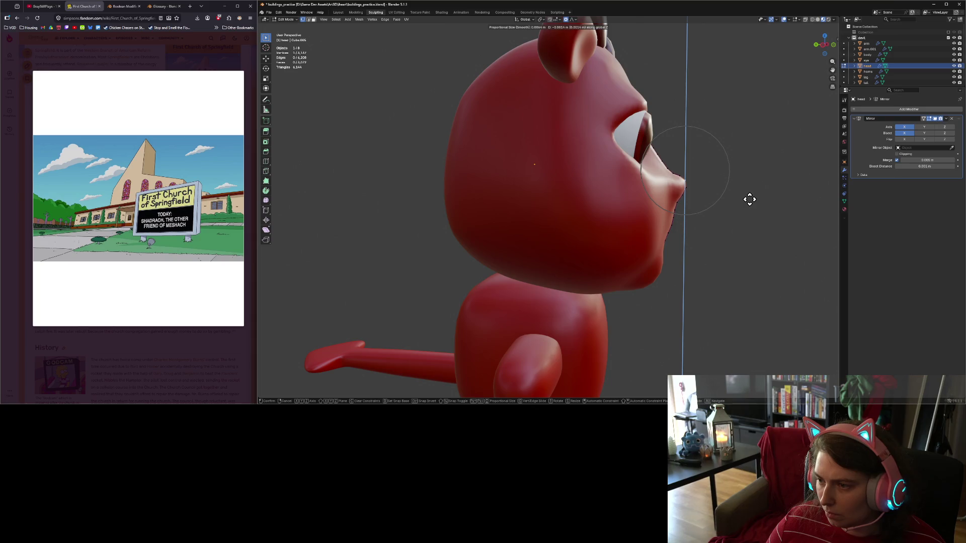
click(748, 198)
key(Tab)
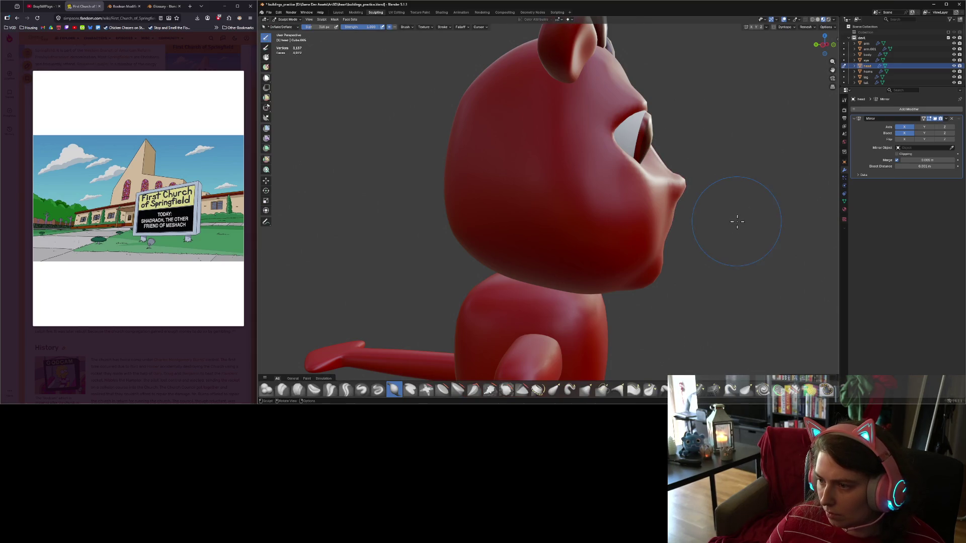
mouse_move(740, 216)
middle_down()
mouse_move(658, 226)
mouse_move(692, 226)
middle_up()
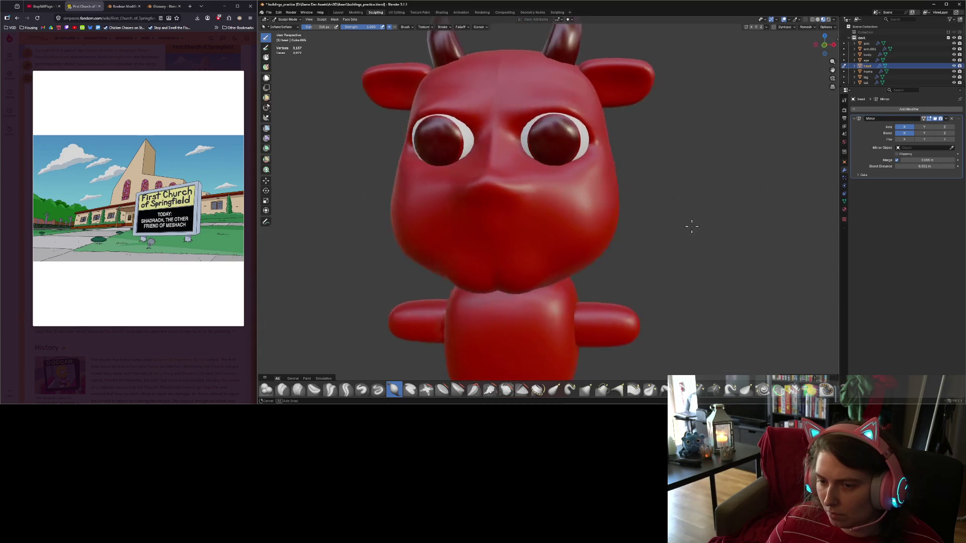
Nudge a snout vertex sideways along X and preview the face in Sculpt Mode.
key(Tab)
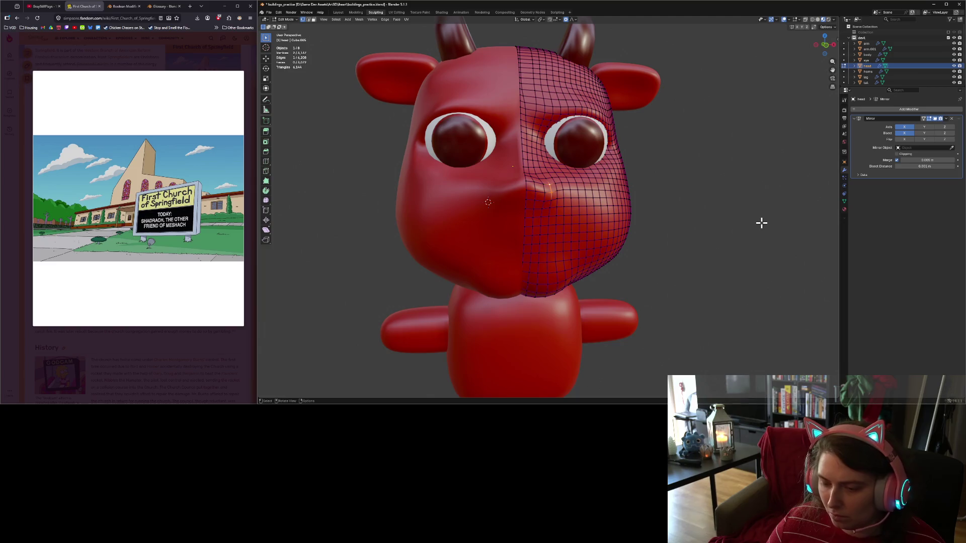
key(g)
key(x)
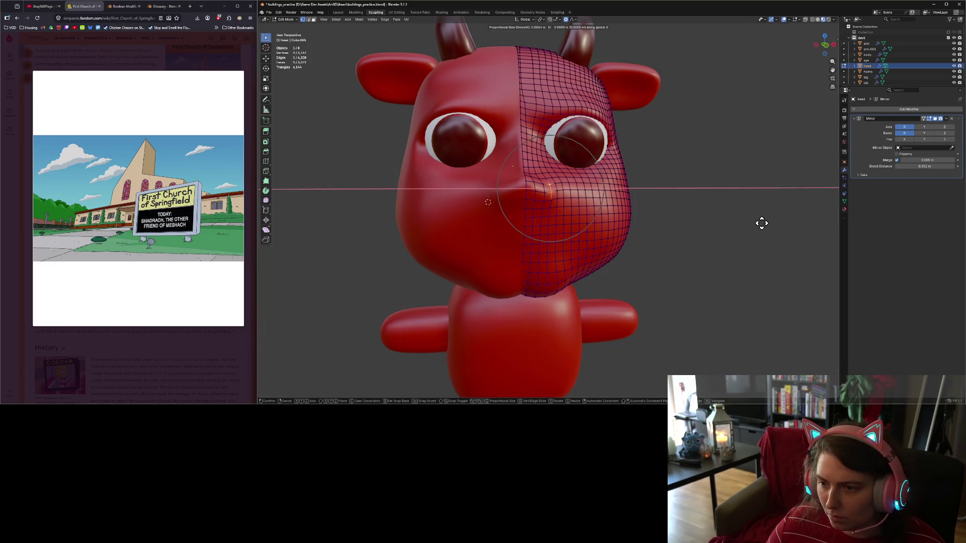
scroll(759, 223, up, 14)
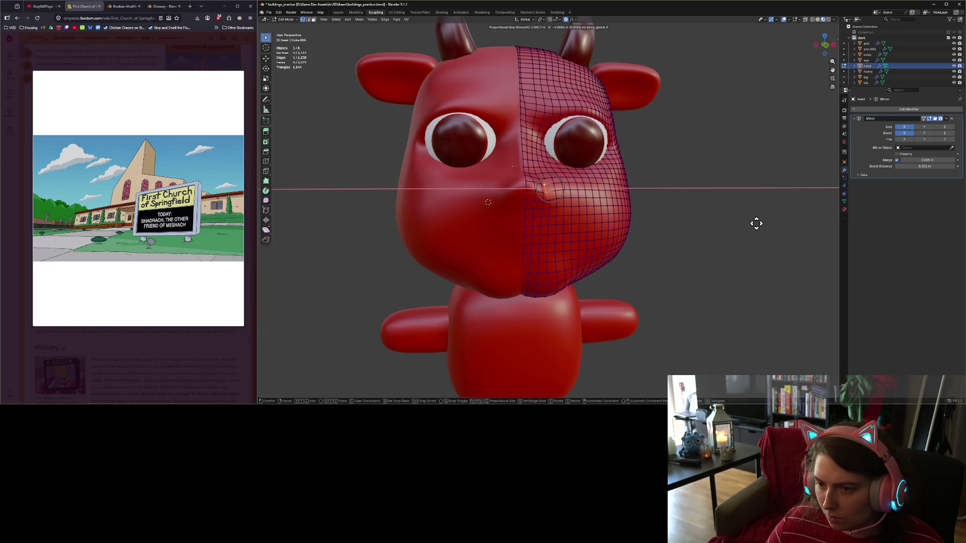
click(756, 225)
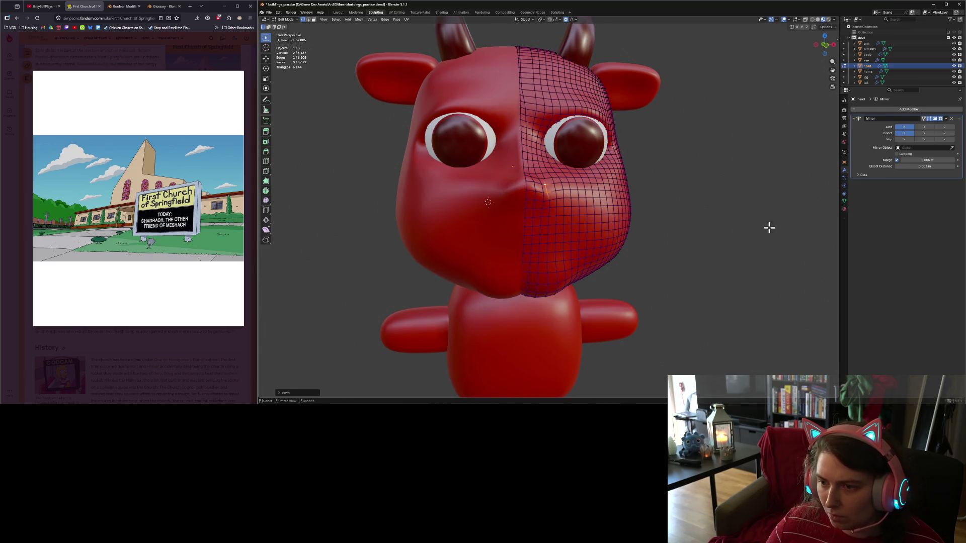
key(ctrl+Tab)
mouse_move(739, 259)
middle_down()
mouse_move(696, 269)
mouse_move(718, 261)
mouse_move(708, 268)
middle_up()
Select another snout vertex, reposition it in front view, and preview the result.
key(Tab)
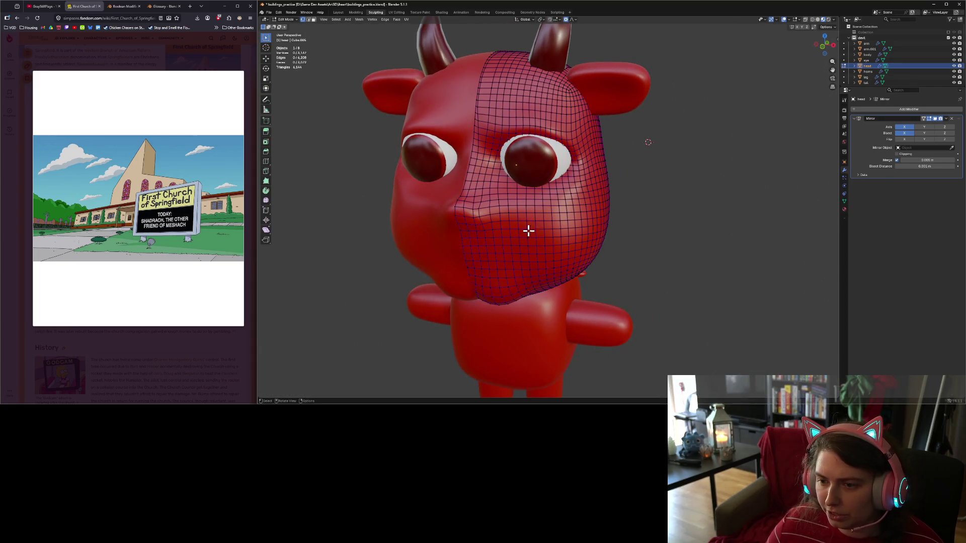
click(482, 197)
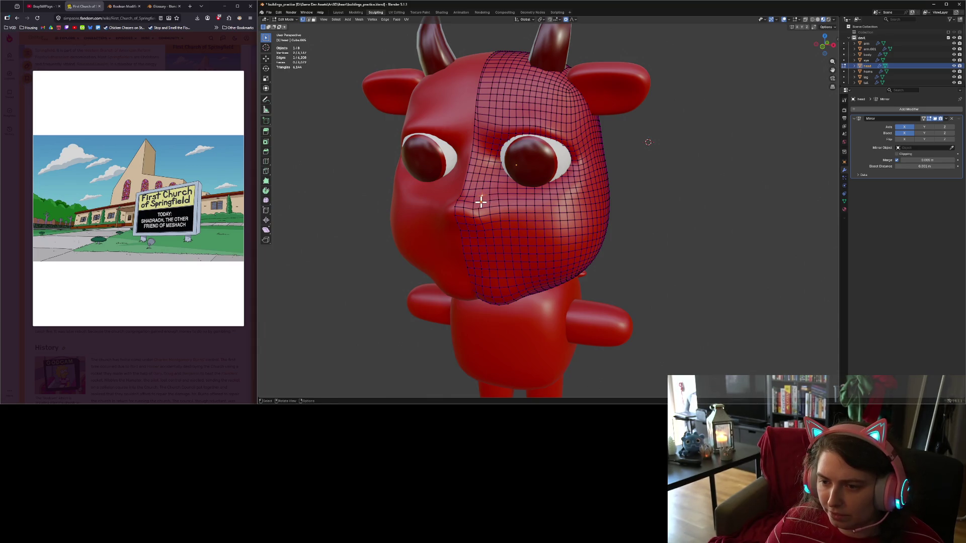
key(KP_1)
key(g)
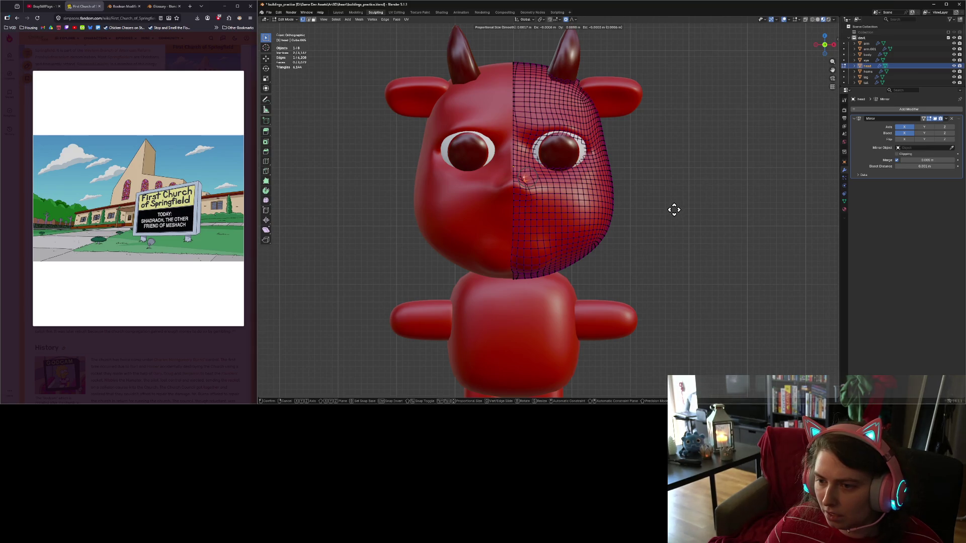
click(689, 220)
key(Tab)
scroll(654, 220, up, 6)
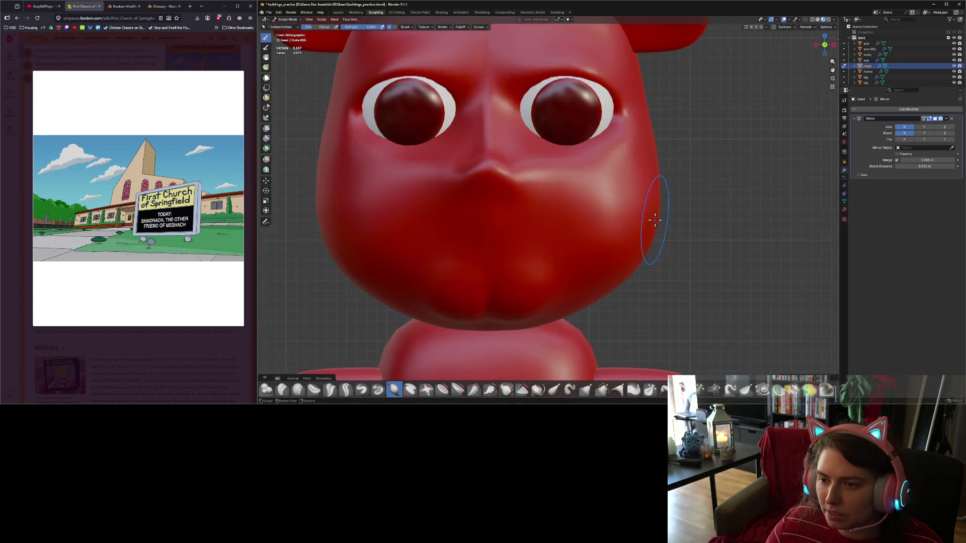
middle_drag(653, 219, 631, 237)
scroll(646, 223, down, 6)
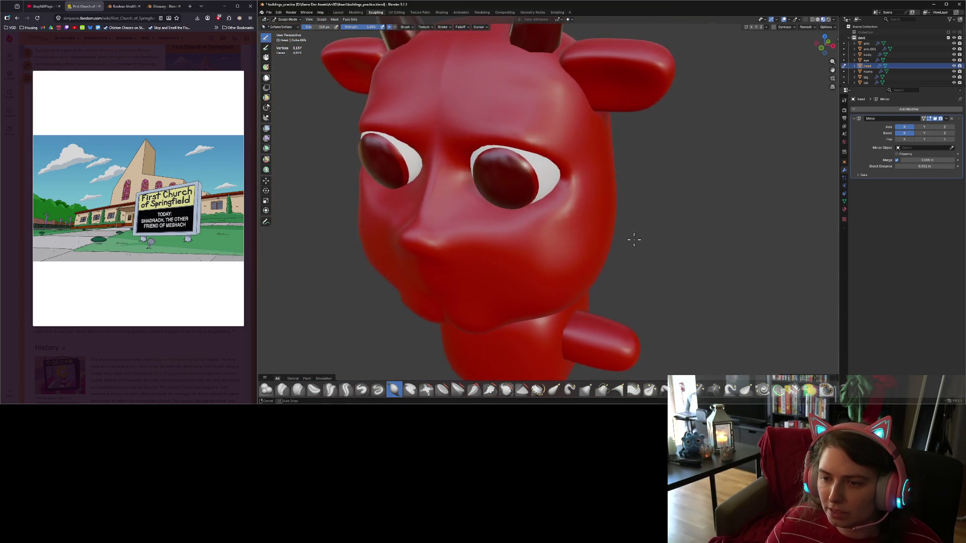
Add a second snout vertex and push the snout edge forward along Y, then preview it.
key(Tab)
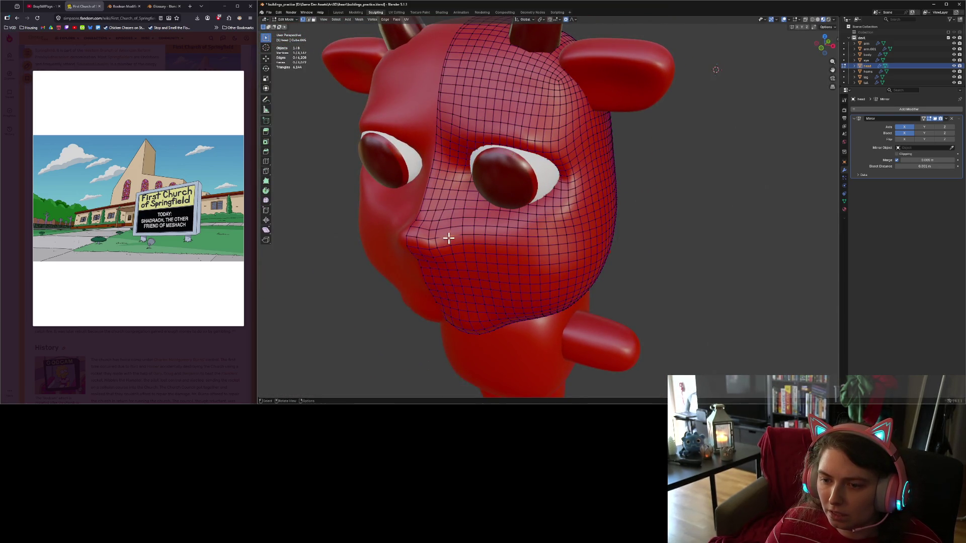
shift+click(450, 219)
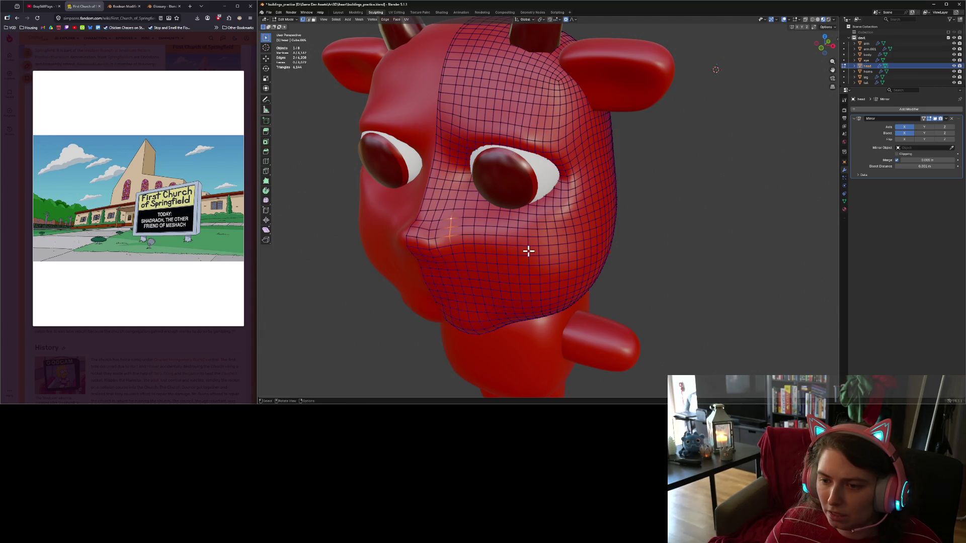
middle_drag(528, 251, 568, 247)
mouse_move(616, 302)
middle_down()
mouse_move(578, 297)
mouse_move(620, 297)
mouse_move(681, 330)
middle_up()
key(g)
key(y)
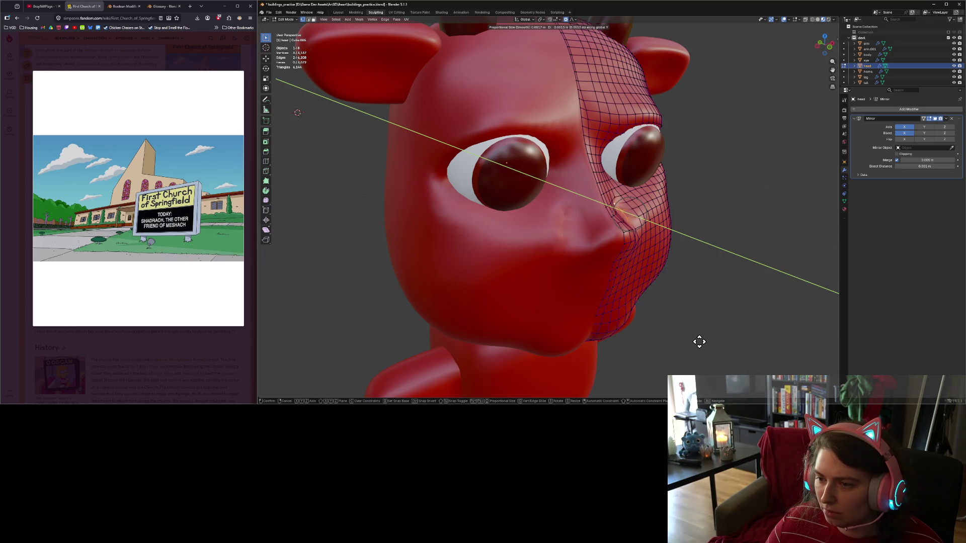
click(702, 344)
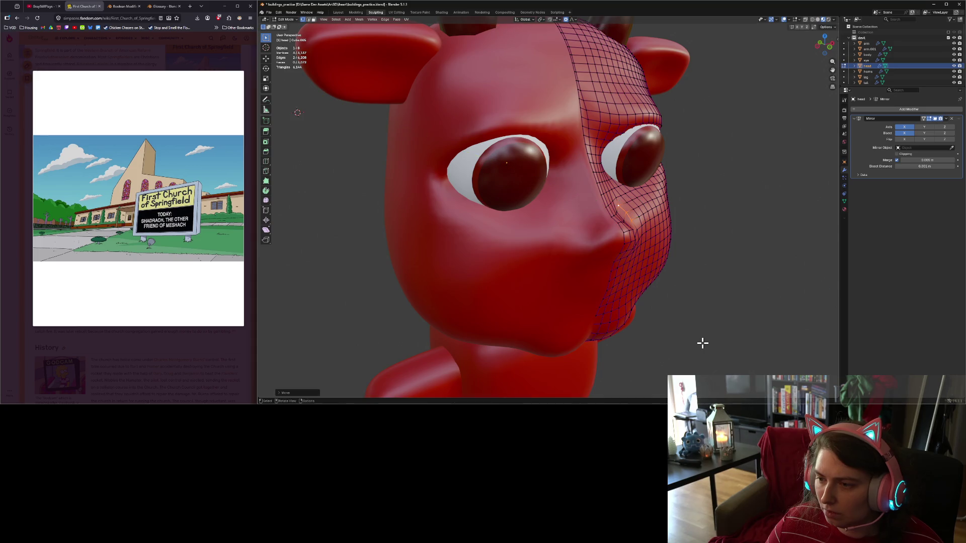
key(Tab)
Orbit and zoom around the devil figure, ending in a straight-on front view.
scroll(710, 337, down, 8)
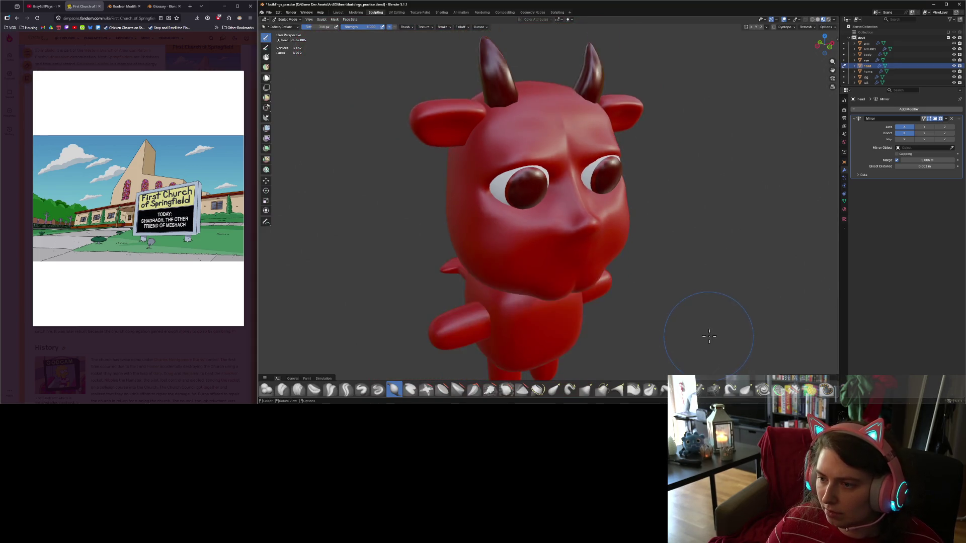
mouse_move(711, 330)
middle_down()
mouse_move(685, 319)
mouse_move(649, 334)
mouse_move(644, 325)
mouse_move(737, 317)
mouse_move(726, 328)
mouse_move(654, 319)
mouse_move(703, 307)
middle_up()
scroll(703, 307, down, 6)
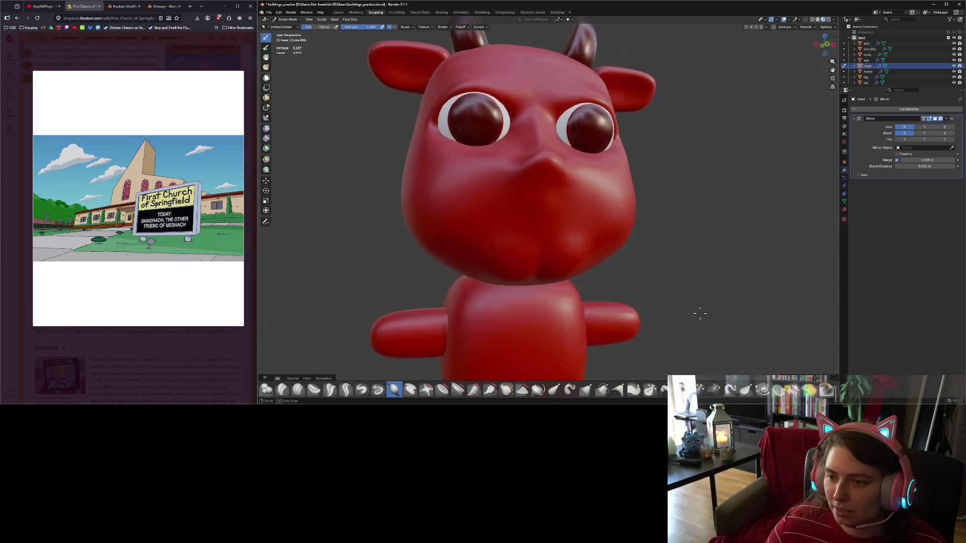
key(KP_1)
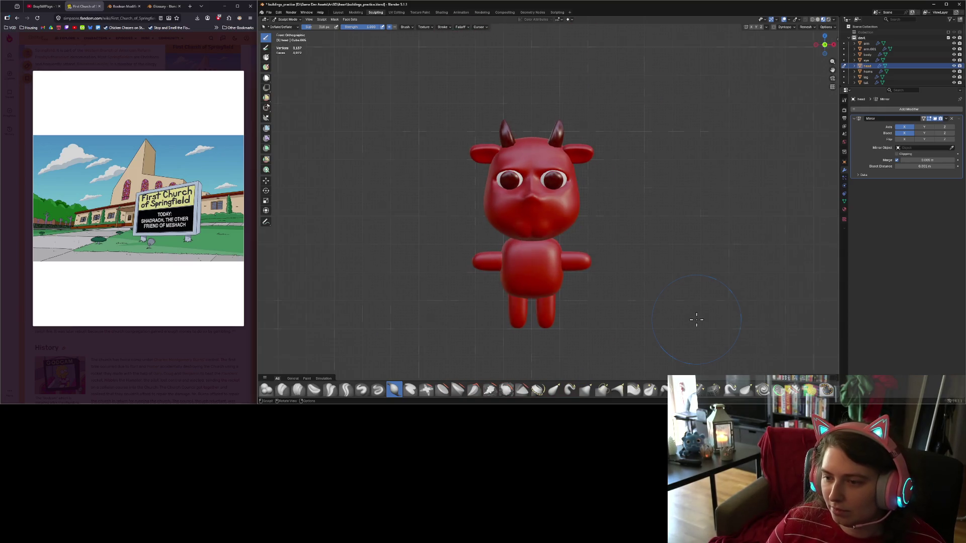
scroll(695, 317, up, 4)
scroll(693, 317, down, 2)
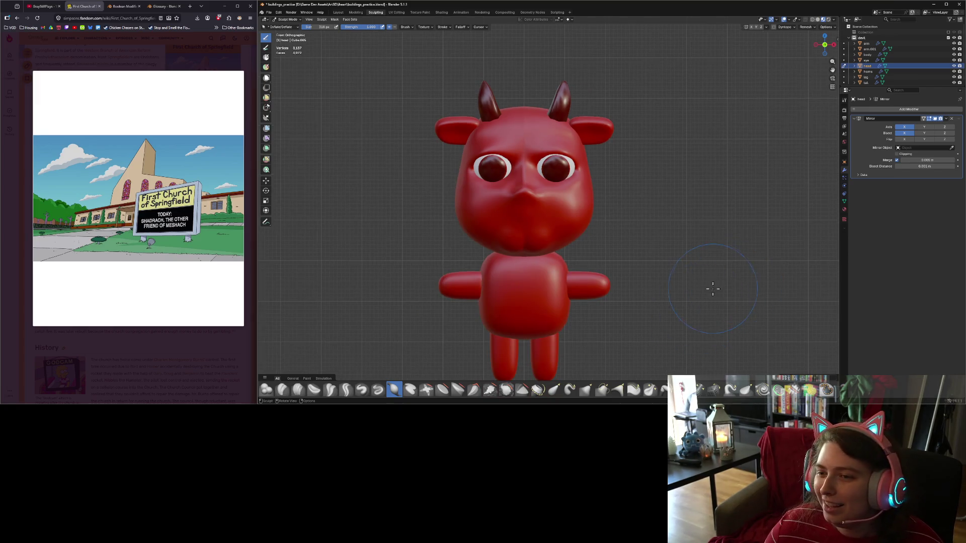
mouse_move(712, 288)
middle_down()
mouse_move(655, 291)
mouse_move(724, 284)
middle_up()
scroll(558, 200, up, 3)
scroll(558, 201, down, 2)
scroll(624, 198, down, 2)
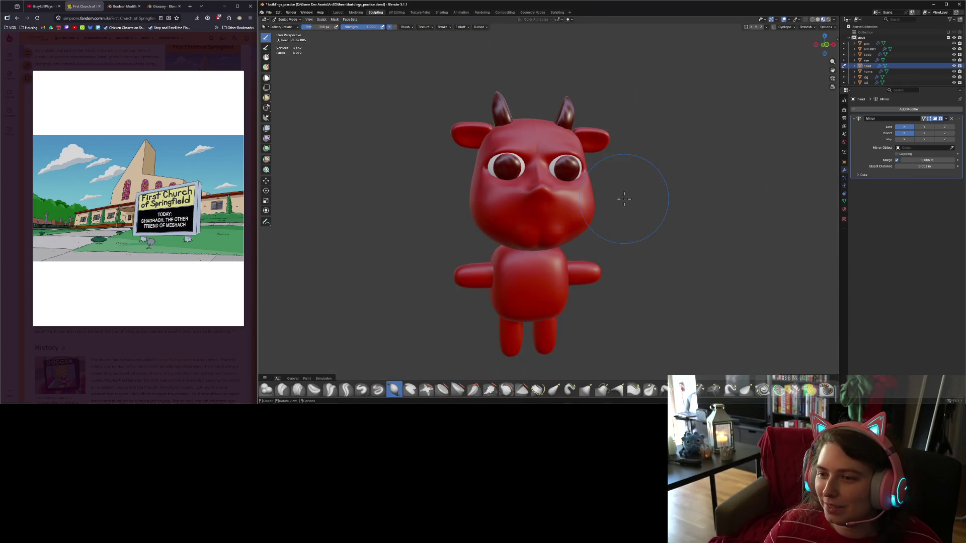
scroll(623, 199, down, 1)
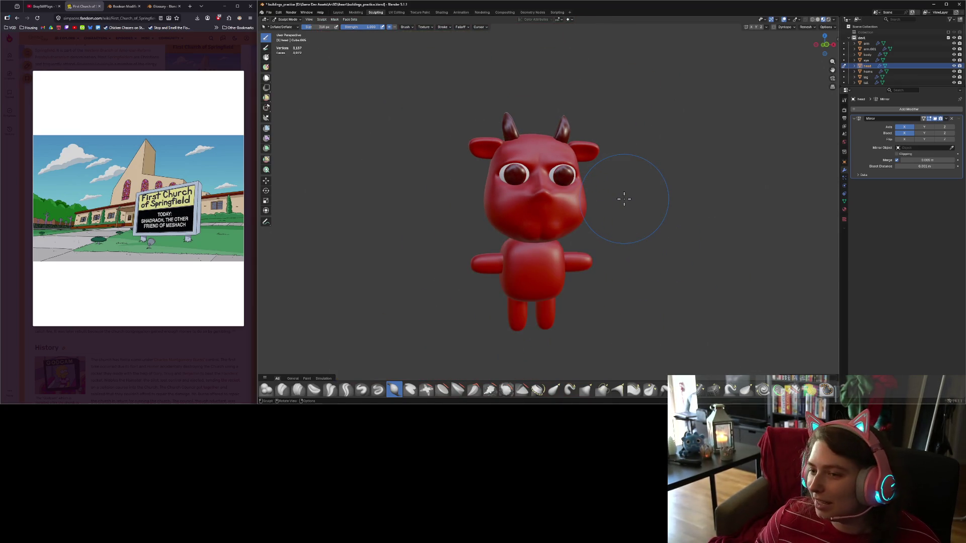
scroll(598, 199, up, 5)
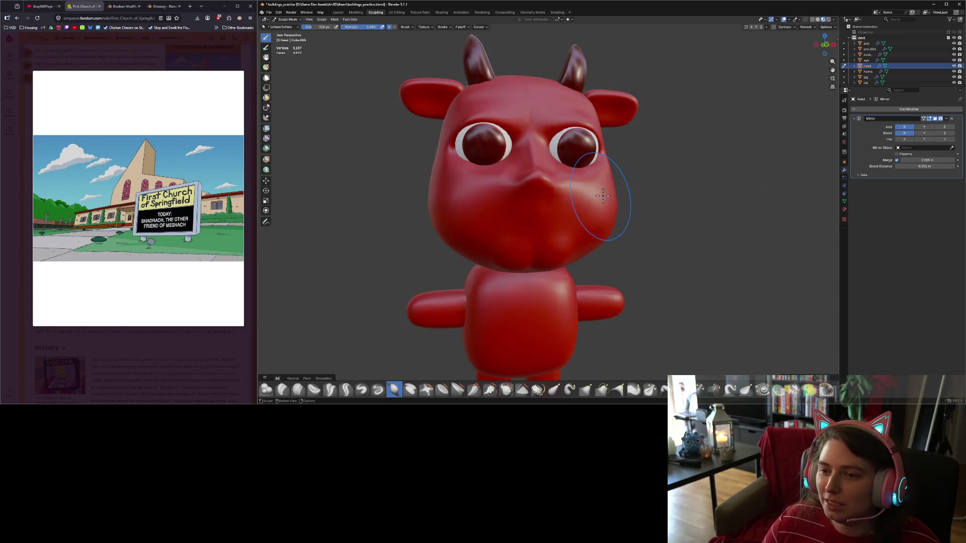
key(KP_1)
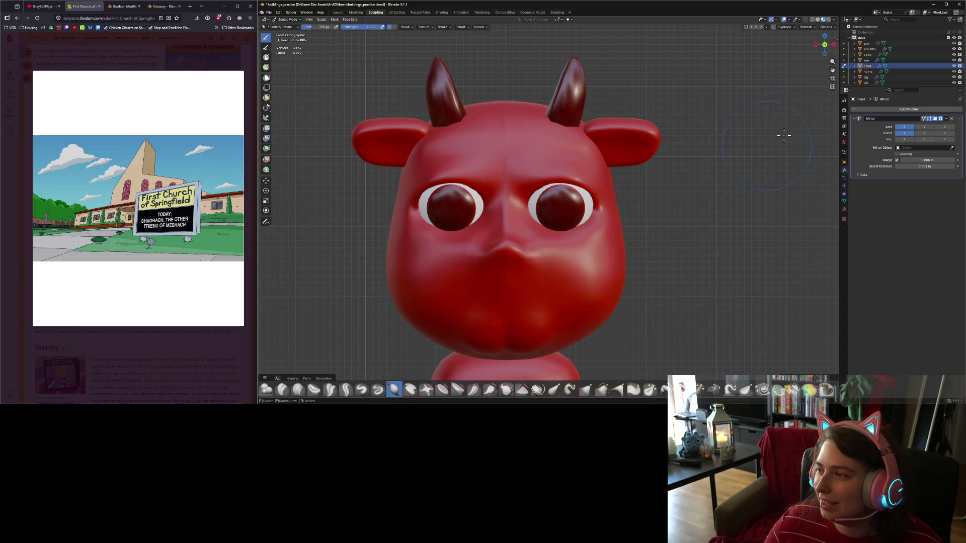
In Edit Mode, shrink the vertices between the nose and right eye with proportional falloff.
key(Tab)
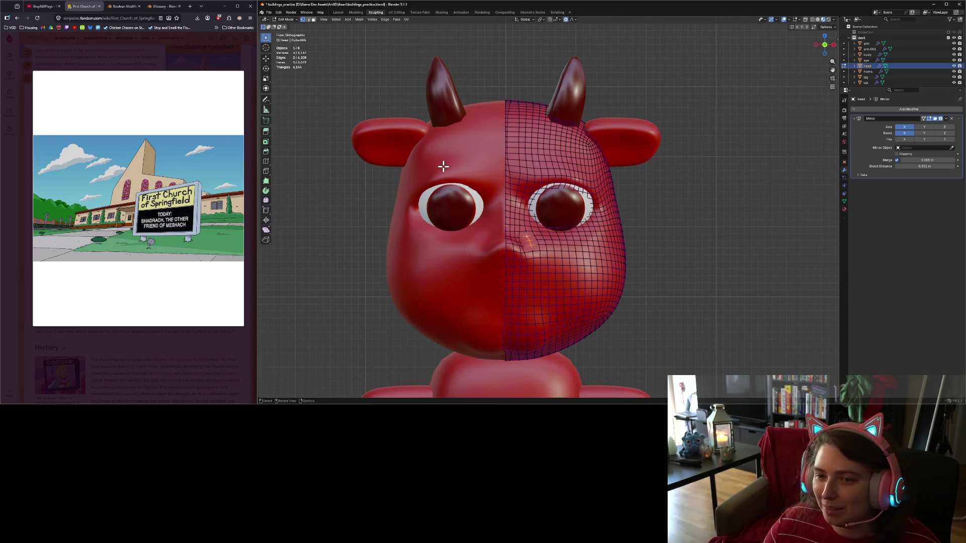
key(s)
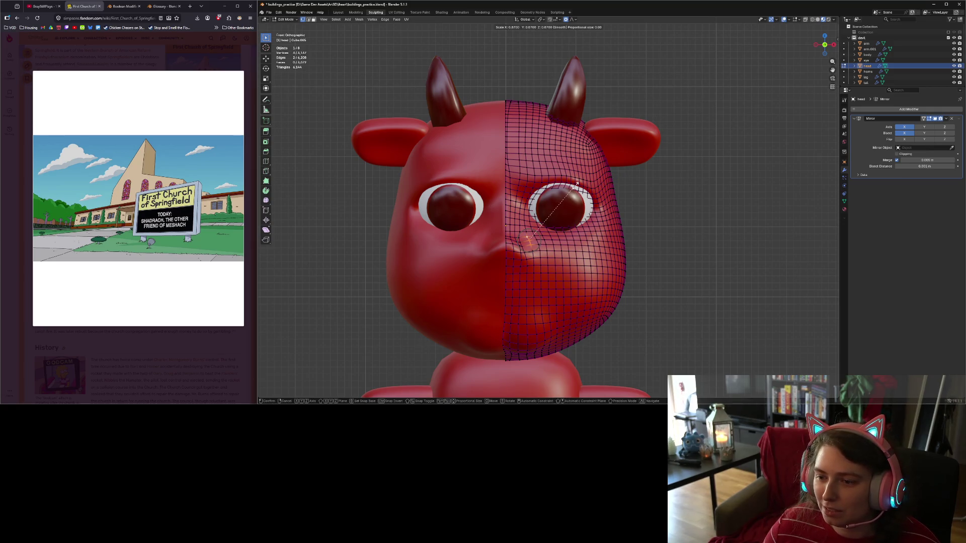
click(576, 185)
key(ctrl+z)
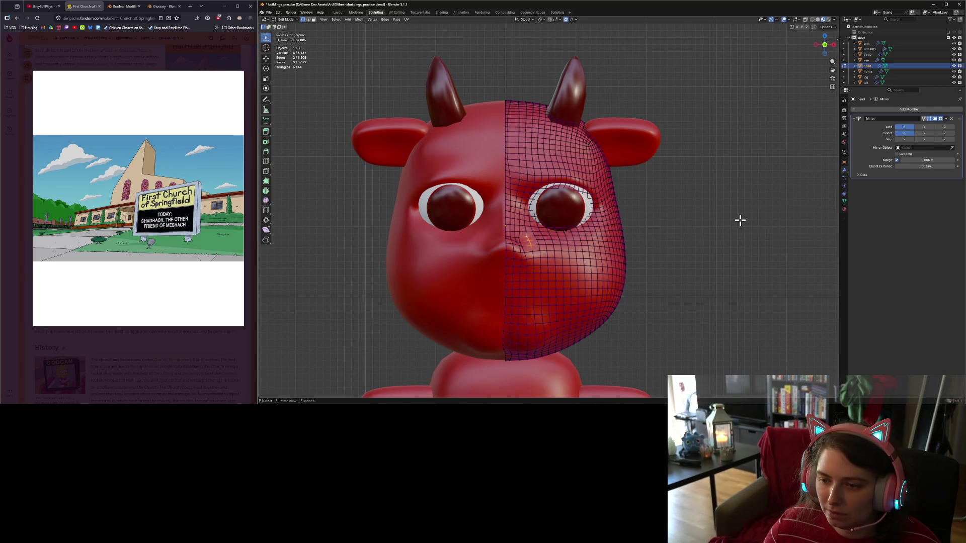
click(289, 20)
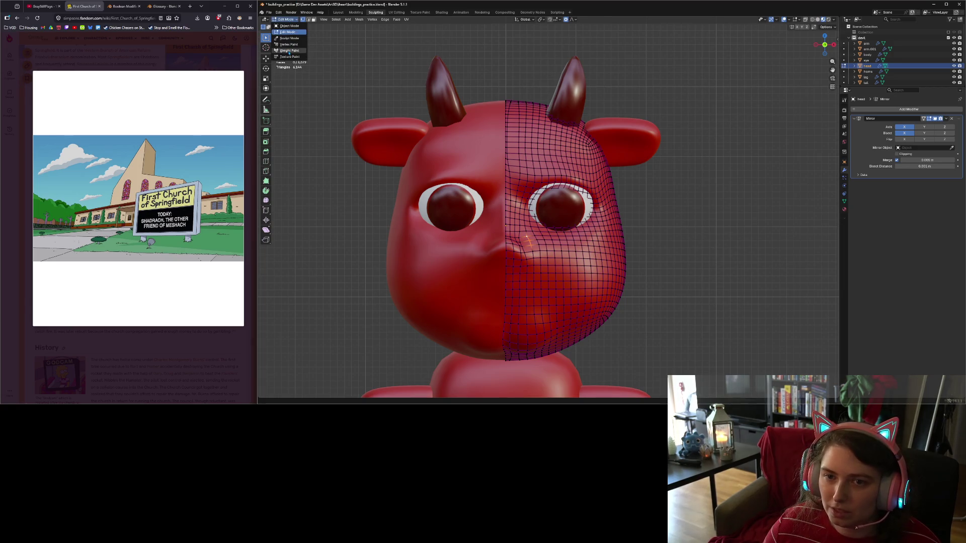
Back in Sculpt Mode, smooth the eyelids and the area around the eyes.
click(289, 38)
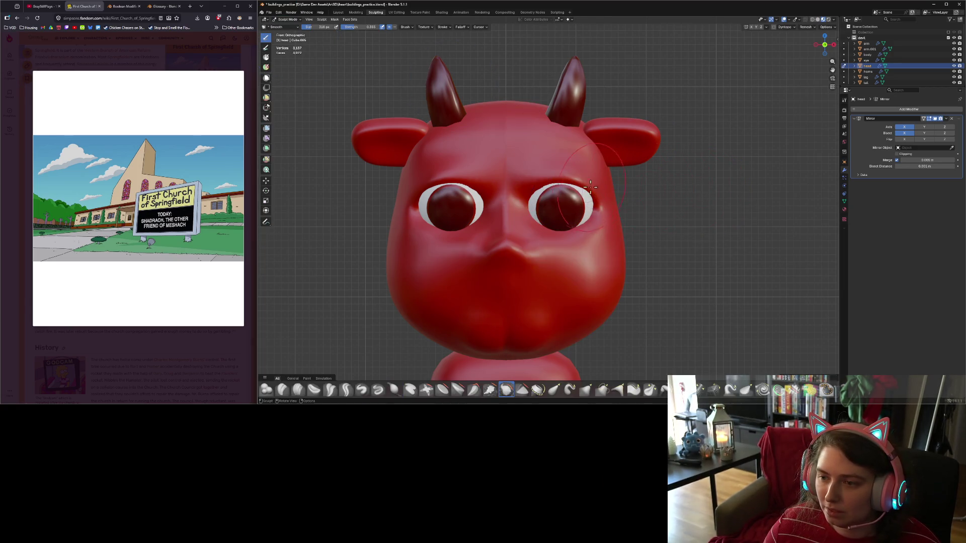
drag(543, 175, 584, 180)
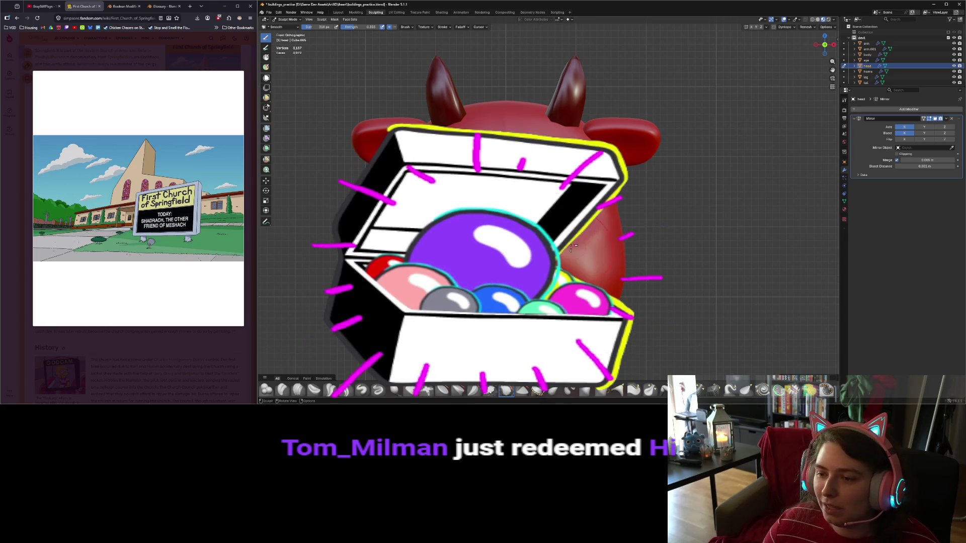
mouse_move(583, 229)
mouse_down()
mouse_move(552, 236)
mouse_move(532, 180)
mouse_up()
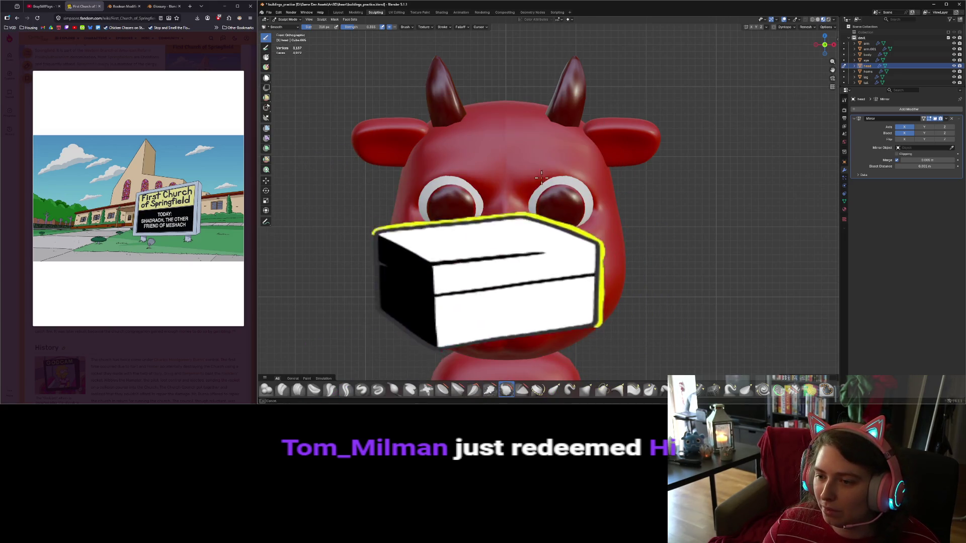
mouse_move(528, 151)
middle_down()
mouse_move(567, 251)
mouse_move(562, 272)
mouse_move(636, 280)
mouse_move(574, 276)
middle_up()
key(KP_1)
scroll(638, 278, up, 2)
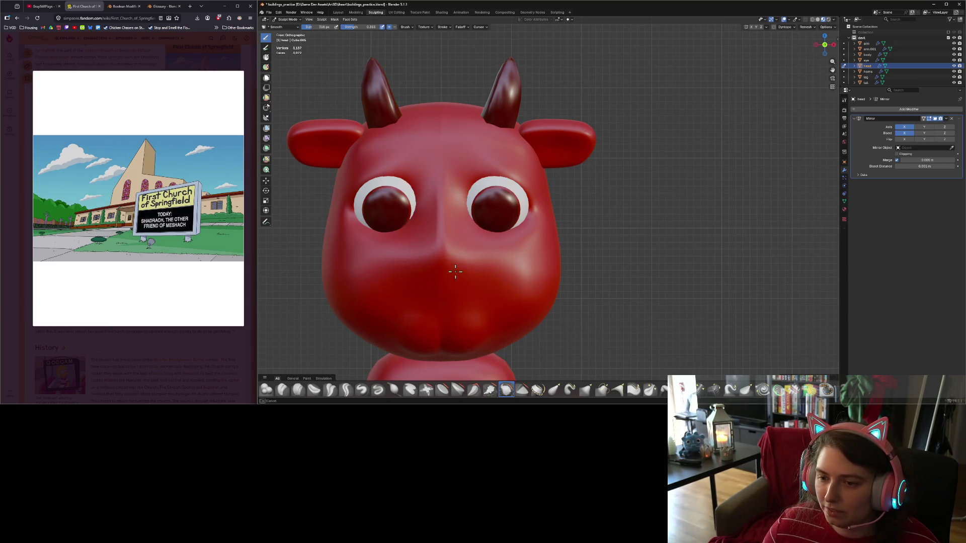
Orbit to the head's other side and smooth the muzzle surface.
mouse_move(440, 253)
shift+middle_down()
mouse_move(511, 284)
mouse_move(422, 264)
shift+middle_up()
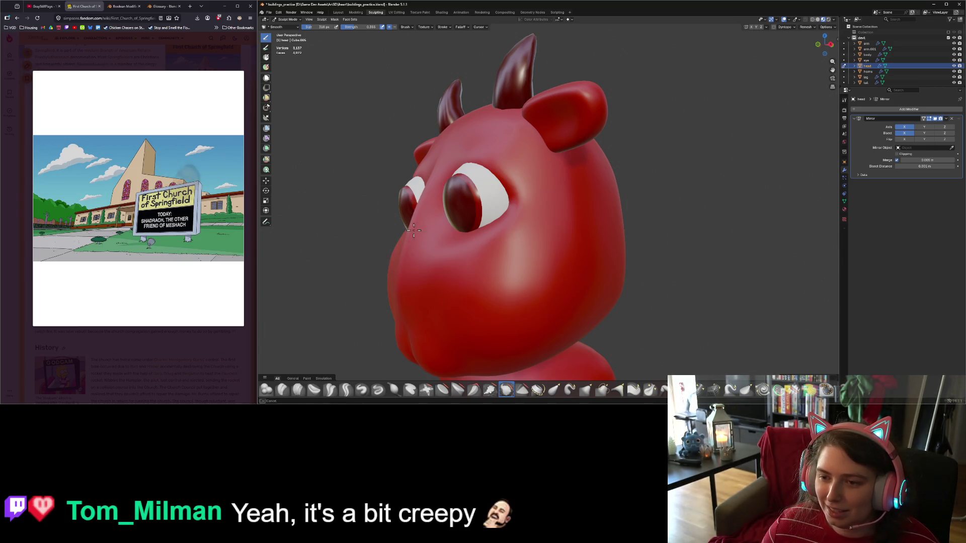
mouse_move(414, 256)
middle_down()
mouse_move(504, 253)
mouse_move(490, 252)
mouse_move(559, 301)
middle_up()
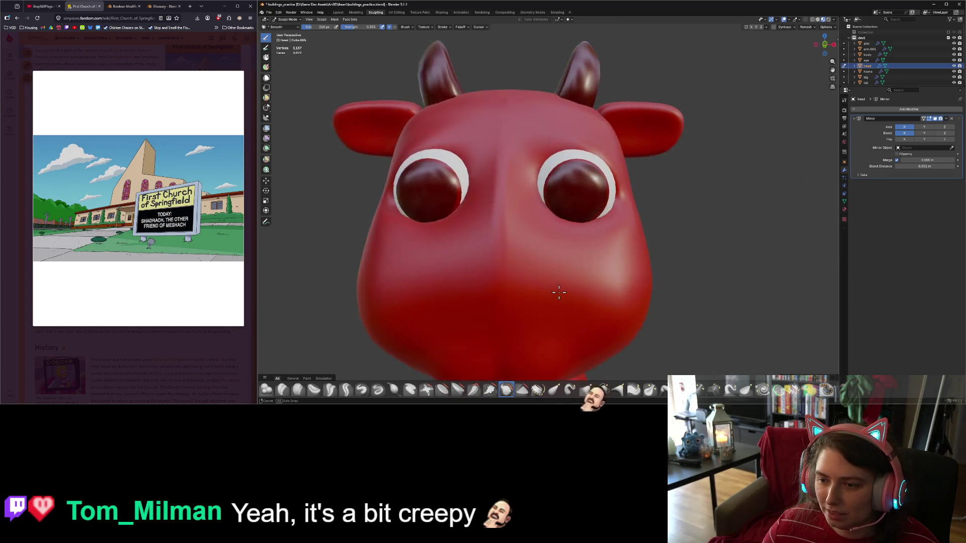
scroll(558, 302, down, 4)
scroll(560, 302, up, 2)
mouse_move(560, 302)
mouse_down()
mouse_move(521, 312)
mouse_move(533, 279)
mouse_up()
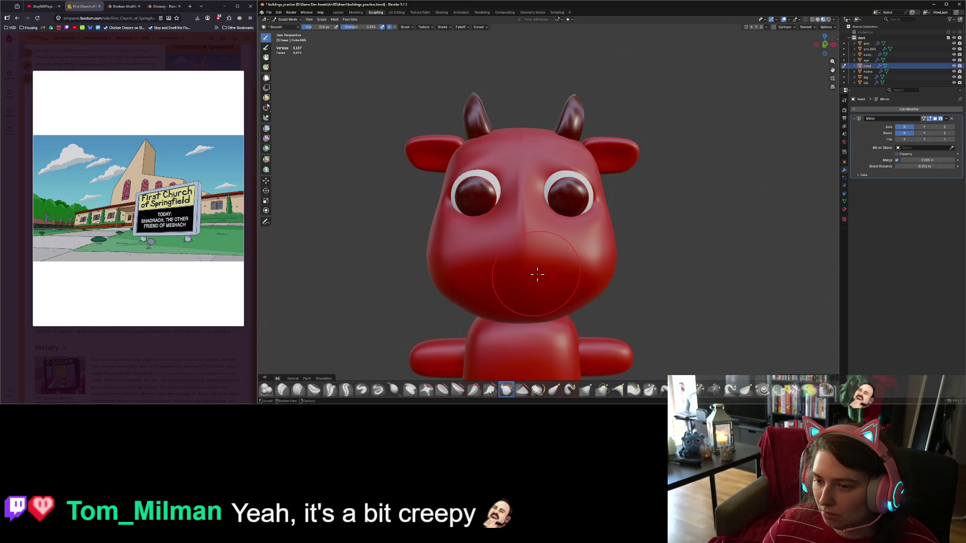
mouse_move(533, 279)
middle_down()
mouse_move(625, 298)
mouse_move(504, 273)
mouse_move(503, 302)
mouse_move(453, 332)
middle_up()
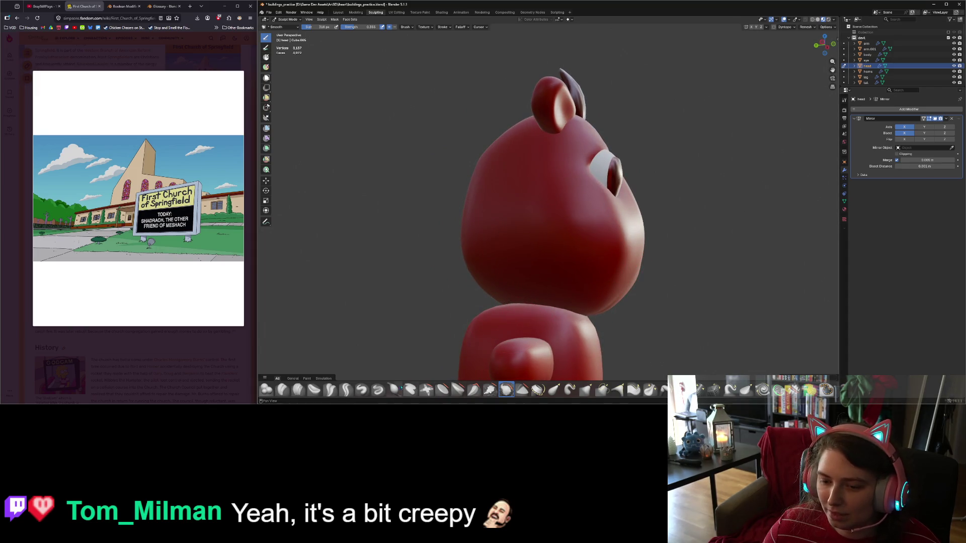
Puff out the lower-left cheek of the muzzle with the Inflate brush.
key(i)
middle_drag(665, 311, 599, 294)
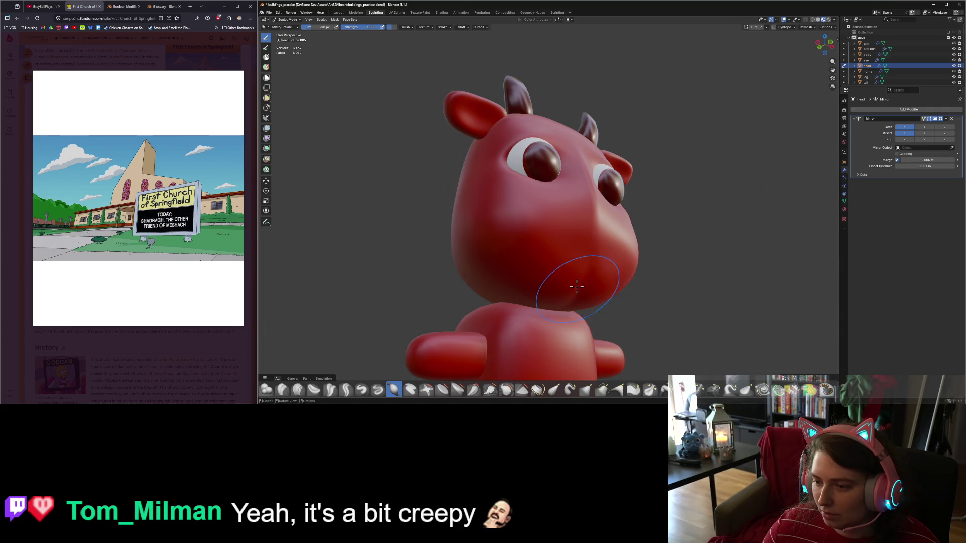
mouse_move(586, 295)
middle_down()
mouse_move(509, 284)
mouse_move(560, 264)
middle_up()
key(shift+s)
middle_drag(517, 287, 542, 317)
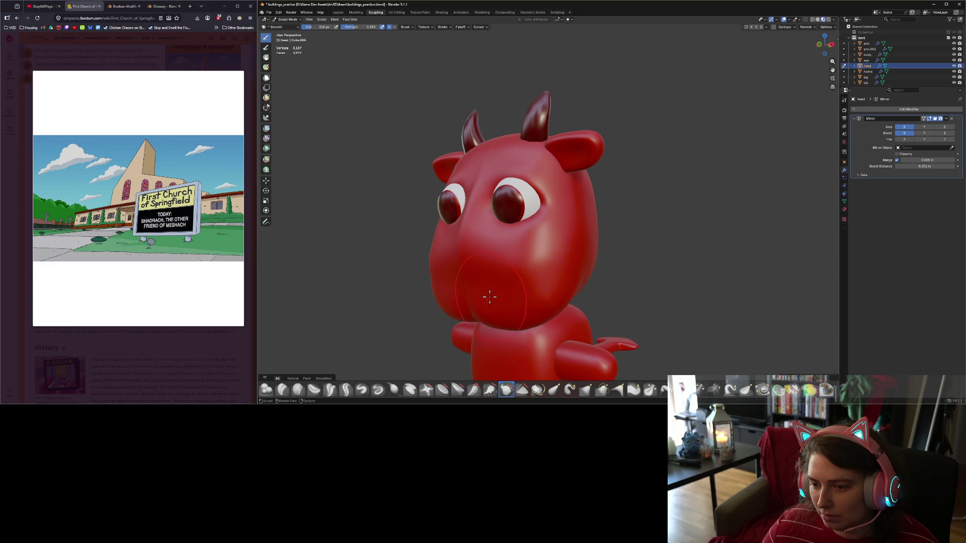
click(395, 395)
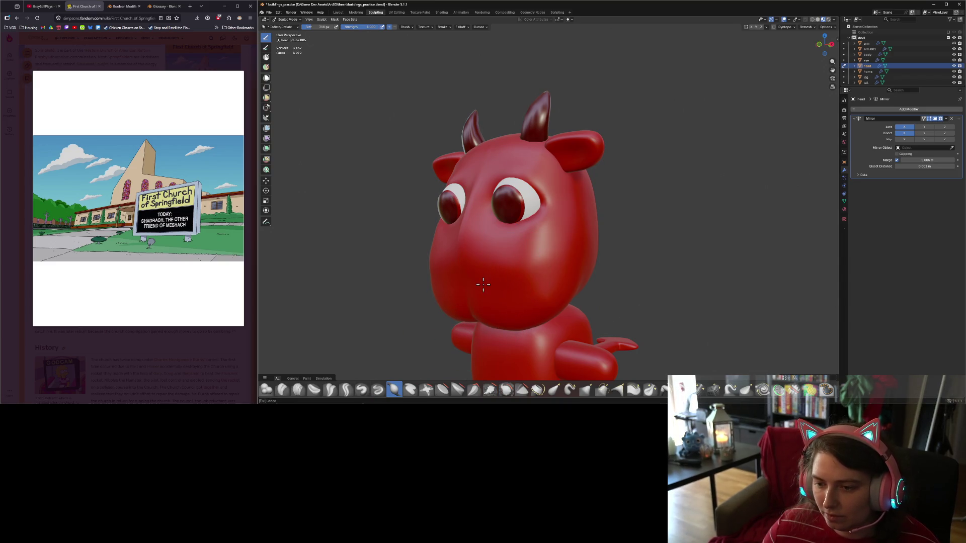
mouse_move(484, 282)
mouse_down()
mouse_move(476, 286)
mouse_move(489, 294)
mouse_move(467, 274)
mouse_move(455, 302)
mouse_move(520, 289)
mouse_up()
Soften the crease in the muzzle's centre with the Smooth brush, then enter Edit Mode.
mouse_move(502, 302)
middle_down()
mouse_move(498, 315)
mouse_move(545, 295)
middle_up()
key(shift+s)
mouse_move(539, 267)
mouse_down()
mouse_move(509, 273)
mouse_move(563, 267)
mouse_move(534, 299)
mouse_up()
middle_drag(536, 299, 494, 283)
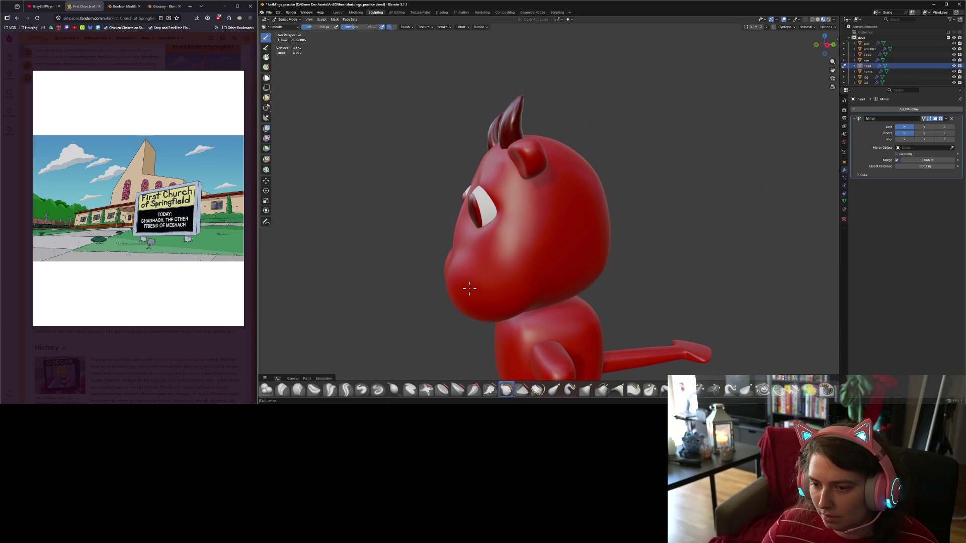
mouse_move(475, 345)
middle_down()
mouse_move(503, 302)
mouse_move(522, 233)
mouse_move(496, 244)
mouse_move(493, 206)
middle_up()
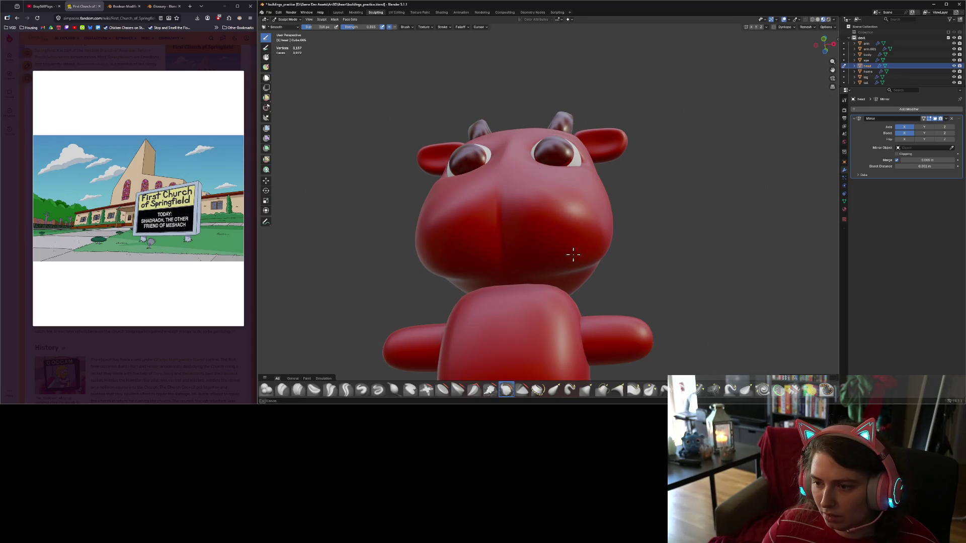
mouse_move(571, 255)
middle_down()
mouse_move(565, 330)
mouse_move(495, 280)
middle_up()
mouse_move(530, 246)
middle_down()
mouse_move(493, 312)
mouse_move(524, 340)
mouse_move(549, 338)
middle_up()
key(ctrl+z)
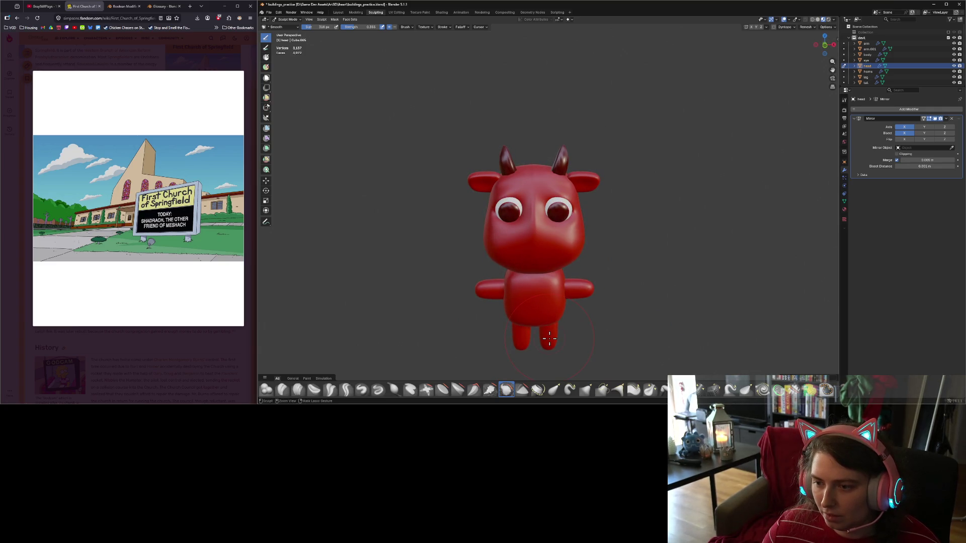
mouse_move(549, 338)
middle_down()
mouse_move(529, 252)
mouse_move(538, 276)
mouse_move(591, 278)
mouse_move(617, 257)
mouse_move(582, 302)
mouse_move(518, 316)
middle_up()
key(Tab)
middle_drag(474, 287, 488, 282)
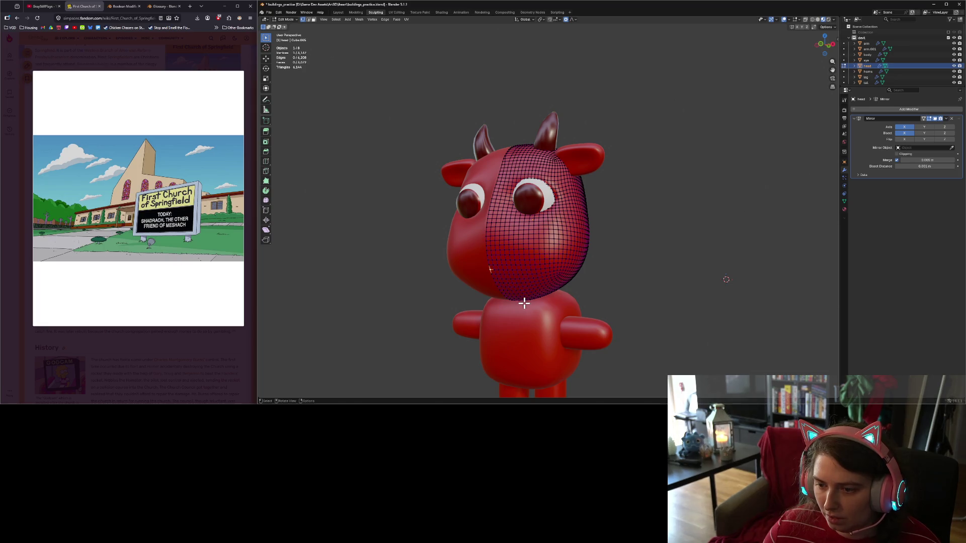
From the right side view, fill out the lower jaw with two wide proportional-falloff grabs.
key(g)
key(Escape)
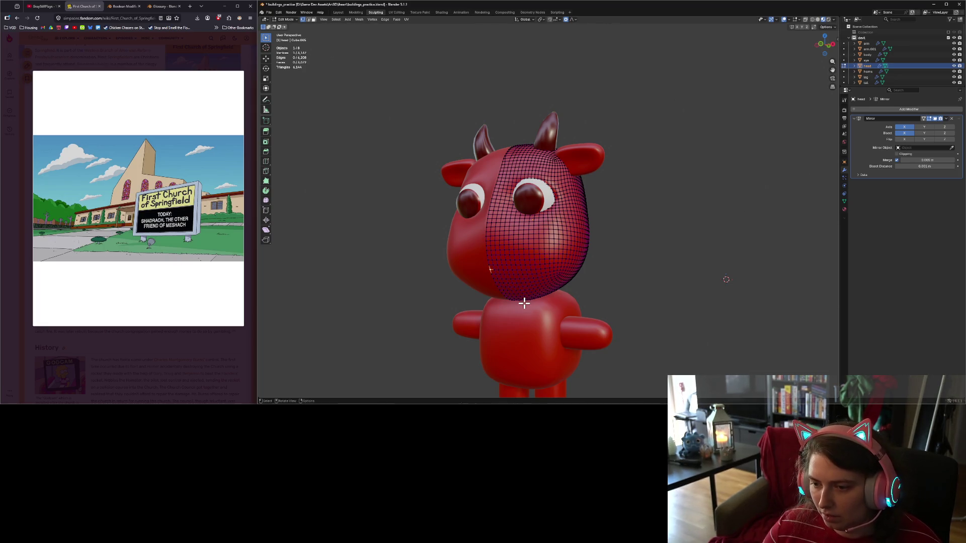
key(KP_3)
key(g)
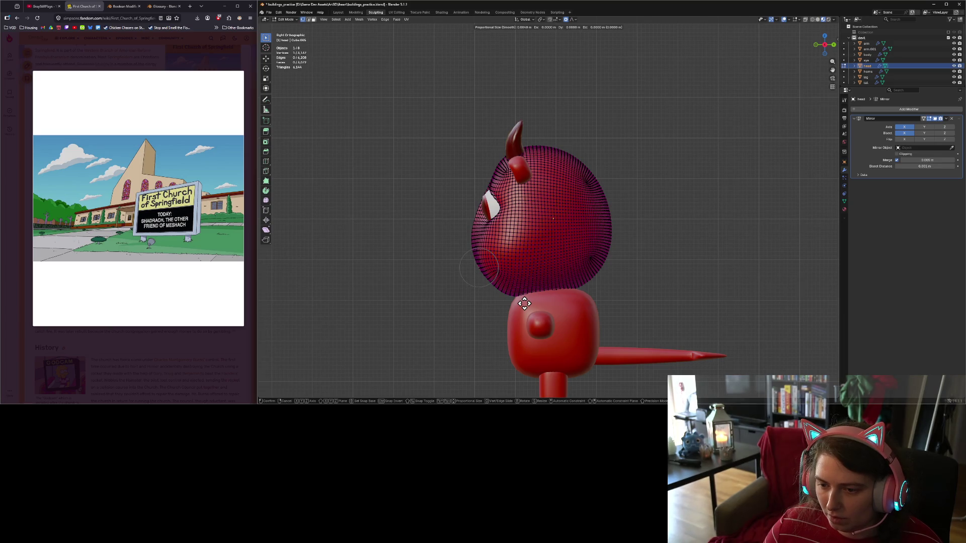
scroll(522, 307, down, 3)
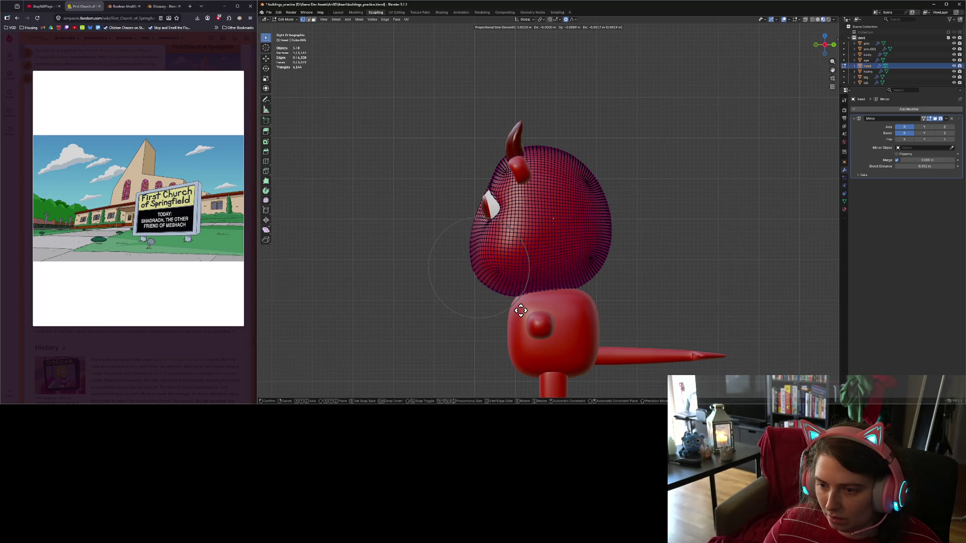
click(513, 305)
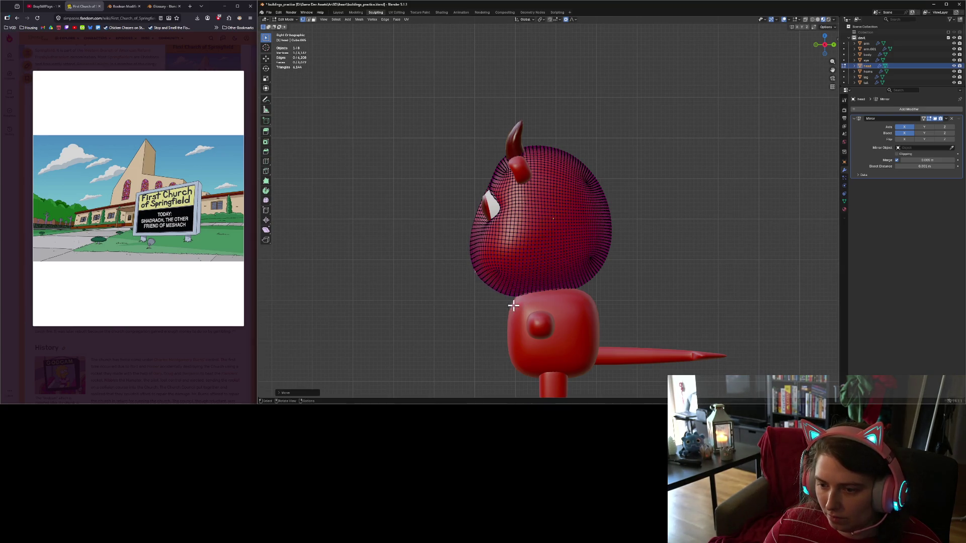
click(490, 289)
key(g)
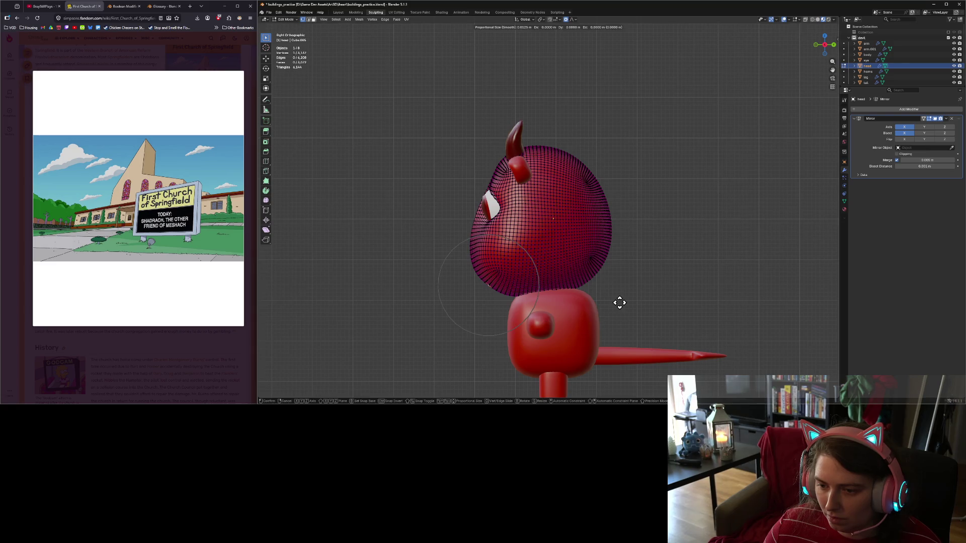
scroll(614, 307, down, 5)
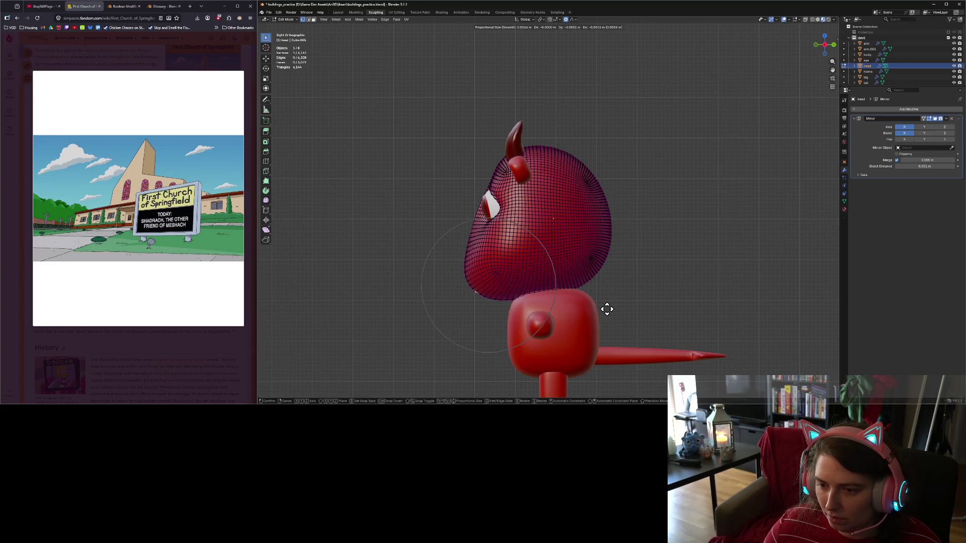
scroll(611, 307, down, 2)
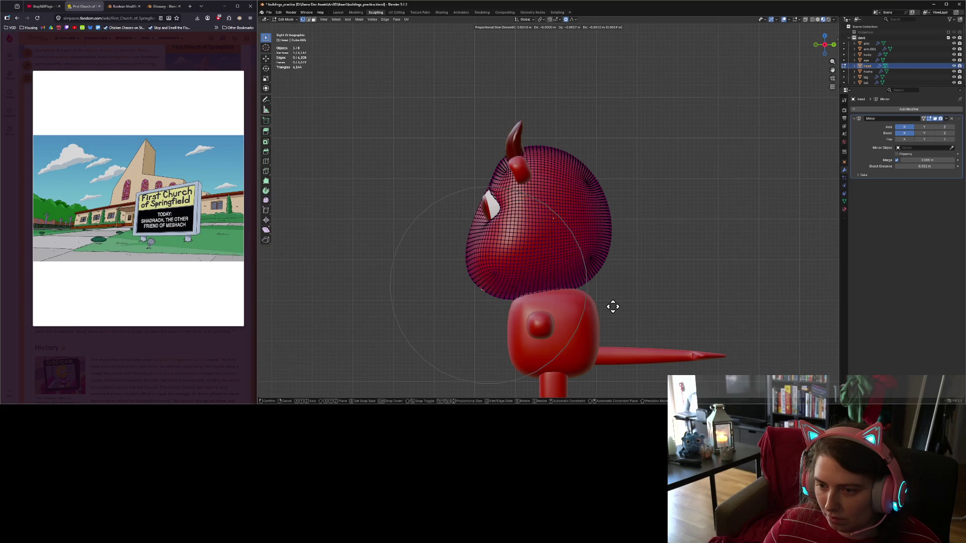
click(612, 308)
After trial adjustments, set the head's Mirror merge distance to 0.007 m, then enter Edit Mode.
key(Tab)
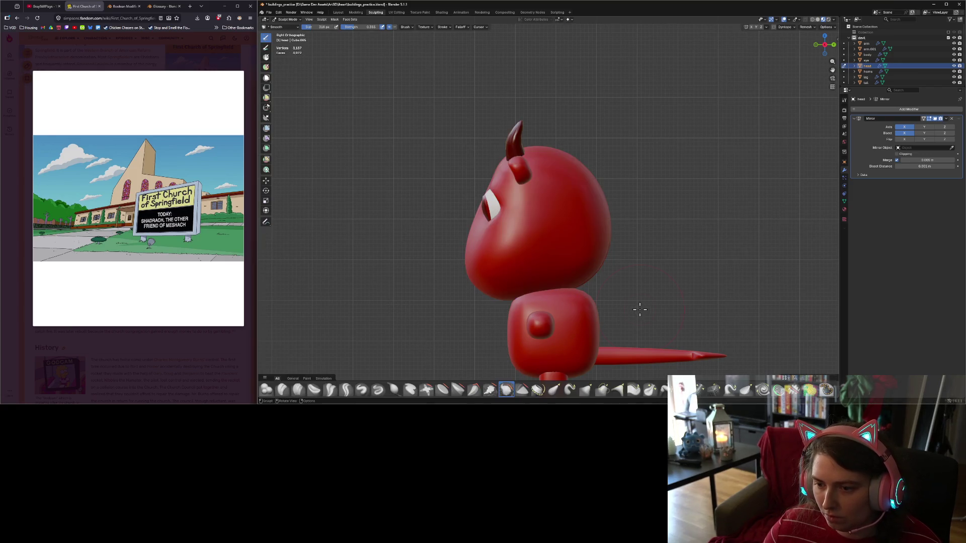
mouse_move(640, 309)
middle_down()
mouse_move(624, 327)
mouse_move(636, 340)
mouse_move(664, 334)
mouse_move(615, 302)
mouse_move(588, 326)
mouse_move(618, 303)
mouse_move(649, 317)
mouse_move(676, 313)
mouse_move(658, 326)
middle_up()
scroll(674, 321, up, 3)
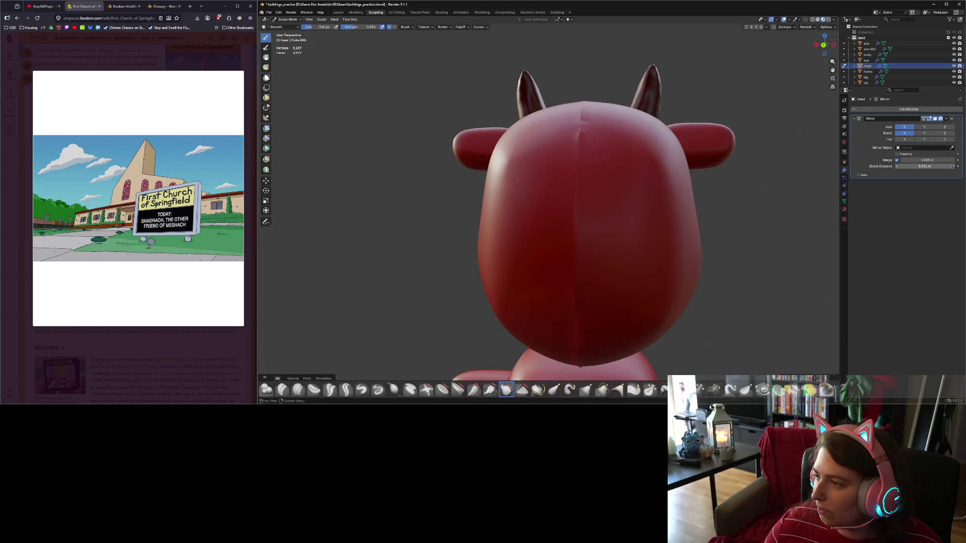
drag(925, 159, 953, 160)
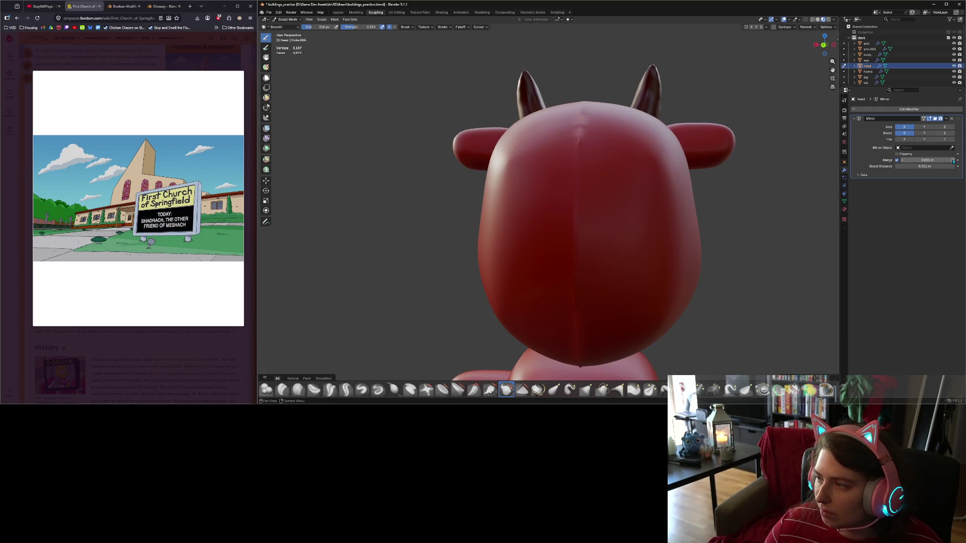
click(952, 161)
click(954, 160)
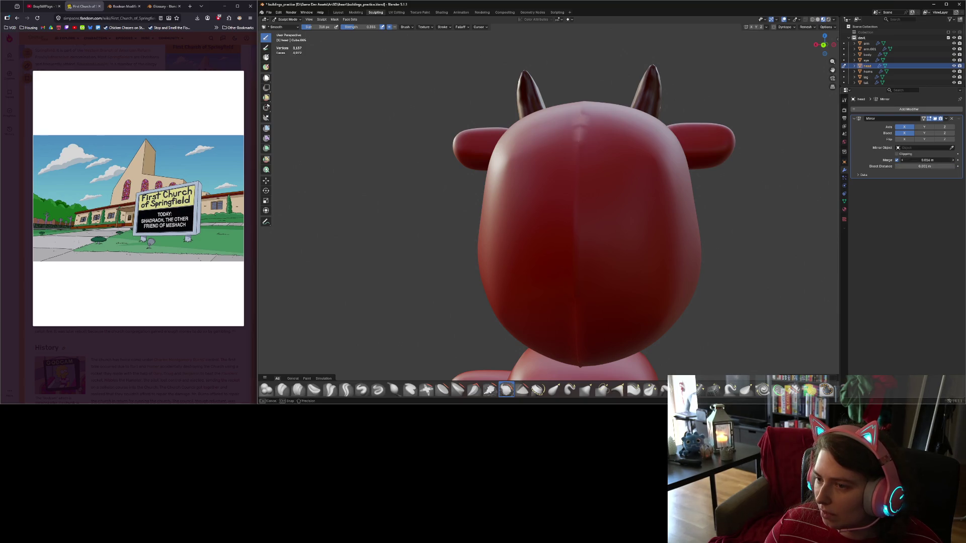
click(954, 161)
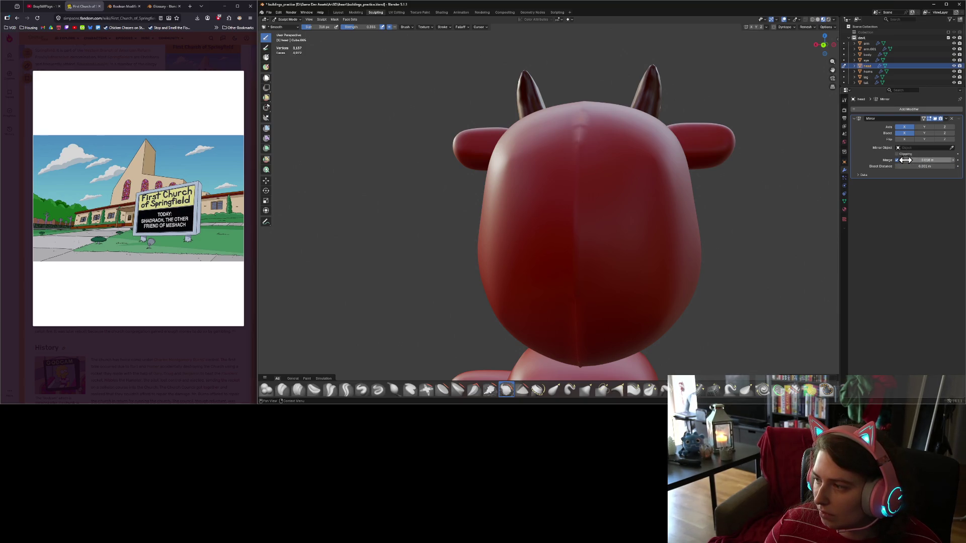
mouse_move(902, 160)
mouse_down()
mouse_move(890, 160)
mouse_move(899, 159)
mouse_up()
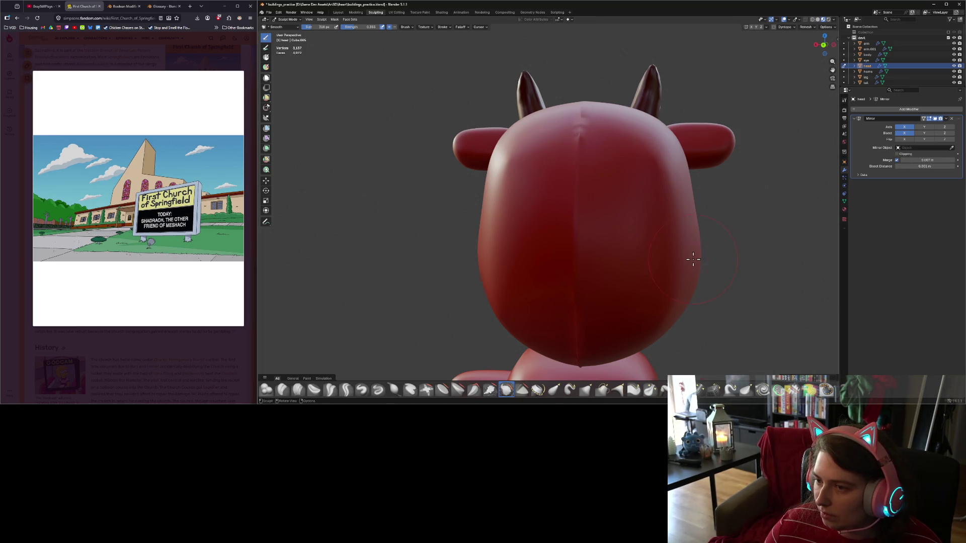
mouse_move(690, 259)
middle_down()
mouse_move(686, 249)
mouse_move(613, 262)
mouse_move(686, 250)
mouse_move(681, 231)
mouse_move(688, 261)
middle_up()
key(Tab)
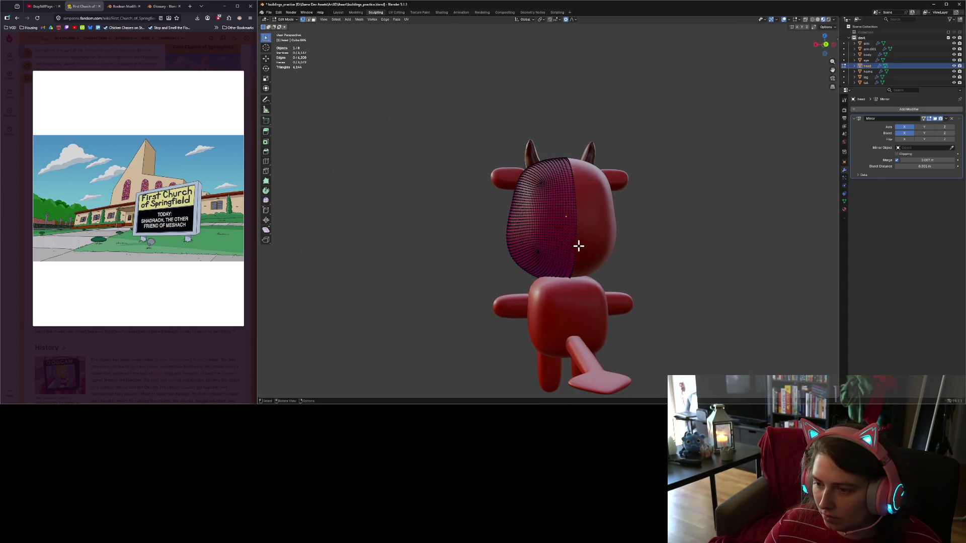
Scale the head's centre seam edge loop to 0 along X with reduced proportional size.
alt+click(578, 243)
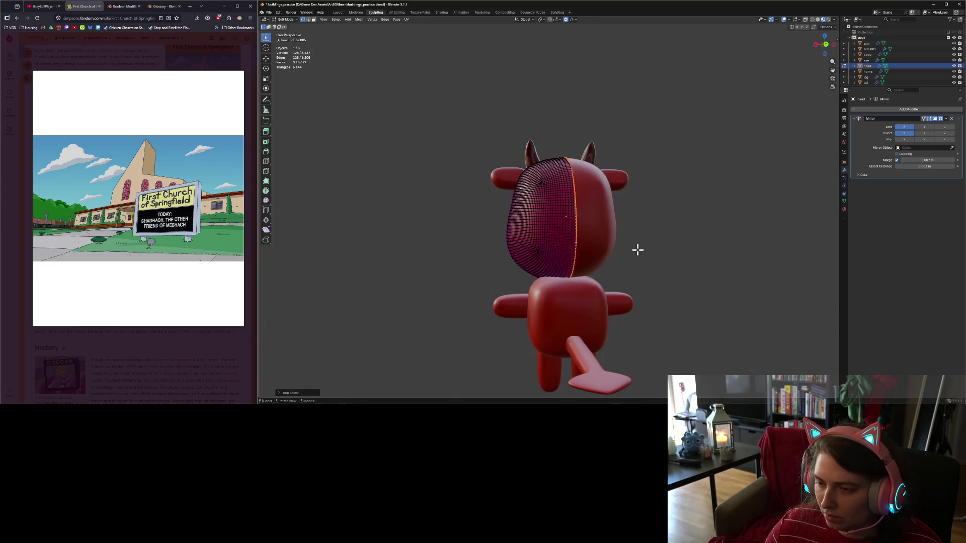
key(s)
key(x)
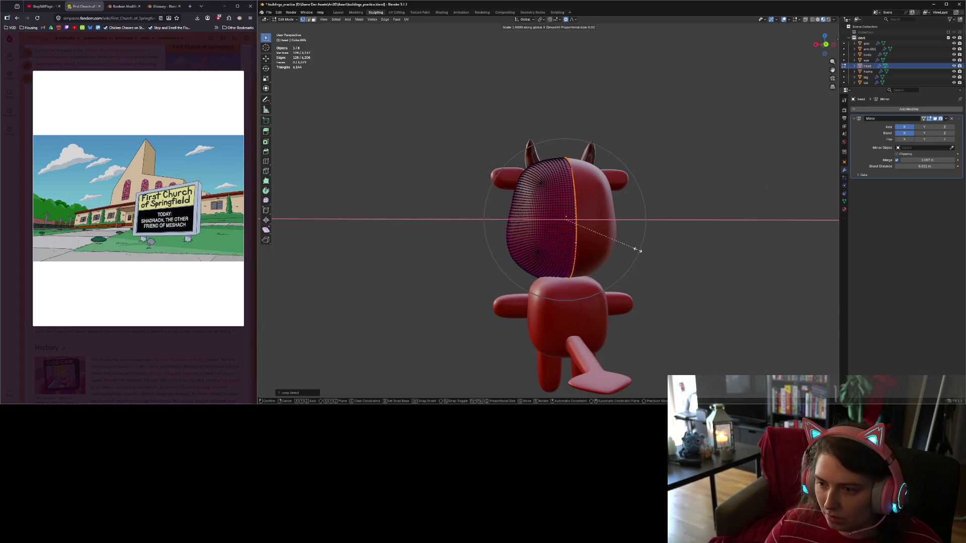
key(0)
scroll(637, 250, up, 20)
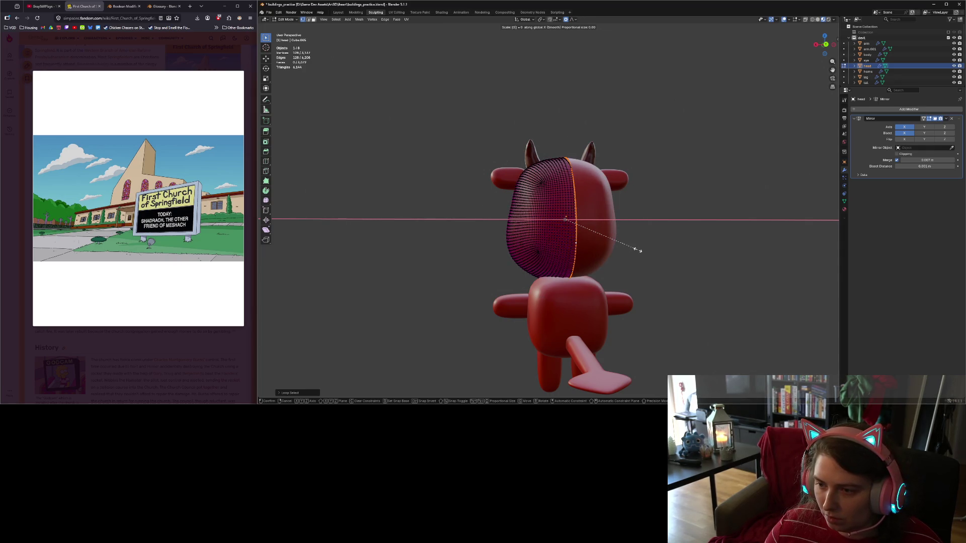
key(Return)
In Sculpt Mode, puff up part of the devil's face with the Inflate brush.
key(Tab)
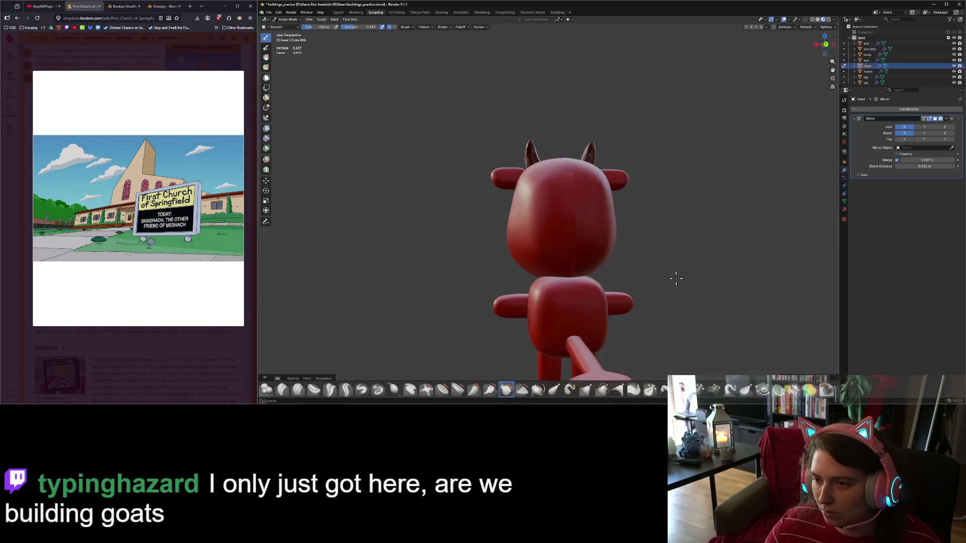
mouse_move(674, 276)
middle_down()
mouse_move(701, 289)
mouse_move(656, 310)
mouse_move(672, 271)
mouse_move(625, 264)
mouse_move(677, 281)
mouse_move(668, 272)
mouse_move(681, 267)
mouse_move(724, 271)
mouse_move(568, 264)
mouse_move(556, 309)
middle_up()
scroll(682, 267, up, 5)
scroll(700, 285, down, 3)
scroll(659, 276, up, 4)
click(394, 390)
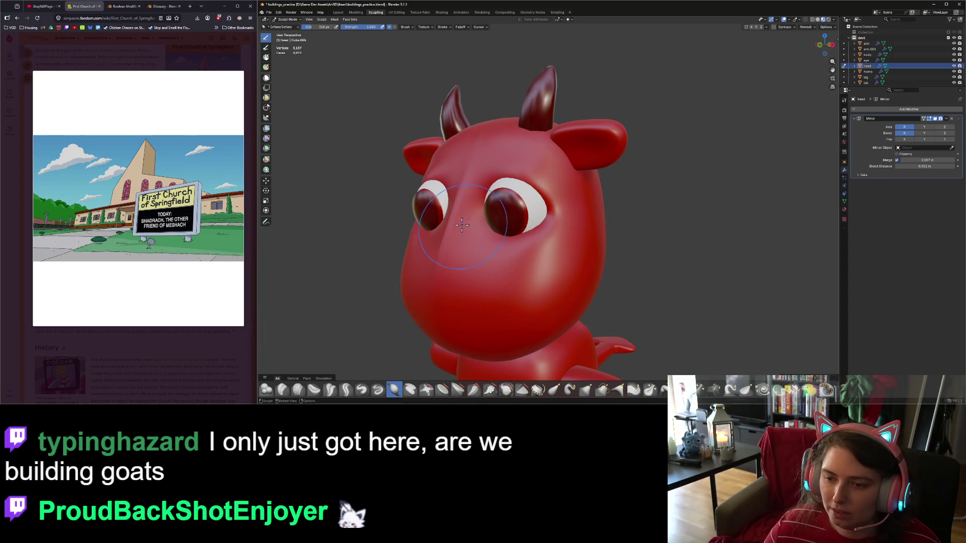
click(442, 243)
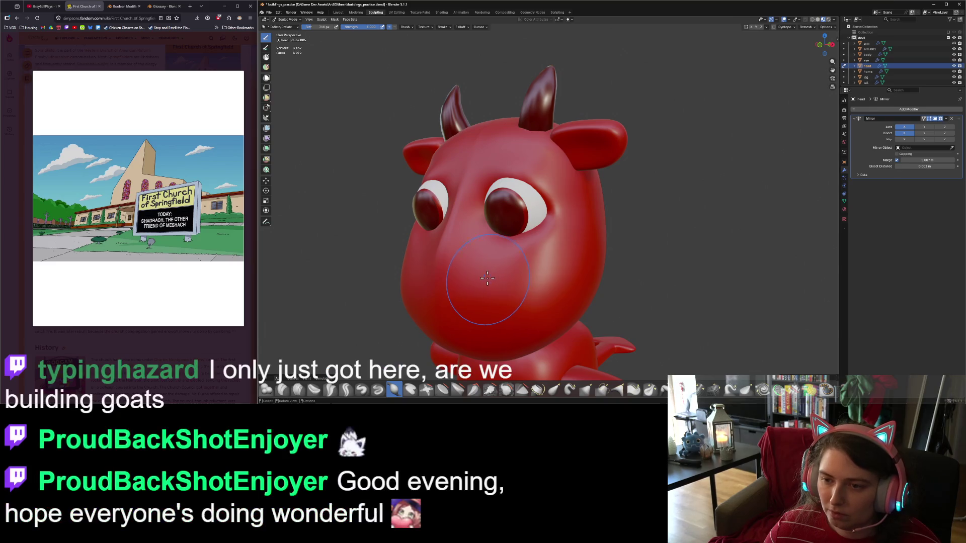
Apply the head's Mirror modifier and smooth the seam on the back of the head.
middle_drag(491, 279, 793, 130)
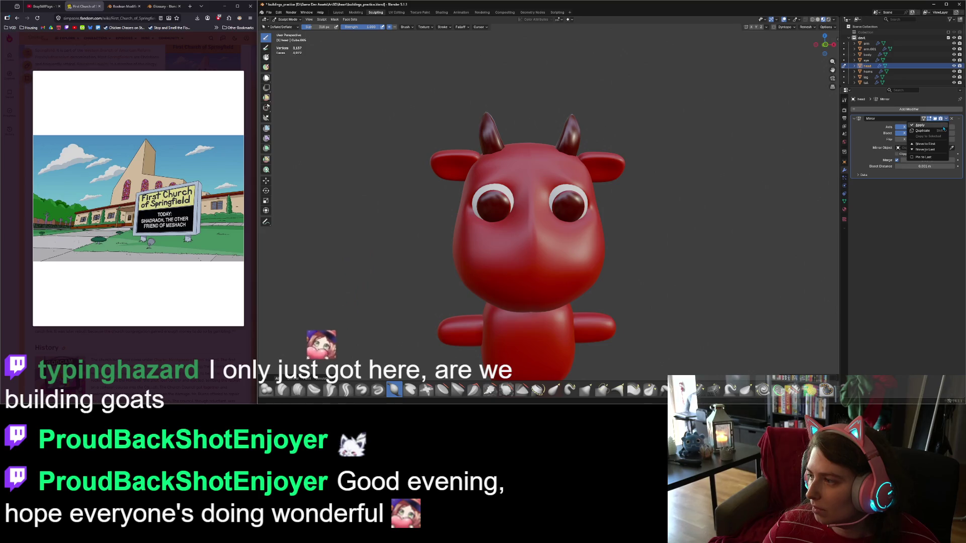
key(ctrl+a)
mouse_move(675, 244)
middle_down()
mouse_move(586, 257)
mouse_move(563, 234)
mouse_move(580, 202)
middle_up()
key(shift+s)
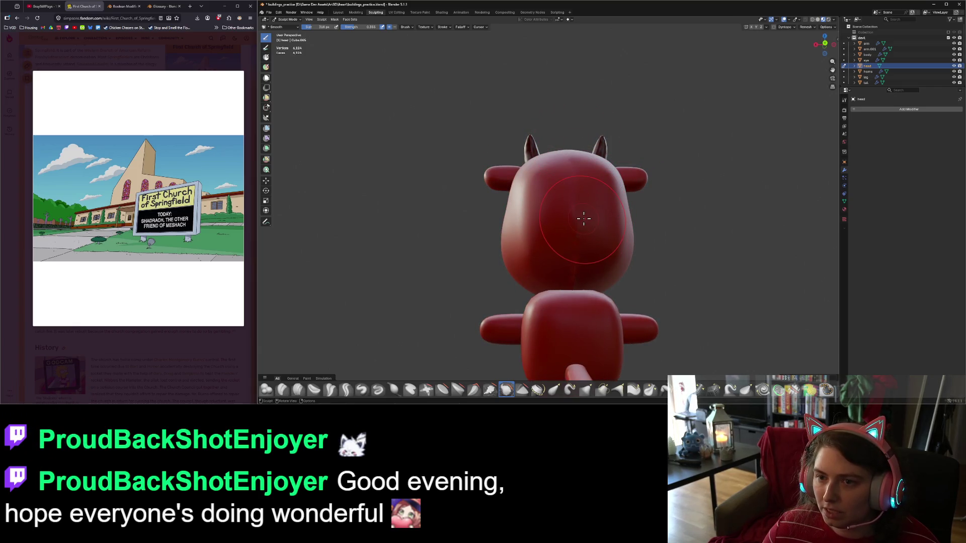
mouse_move(575, 210)
middle_down()
mouse_move(605, 244)
mouse_move(595, 248)
middle_up()
mouse_move(592, 208)
mouse_down()
mouse_move(582, 221)
mouse_move(578, 199)
mouse_move(580, 246)
mouse_move(565, 224)
mouse_move(570, 235)
mouse_move(575, 215)
mouse_move(579, 242)
mouse_up()
mouse_move(626, 251)
middle_down()
mouse_move(618, 265)
mouse_move(660, 261)
mouse_move(734, 285)
middle_up()
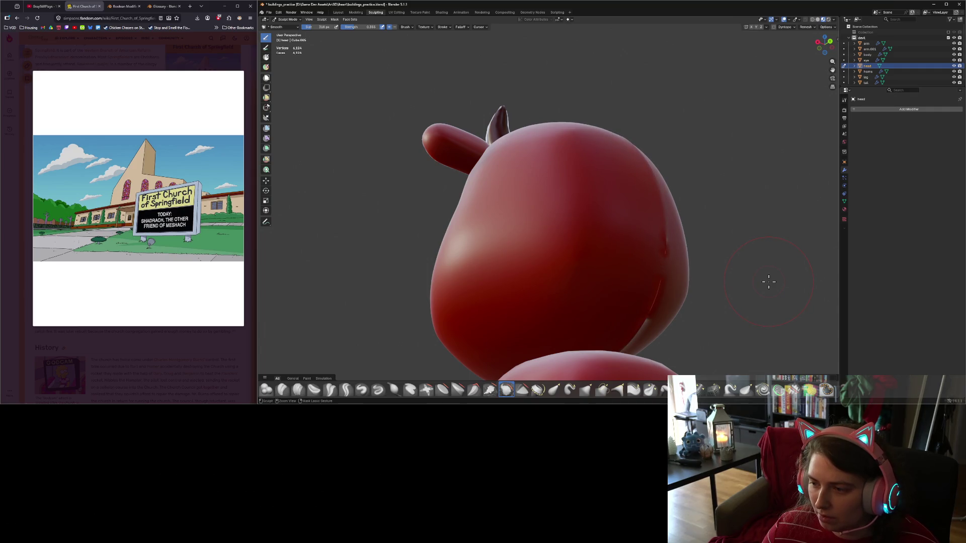
Raise the Mirror merge distance to 0.032 m and apply the modifier.
key(Tab)
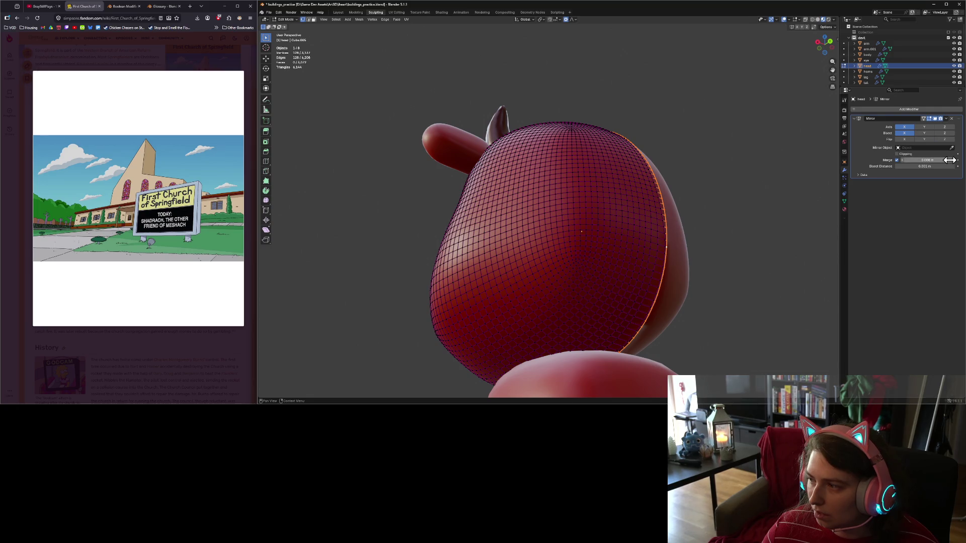
drag(949, 160, 958, 161)
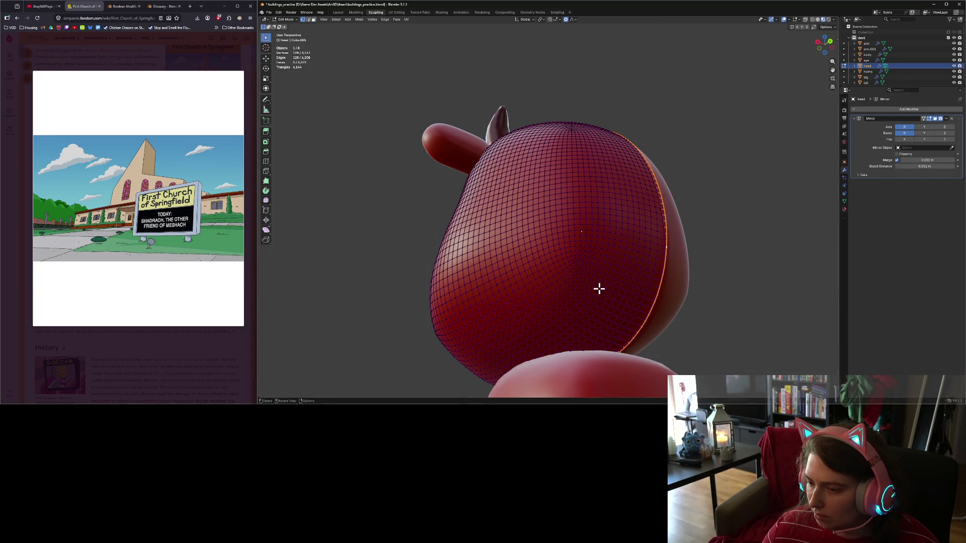
mouse_move(599, 287)
middle_down()
mouse_move(629, 274)
mouse_move(668, 276)
mouse_move(679, 289)
mouse_move(693, 281)
middle_up()
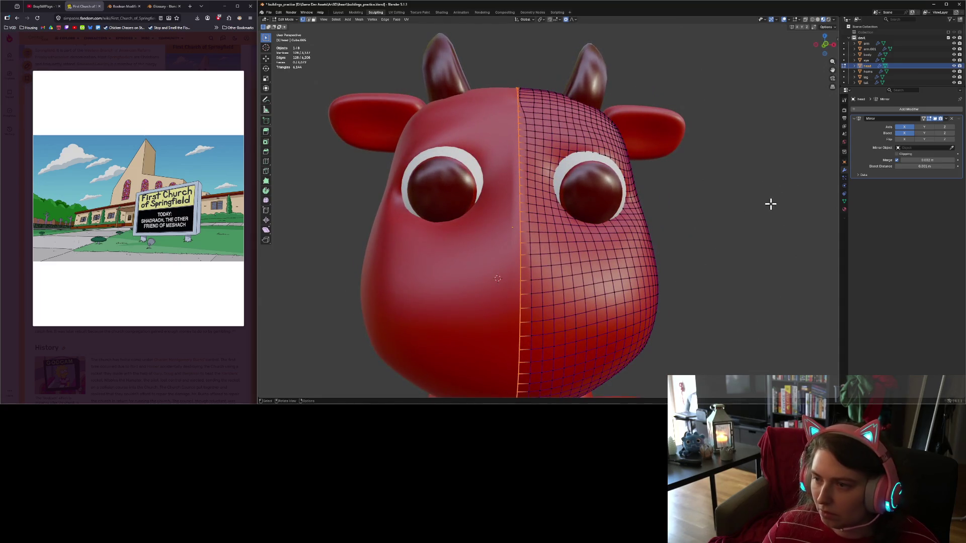
click(946, 121)
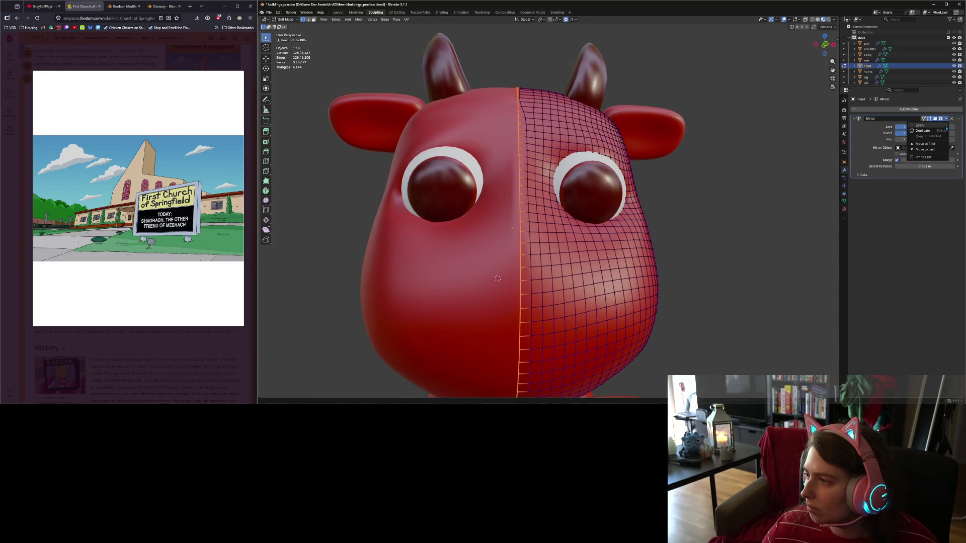
key(Tab)
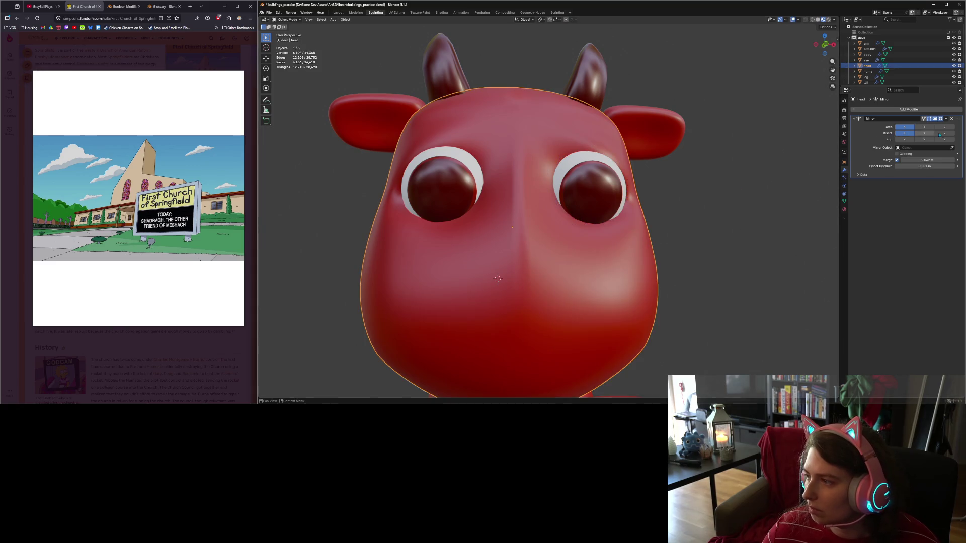
click(945, 120)
click(925, 125)
Inspect the head from behind and undo the mirror apply.
scroll(674, 247, down, 5)
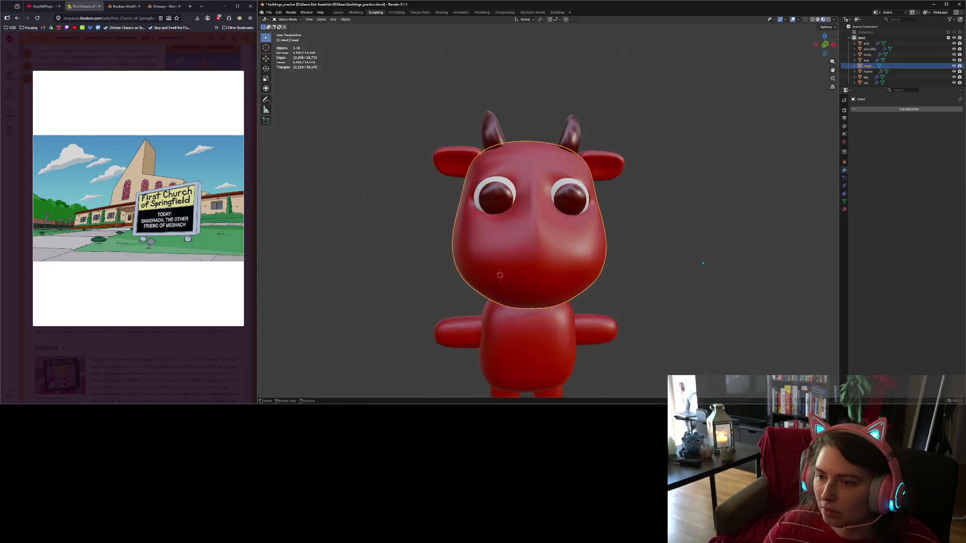
mouse_move(674, 246)
middle_down()
mouse_move(688, 252)
mouse_move(592, 250)
mouse_move(606, 246)
middle_up()
scroll(592, 251, up, 5)
key(Tab)
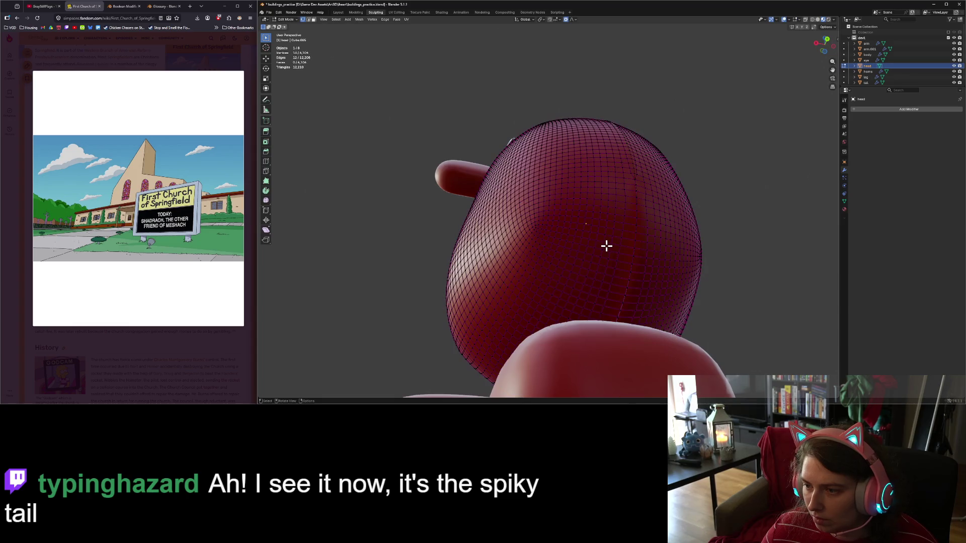
key(ctrl+KP_1)
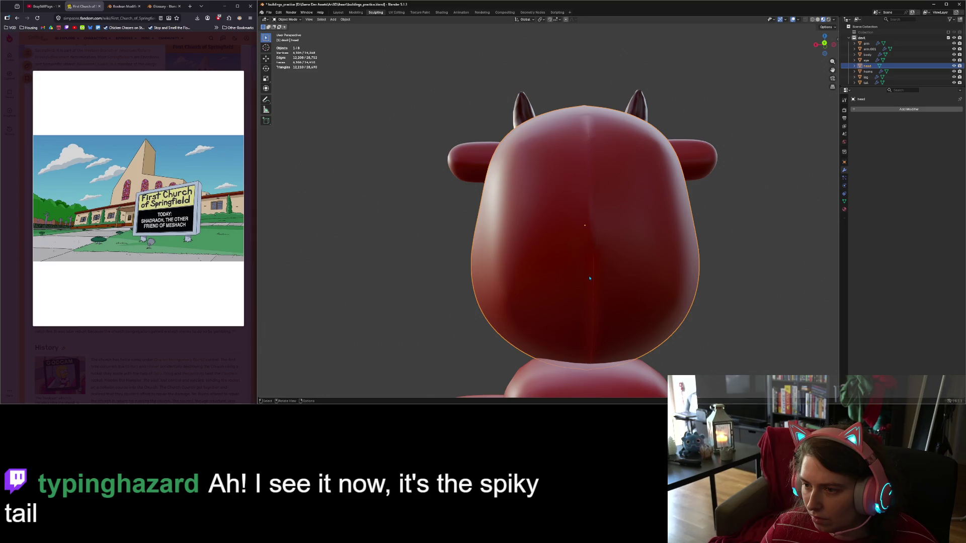
key(ctrl+z)
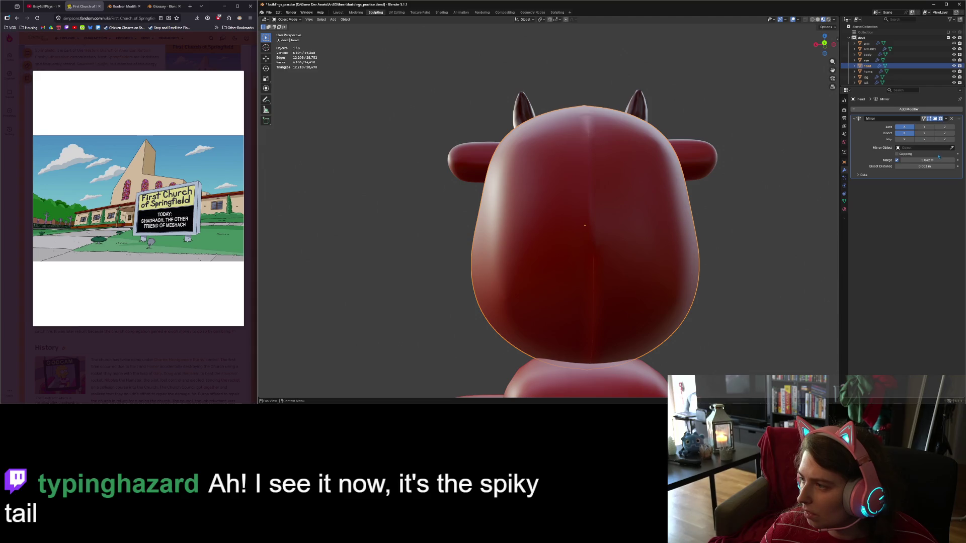
Slide the selected seam vertices along X to re-centre the head's seam.
mouse_move(938, 160)
mouse_down()
mouse_move(958, 160)
mouse_move(932, 159)
mouse_up()
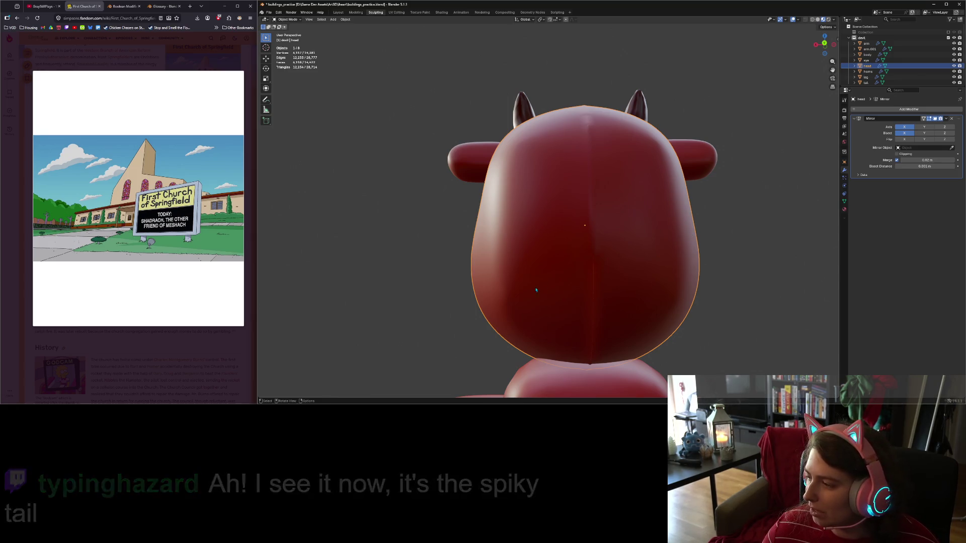
ctrl+middle_drag(543, 289, 578, 315)
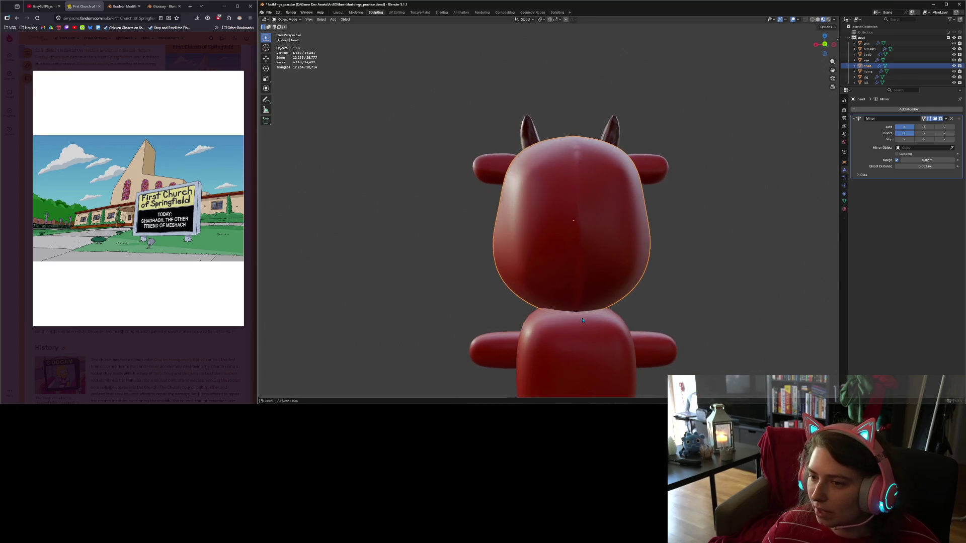
key(Tab)
key(g)
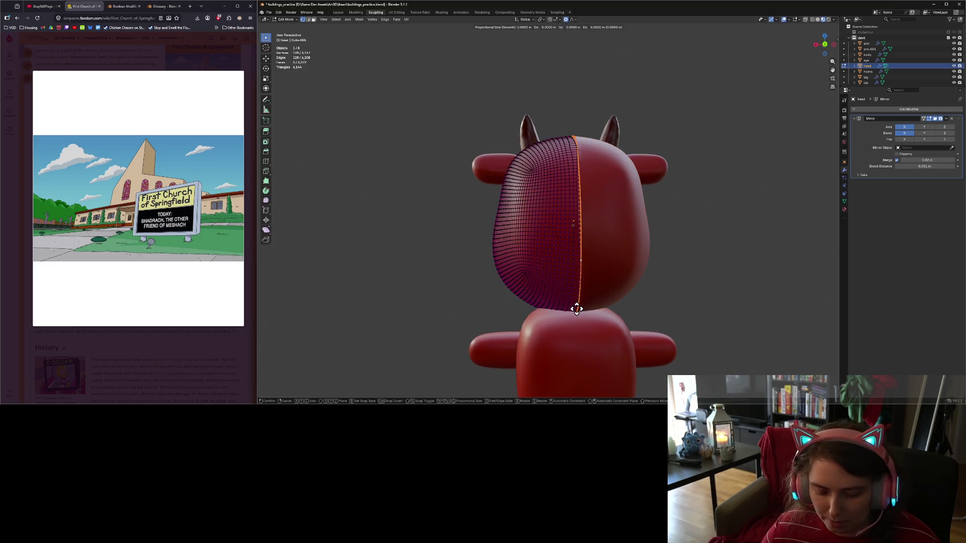
key(x)
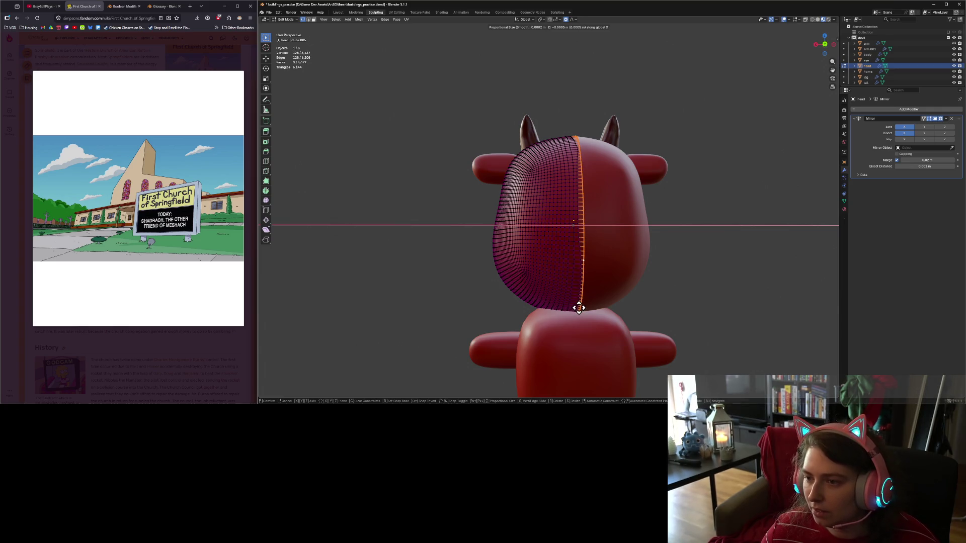
click(577, 308)
key(Tab)
Set the Mirror merge distance to 0.023 m and apply the Mirror modifier.
scroll(631, 336, down, 1)
mouse_move(631, 335)
middle_down()
mouse_move(558, 335)
mouse_move(626, 335)
middle_up()
scroll(627, 335, up, 2)
scroll(626, 335, up, 1)
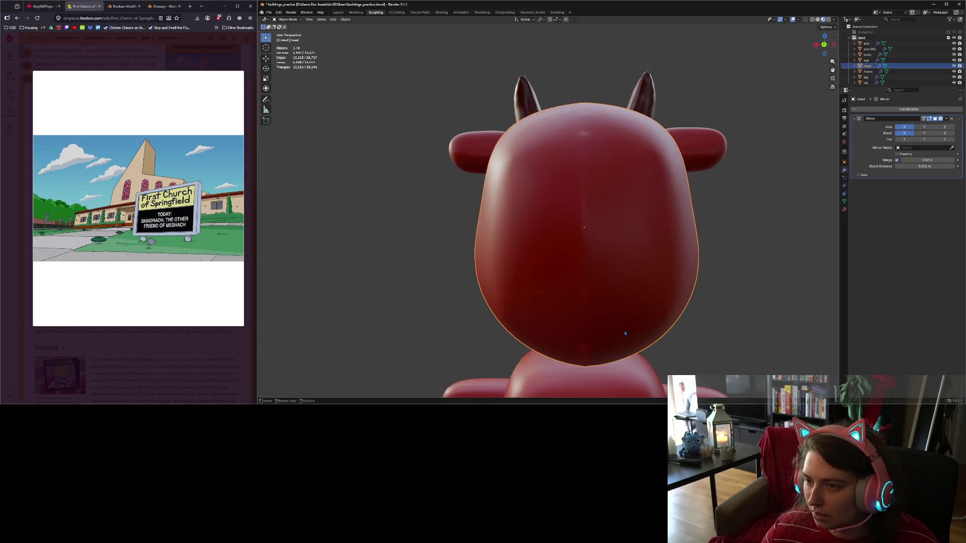
click(927, 160)
text(0.023)
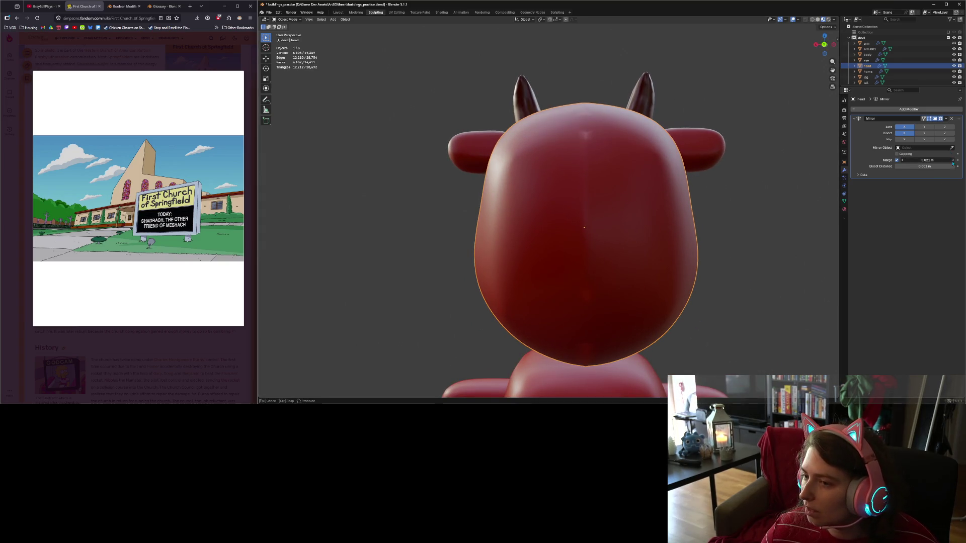
key(Return)
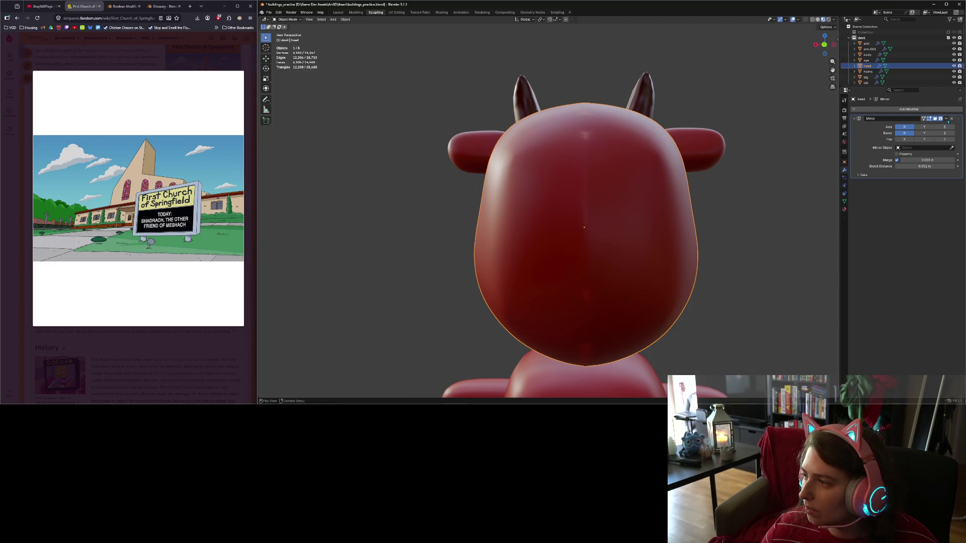
click(946, 118)
click(945, 127)
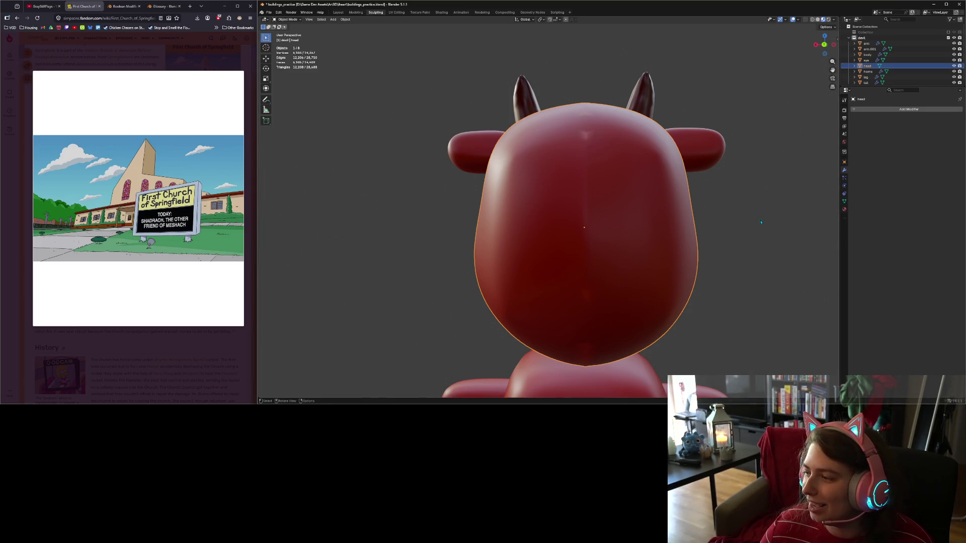
scroll(665, 290, down, 4)
mouse_move(665, 290)
middle_down()
mouse_move(729, 287)
mouse_move(670, 298)
mouse_move(663, 313)
middle_up()
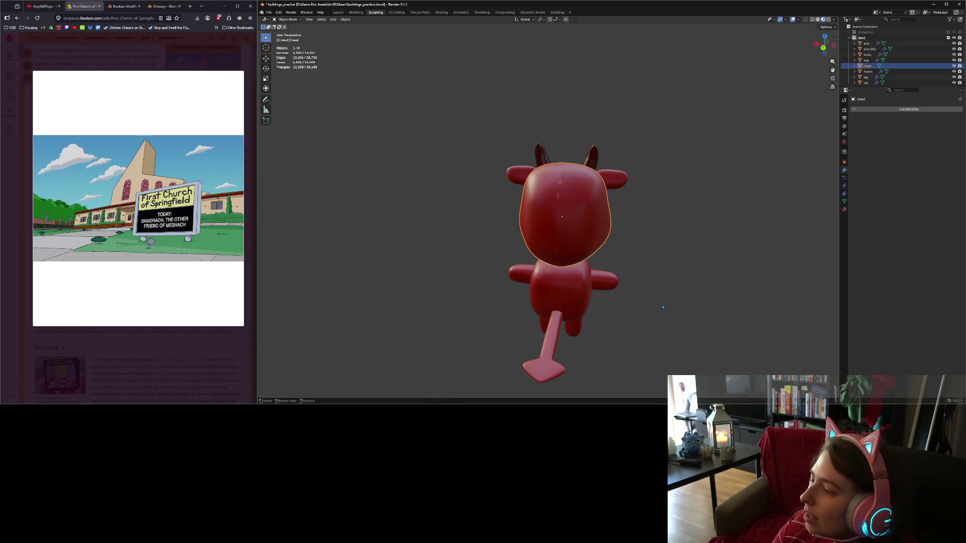
scroll(615, 326, up, 4)
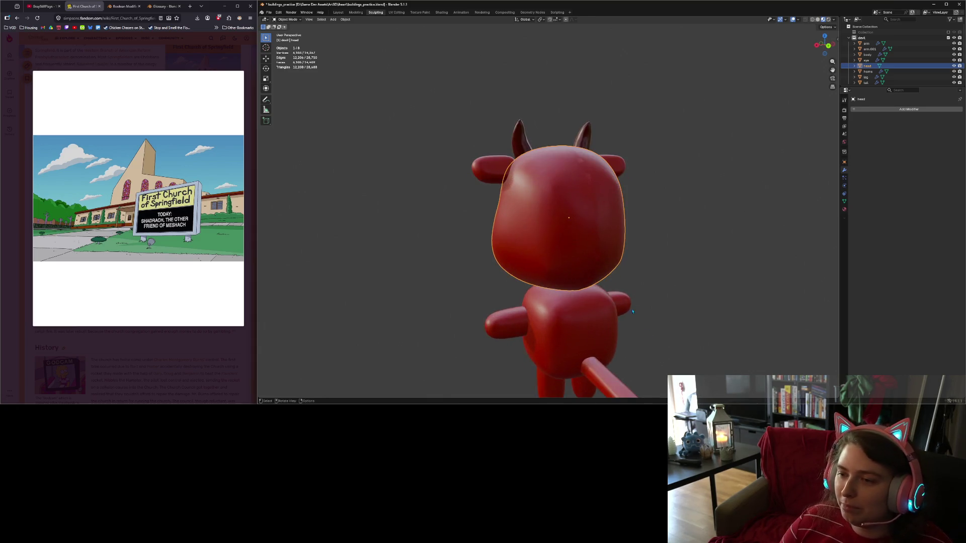
key(Tab)
middle_drag(676, 337, 679, 355)
key(Tab)
click(287, 19)
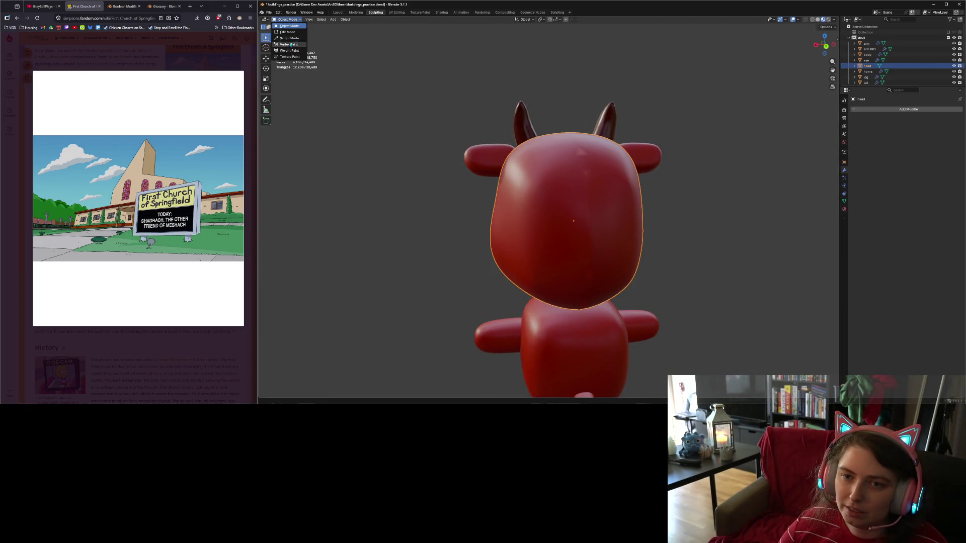
click(289, 38)
mouse_move(643, 260)
middle_down()
mouse_move(629, 252)
mouse_move(635, 240)
middle_up()
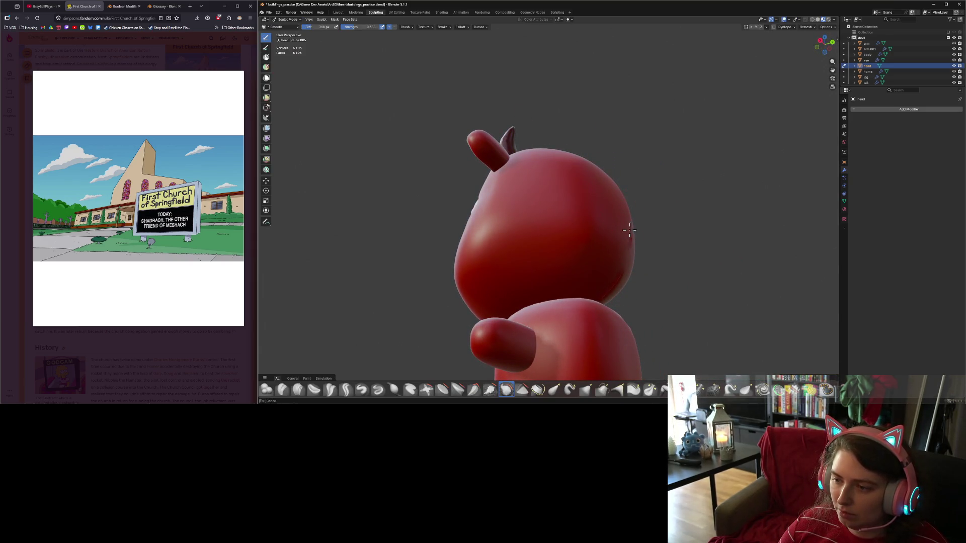
middle_drag(629, 230, 626, 231)
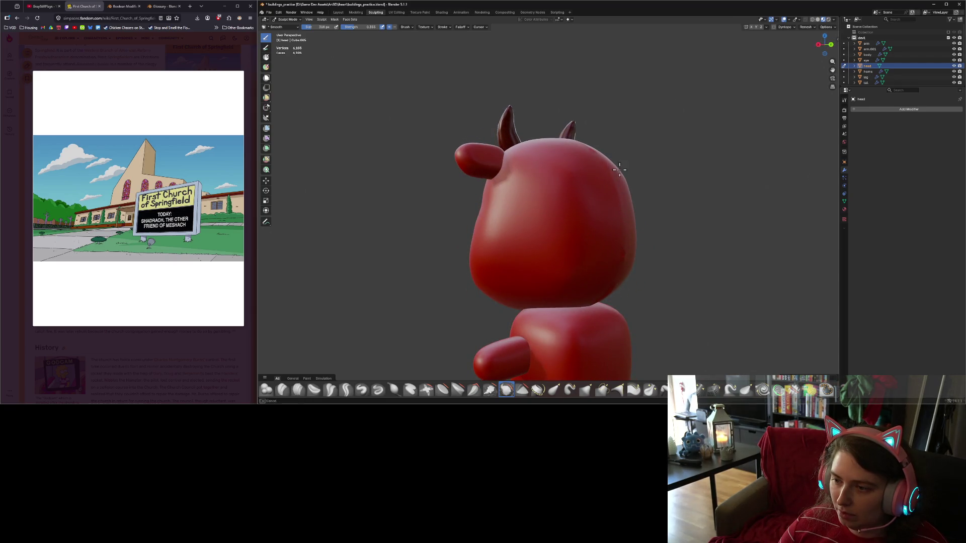
mouse_move(604, 168)
middle_down()
mouse_move(591, 211)
mouse_move(597, 174)
mouse_move(599, 200)
mouse_move(587, 172)
mouse_move(598, 196)
mouse_move(606, 174)
mouse_move(593, 222)
mouse_move(567, 222)
mouse_move(551, 205)
mouse_move(578, 206)
middle_up()
scroll(554, 208, up, 4)
In Edit Mode, merge the first pair of pole vertices on the back of the head at center.
key(Tab)
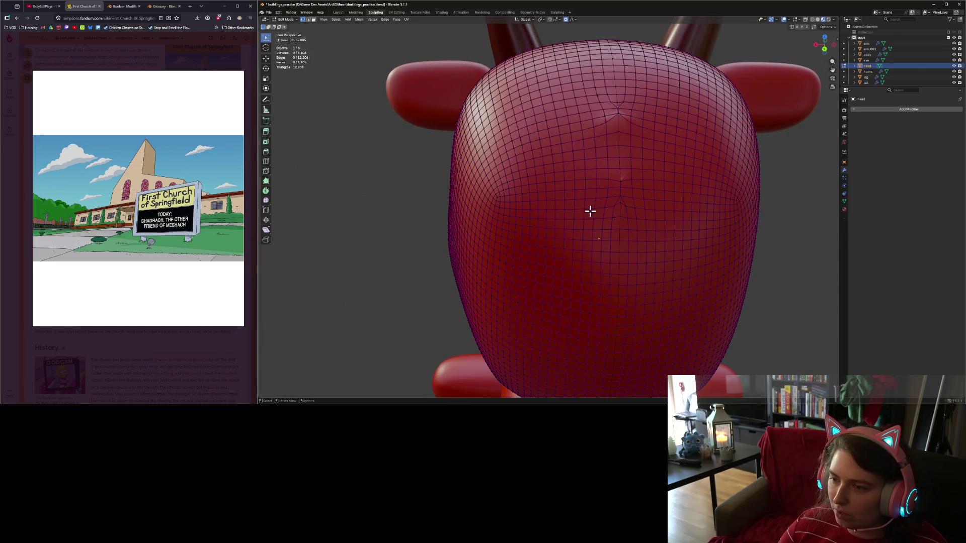
drag(614, 176, 625, 205)
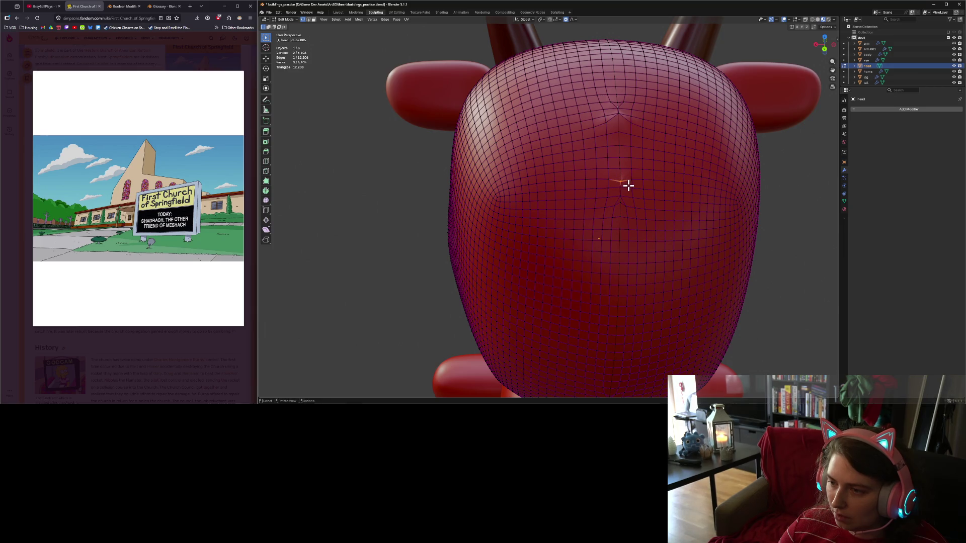
right_click(627, 185)
mouse_move(631, 287)
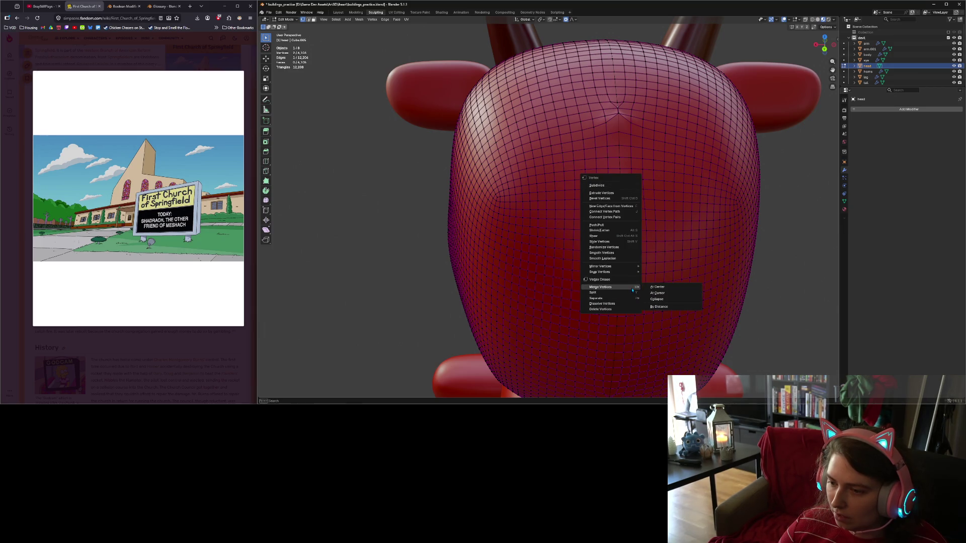
click(664, 287)
Merge the next pole's doubled vertex pair into a single vertex.
right_click(622, 189)
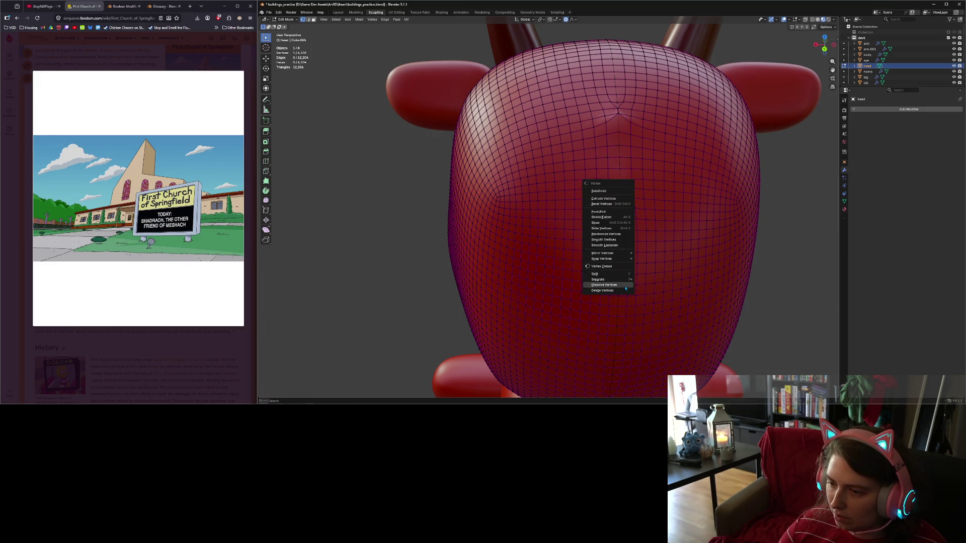
key(Escape)
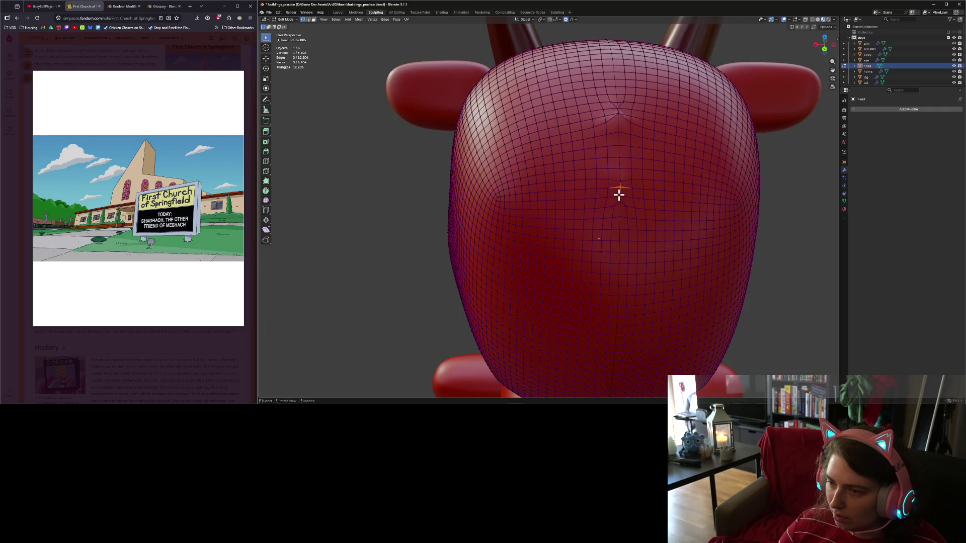
right_click(623, 195)
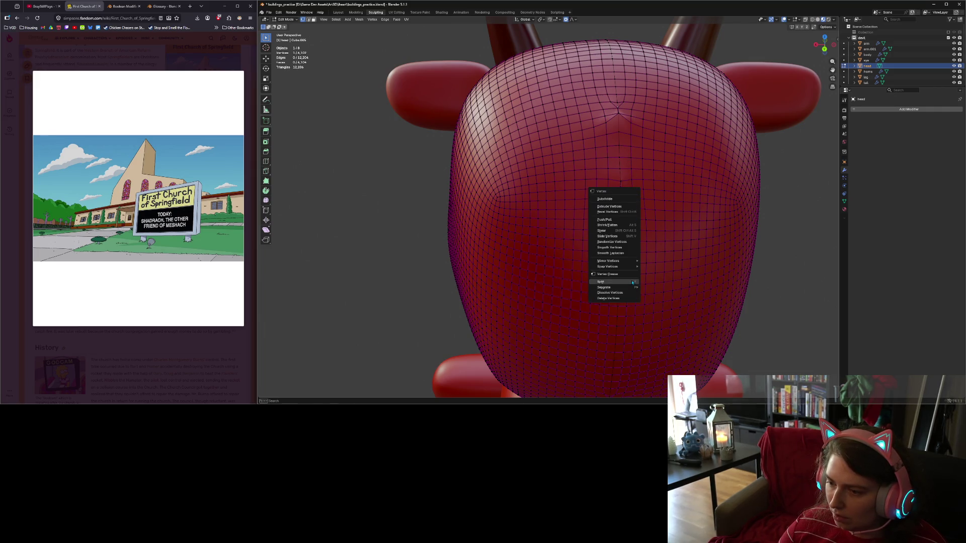
key(Escape)
drag(614, 200, 624, 207)
right_click(624, 207)
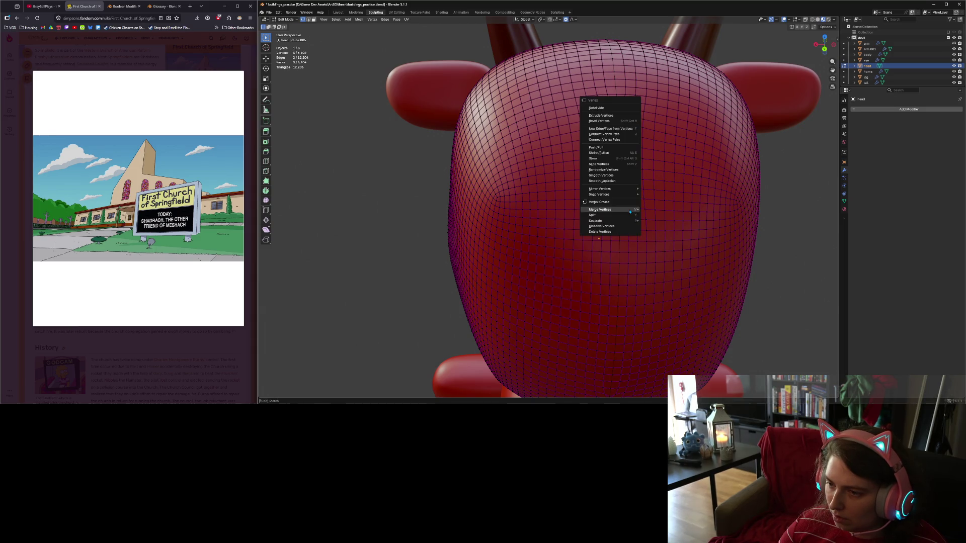
mouse_move(623, 209)
click(664, 216)
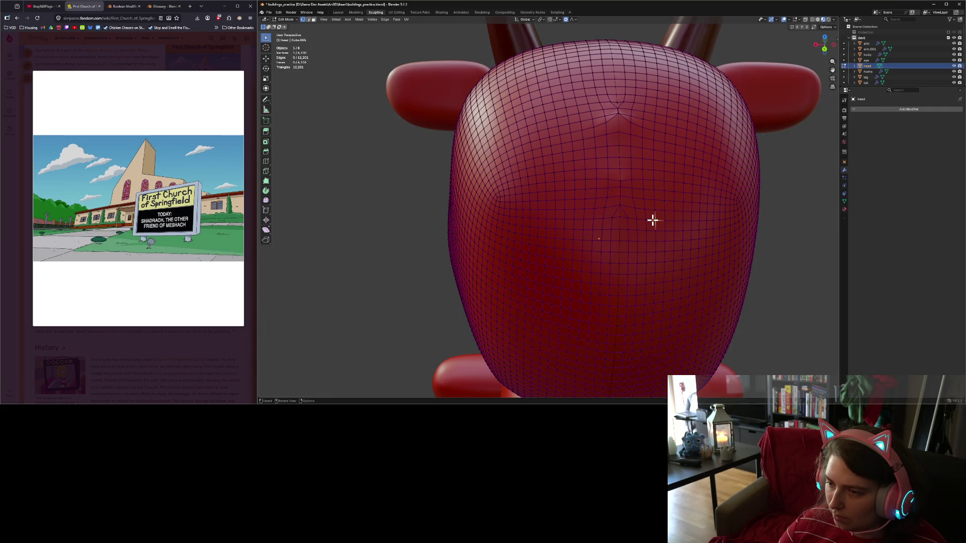
Select another pole pair, then smooth the vertices around the star-shaped pole.
drag(611, 103, 620, 109)
right_click(620, 109)
mouse_move(621, 109)
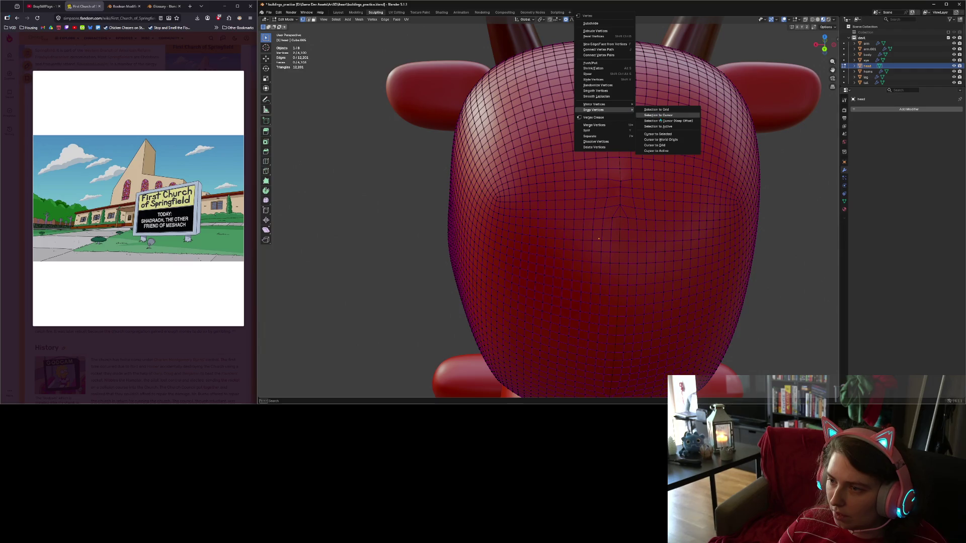
click(666, 140)
scroll(661, 86, up, 10)
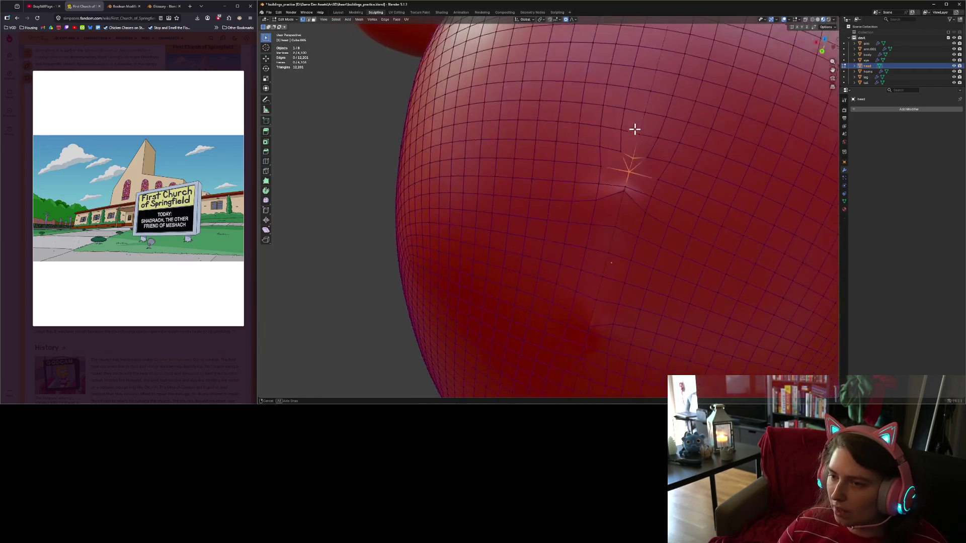
click(625, 169)
right_click(641, 188)
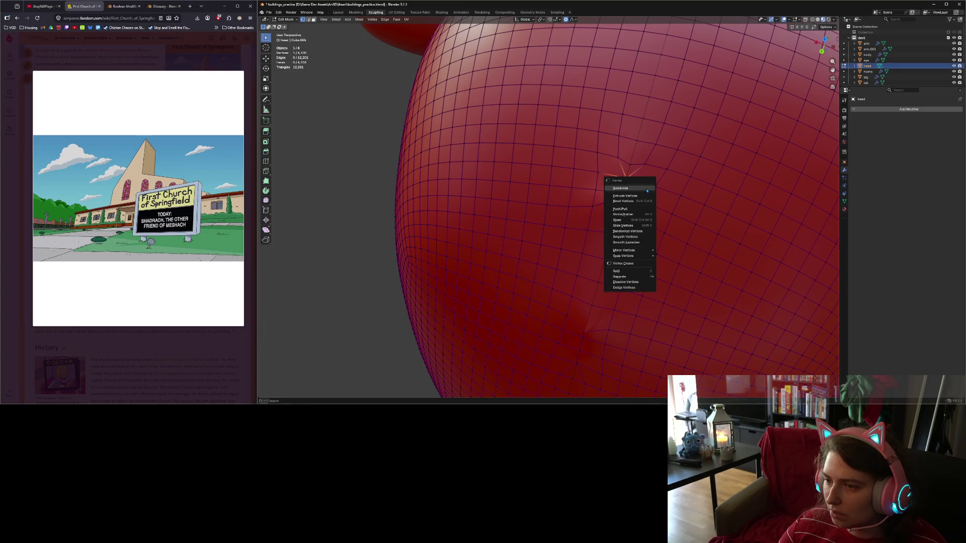
click(625, 236)
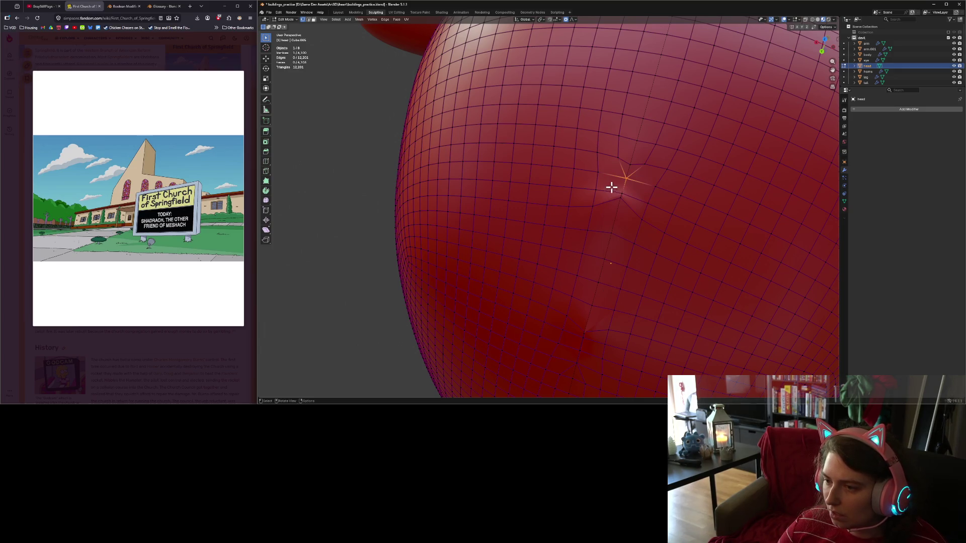
Merge the selected pair at center and pick the vertex at another head pole.
right_click(629, 205)
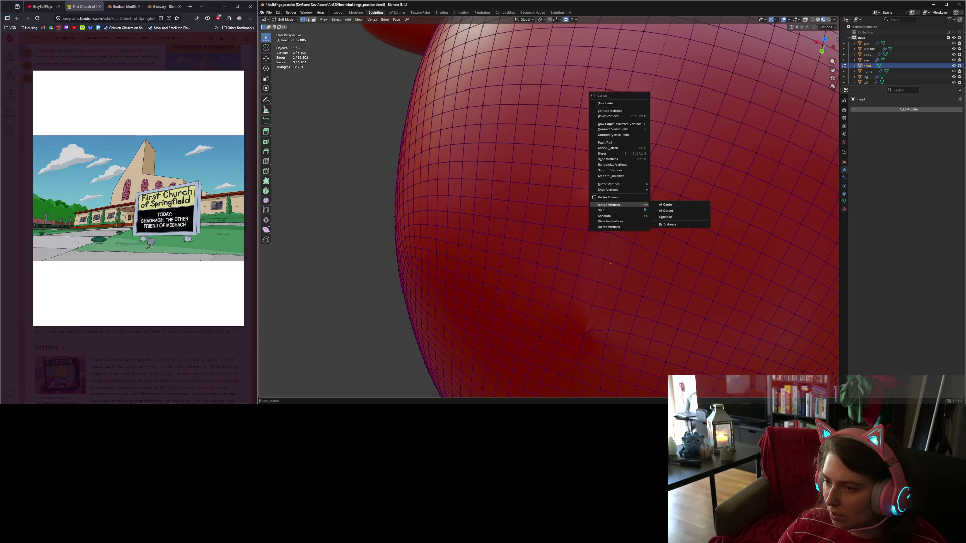
click(666, 205)
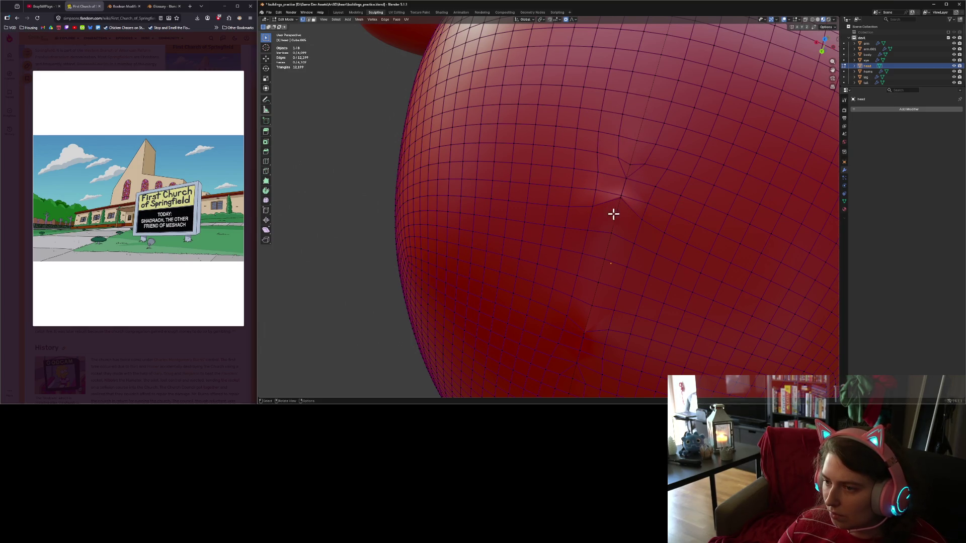
middle_drag(613, 214, 641, 192)
mouse_move(694, 126)
middle_down()
mouse_move(683, 127)
mouse_move(699, 158)
mouse_move(709, 162)
mouse_move(714, 145)
middle_up()
click(682, 155)
scroll(636, 149, up, 4)
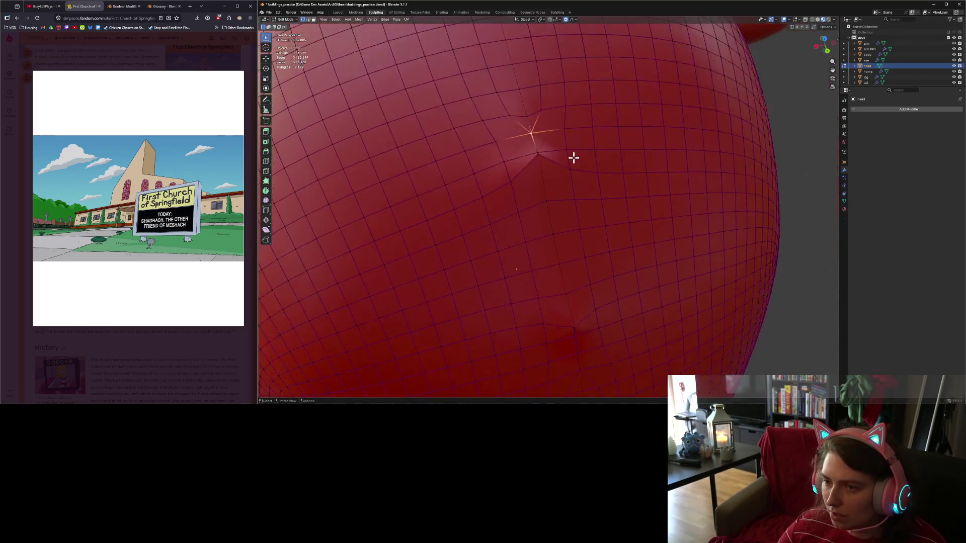
middle_drag(574, 158, 609, 159)
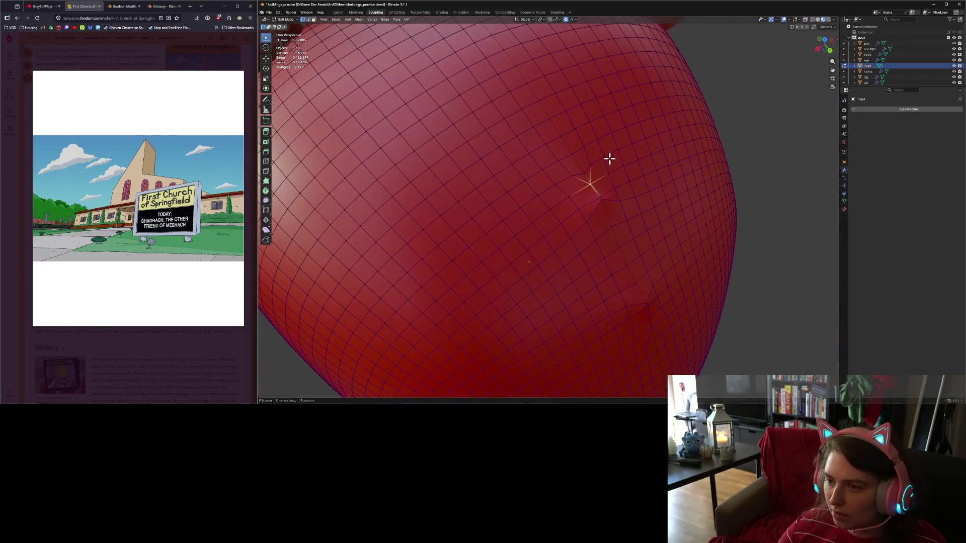
Nudge that pole vertex and merge the remaining selected vertices at center.
key(g)
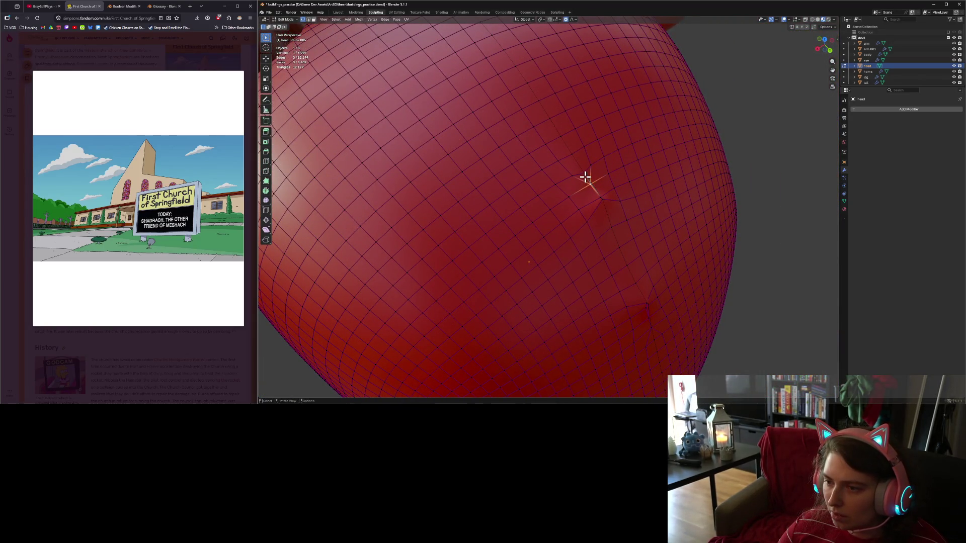
right_click(608, 202)
mouse_move(611, 201)
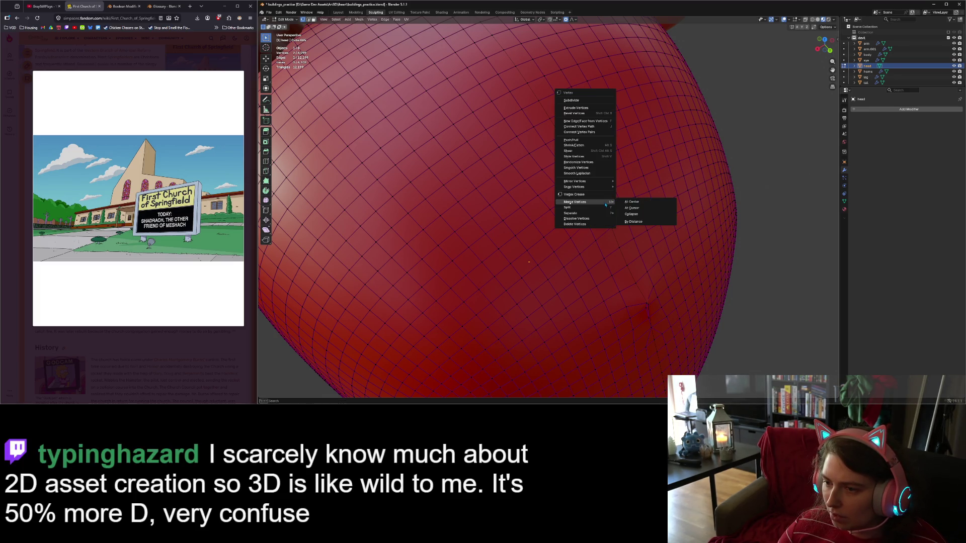
click(643, 203)
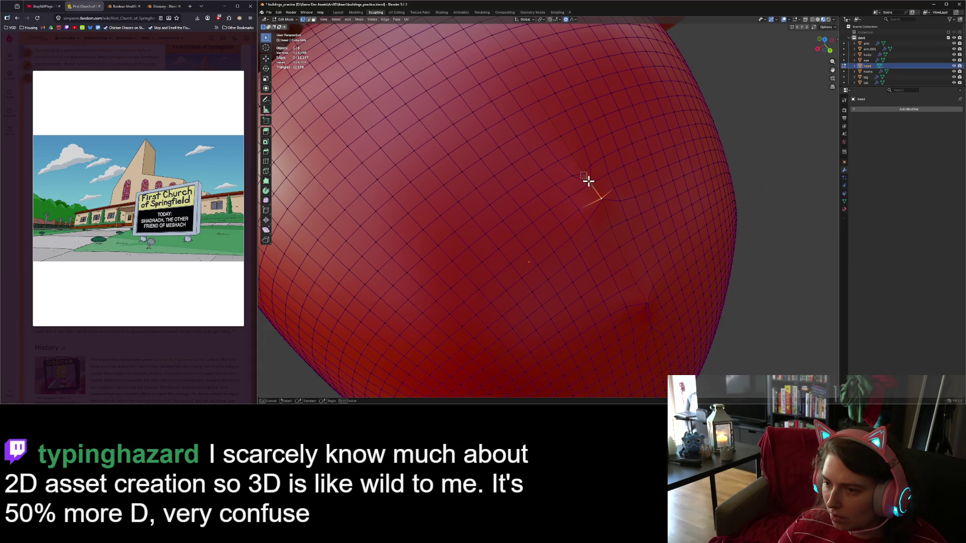
right_click(600, 189)
click(629, 188)
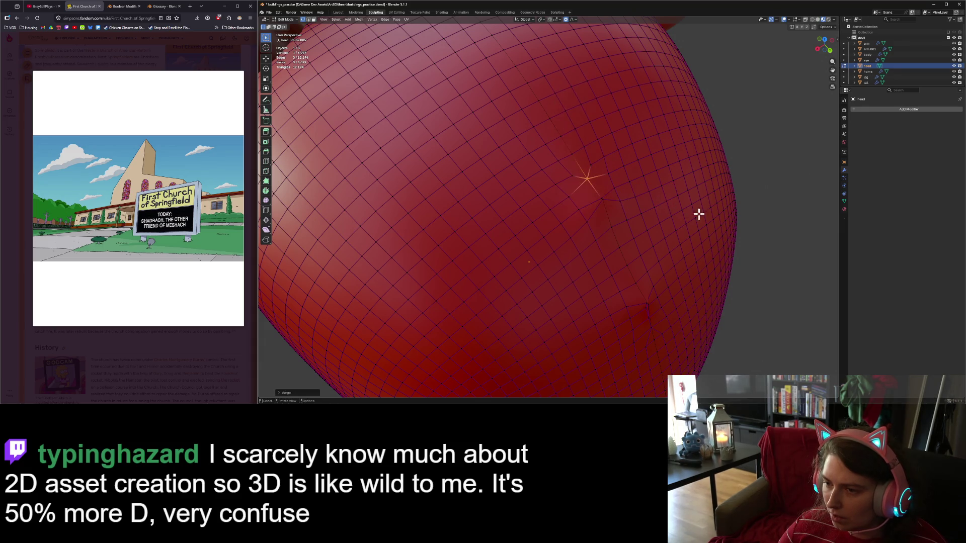
mouse_move(700, 221)
middle_down()
mouse_move(724, 228)
mouse_move(667, 222)
mouse_move(645, 200)
mouse_move(629, 231)
mouse_move(656, 252)
middle_up()
scroll(666, 222, down, 10)
Collapse the selected edge to remove one vertex, checking the surface in Sculpt Mode.
key(Tab)
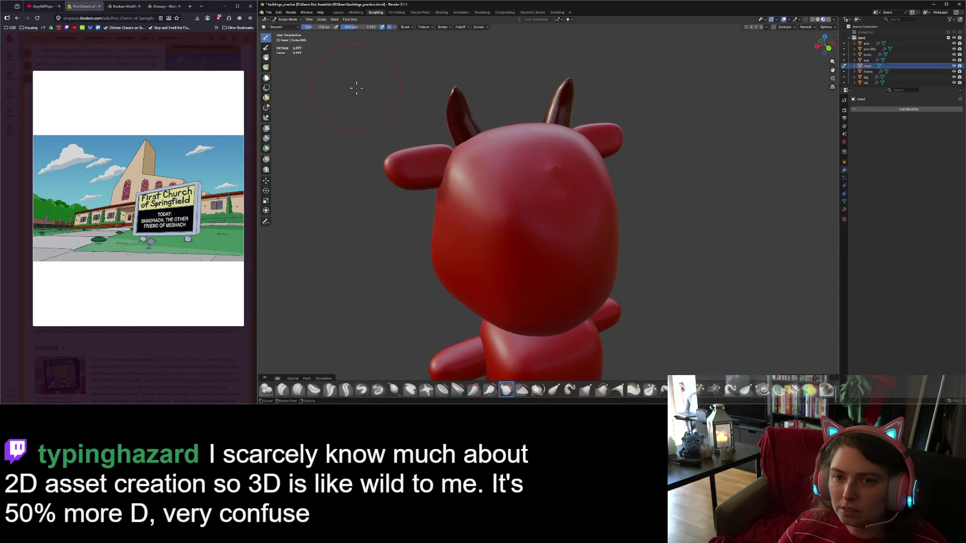
mouse_move(540, 187)
middle_down()
mouse_move(511, 190)
mouse_move(552, 212)
middle_up()
key(Tab)
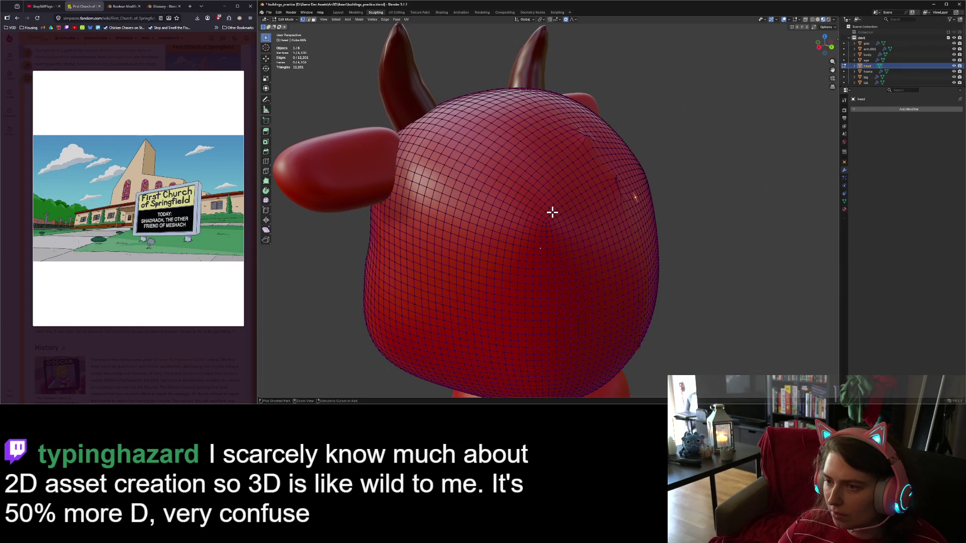
key(ctrl+z)
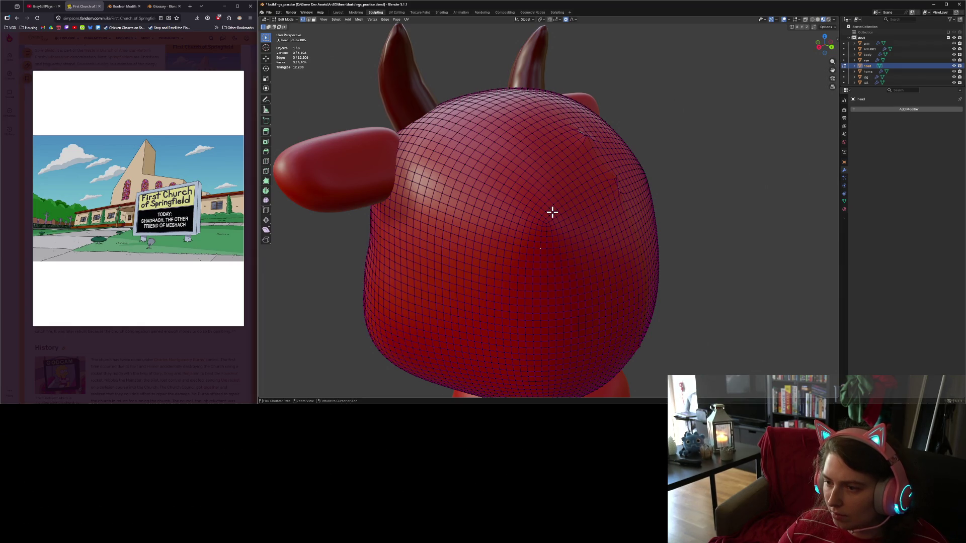
key(Tab)
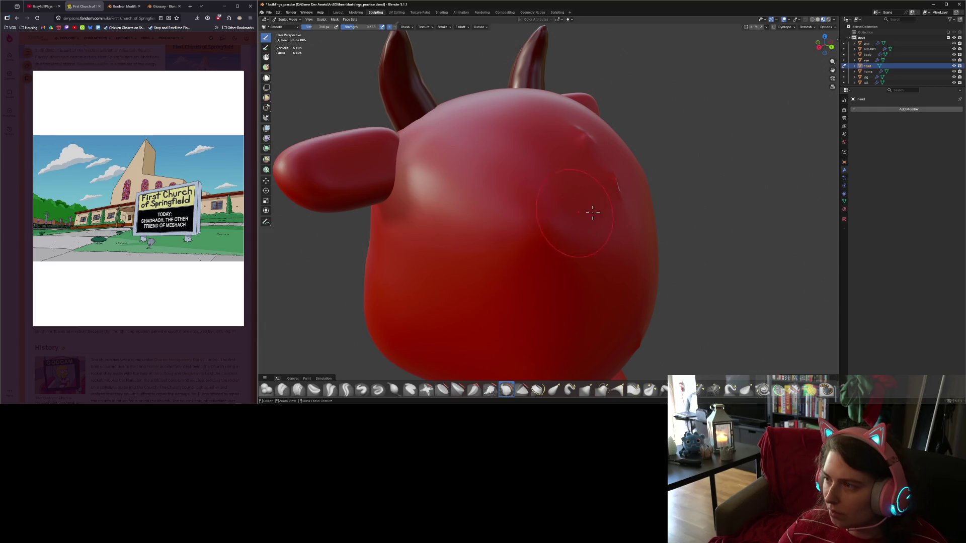
mouse_move(592, 212)
middle_down()
mouse_move(576, 211)
mouse_move(595, 209)
middle_up()
Move the pinched pole vertex with soft proportional falloff to even out the area.
key(Tab)
scroll(607, 209, up, 3)
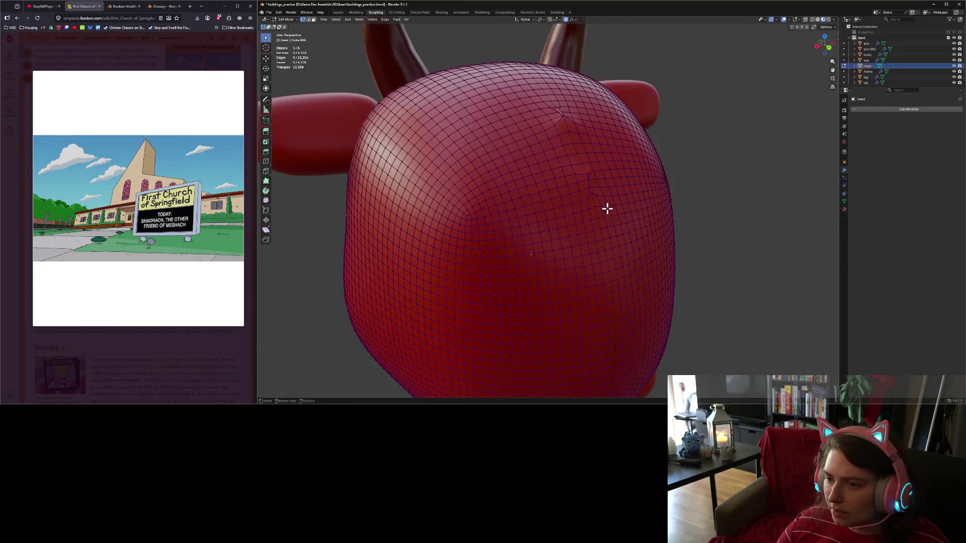
scroll(607, 208, up, 8)
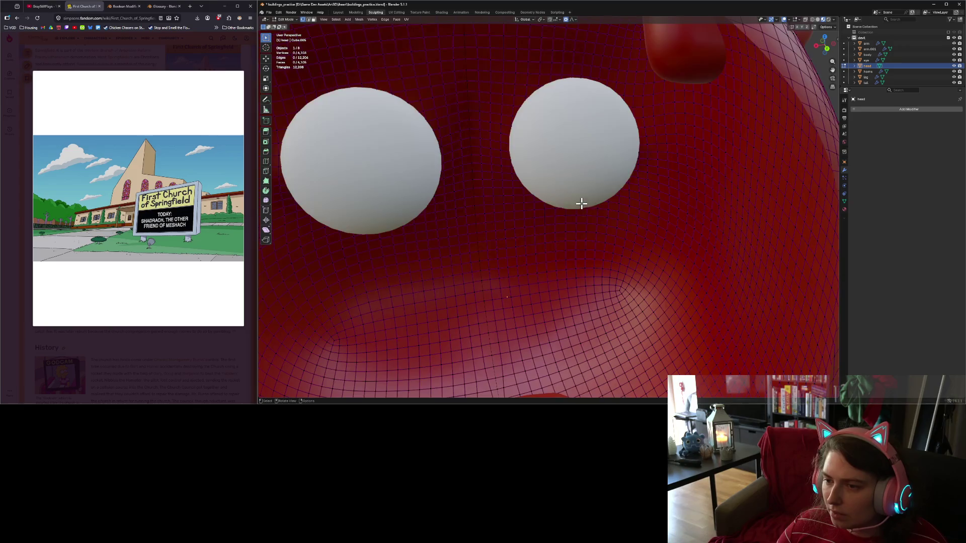
scroll(581, 203, down, 3)
click(562, 184)
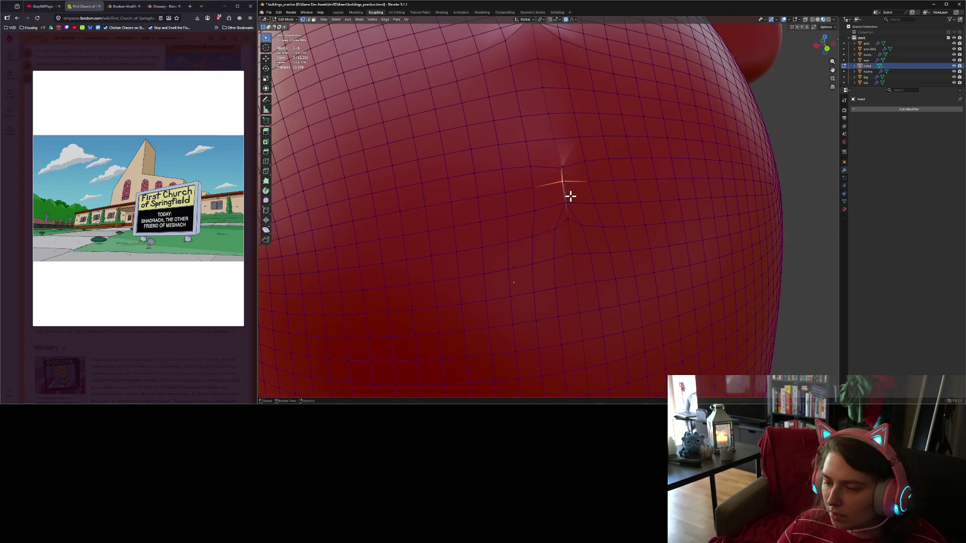
key(g)
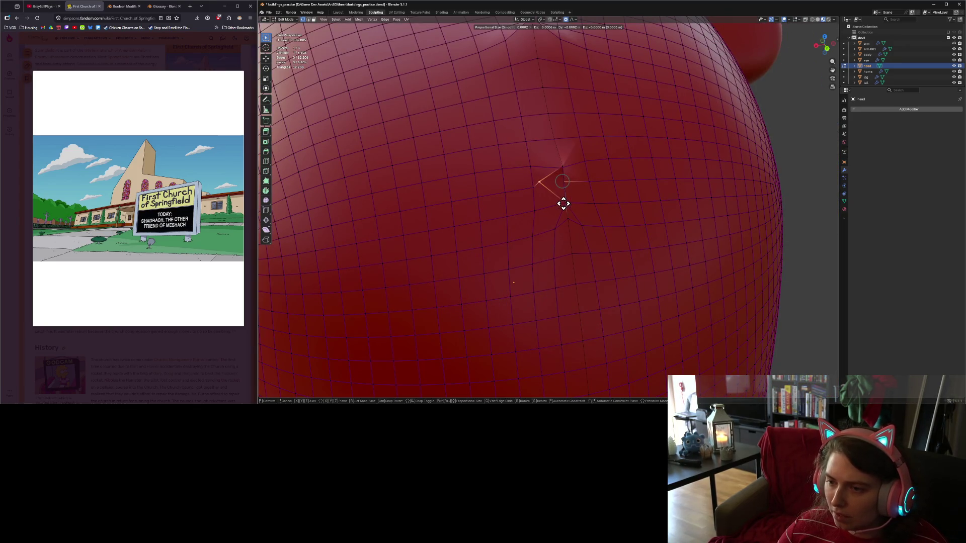
click(570, 206)
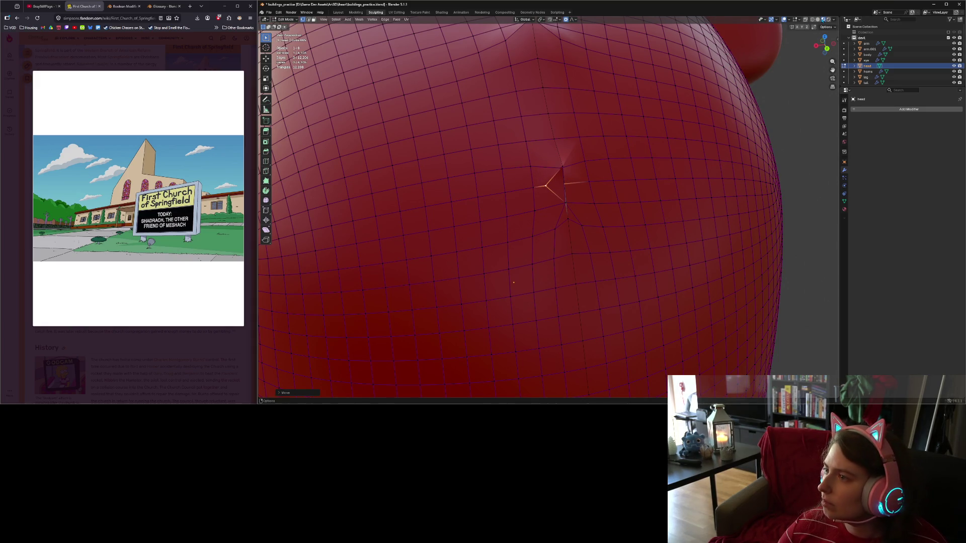
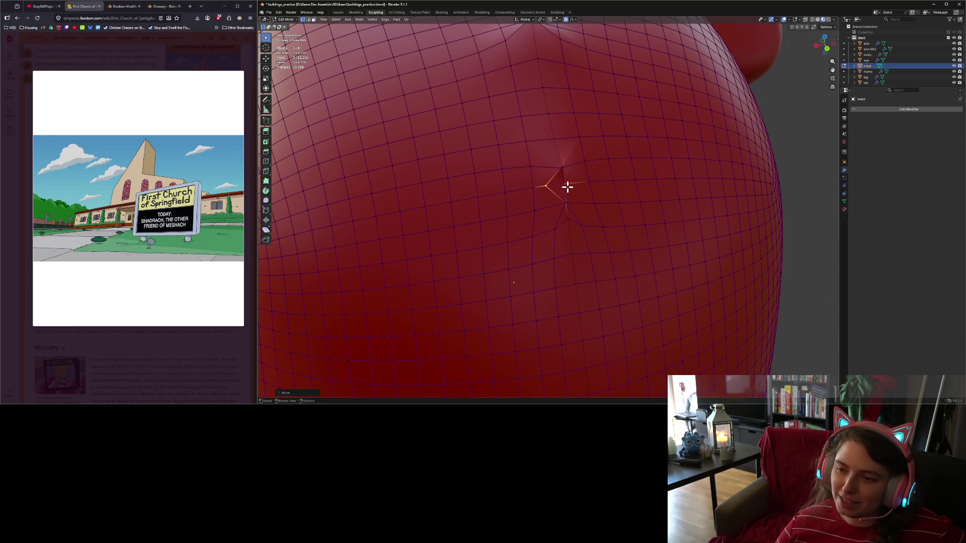
Try moving the spike vertex near the eye, then undo the spike edits.
mouse_move(567, 187)
middle_down()
mouse_move(582, 216)
mouse_move(597, 209)
mouse_move(579, 216)
mouse_move(643, 218)
middle_up()
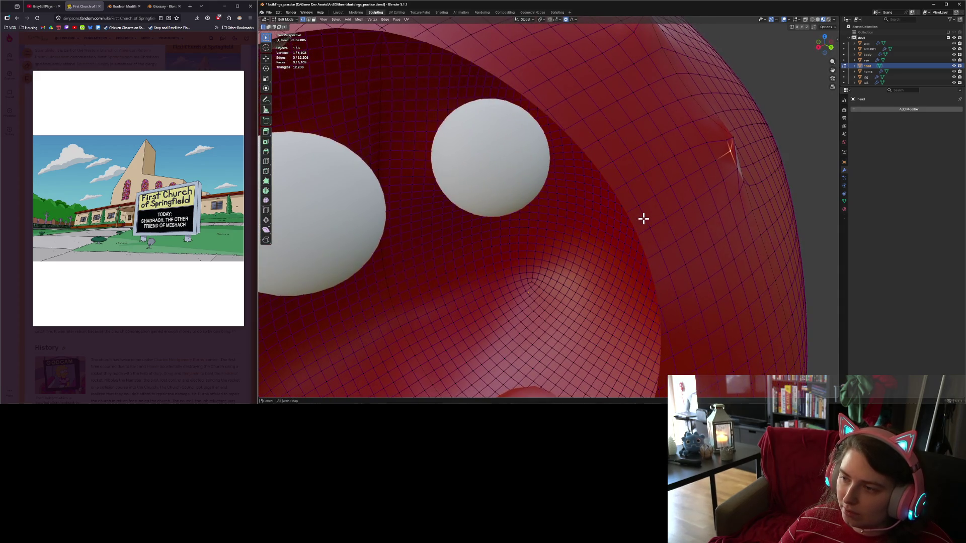
middle_drag(754, 183, 694, 220)
key(g)
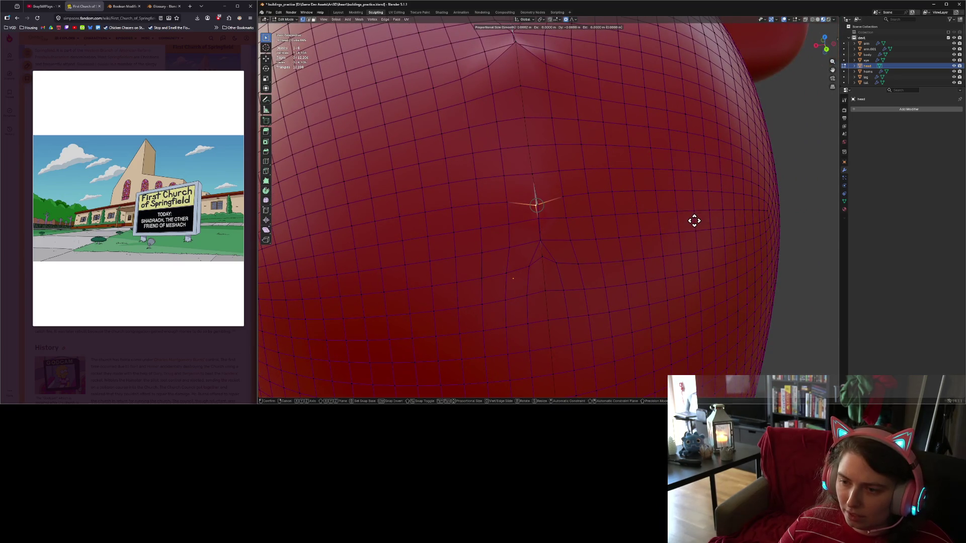
click(684, 221)
middle_drag(632, 223, 659, 178)
key(ctrl+z)
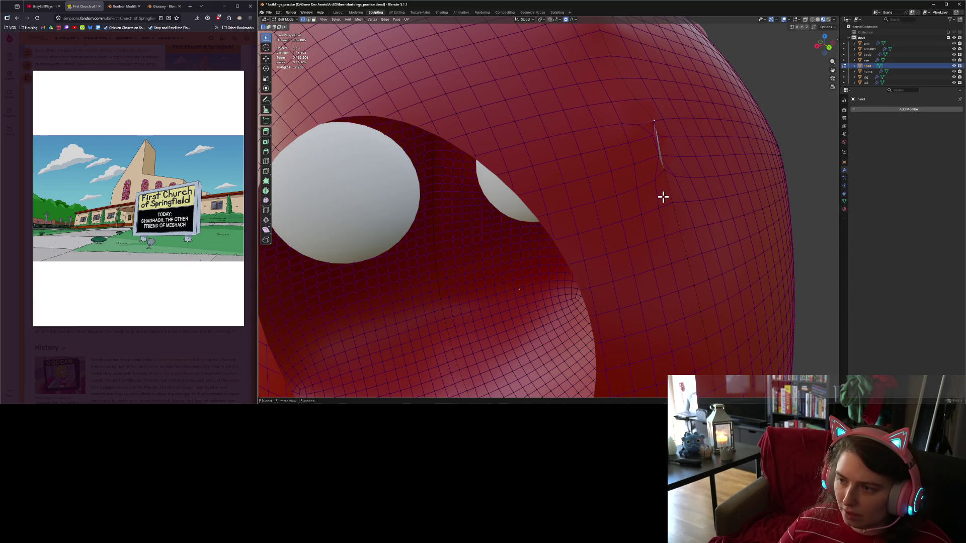
key(ctrl+z)
key(ctrl+z)
key(ctrl+z)
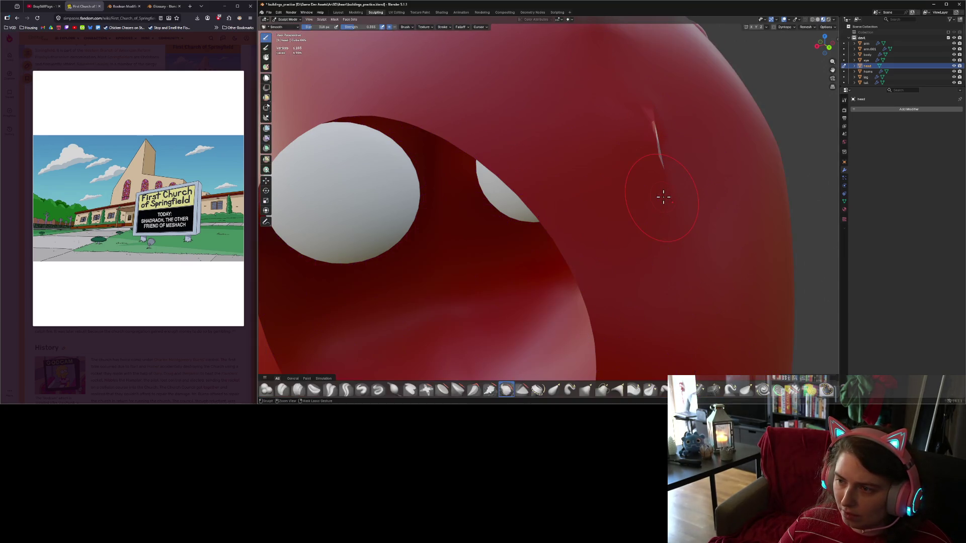
Zoom out to a straight front view of the devil's face and return to Edit Mode.
ctrl+middle_drag(664, 197, 664, 196)
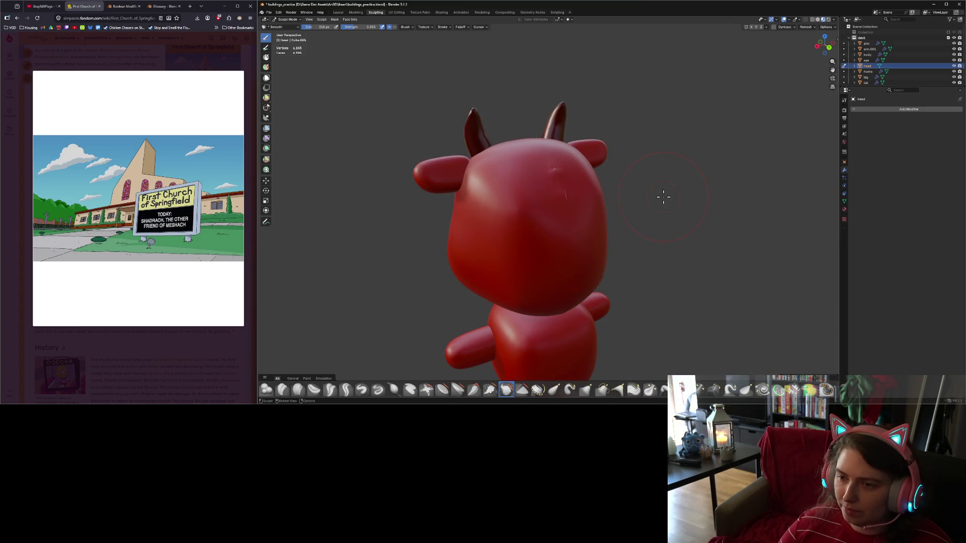
key(KP_1)
key(Tab)
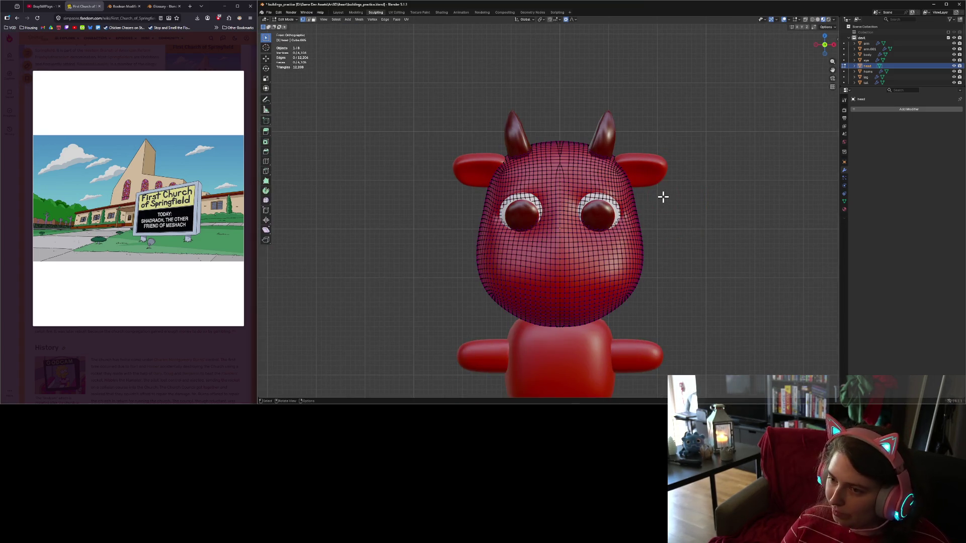
Box-select and delete the vertices of the head's left half.
mouse_move(387, 50)
mouse_down()
mouse_move(521, 349)
mouse_move(557, 370)
mouse_up()
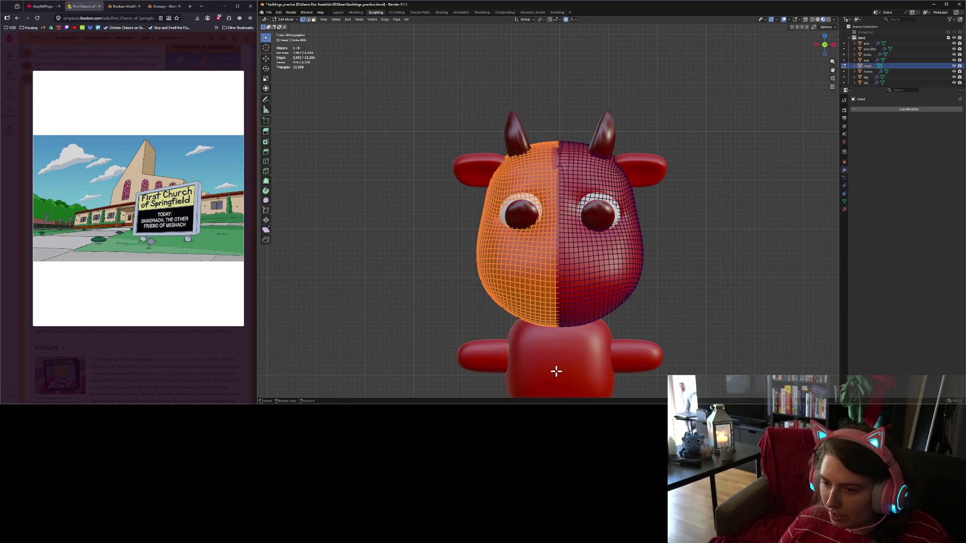
key(x)
click(540, 334)
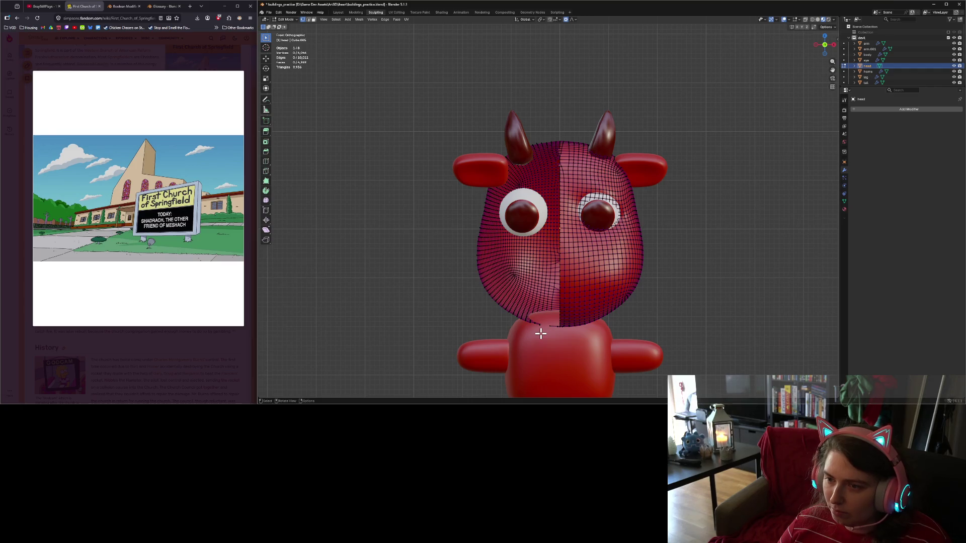
key(ctrl+z)
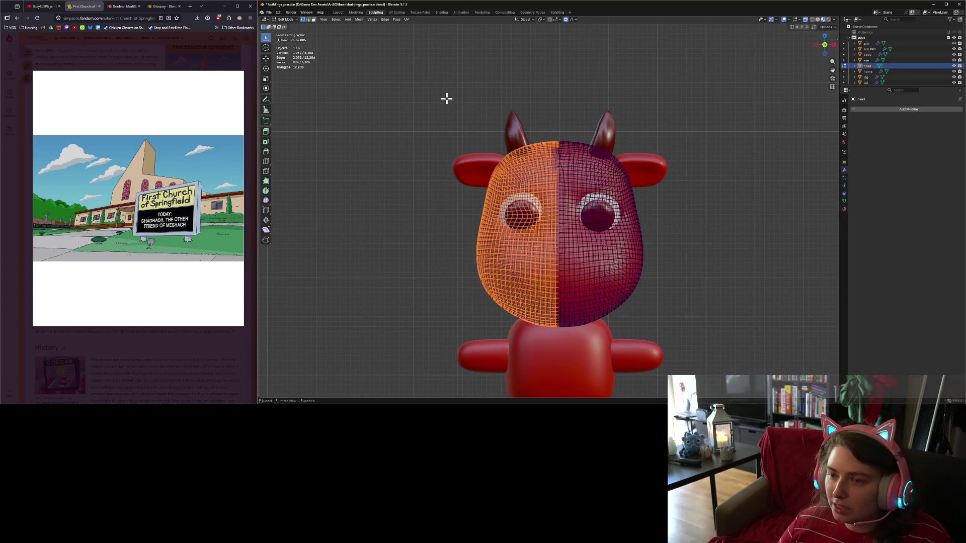
drag(446, 99, 557, 359)
key(x)
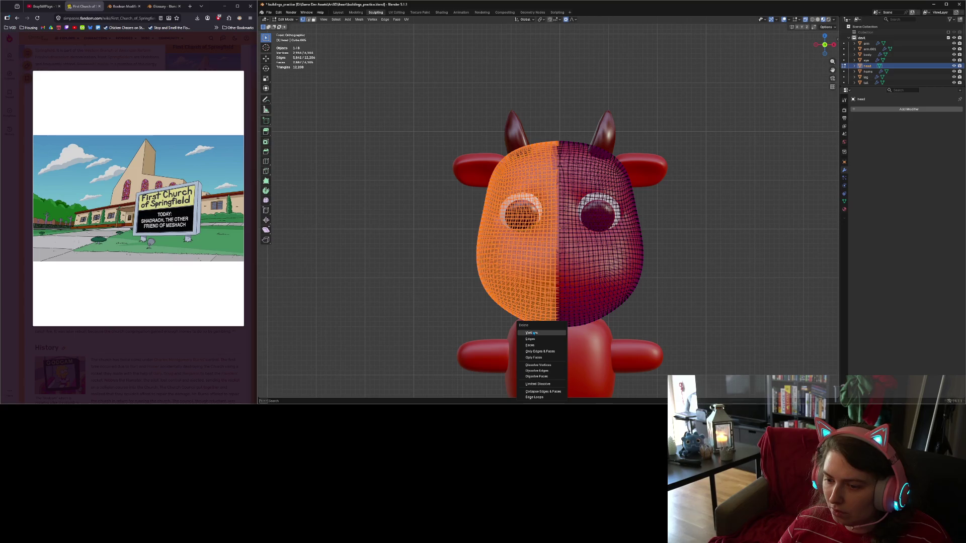
click(532, 331)
Delete the six stray vertices and other leftovers along the upper cut edge.
scroll(566, 196, up, 4)
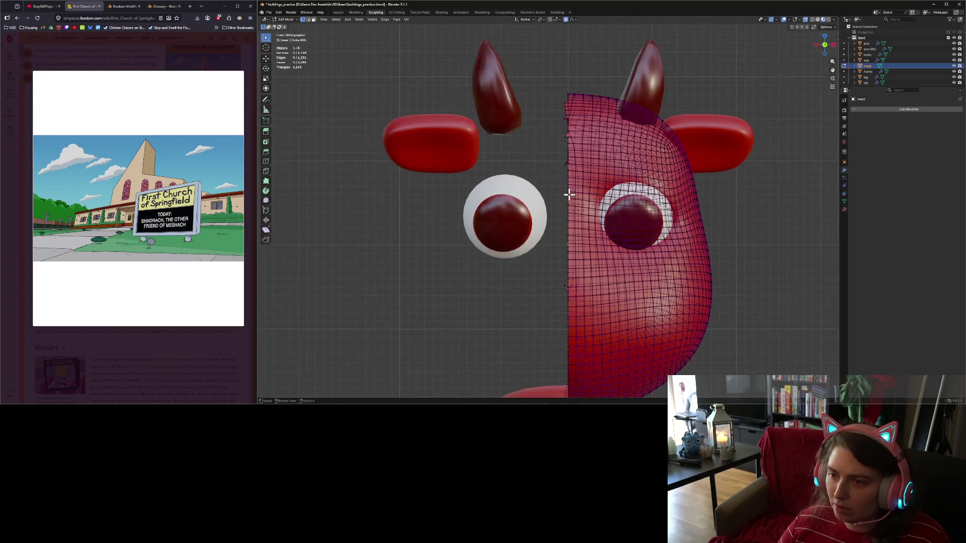
mouse_move(554, 54)
mouse_down()
mouse_move(576, 109)
mouse_move(573, 173)
mouse_up()
key(x)
click(574, 118)
key(x)
click(575, 176)
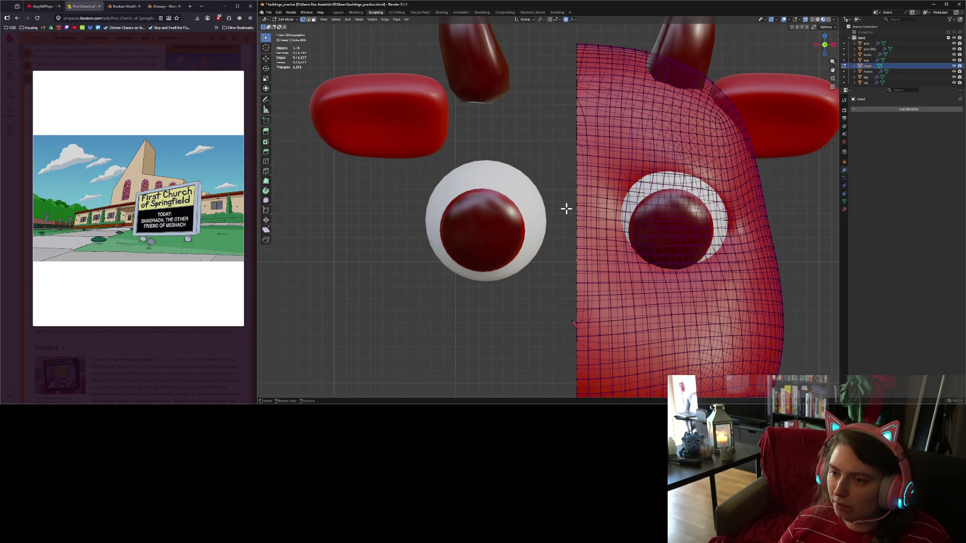
drag(558, 301, 573, 347)
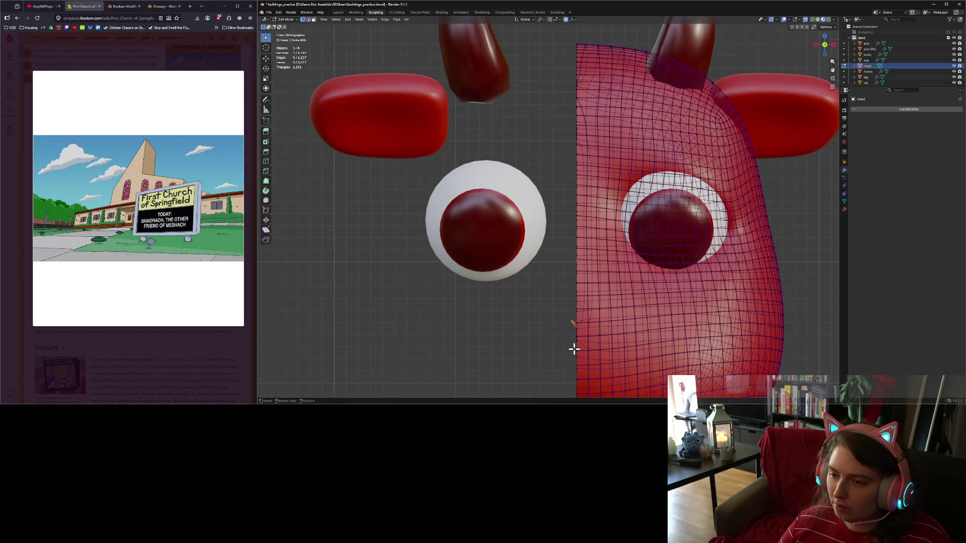
key(x)
click(568, 333)
Delete the 14 stray vertices down the lower part of the cut edge.
scroll(578, 345, down, 3)
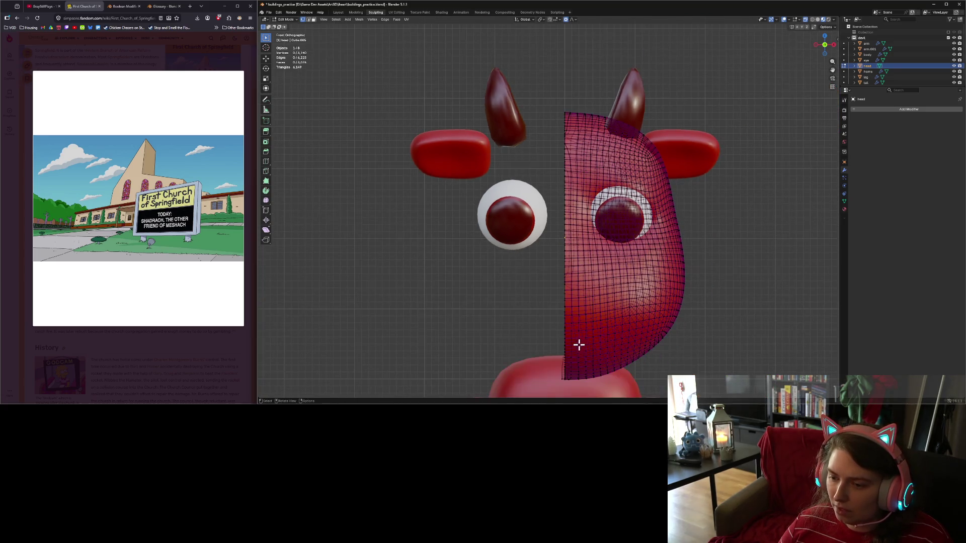
drag(544, 351, 563, 398)
key(x)
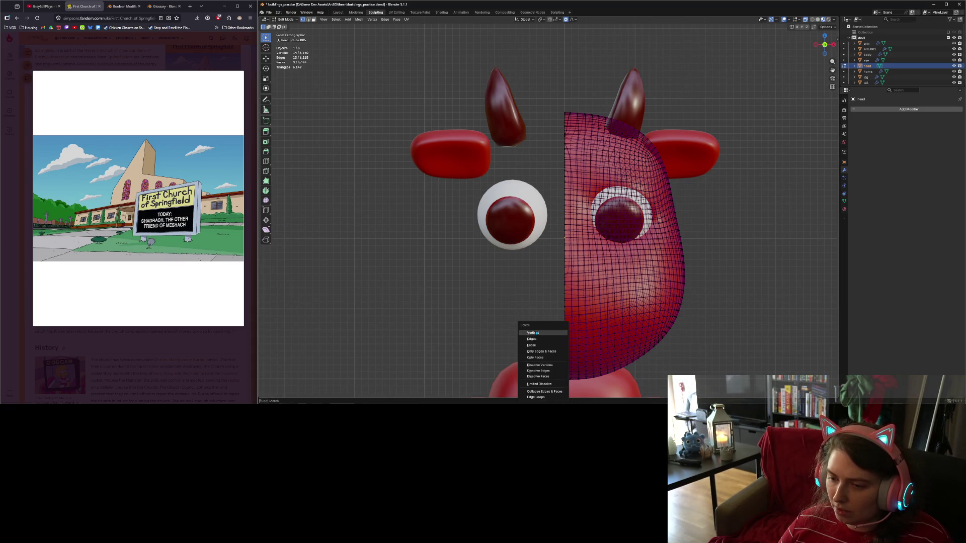
click(541, 335)
scroll(555, 255, up, 6)
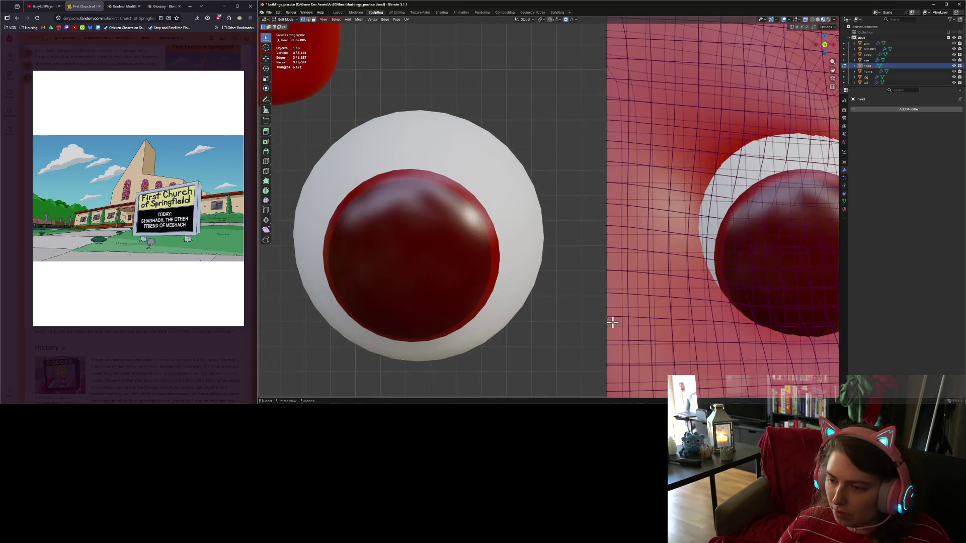
Orbit to the cut edge beside the eye sphere and select vertices along it.
middle_drag(567, 320, 595, 324)
scroll(595, 324, down, 8)
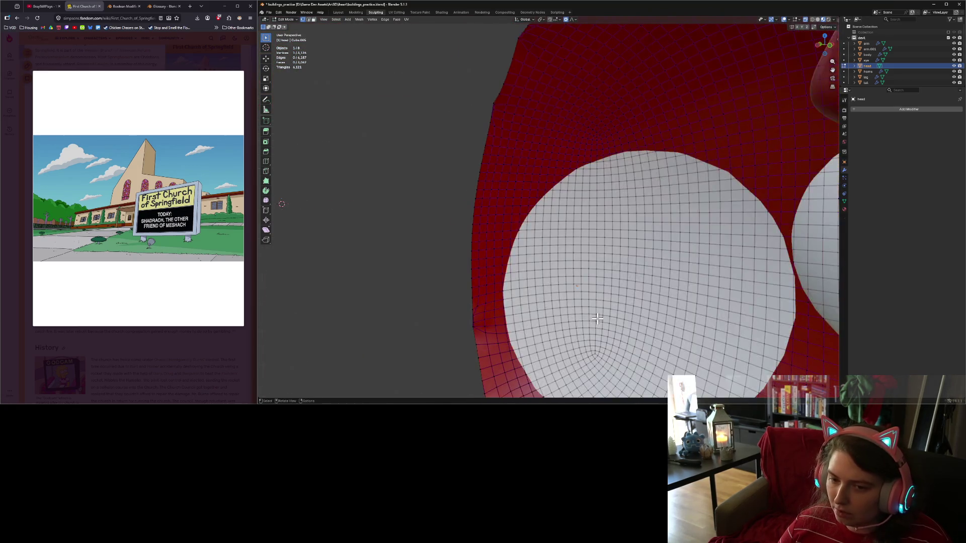
mouse_move(657, 301)
middle_down()
mouse_move(640, 300)
mouse_move(727, 306)
mouse_move(624, 278)
mouse_move(632, 295)
middle_up()
scroll(575, 248, up, 4)
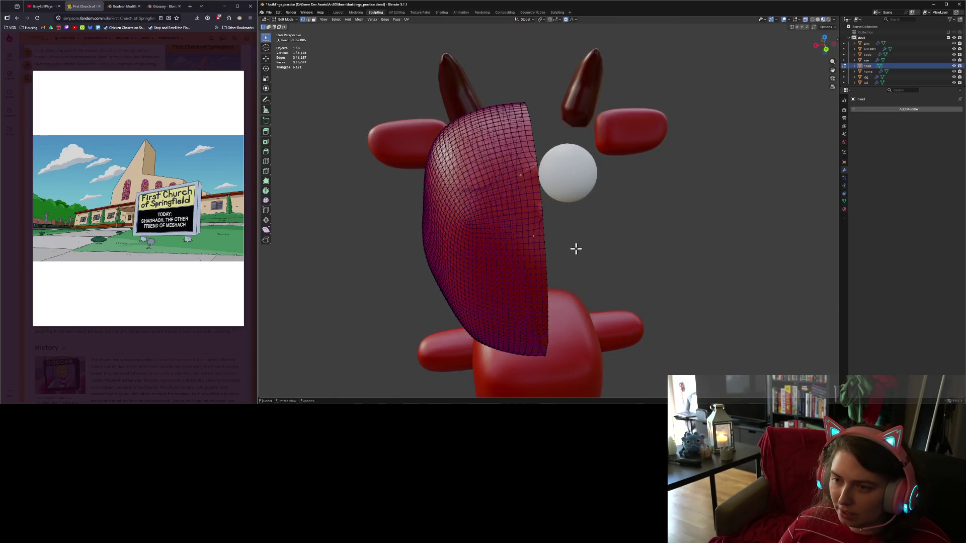
alt+click(534, 175)
scroll(592, 160, up, 5)
click(591, 160)
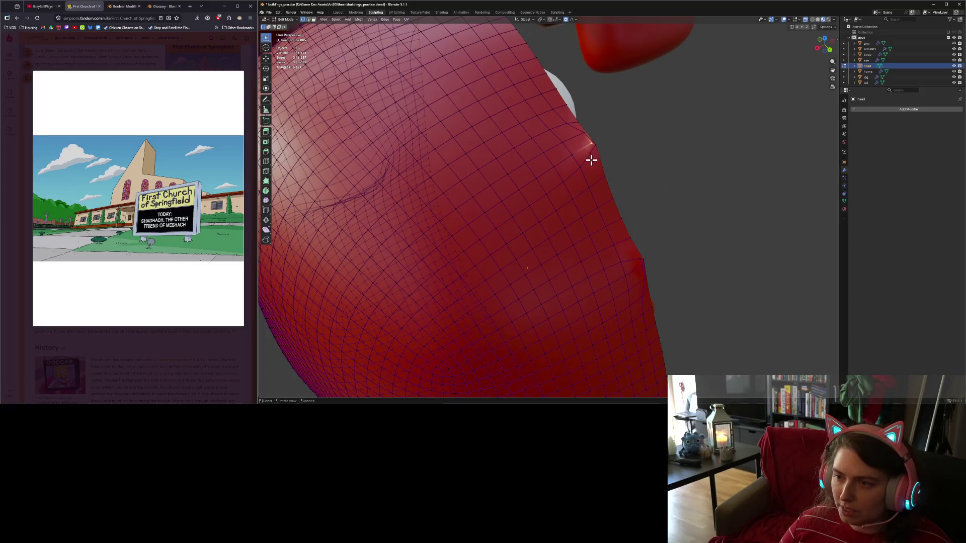
mouse_move(582, 137)
middle_down()
mouse_move(559, 147)
mouse_move(563, 157)
mouse_move(571, 151)
middle_up()
click(540, 165)
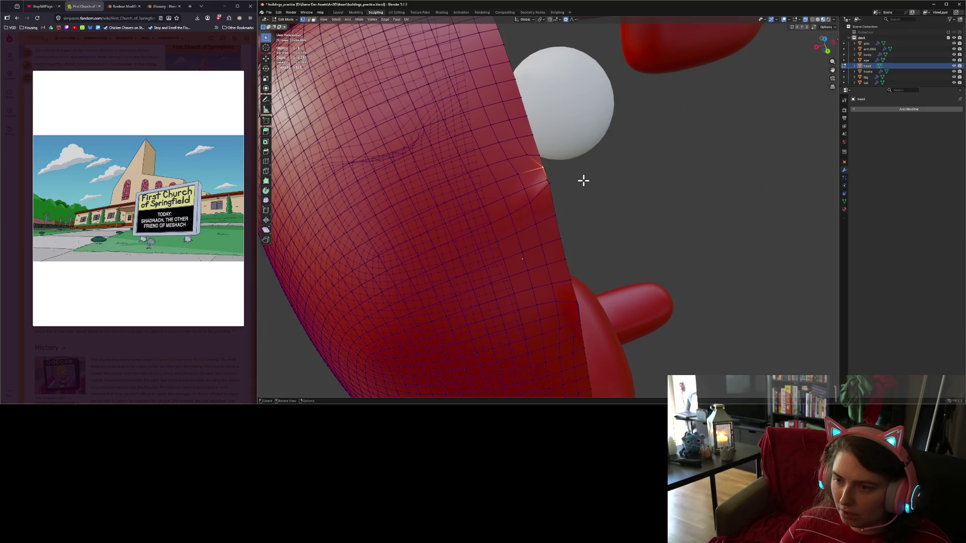
click(546, 181)
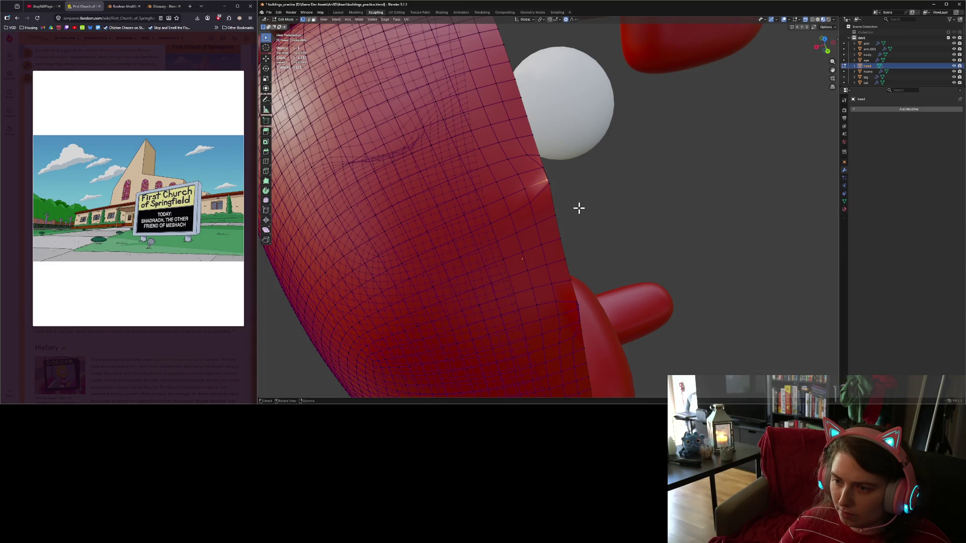
mouse_move(579, 208)
middle_down()
mouse_move(565, 207)
mouse_move(581, 199)
mouse_move(571, 183)
middle_up()
scroll(576, 179, up, 2)
scroll(573, 205, up, 1)
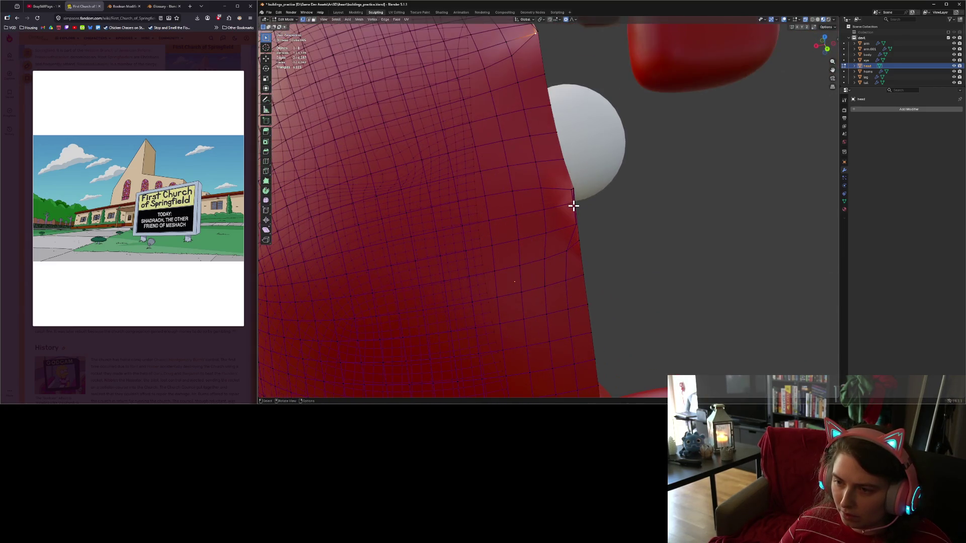
Move the edge vertex beside the white sphere to the left, then downward.
click(571, 190)
key(g)
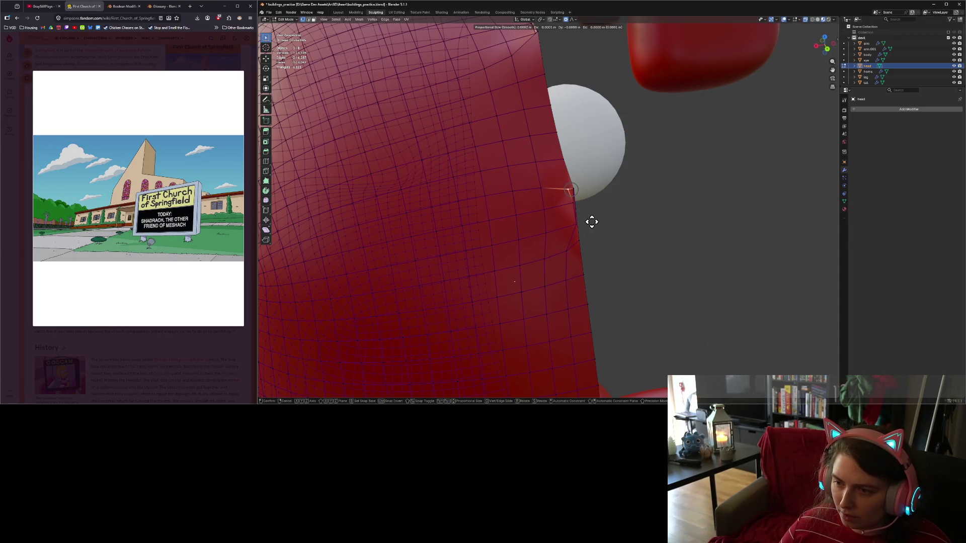
click(583, 220)
key(g)
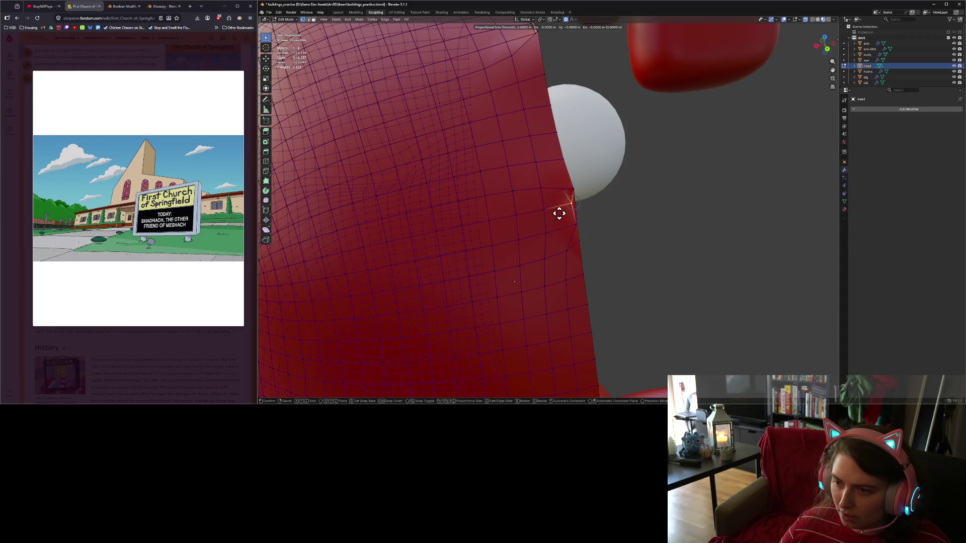
click(553, 214)
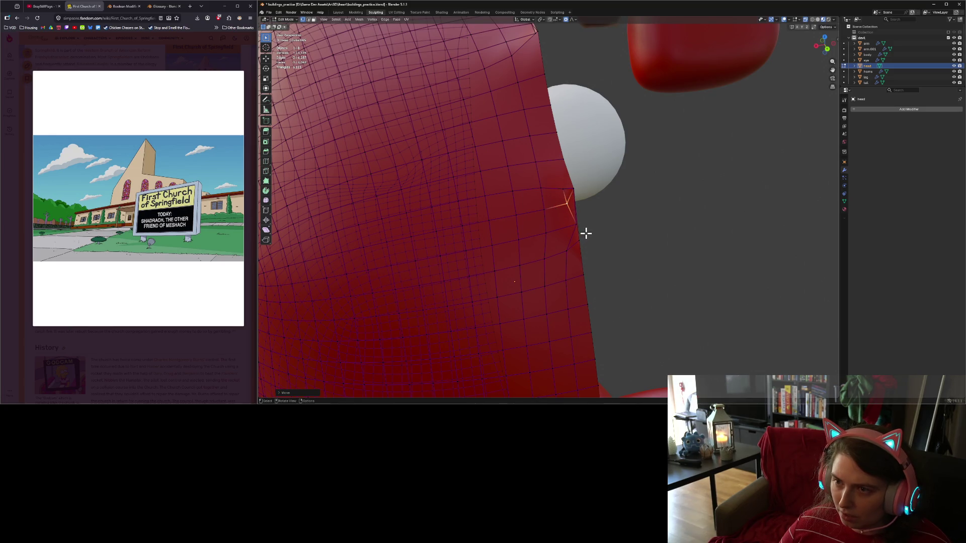
Undo the last vertex adjustment and select other vertices around the seam.
middle_drag(585, 233, 585, 233)
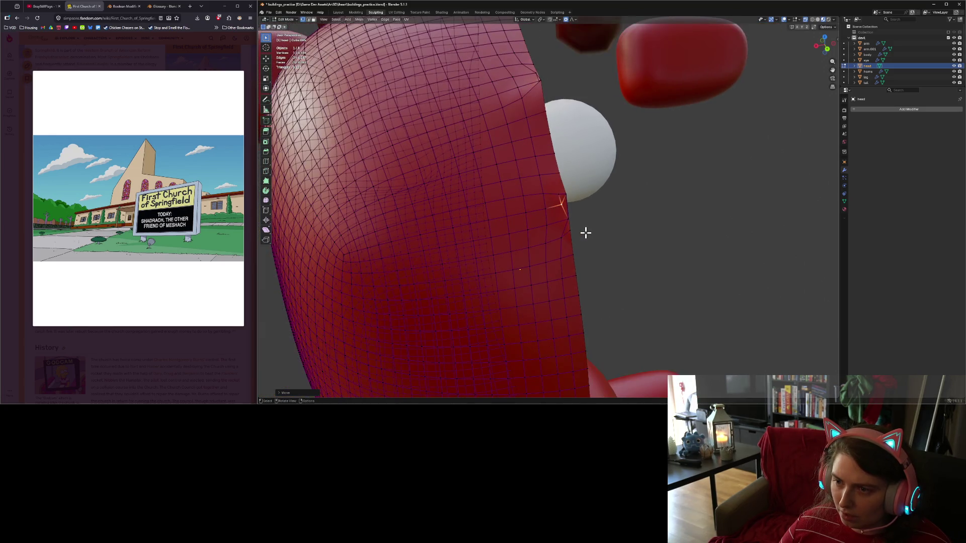
click(560, 202)
key(ctrl+z)
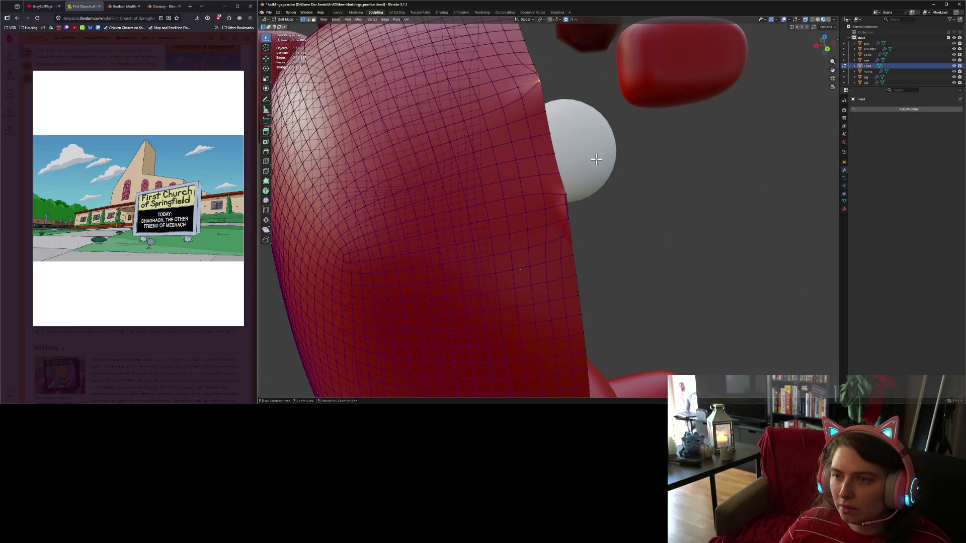
ctrl+click(596, 159)
click(638, 179)
middle_drag(619, 200, 615, 216)
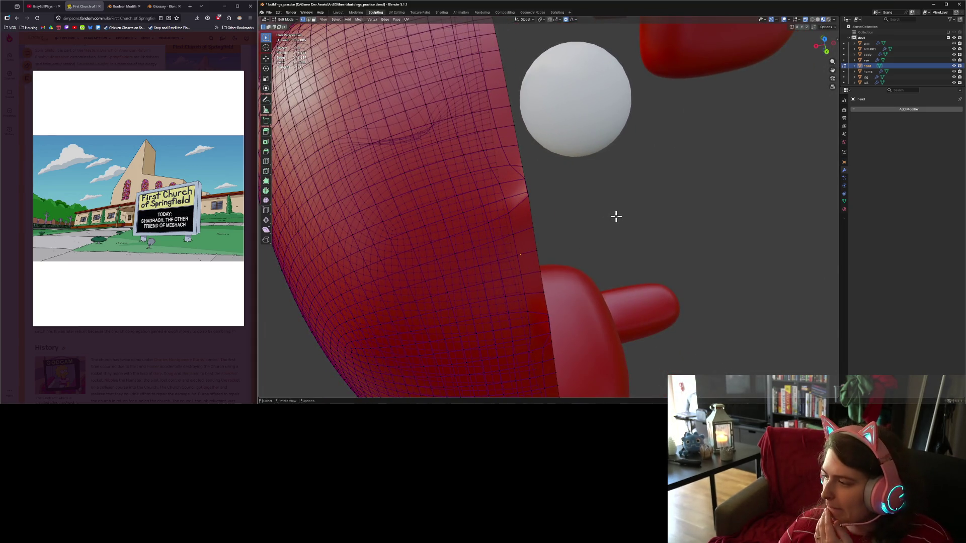
scroll(615, 211, down, 3)
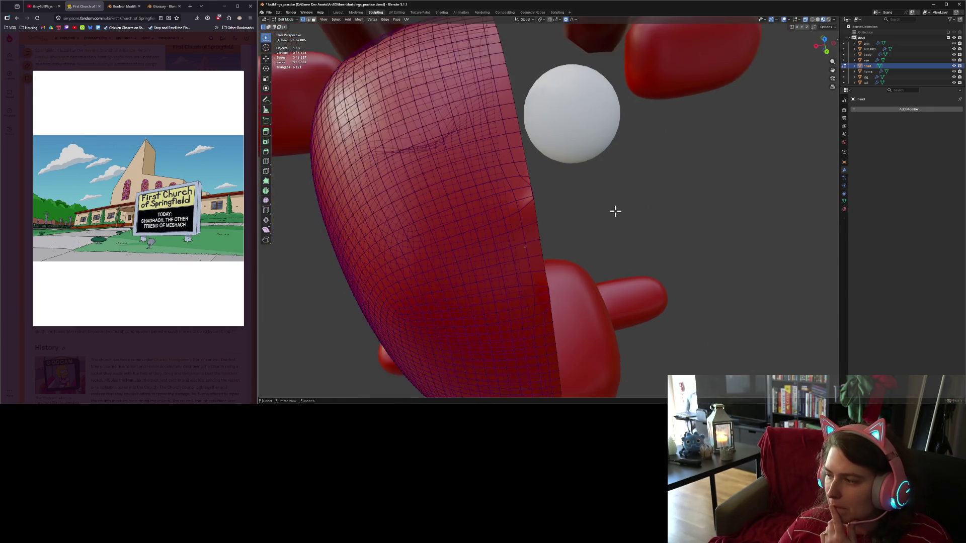
Select the head's centre edge loops and slide them sideways along X.
alt+click(527, 216)
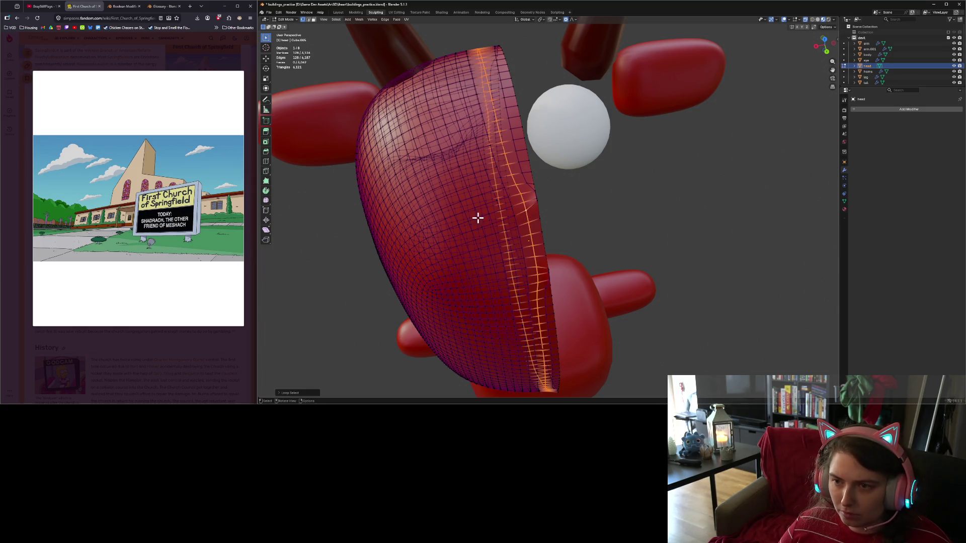
mouse_move(476, 216)
middle_down()
mouse_move(565, 185)
mouse_move(595, 223)
middle_up()
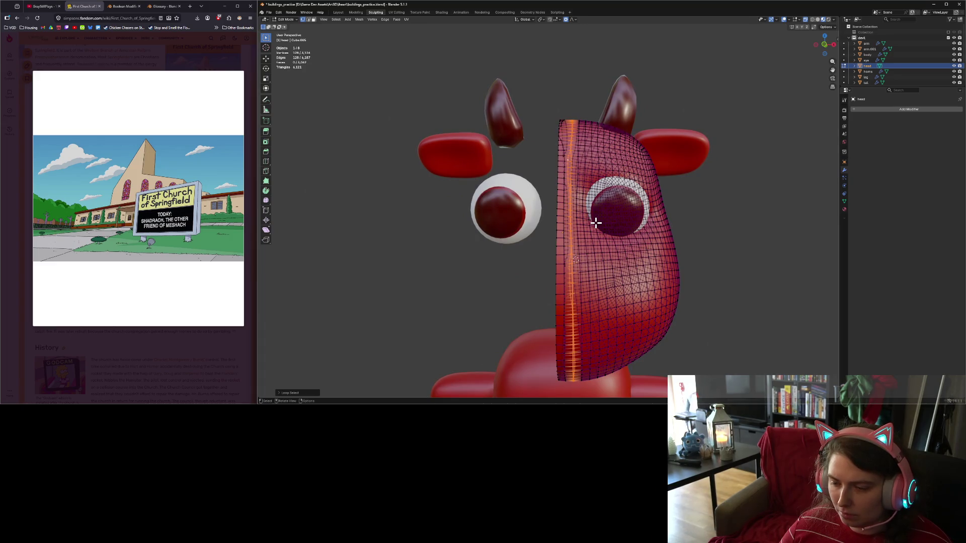
key(KP_1)
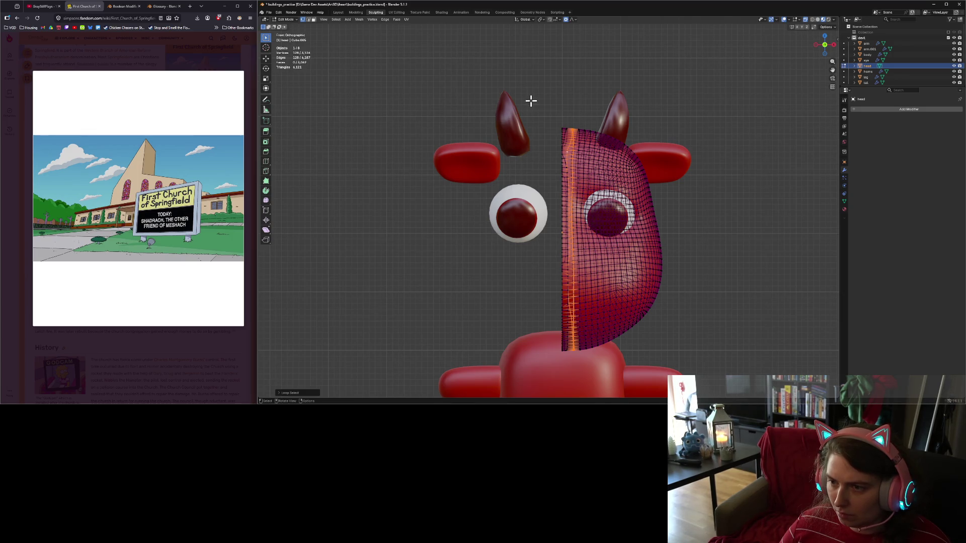
mouse_move(531, 100)
mouse_down()
mouse_move(541, 289)
mouse_move(569, 378)
mouse_move(547, 174)
mouse_up()
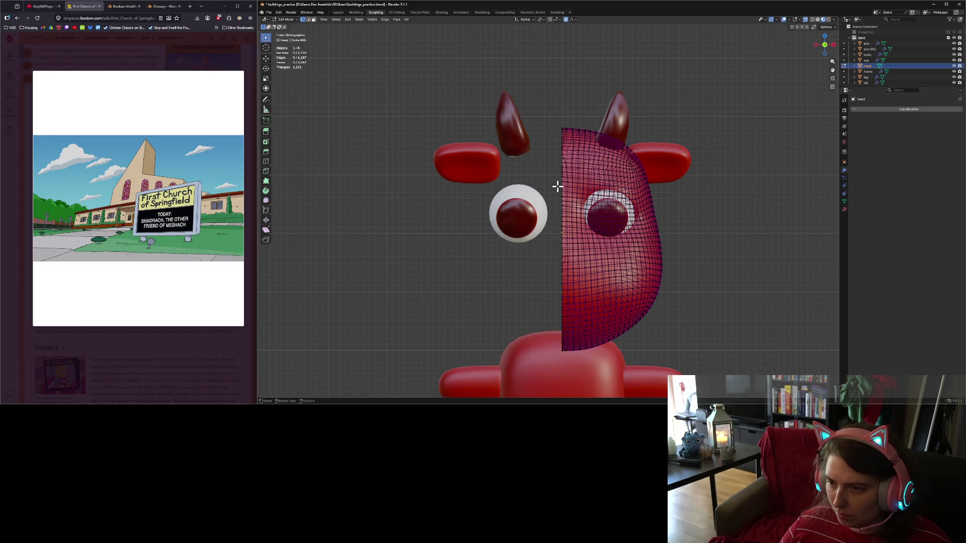
alt+click(572, 137)
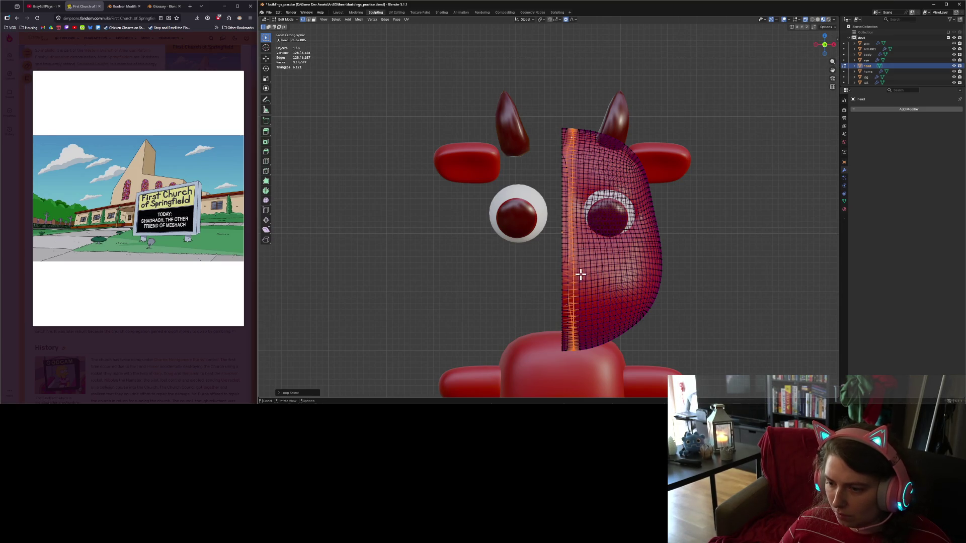
scroll(599, 336, up, 7)
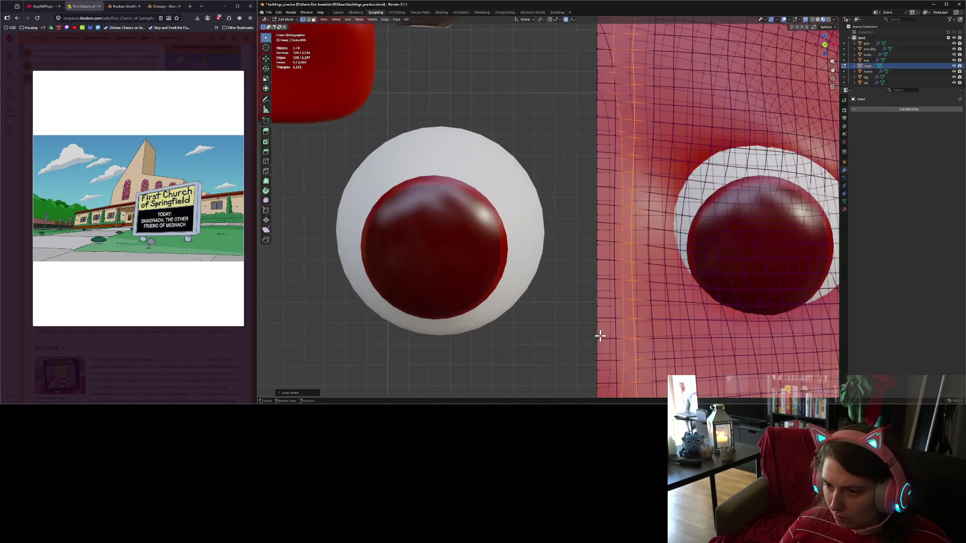
alt+shift+click(614, 253)
alt+shift+click(596, 251)
scroll(598, 264, down, 7)
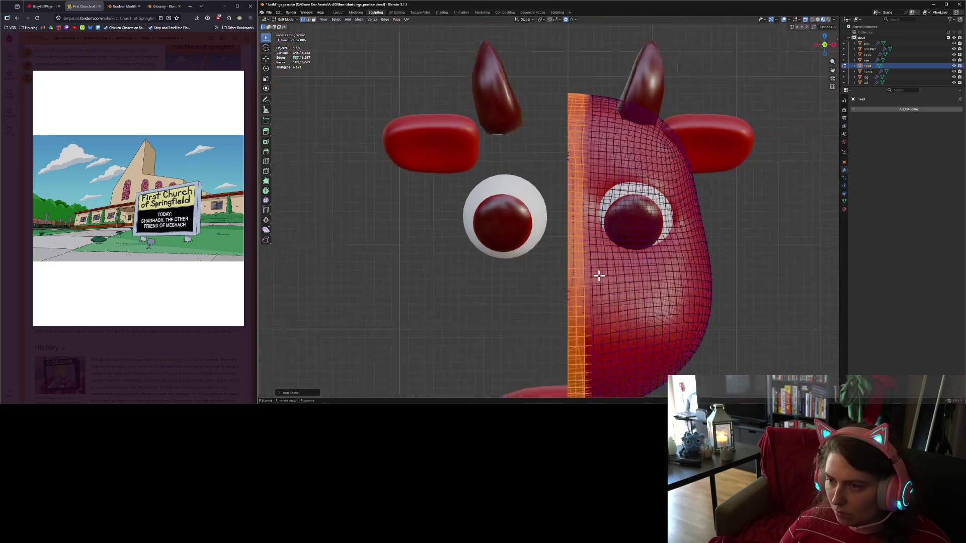
key(g)
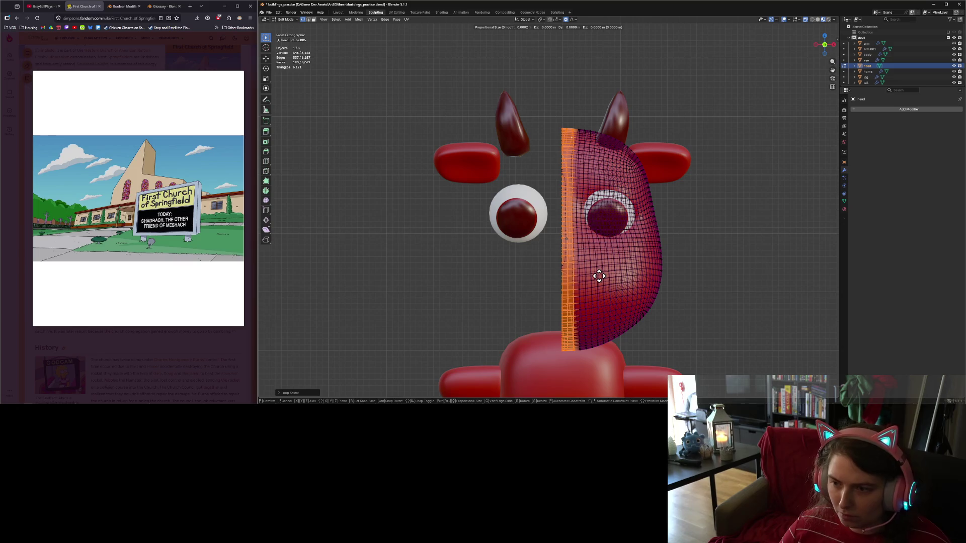
key(x)
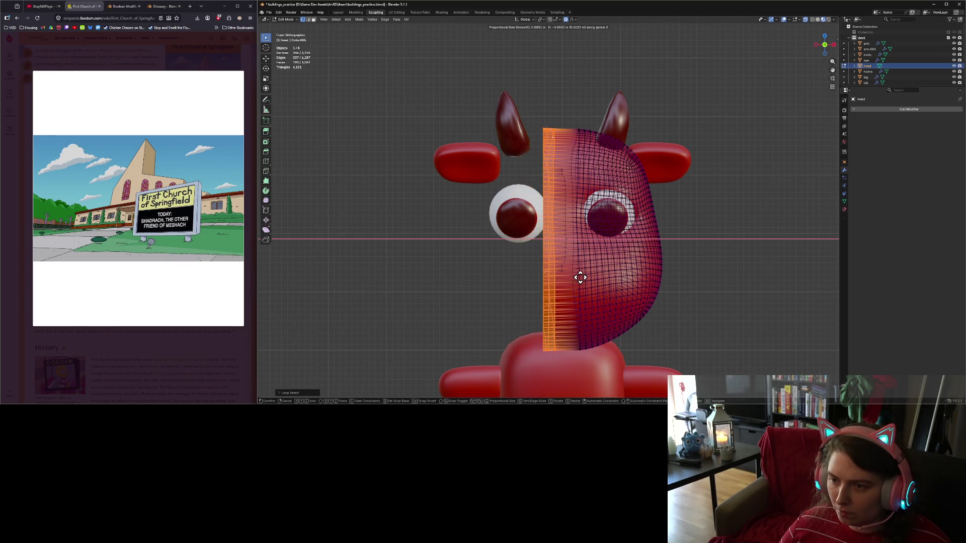
click(574, 277)
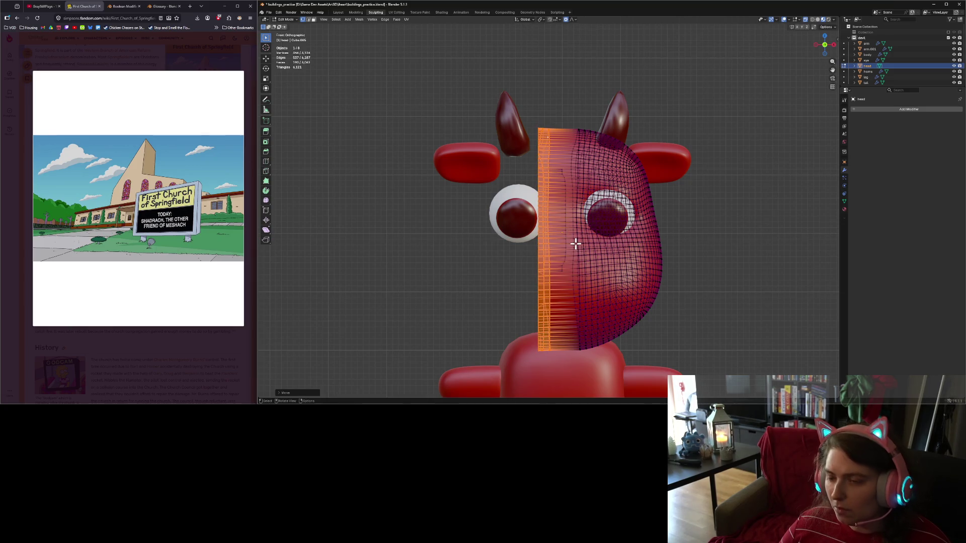
Box-select and delete the stray vertices in the head mesh.
drag(553, 160, 568, 298)
key(x)
click(569, 298)
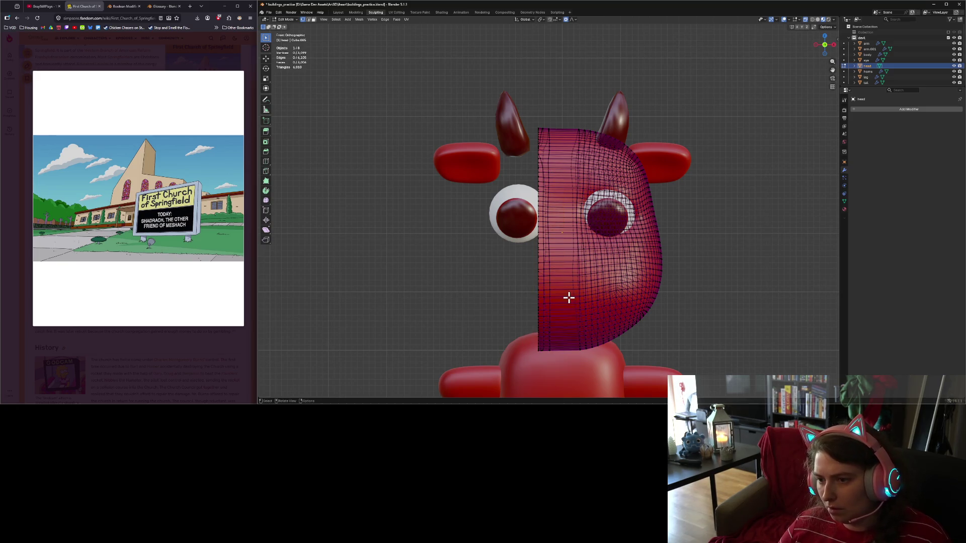
mouse_move(533, 302)
middle_down()
mouse_move(640, 302)
mouse_move(647, 287)
mouse_move(636, 287)
mouse_move(636, 299)
middle_up()
Select the centre and horizontal edge loops and move them along X.
alt+click(549, 280)
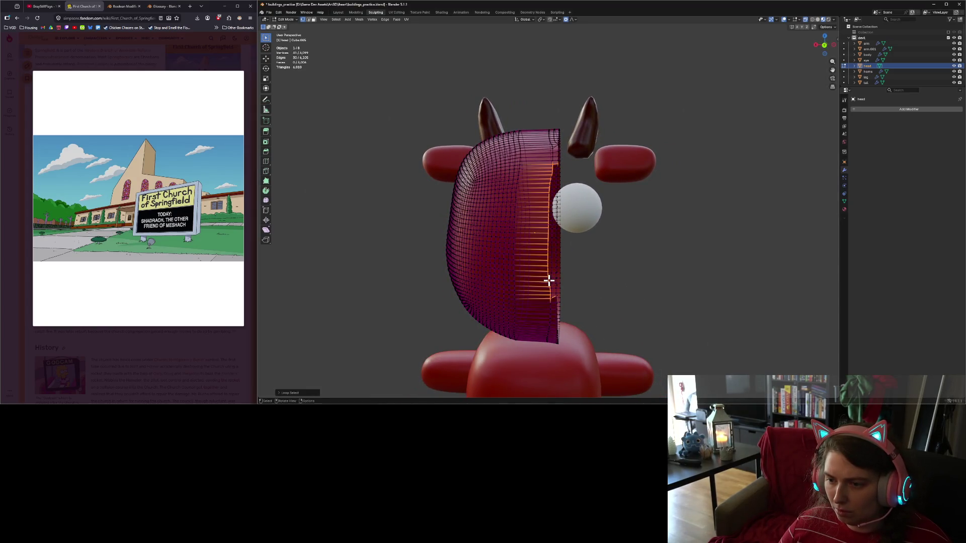
alt+click(551, 315)
alt+shift+click(567, 315)
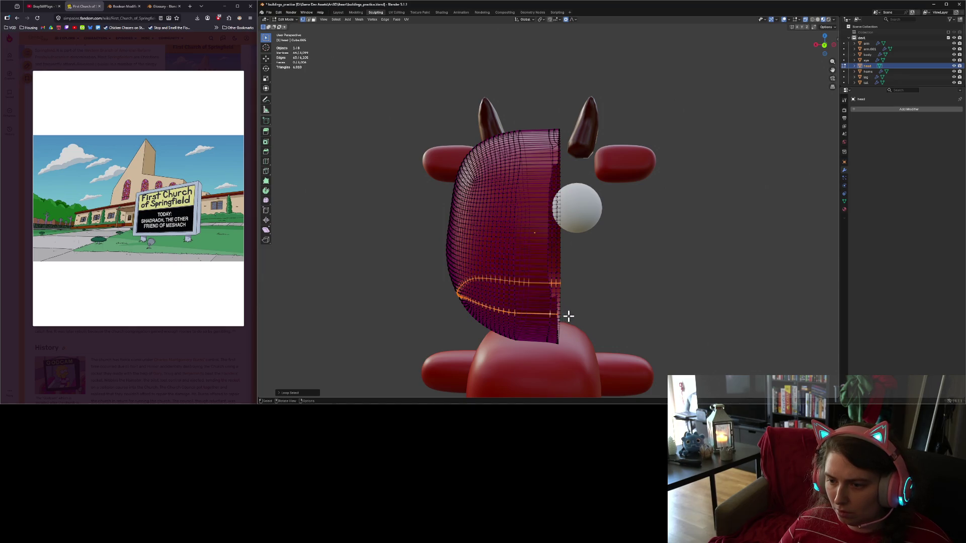
mouse_move(567, 314)
middle_down()
mouse_move(582, 294)
mouse_move(573, 318)
mouse_move(567, 304)
middle_up()
alt+shift+click(573, 288)
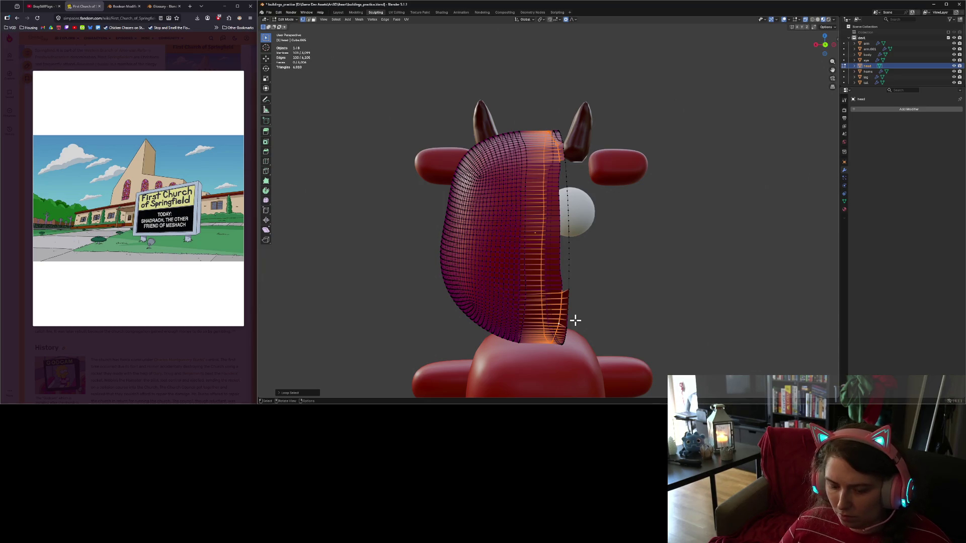
key(g)
key(x)
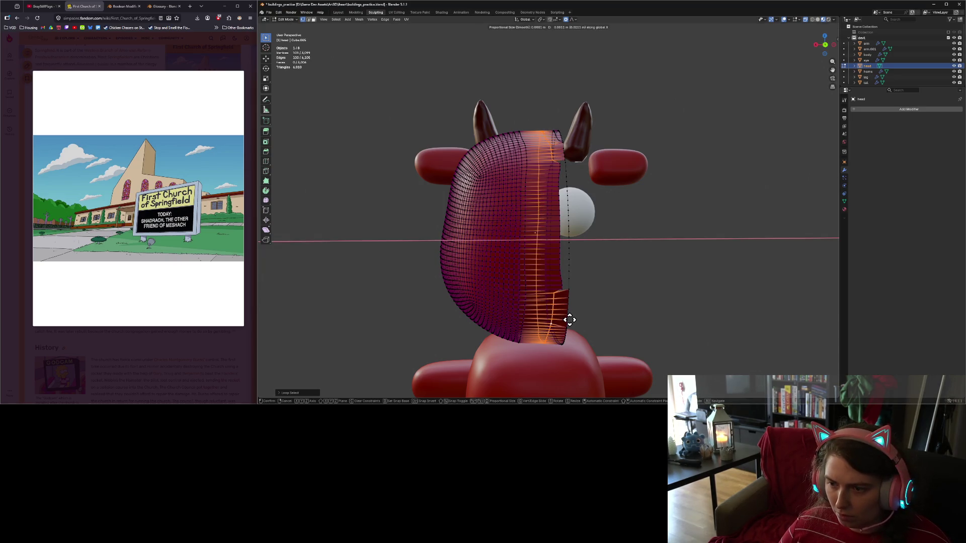
click(567, 322)
From the front view, delete the strip of vertices past the centre line.
key(KP_1)
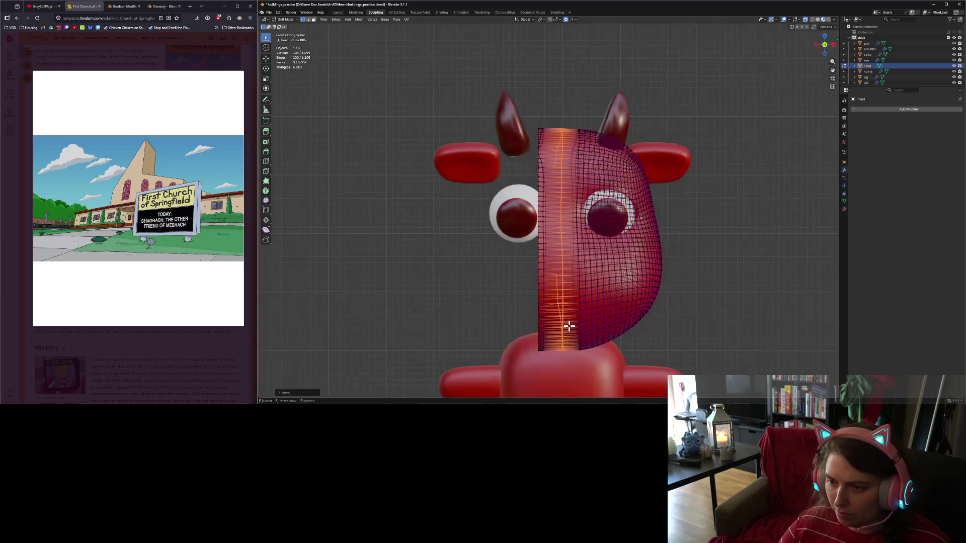
mouse_move(474, 67)
mouse_down()
mouse_move(532, 381)
mouse_move(545, 395)
mouse_up()
key(x)
click(524, 332)
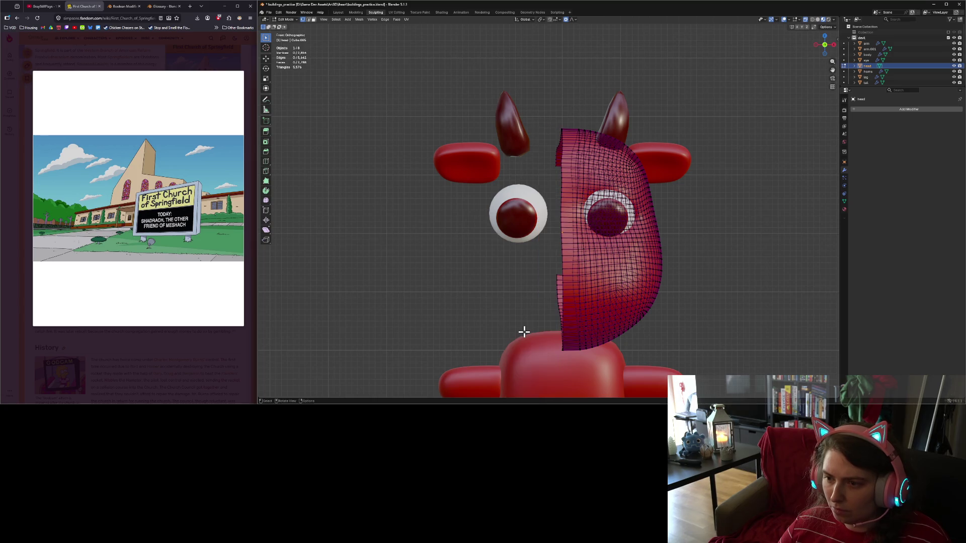
Delete the outermost column of head vertices from the front view.
middle_drag(514, 317, 649, 324)
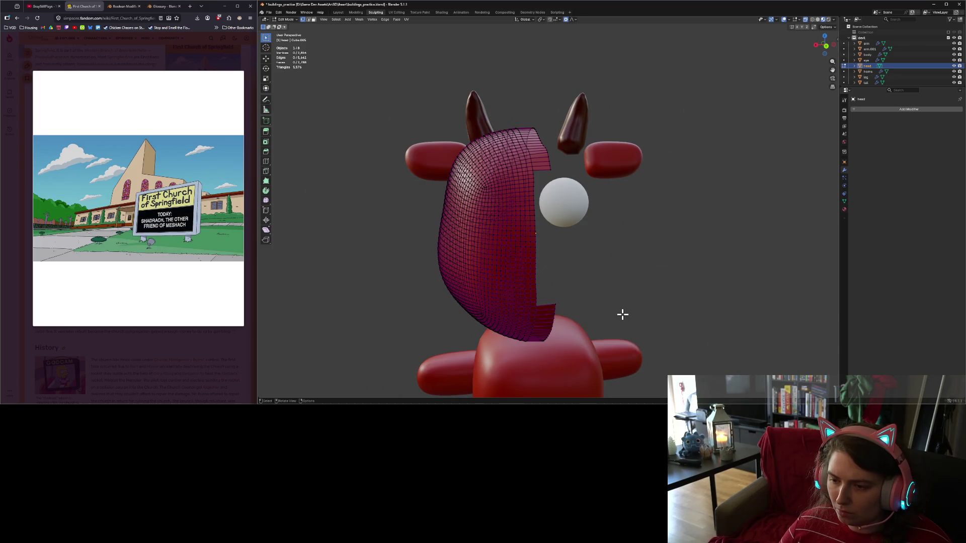
key(KP_1)
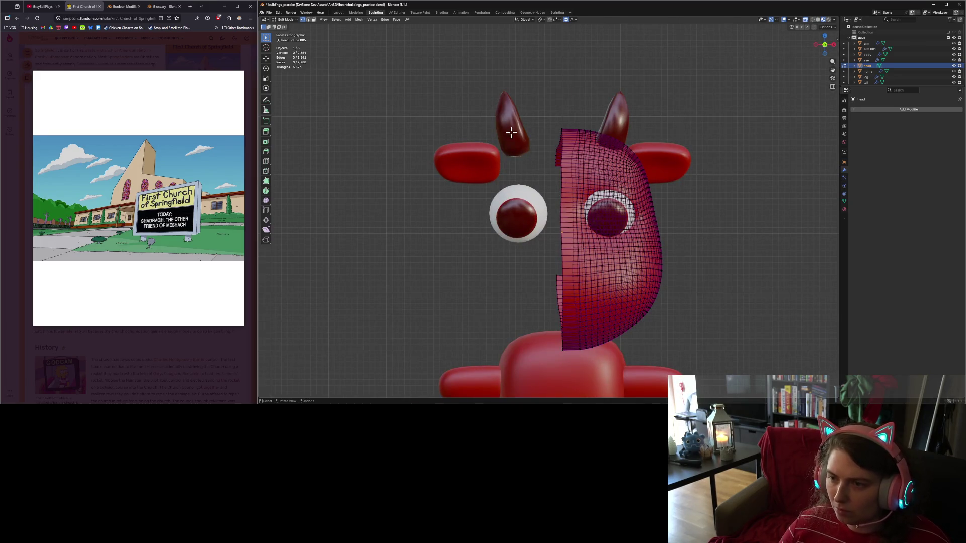
drag(522, 89, 569, 384)
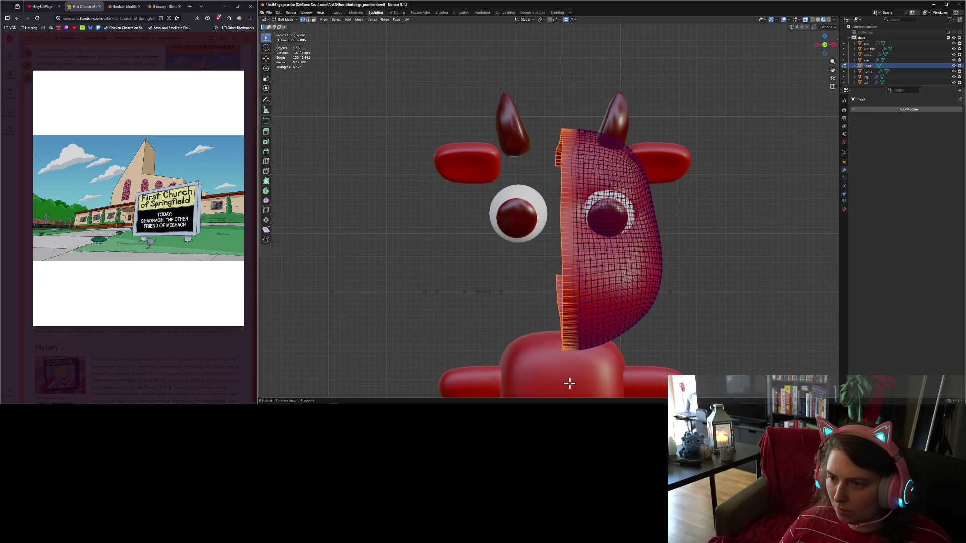
key(x)
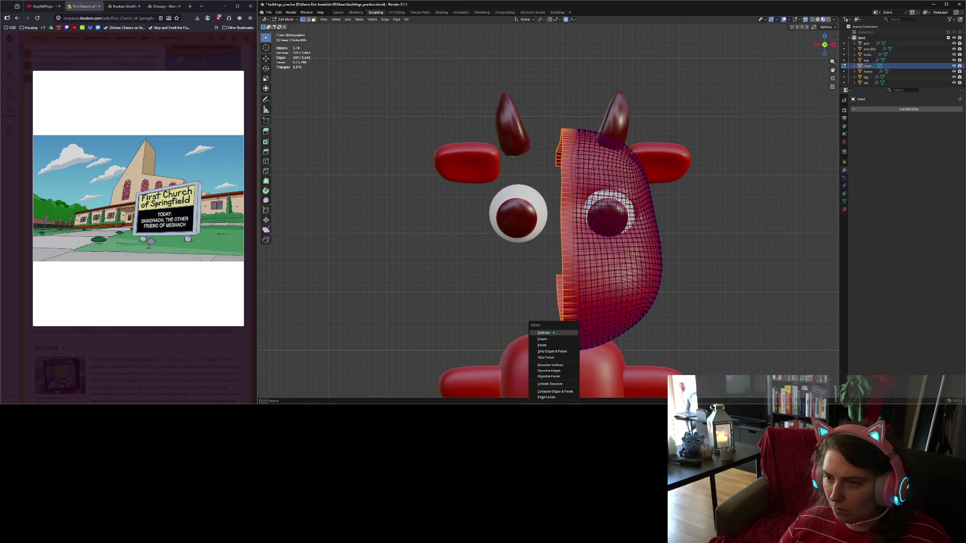
click(552, 333)
scroll(514, 301, down, 4)
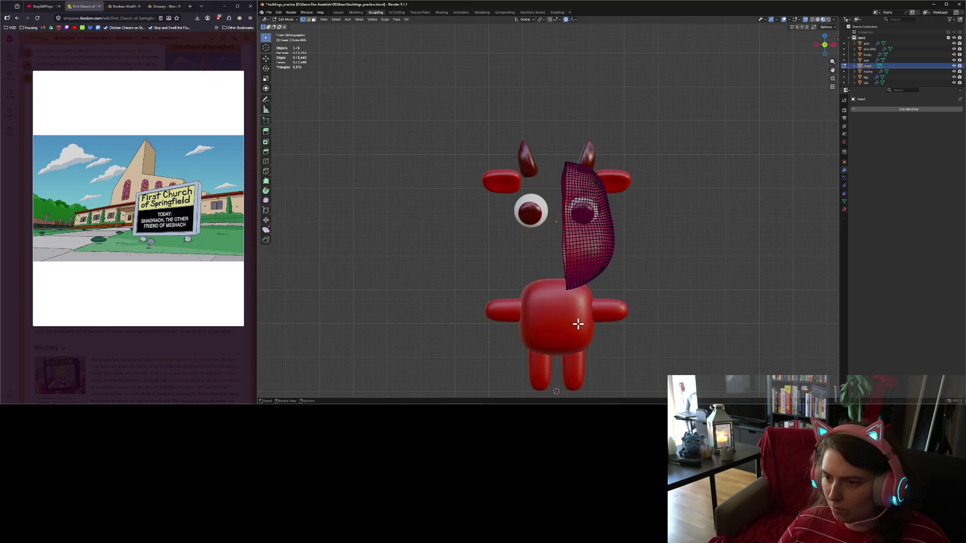
mouse_move(577, 319)
middle_down()
mouse_move(565, 302)
mouse_move(538, 318)
mouse_move(570, 336)
mouse_move(578, 319)
middle_up()
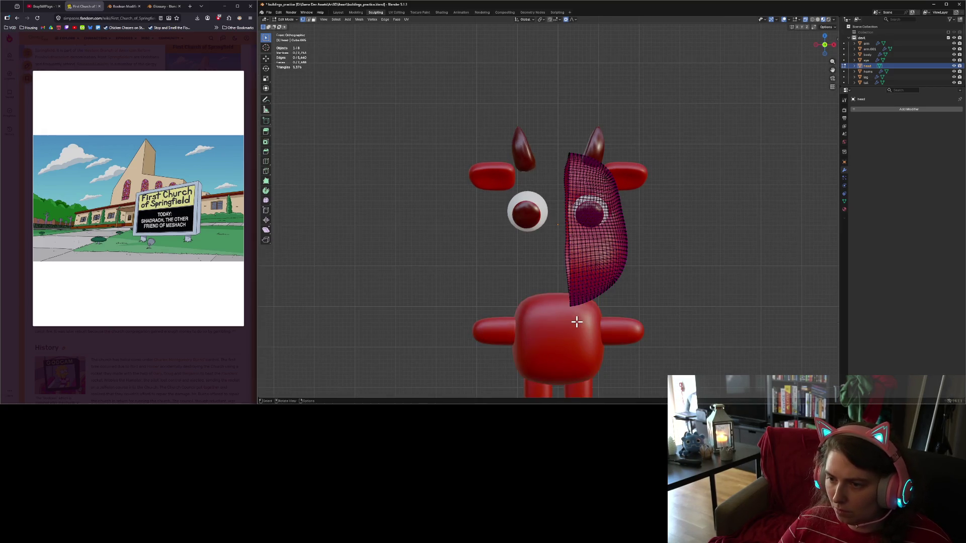
Select the head's open boundary loop and slide it along X.
alt+click(571, 280)
alt+click(570, 281)
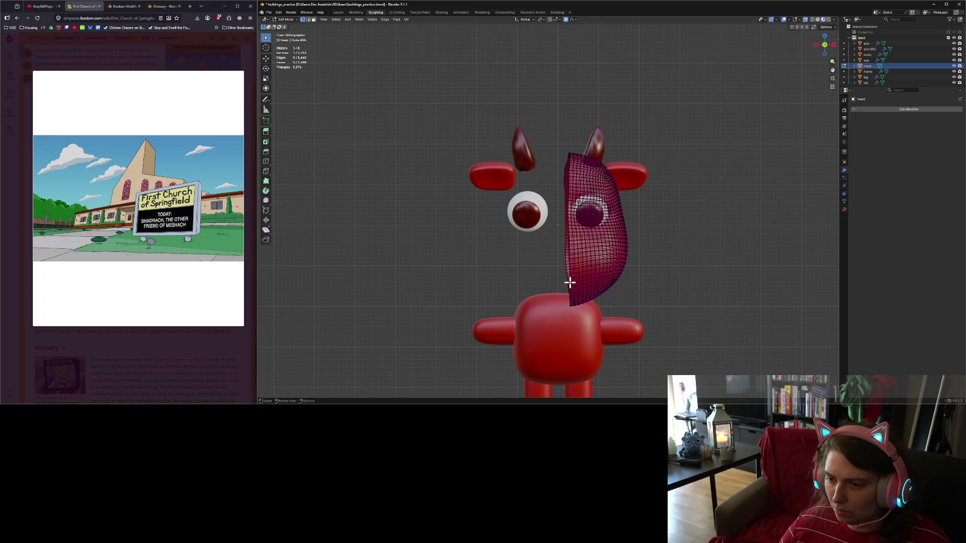
alt+click(569, 278)
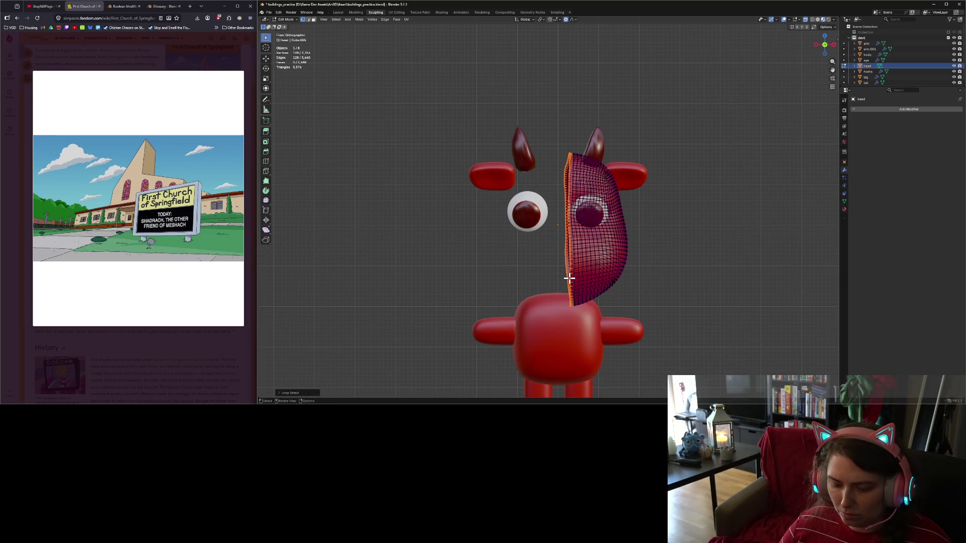
key(g)
key(x)
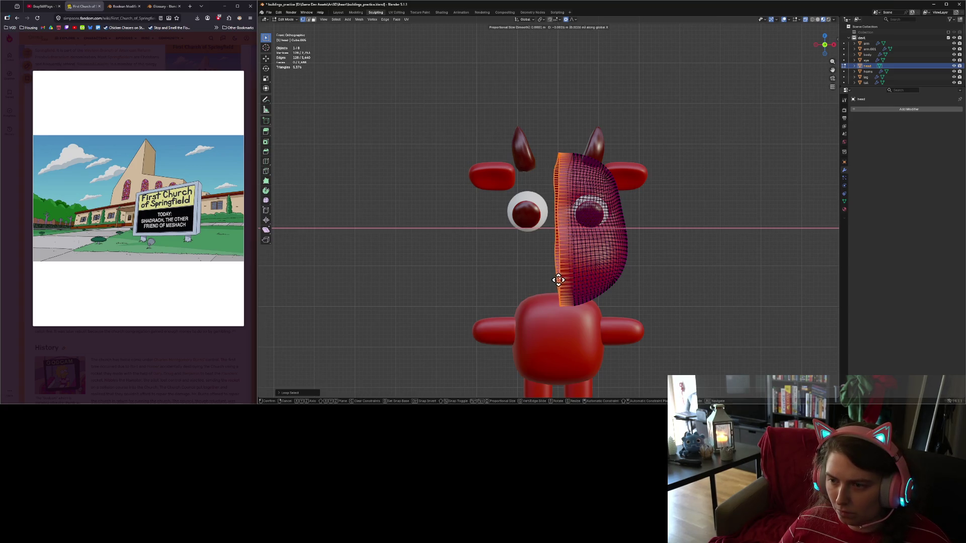
click(548, 280)
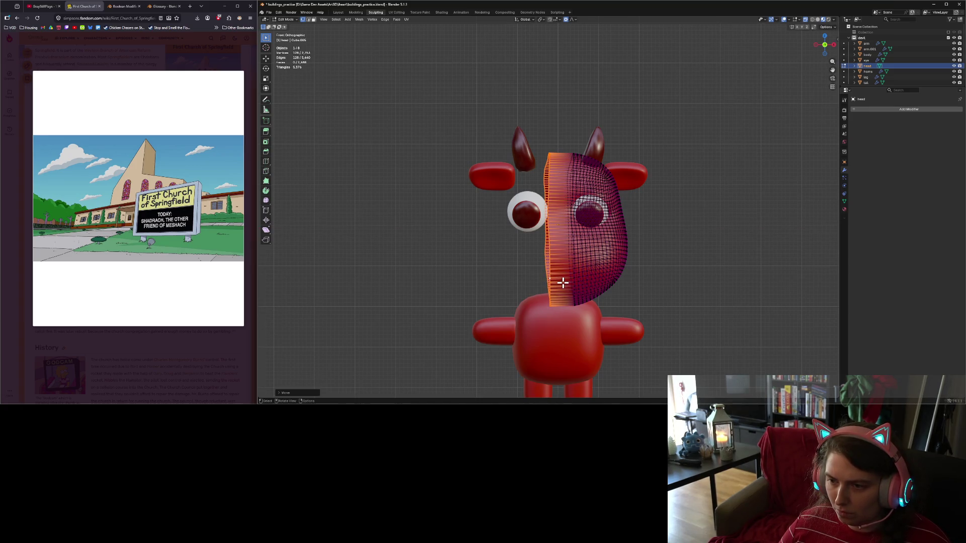
Flatten the boundary loop with scale X 0 and reposition it along X.
key(s)
key(x)
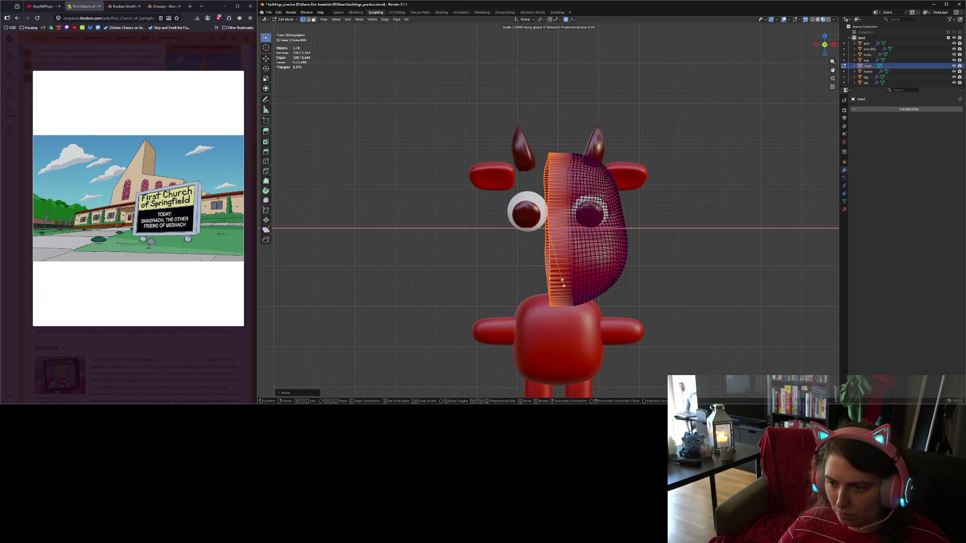
key(0)
key(Return)
key(g)
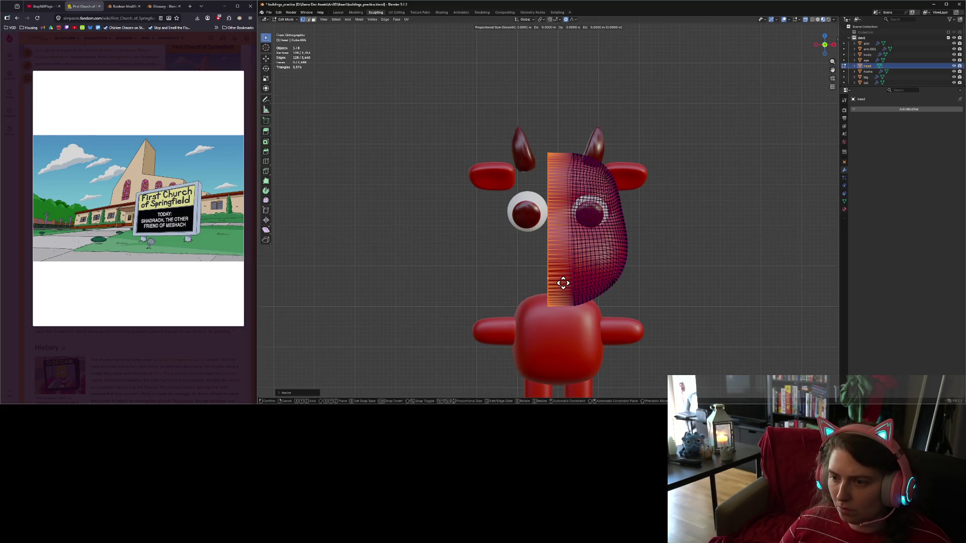
key(x)
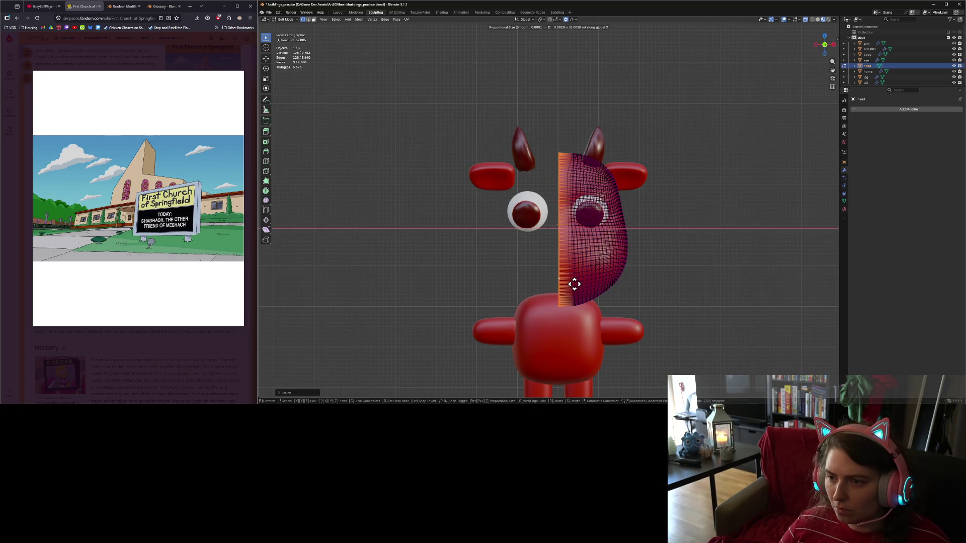
click(574, 285)
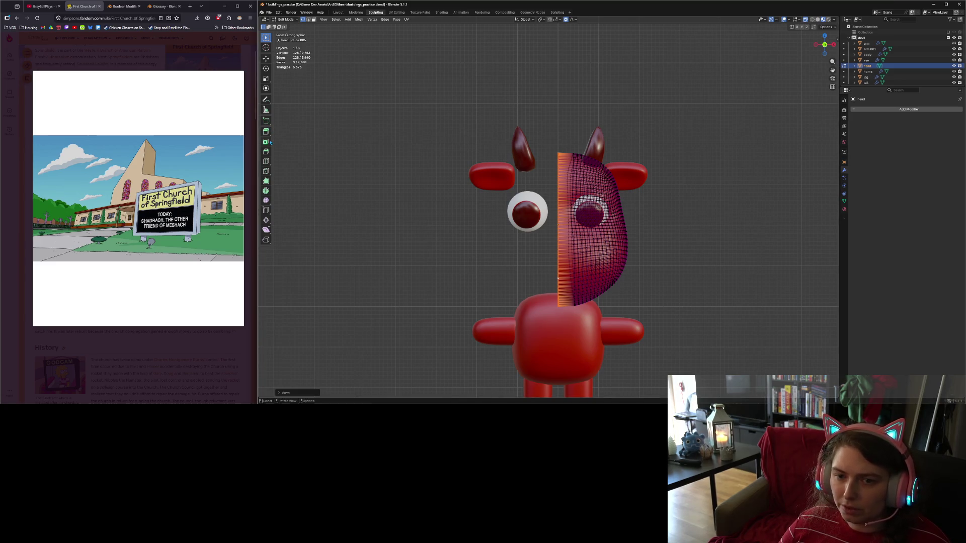
Insert a loop cut with 3 cuts near the half-head's centre edge and check it.
click(266, 162)
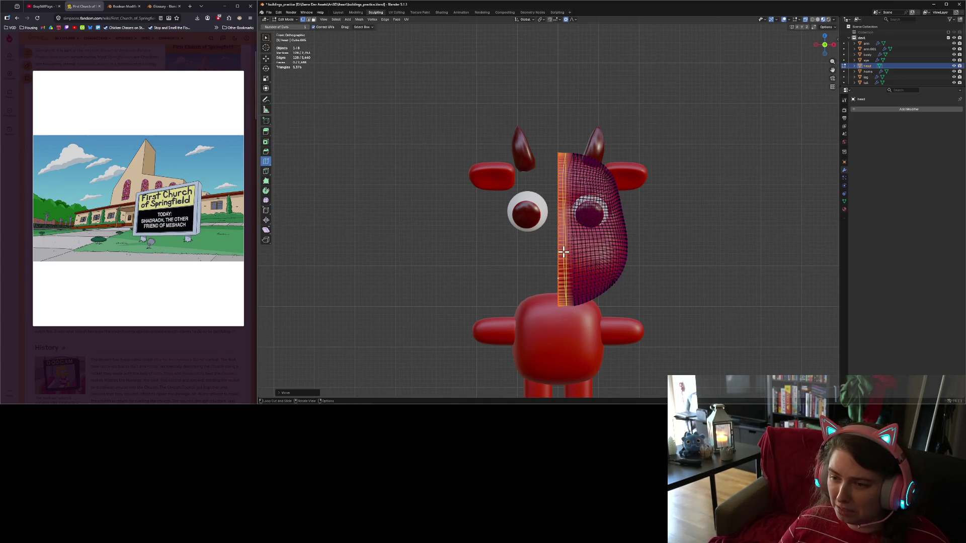
click(563, 252)
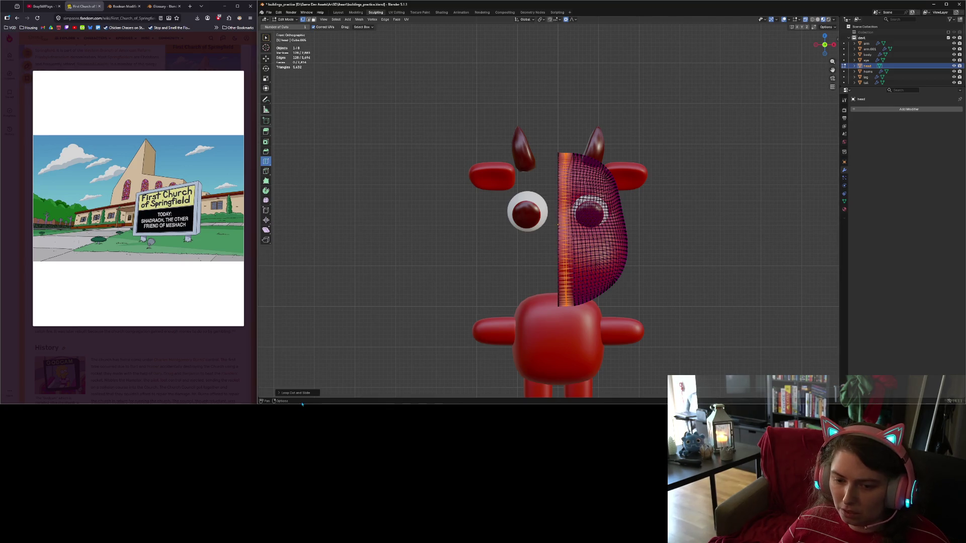
click(289, 393)
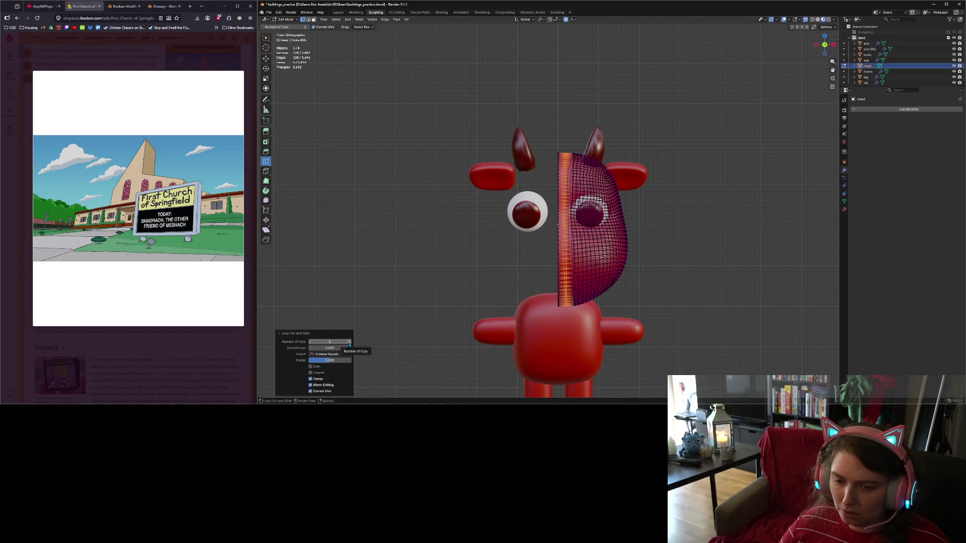
click(350, 342)
click(350, 343)
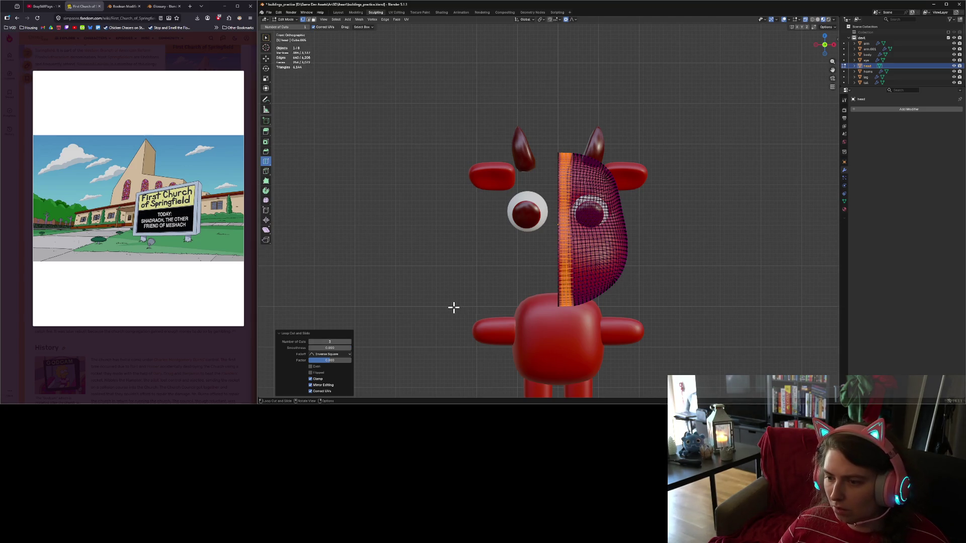
key(Tab)
mouse_move(455, 315)
middle_down()
mouse_move(466, 317)
mouse_move(421, 320)
mouse_move(466, 317)
mouse_move(422, 299)
mouse_move(379, 315)
mouse_move(506, 311)
mouse_move(463, 319)
middle_up()
scroll(483, 308, up, 4)
key(Tab)
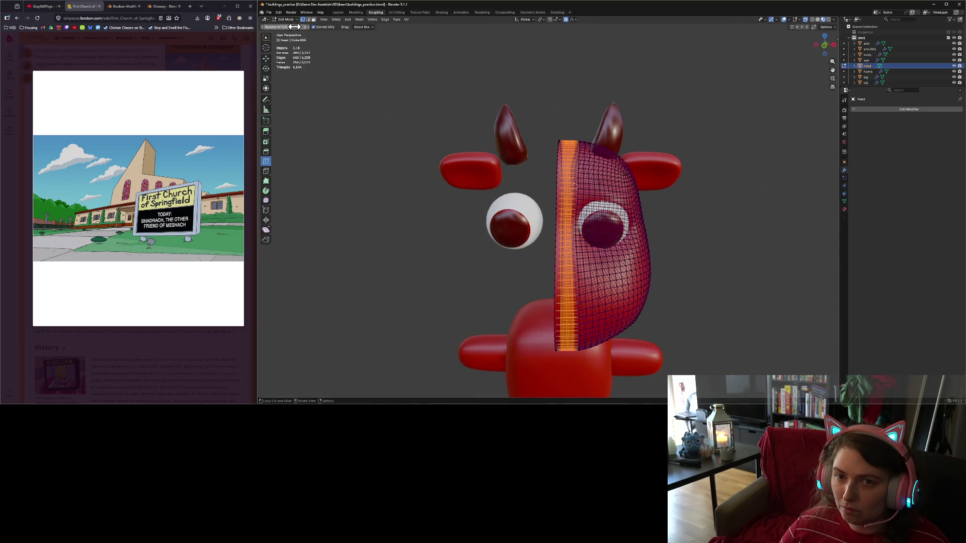
Add a Mirror modifier to the head with Bisect X enabled.
ctrl+scroll(285, 19, down, 1)
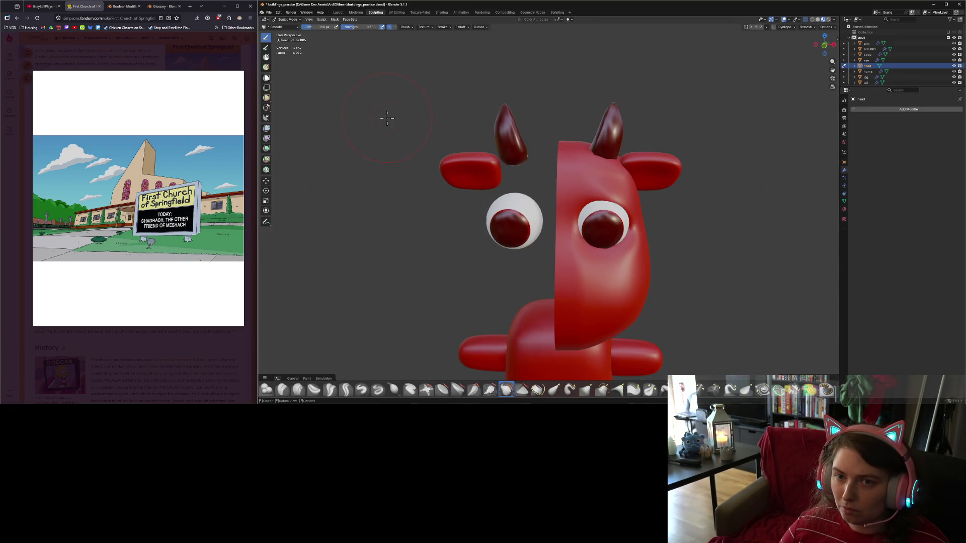
click(876, 108)
mouse_move(876, 116)
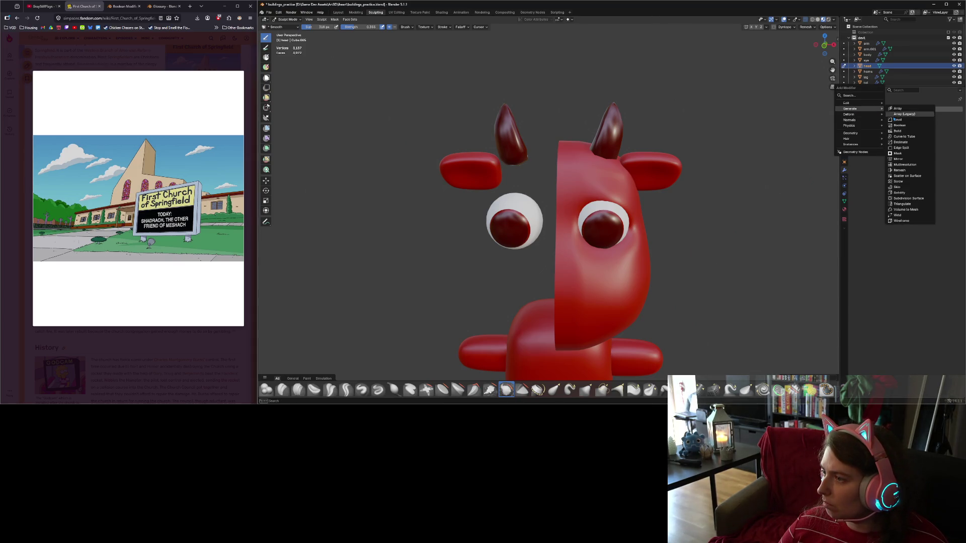
click(904, 160)
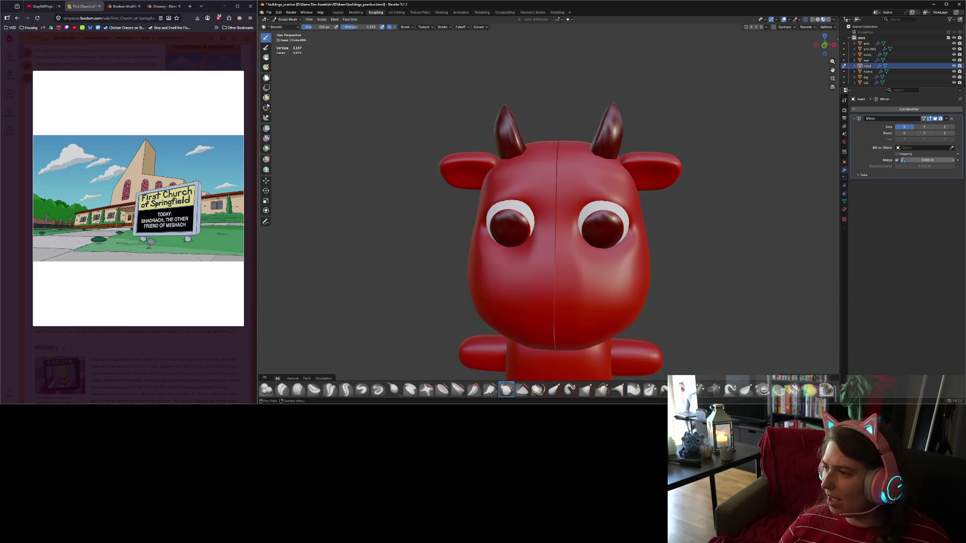
mouse_move(714, 352)
middle_down()
mouse_move(726, 307)
mouse_move(723, 330)
middle_up()
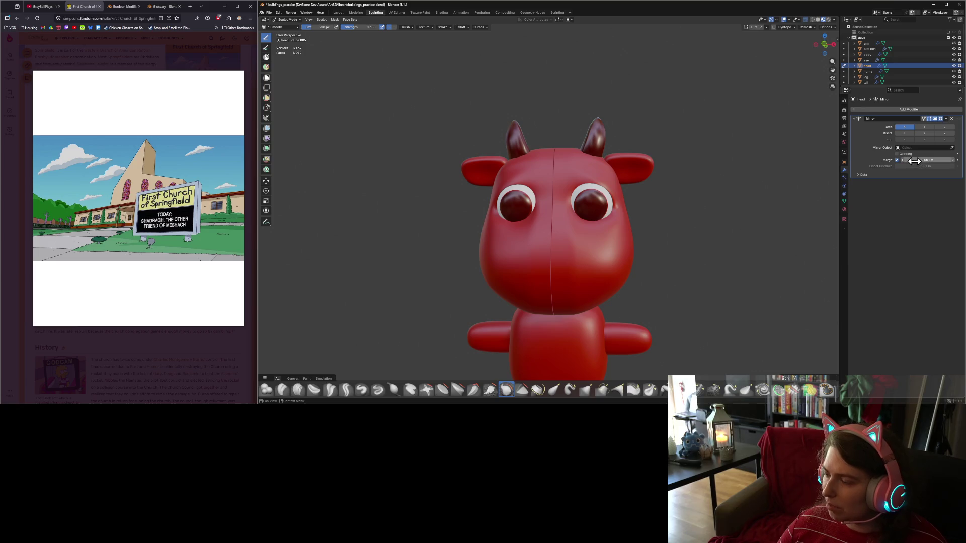
click(909, 133)
key(Tab)
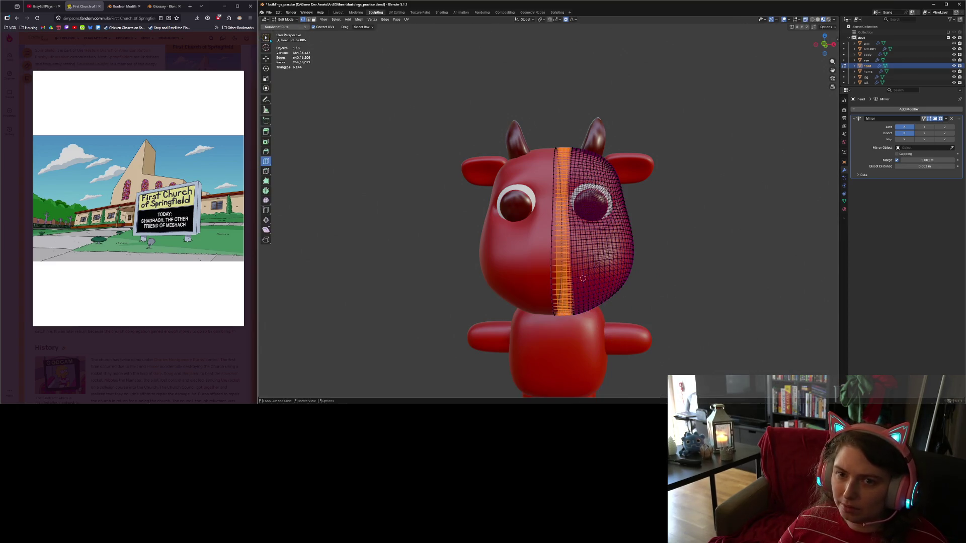
Select the head's centre seam loop and nudge it slightly along X.
click(266, 37)
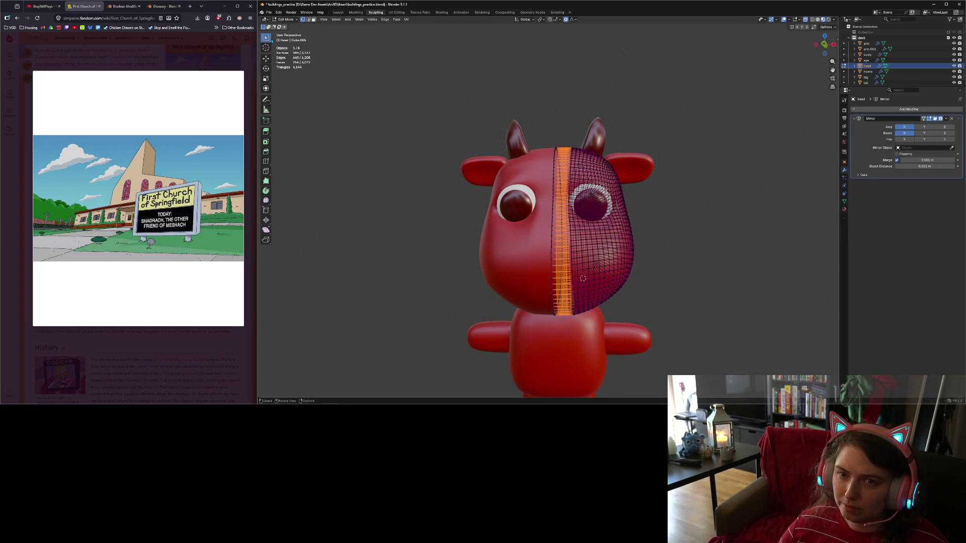
alt+click(551, 240)
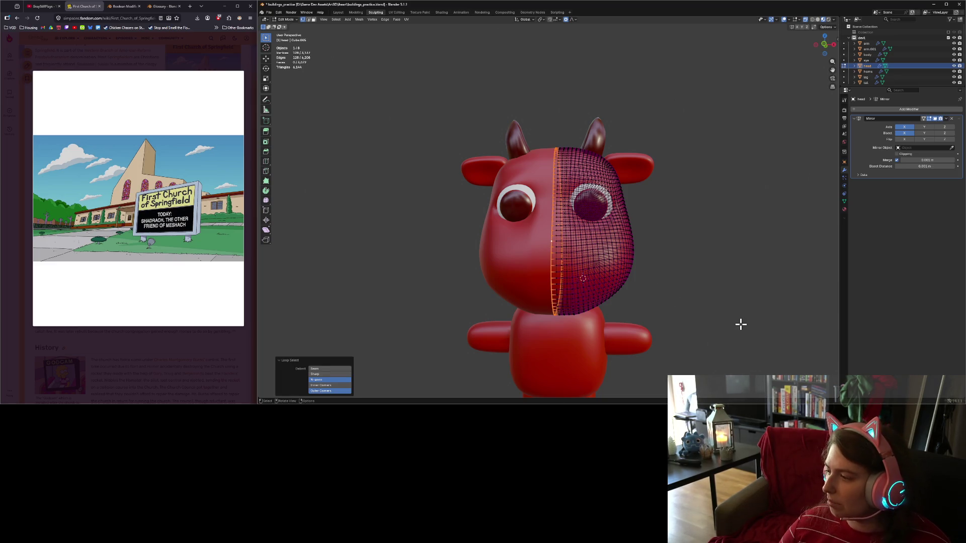
key(g)
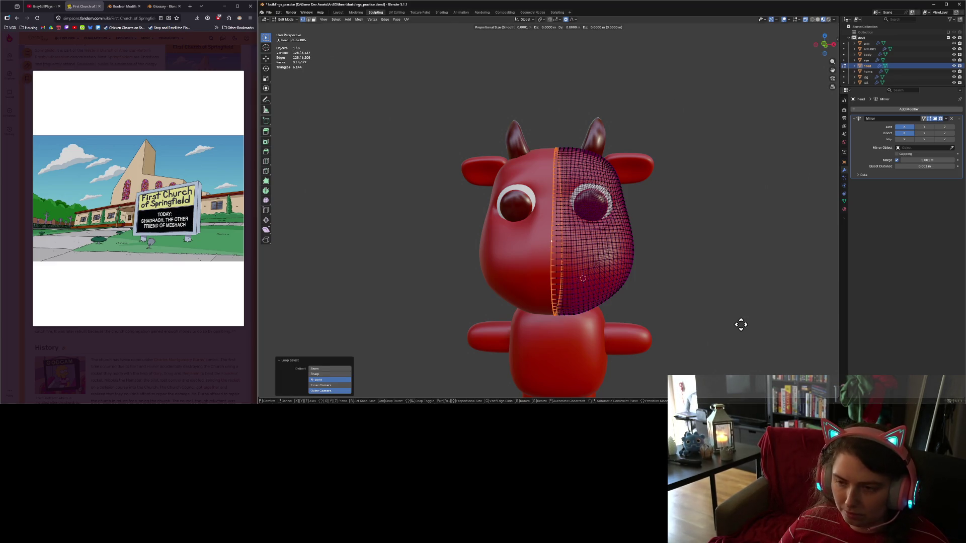
key(x)
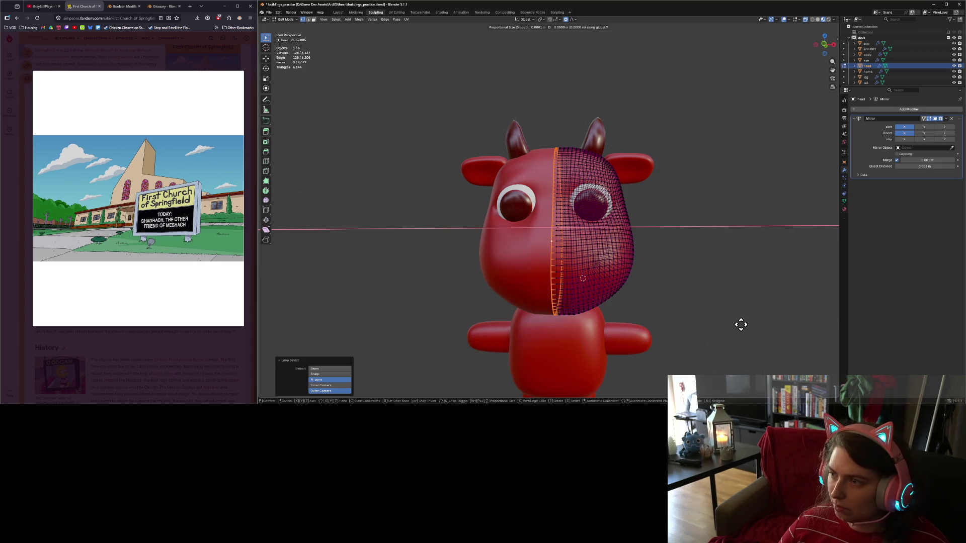
click(740, 325)
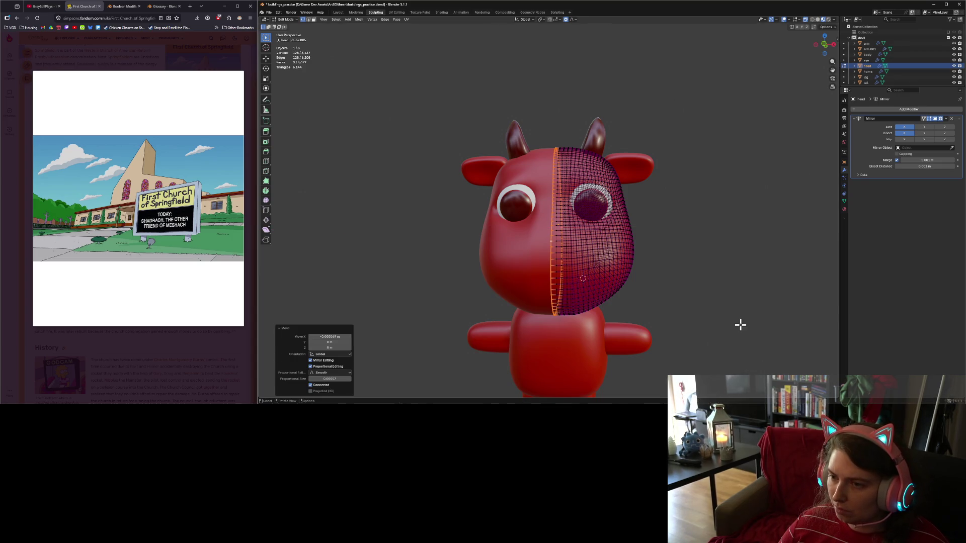
Inspect the mirrored head from behind, then return to the front view.
key(Tab)
mouse_move(681, 328)
middle_down()
mouse_move(709, 319)
mouse_move(819, 338)
mouse_move(683, 339)
middle_up()
key(Tab)
middle_drag(622, 340, 678, 340)
key(KP_1)
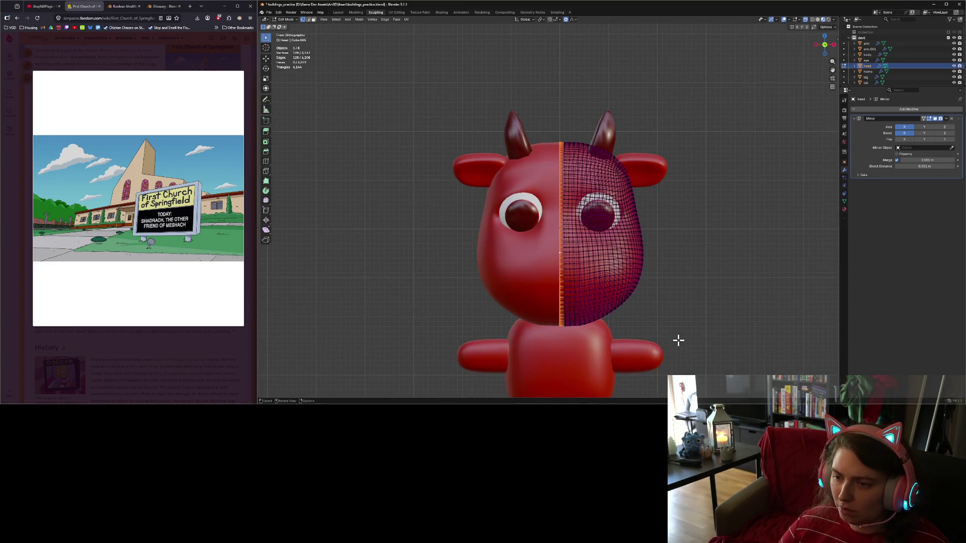
scroll(679, 341, up, 7)
scroll(656, 316, down, 5)
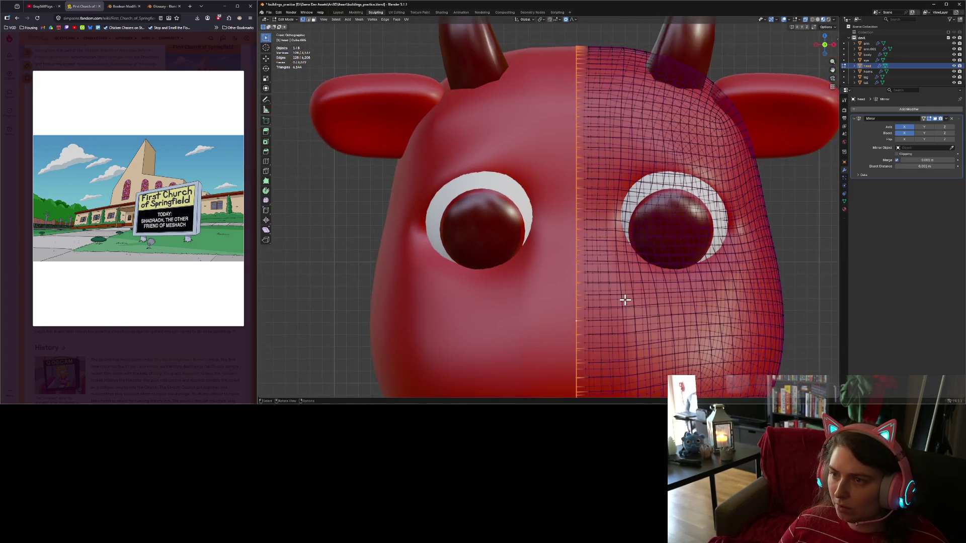
Nudge the centre loop along X again with proportional editing on.
key(g)
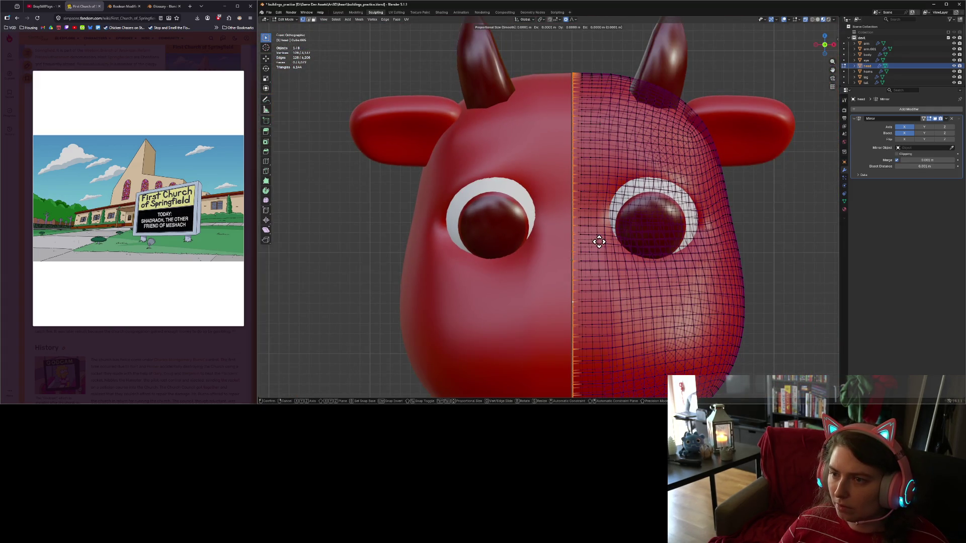
key(x)
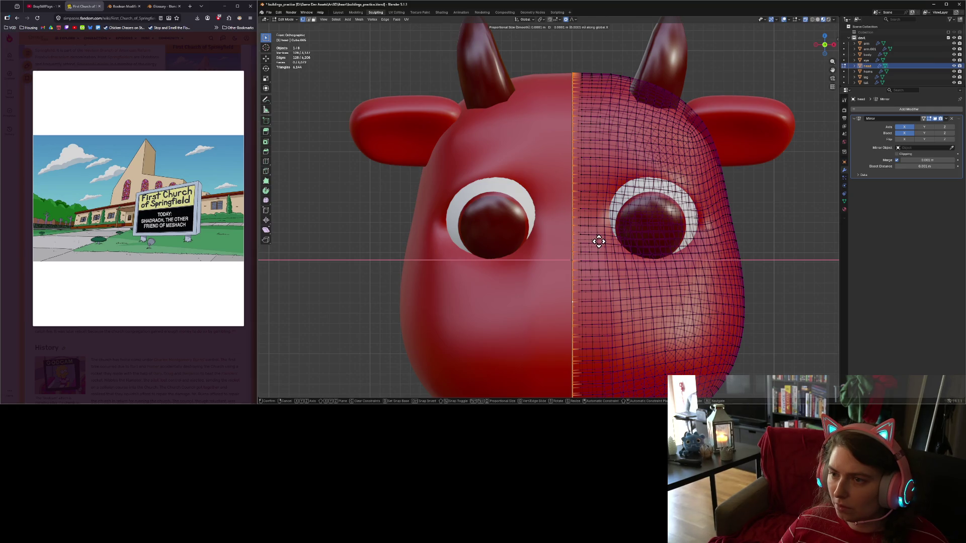
click(598, 241)
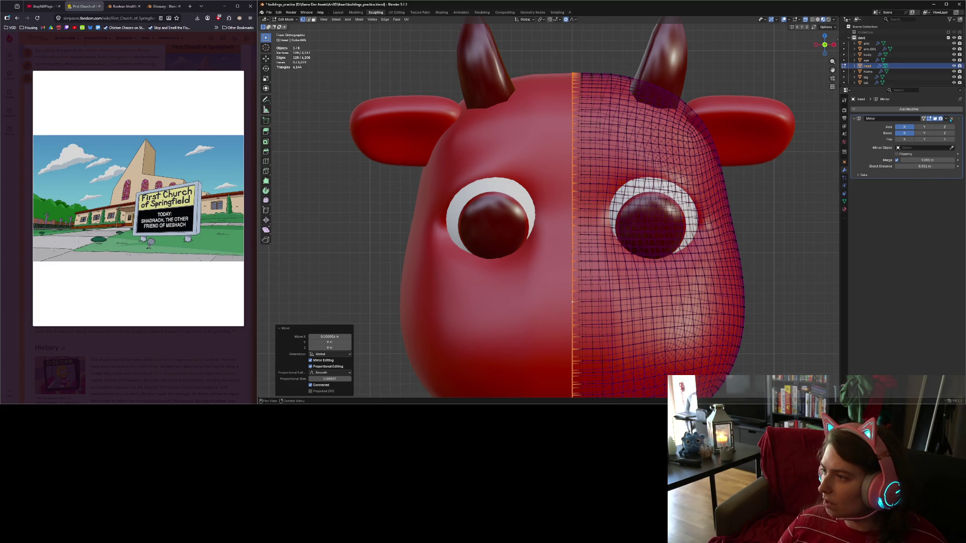
click(947, 119)
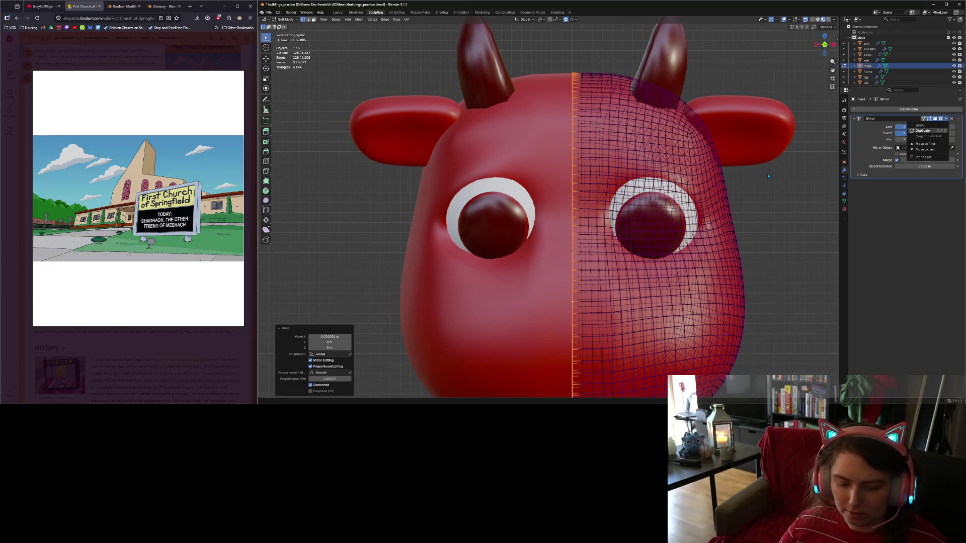
Nudge the selected centre edge loop along the X axis in Edit Mode, then return to sculpting.
key(Tab)
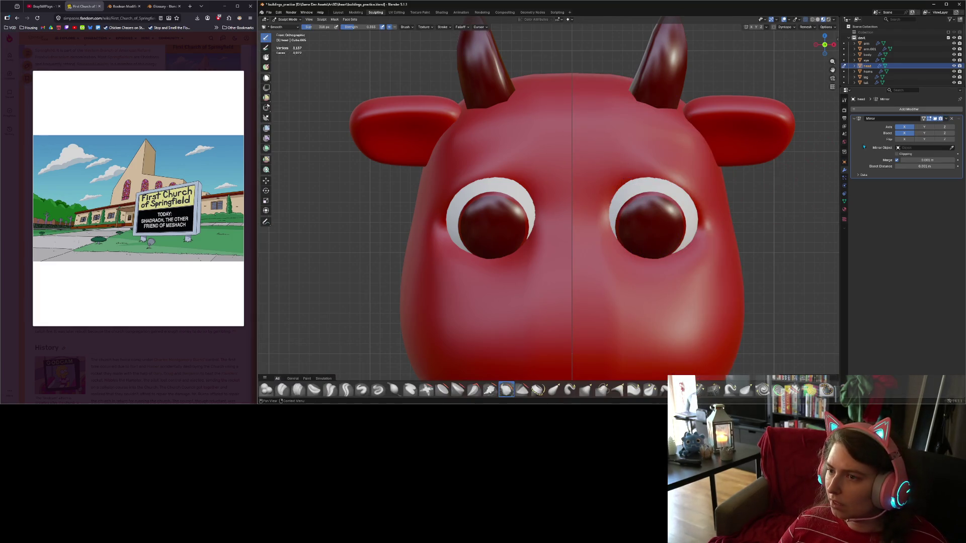
key(Tab)
key(g)
key(x)
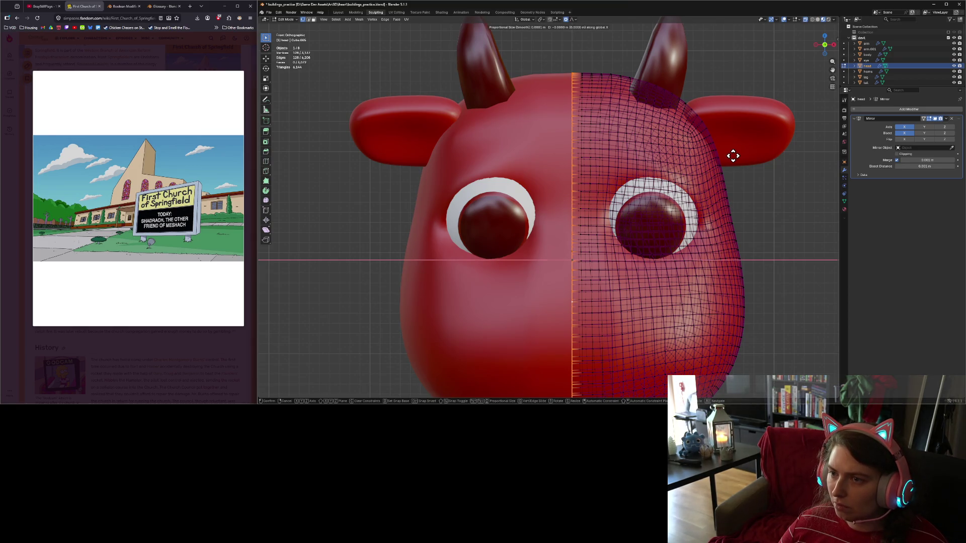
key(Return)
key(Tab)
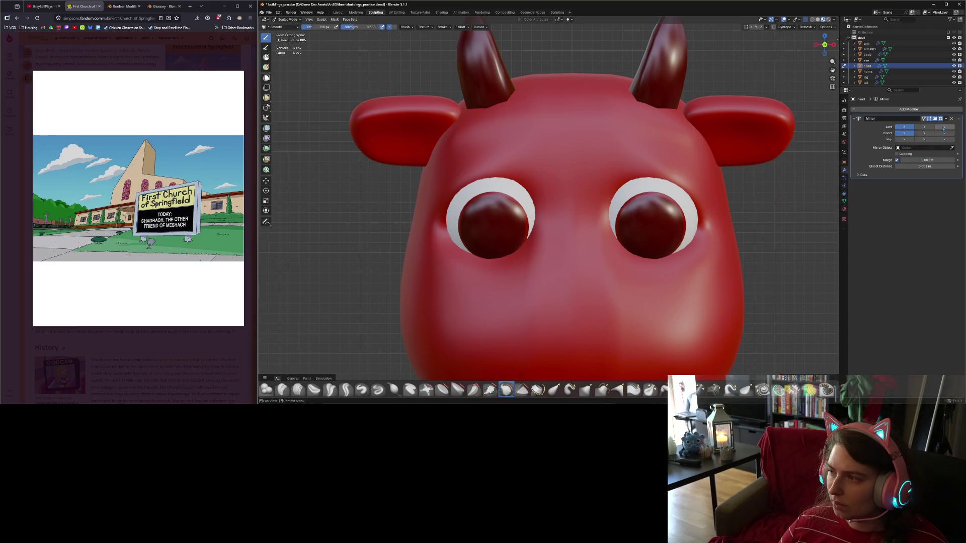
Apply the Mirror modifier and inspect the merged head mesh, deselecting the centre loop.
click(947, 120)
click(944, 125)
key(Tab)
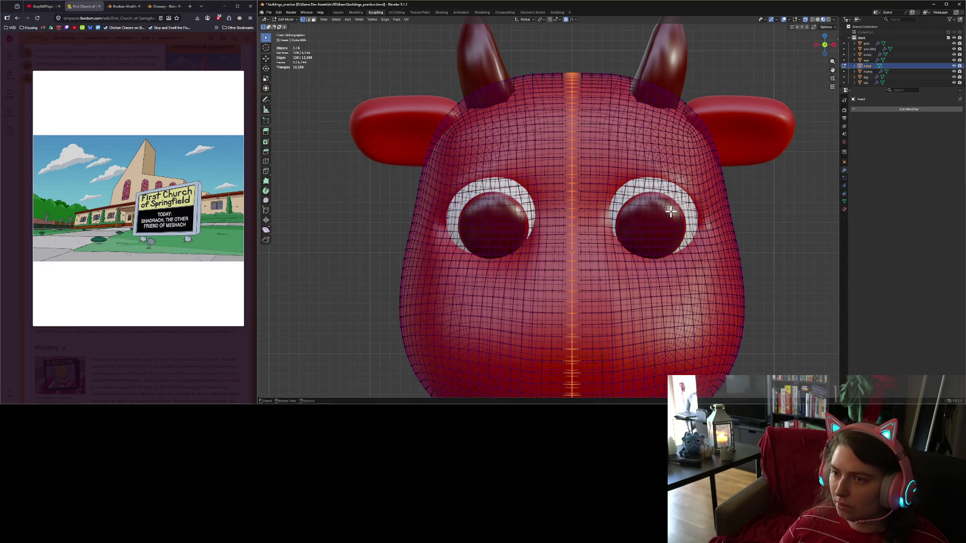
mouse_move(725, 261)
middle_down()
mouse_move(711, 263)
mouse_move(729, 228)
mouse_move(783, 224)
mouse_move(817, 257)
mouse_move(642, 204)
mouse_move(644, 231)
mouse_move(668, 204)
mouse_move(686, 231)
mouse_move(646, 228)
mouse_move(651, 194)
mouse_move(580, 149)
mouse_move(570, 126)
middle_up()
scroll(647, 228, up, 5)
click(676, 98)
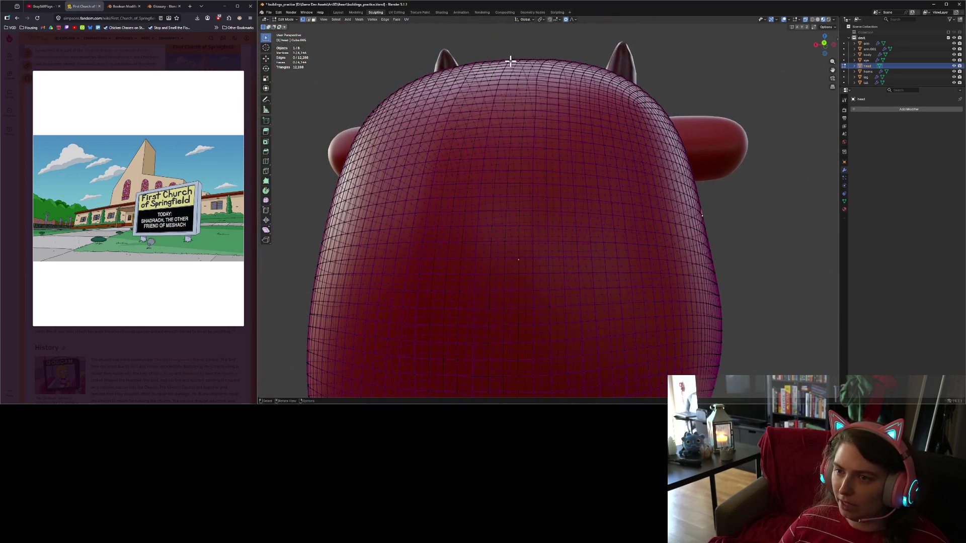
Check the face and ears, then go back to Sculpt Mode at a side view.
mouse_move(530, 102)
middle_down()
mouse_move(533, 133)
mouse_move(556, 148)
middle_up()
scroll(568, 156, down, 4)
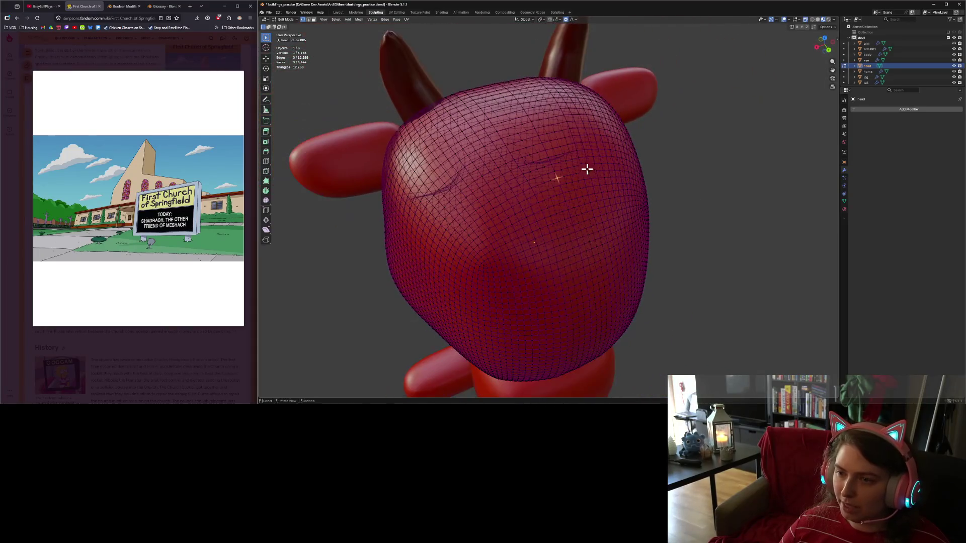
key(Tab)
scroll(612, 185, down, 5)
middle_drag(622, 200, 642, 185)
scroll(641, 185, up, 3)
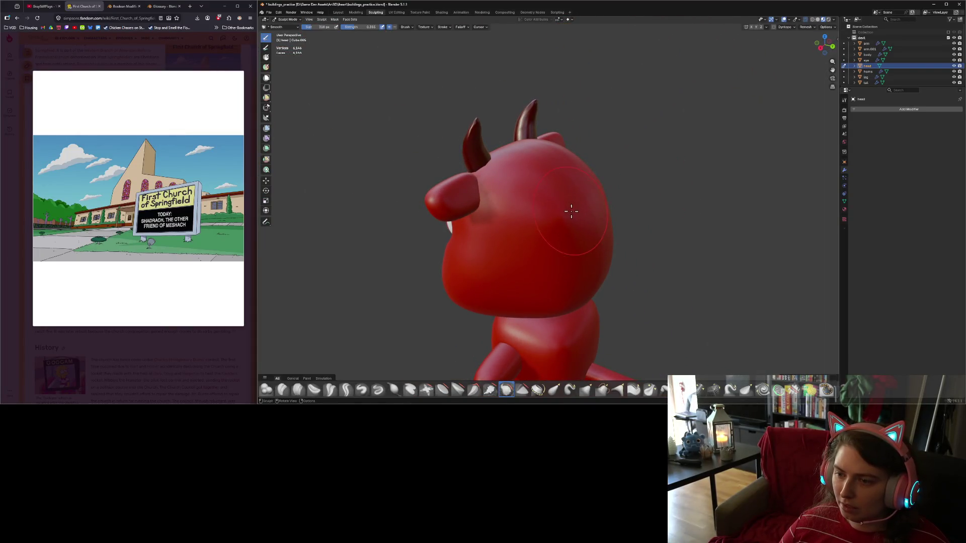
Raise the Smooth brush strength and enlarge its radius.
mouse_move(574, 205)
middle_down()
mouse_move(662, 231)
mouse_move(603, 195)
mouse_move(504, 214)
mouse_move(565, 209)
mouse_move(521, 222)
middle_up()
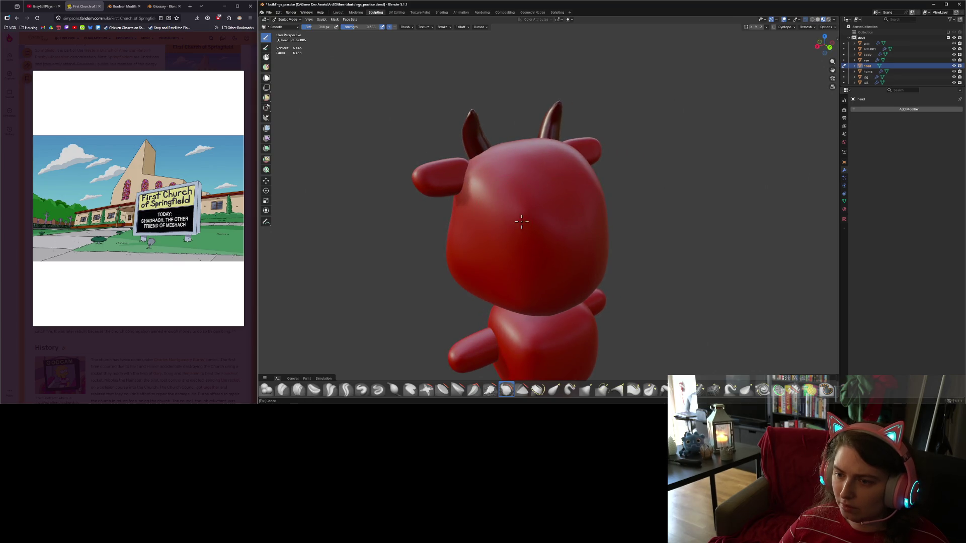
drag(359, 27, 375, 27)
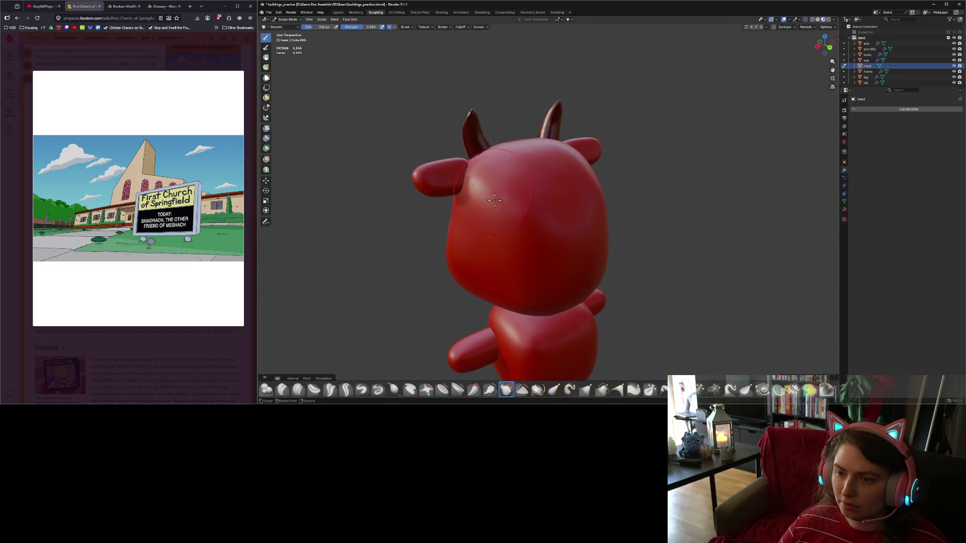
middle_drag(522, 217, 590, 217)
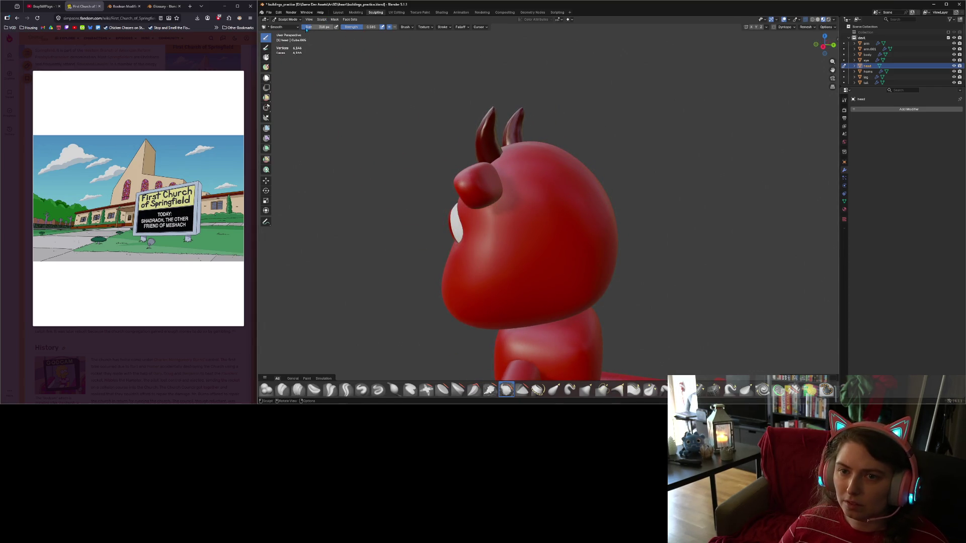
drag(322, 27, 342, 26)
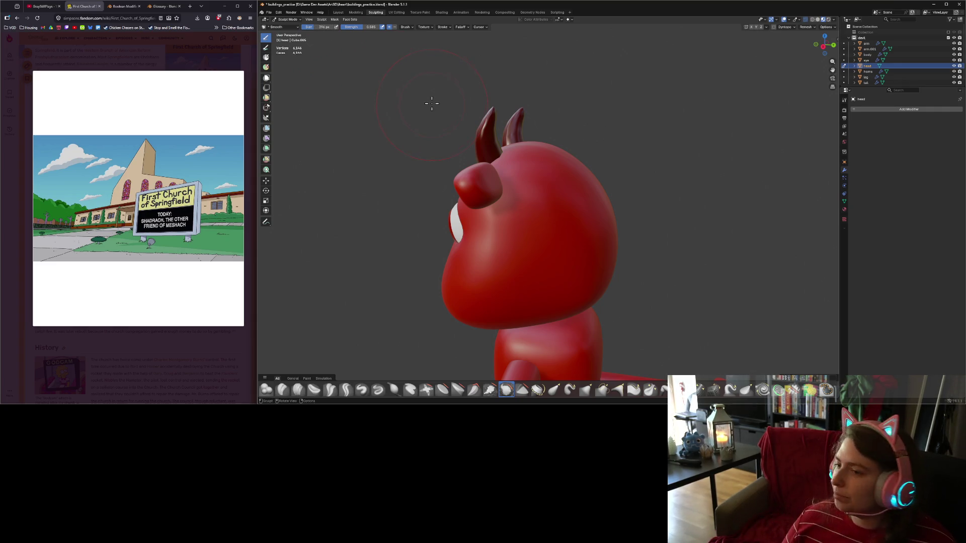
Inspect the head from the back and sides, briefly checking the mesh in Edit Mode.
mouse_move(637, 245)
middle_down()
mouse_move(586, 244)
mouse_move(595, 259)
mouse_move(531, 206)
middle_up()
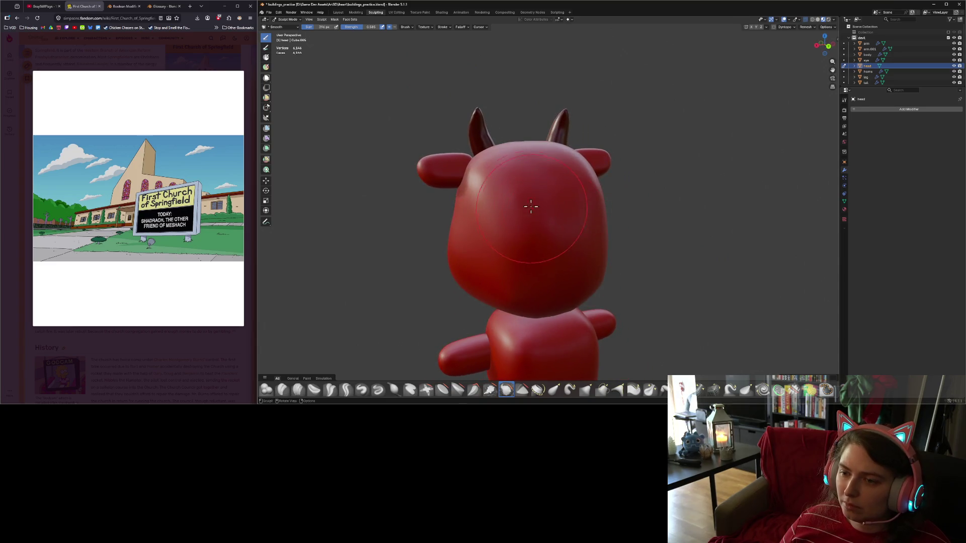
middle_drag(606, 256, 592, 196)
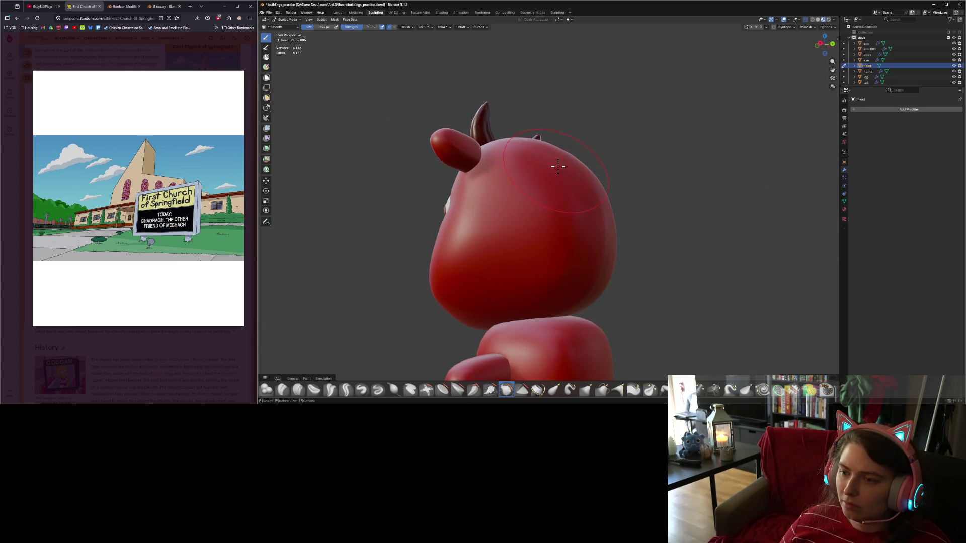
mouse_move(587, 286)
middle_down()
mouse_move(608, 263)
mouse_move(576, 267)
mouse_move(509, 244)
mouse_move(556, 269)
mouse_move(597, 273)
middle_up()
key(Tab)
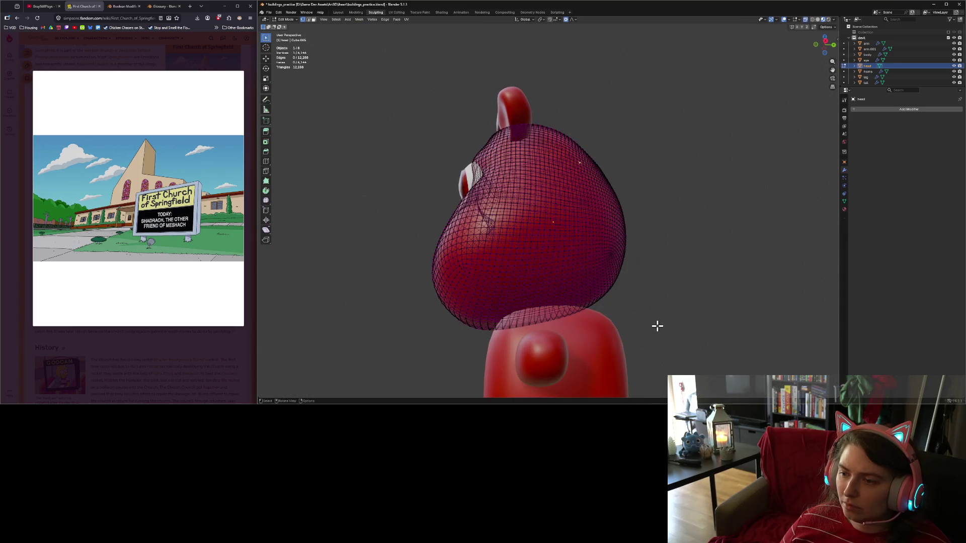
mouse_move(657, 326)
middle_down()
mouse_move(558, 289)
mouse_move(608, 306)
middle_up()
scroll(558, 288, up, 4)
key(Tab)
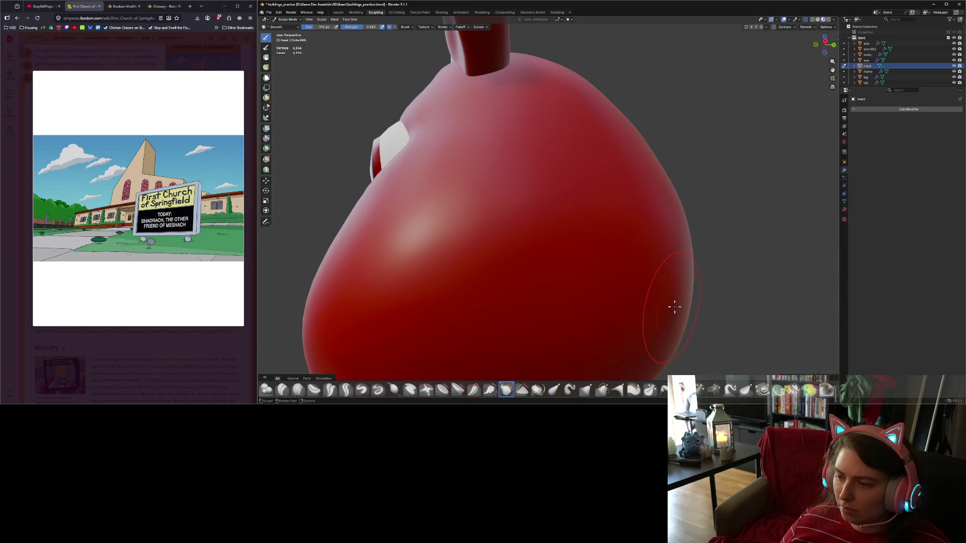
scroll(682, 307, down, 5)
Smooth the lower head and chin from a three-quarter front view, then pick Inflate/Deflate.
mouse_move(668, 312)
middle_down()
mouse_move(582, 276)
mouse_move(556, 300)
middle_up()
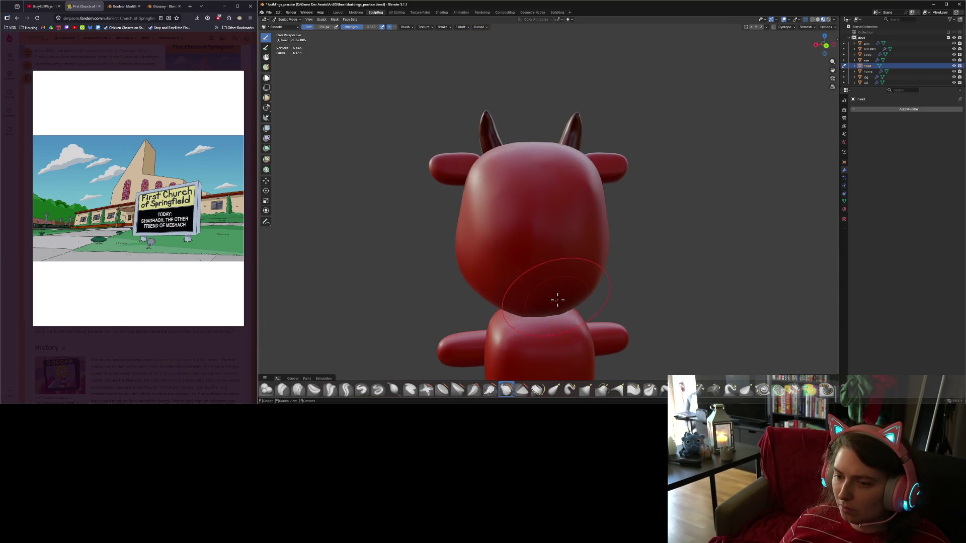
middle_drag(508, 188, 531, 231)
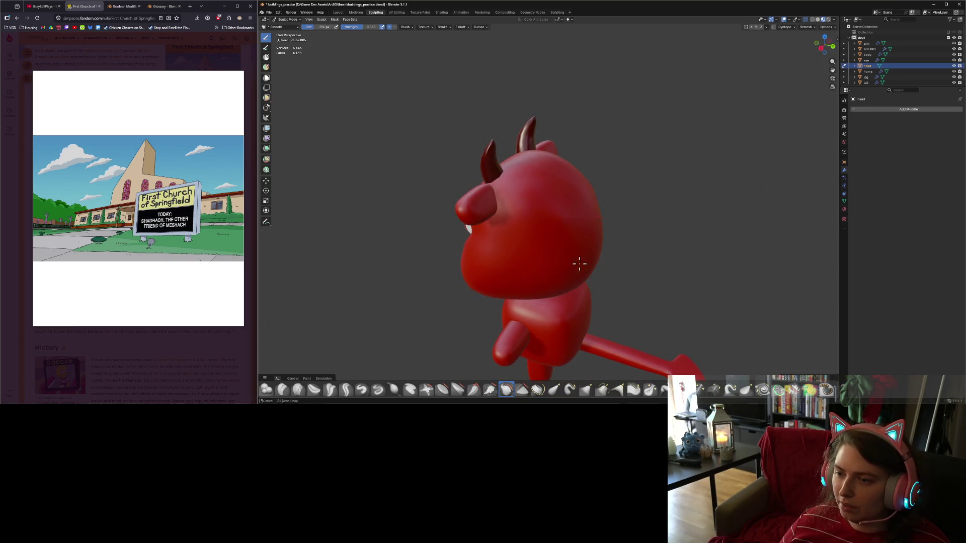
middle_drag(578, 263, 592, 212)
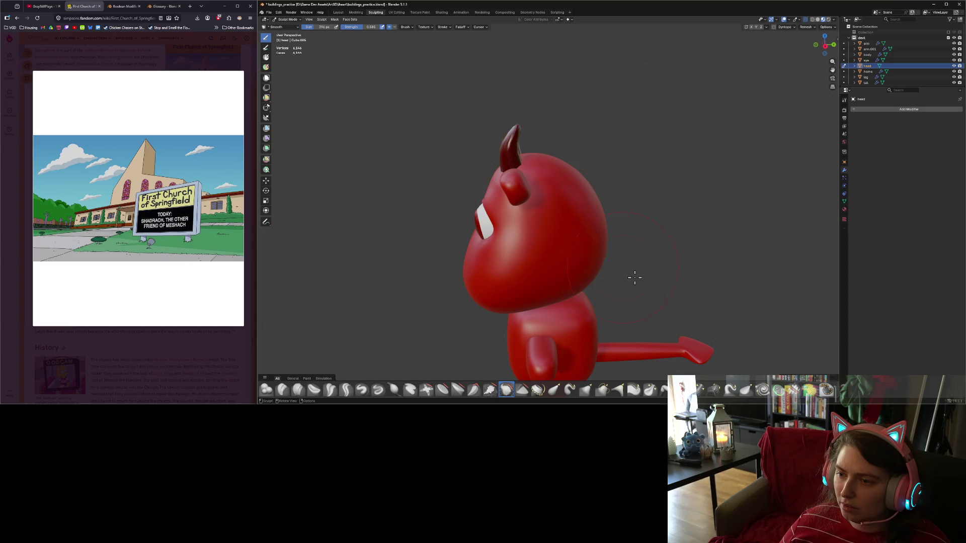
middle_drag(635, 277, 593, 255)
middle_drag(543, 237, 680, 286)
mouse_move(640, 314)
middle_down()
mouse_move(675, 301)
mouse_move(653, 308)
middle_up()
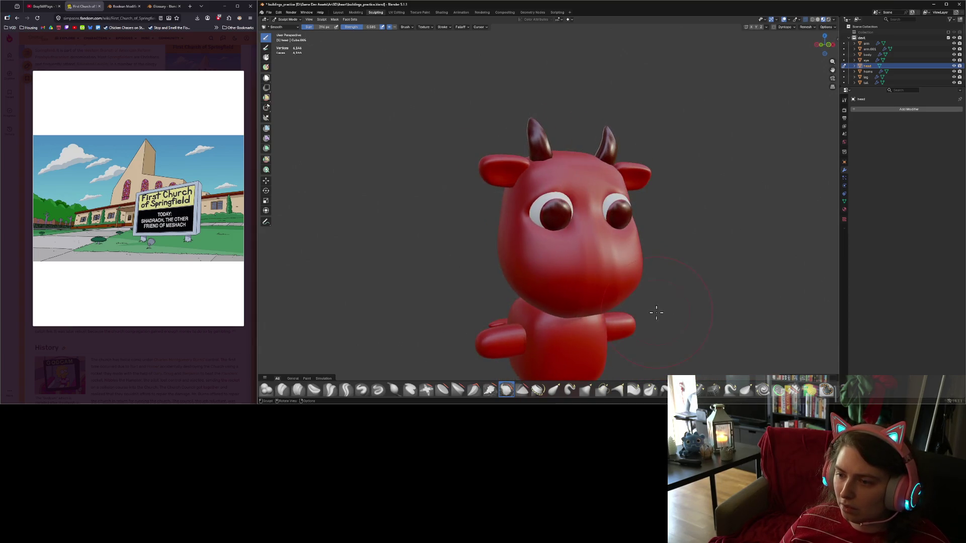
mouse_move(663, 322)
mouse_down()
mouse_move(600, 301)
mouse_move(628, 313)
mouse_up()
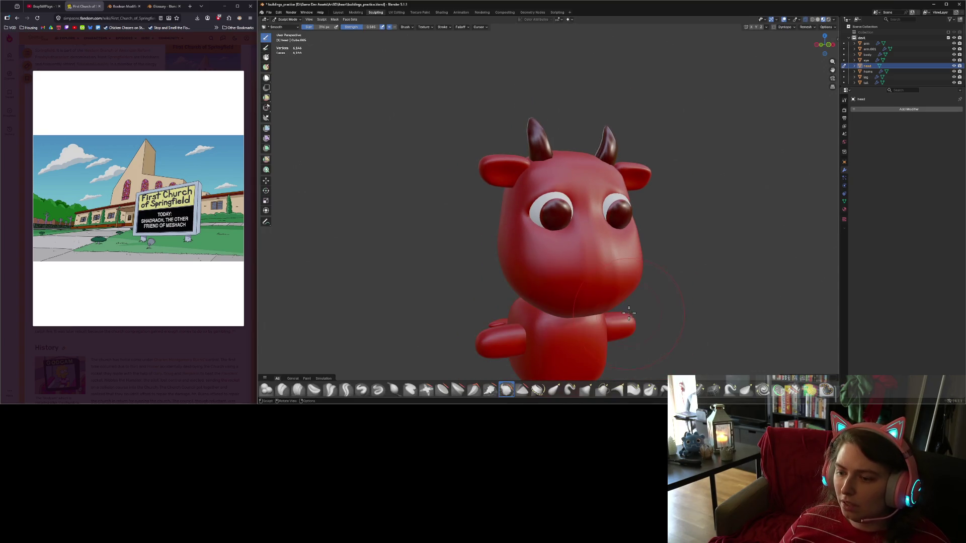
click(393, 389)
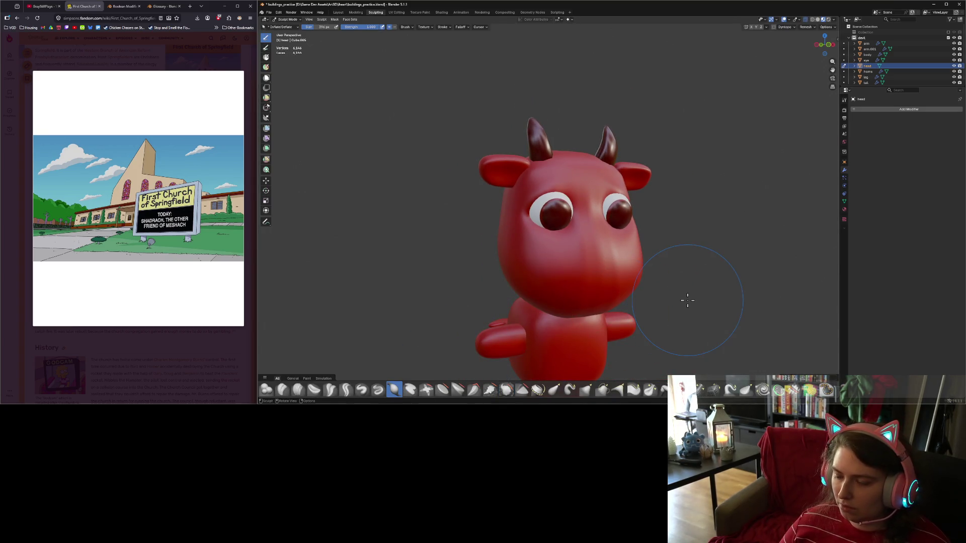
Inflate the snout below the eyes from front view, undoing a too-pointed nose lump.
key(KP_1)
scroll(628, 296, up, 5)
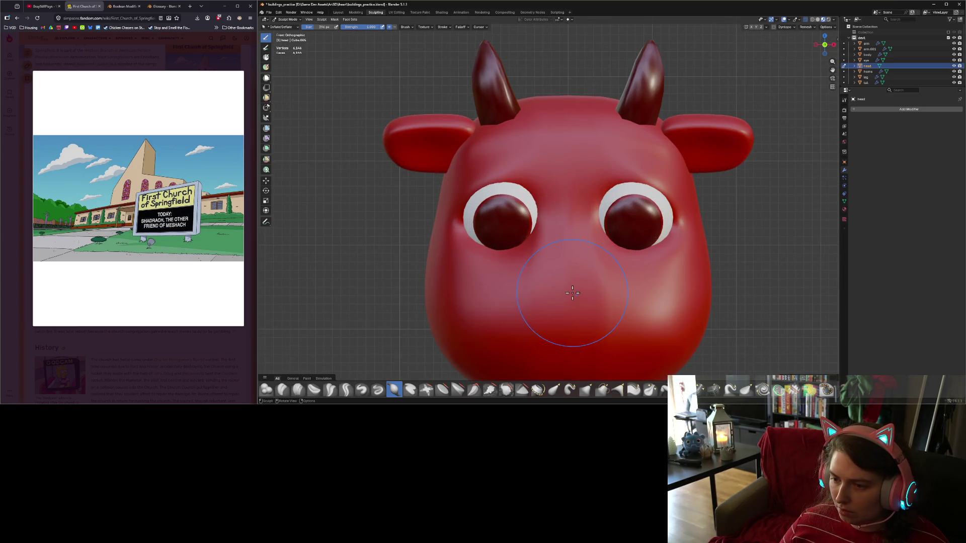
mouse_move(573, 293)
mouse_down()
mouse_move(563, 302)
mouse_move(568, 285)
mouse_up()
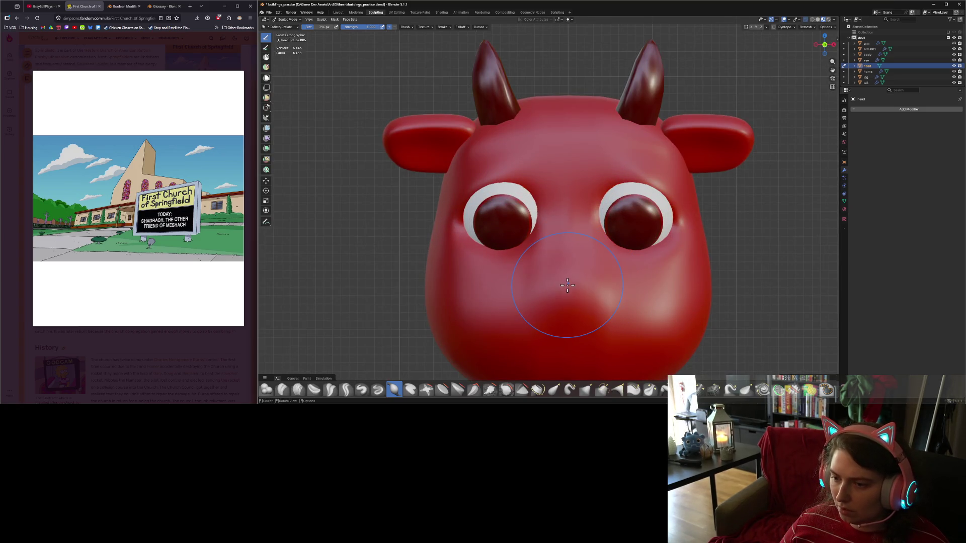
middle_drag(614, 338, 578, 328)
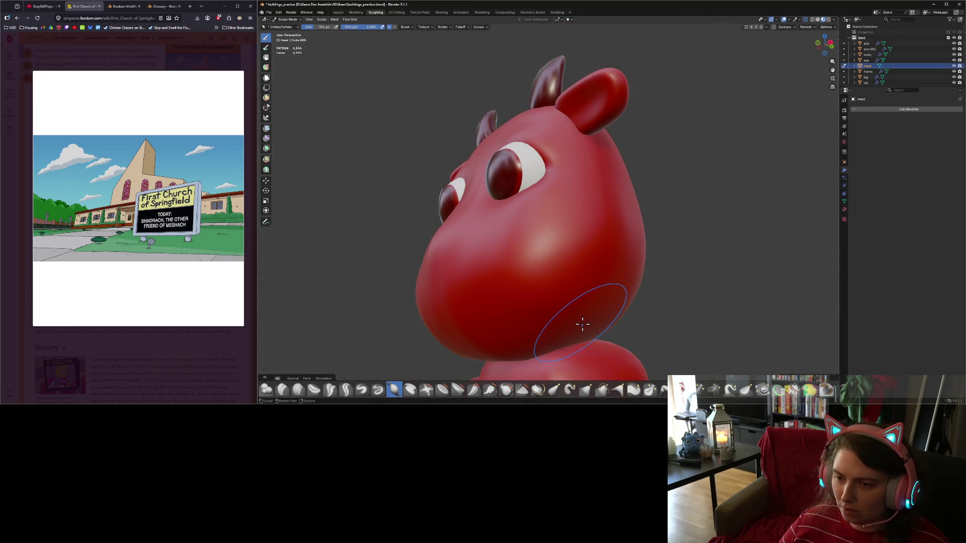
key(KP_1)
mouse_move(578, 322)
mouse_down()
mouse_move(553, 302)
mouse_move(565, 263)
mouse_move(576, 274)
mouse_up()
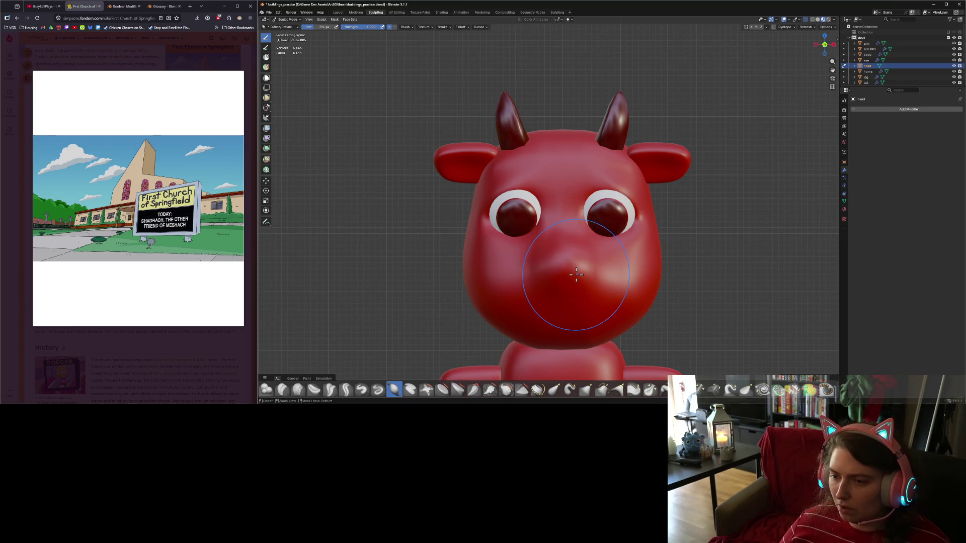
key(ctrl+z)
key(ctrl+z)
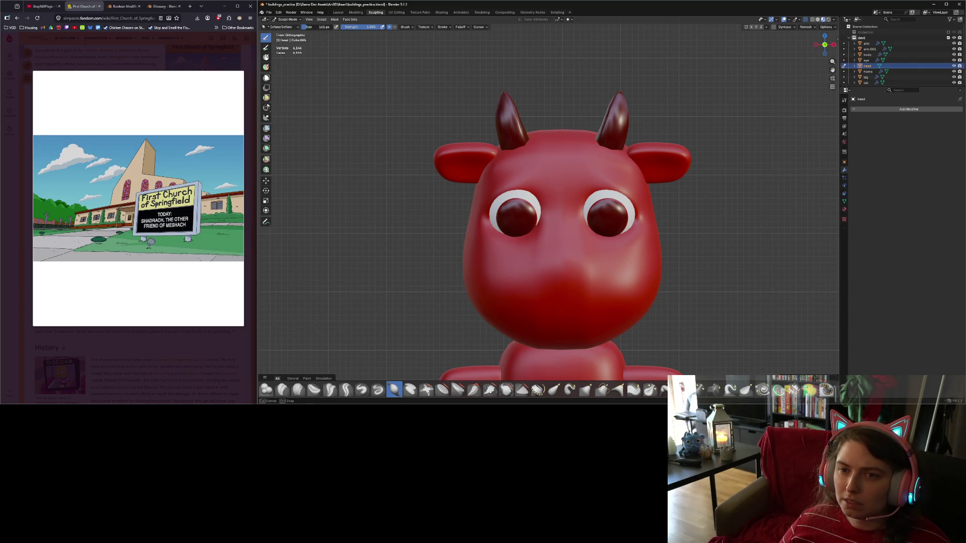
Build a new nose bump on the snout with two inflate strokes, checking it from the side.
scroll(573, 323, up, 4)
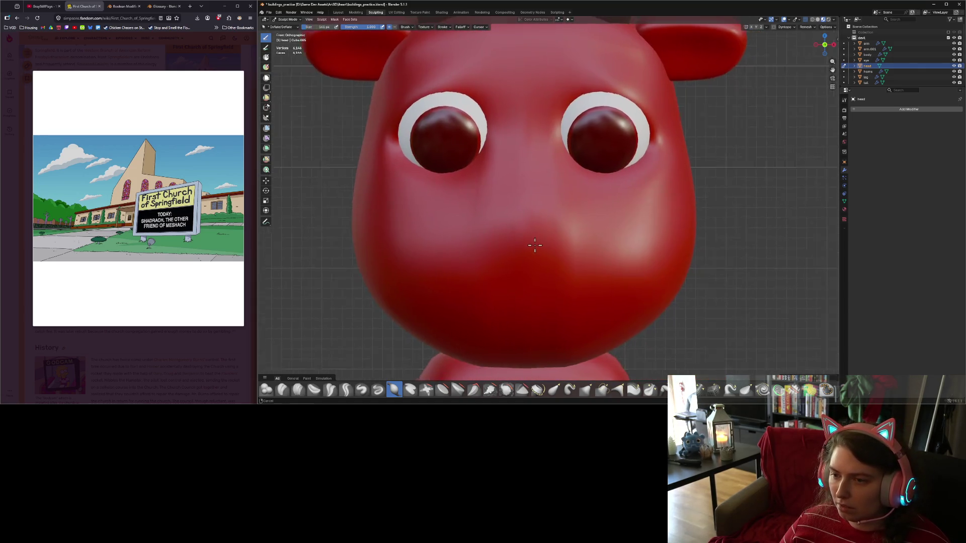
mouse_move(516, 236)
mouse_down()
mouse_move(536, 237)
mouse_move(495, 232)
mouse_move(507, 230)
mouse_up()
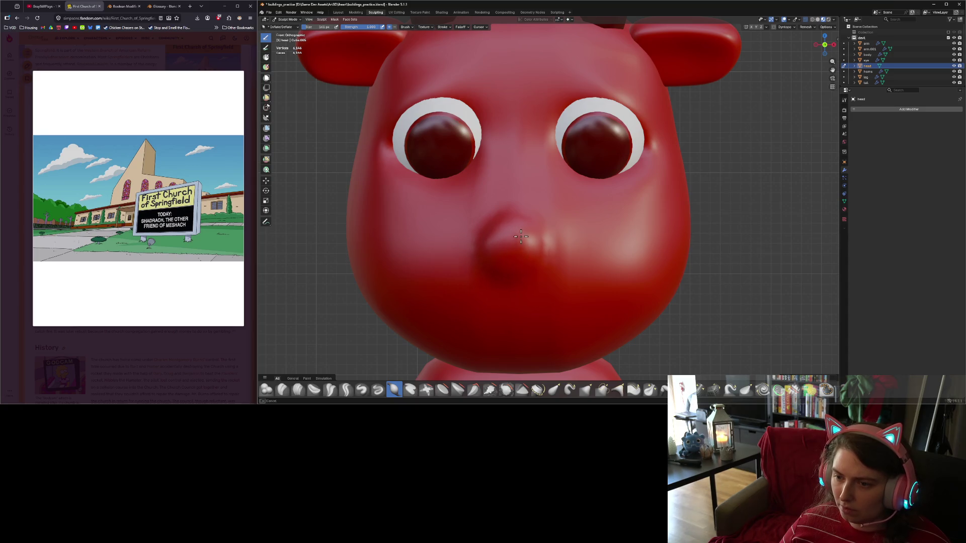
mouse_move(518, 271)
mouse_down()
mouse_move(538, 244)
mouse_move(474, 232)
mouse_move(491, 267)
mouse_move(553, 264)
mouse_move(535, 239)
mouse_up()
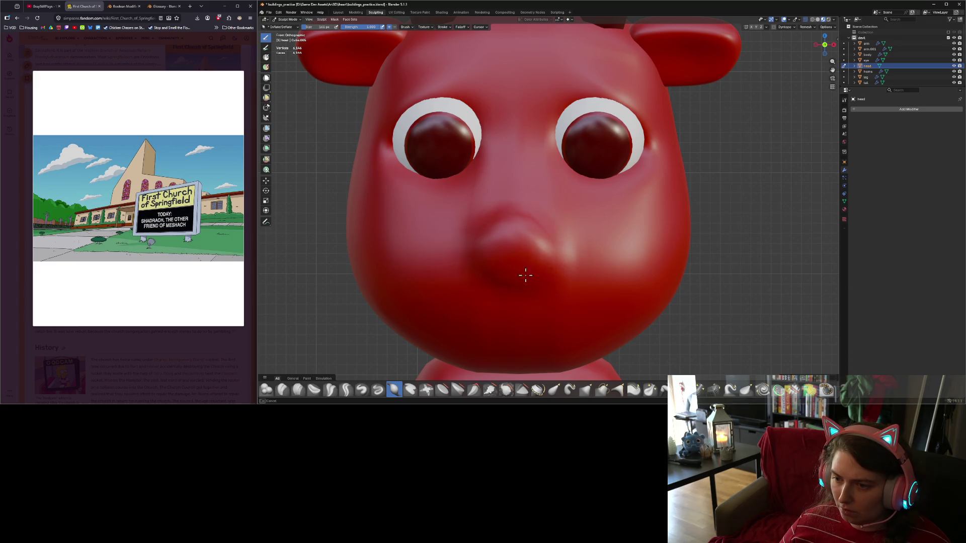
drag(525, 275, 523, 302)
scroll(523, 302, down, 3)
mouse_move(523, 302)
middle_down()
mouse_move(521, 322)
mouse_move(578, 274)
middle_up()
scroll(588, 267, up, 2)
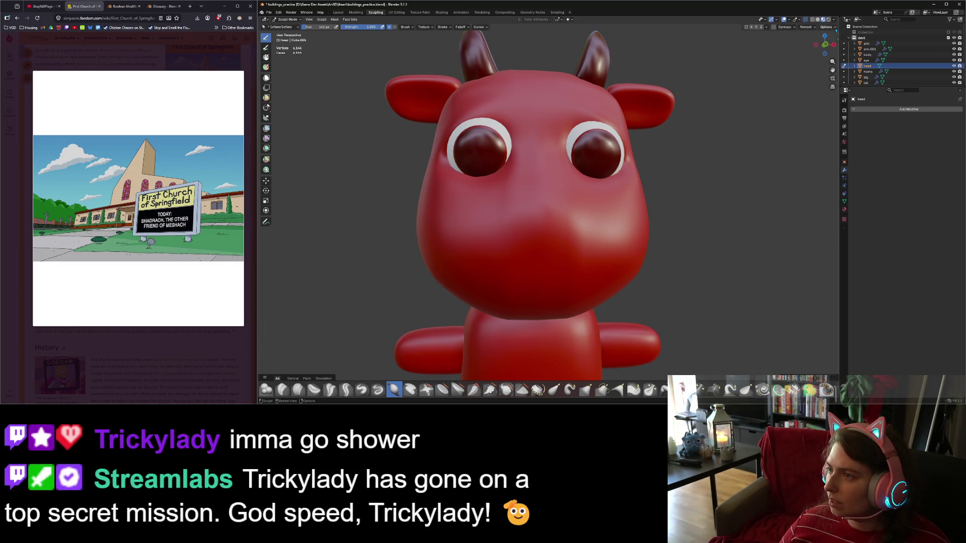
click(833, 28)
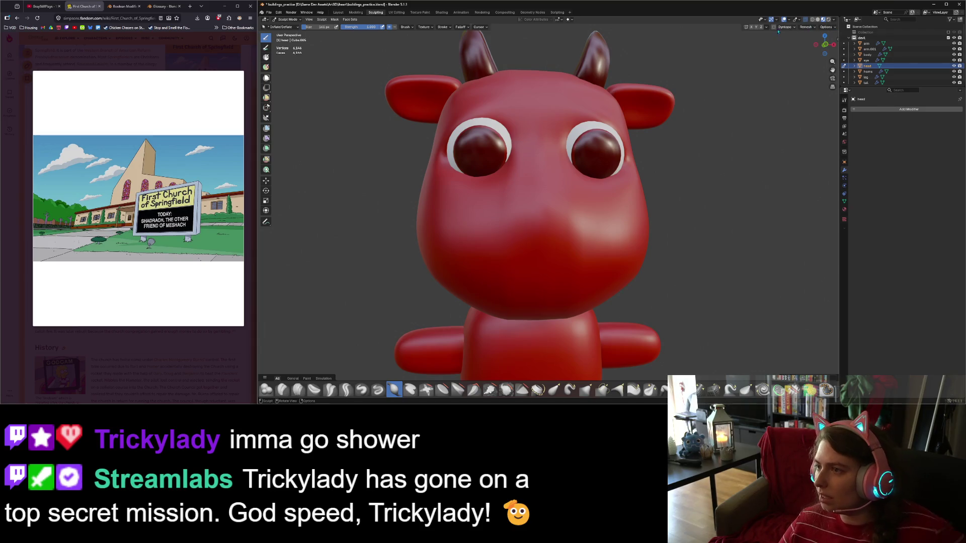
scroll(604, 213, up, 3)
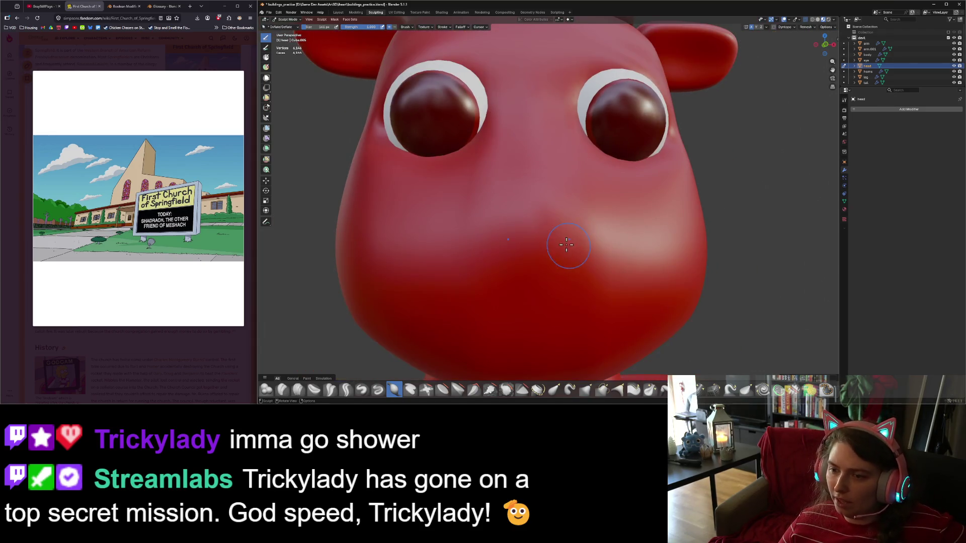
Inflate the area just below the snout from the front view.
key(KP_1)
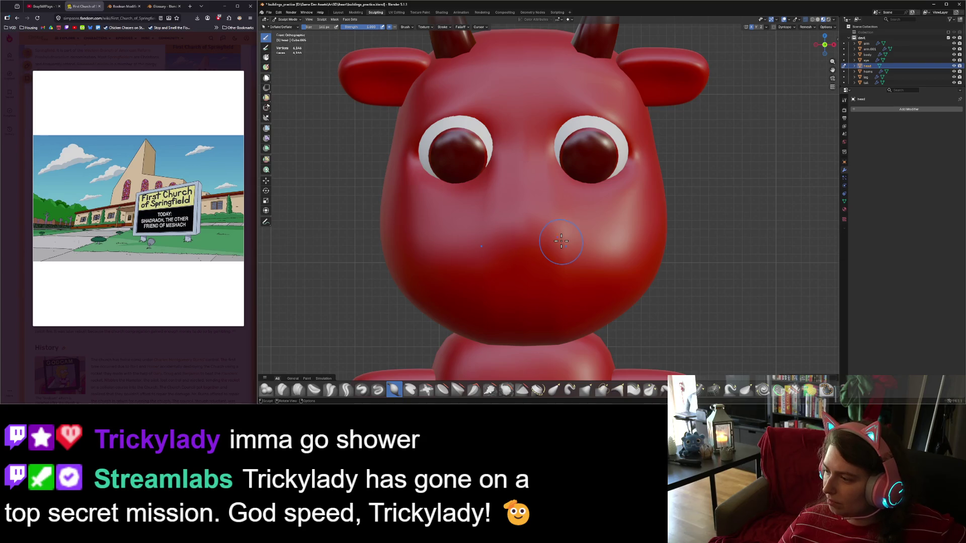
scroll(560, 241, up, 2)
scroll(516, 249, up, 2)
scroll(515, 252, down, 1)
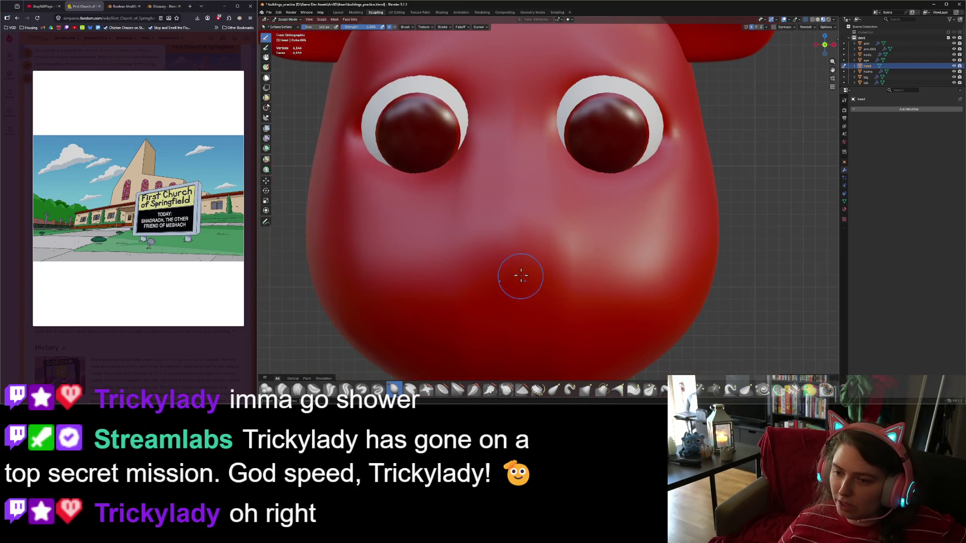
drag(514, 251, 537, 253)
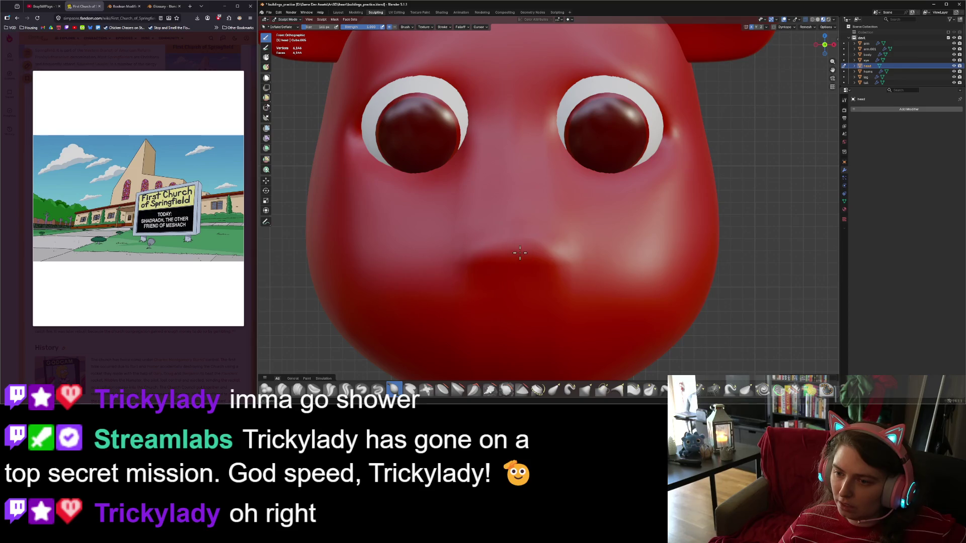
mouse_move(569, 256)
middle_down()
mouse_move(491, 269)
mouse_move(530, 259)
mouse_move(509, 250)
middle_up()
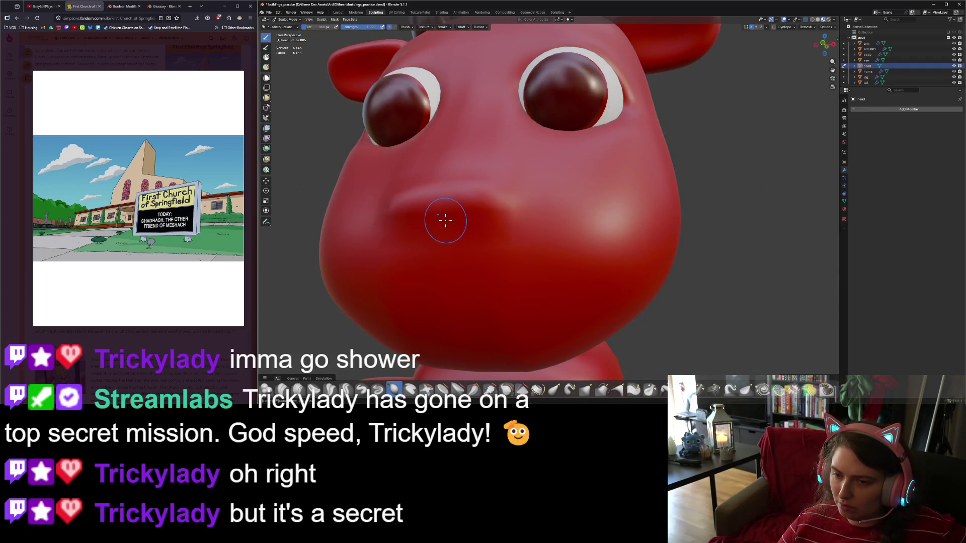
Inflate around the mouth and check the bulge from three-quarter and front views.
key(KP_1)
scroll(526, 285, up, 4)
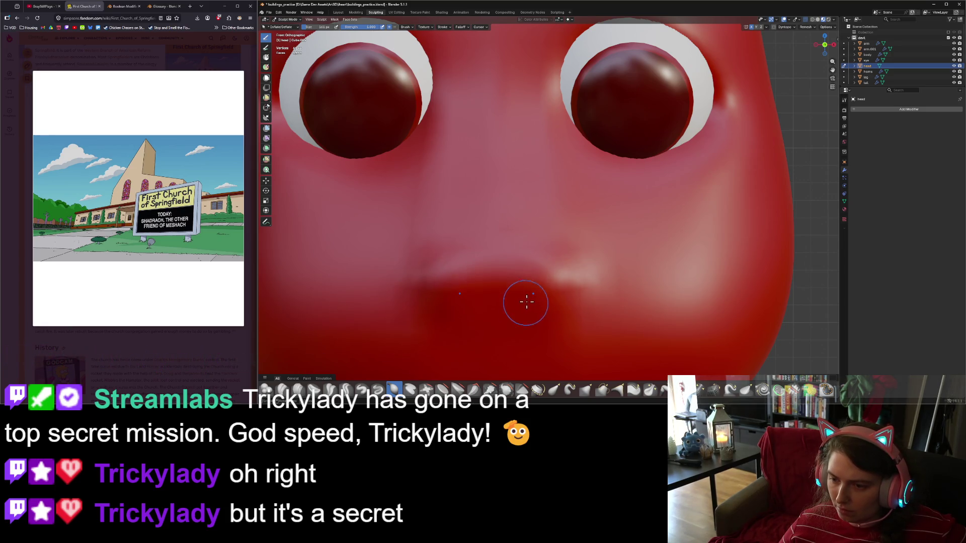
scroll(550, 309, down, 3)
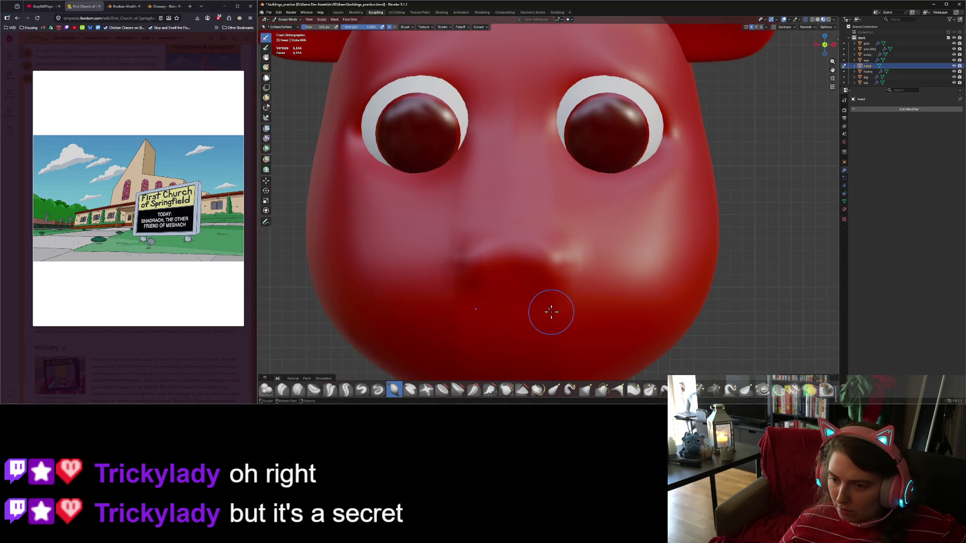
scroll(553, 309, up, 1)
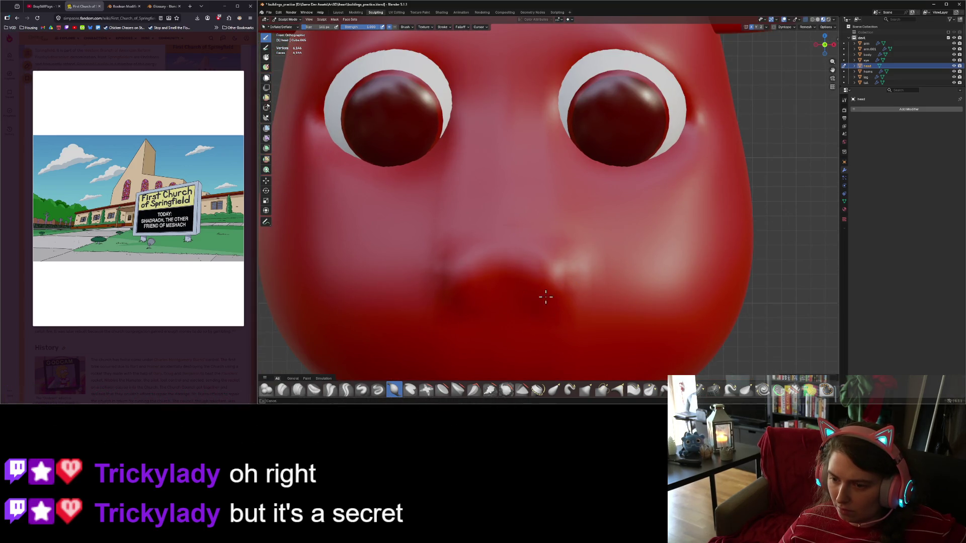
mouse_move(550, 287)
mouse_down()
mouse_move(558, 258)
mouse_move(504, 255)
mouse_move(550, 286)
mouse_up()
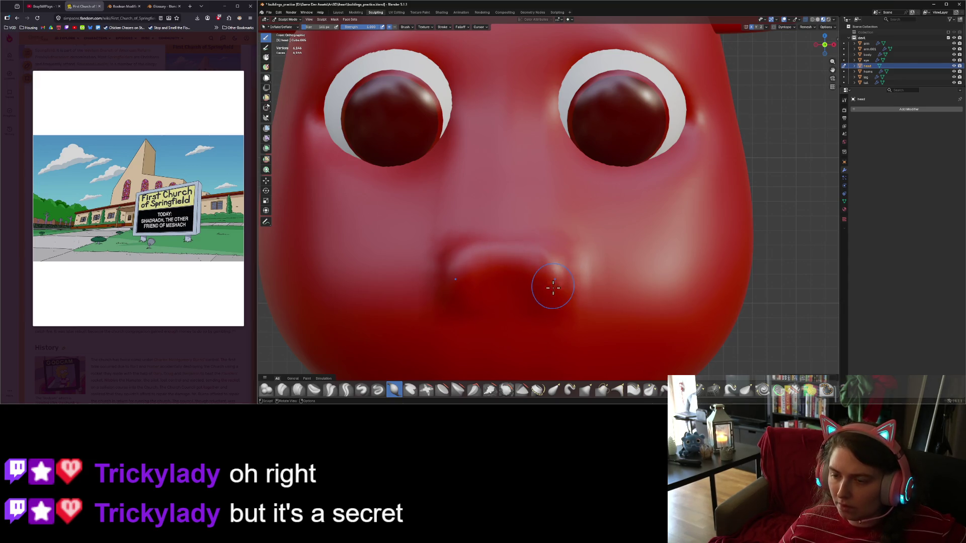
scroll(551, 290, down, 2)
mouse_move(554, 293)
middle_down()
mouse_move(517, 297)
mouse_move(586, 302)
middle_up()
key(KP_1)
scroll(681, 307, down, 1)
middle_drag(681, 307, 663, 280)
Smooth the snout's sharp edge and the crease on its right side.
key(s)
scroll(649, 284, up, 3)
mouse_move(701, 281)
mouse_down()
mouse_move(686, 259)
mouse_move(691, 249)
mouse_move(689, 281)
mouse_up()
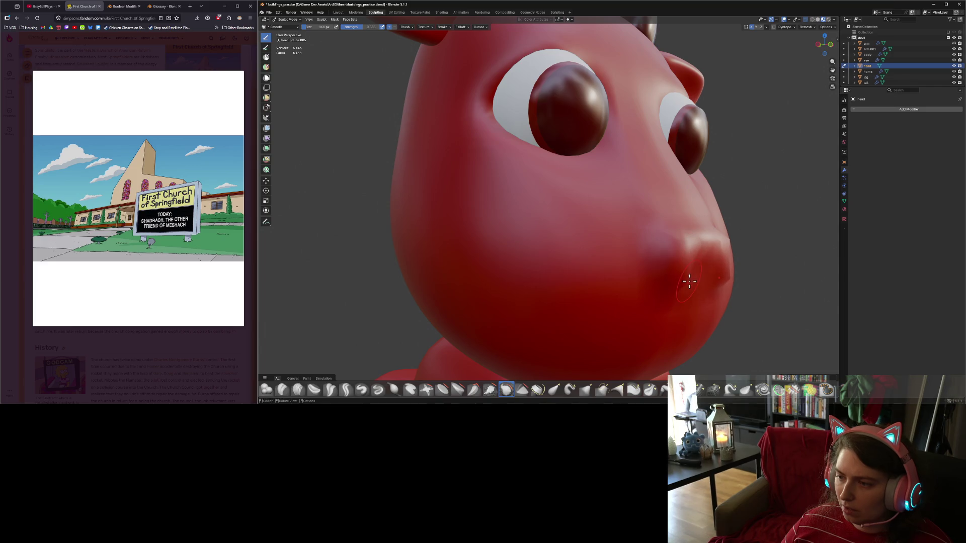
mouse_move(687, 256)
middle_down()
mouse_move(679, 300)
mouse_move(595, 304)
mouse_move(628, 308)
mouse_move(642, 299)
mouse_move(570, 298)
mouse_move(599, 286)
middle_up()
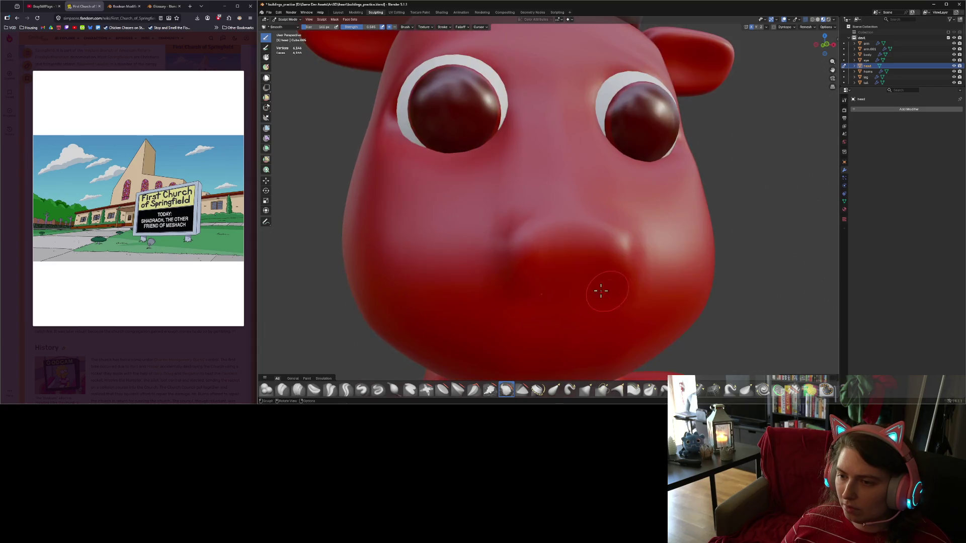
scroll(599, 287, up, 3)
mouse_move(640, 242)
mouse_down()
mouse_move(707, 254)
mouse_move(641, 282)
mouse_up()
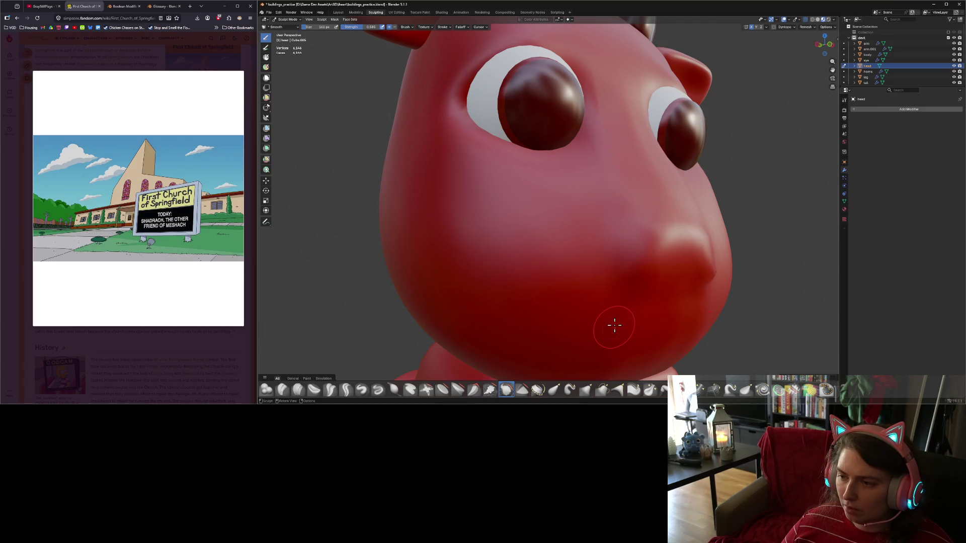
Bulge out the snout and nose further with the Inflate/Deflate brush.
click(394, 390)
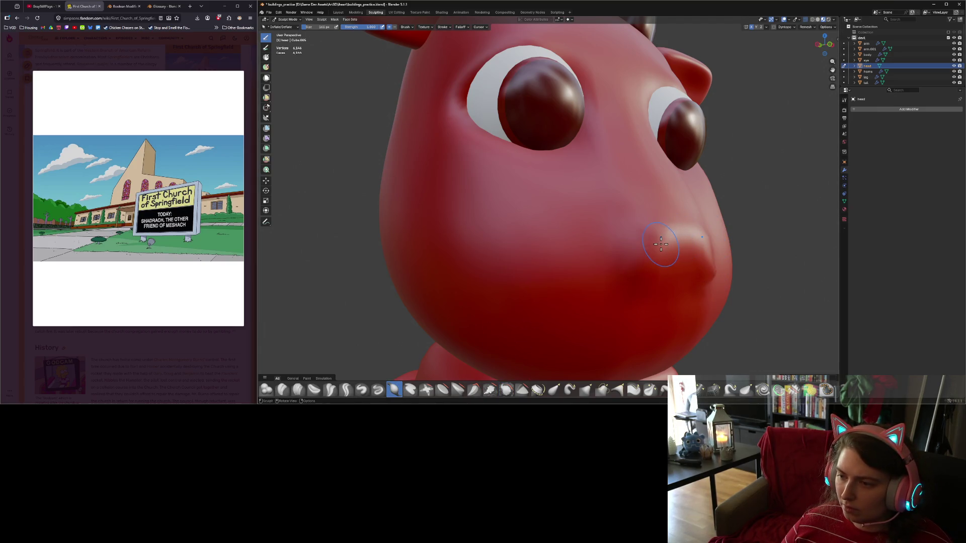
mouse_move(658, 244)
mouse_down()
mouse_move(638, 282)
mouse_move(684, 243)
mouse_move(671, 276)
mouse_up()
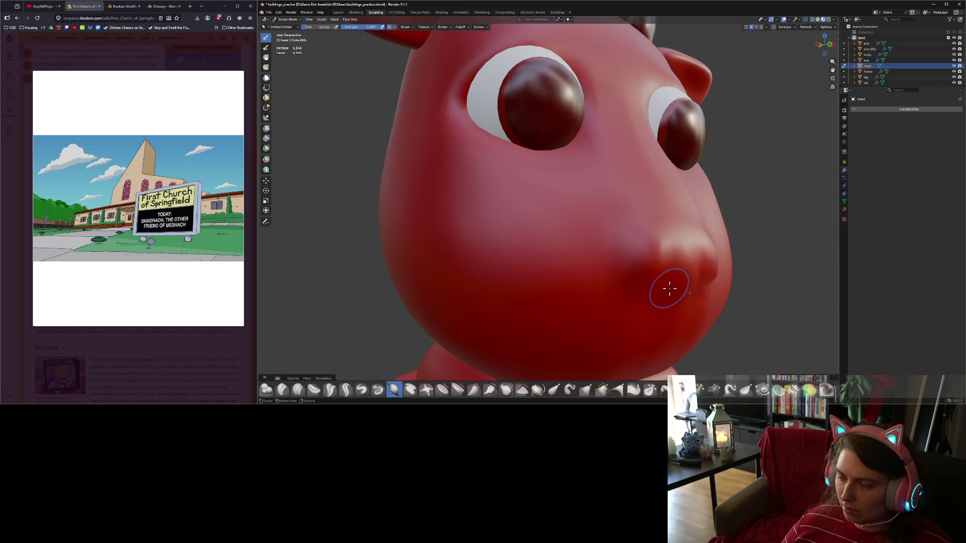
middle_drag(668, 287, 640, 287)
mouse_move(517, 258)
mouse_down()
mouse_move(539, 264)
mouse_move(508, 263)
mouse_move(535, 270)
mouse_move(511, 256)
mouse_move(547, 245)
mouse_move(504, 258)
mouse_move(567, 273)
mouse_move(506, 268)
mouse_move(554, 310)
mouse_up()
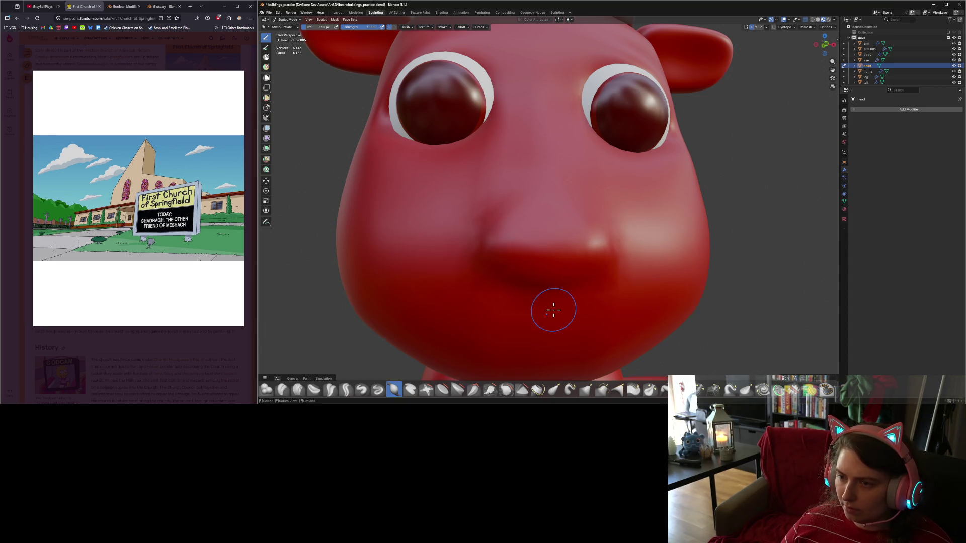
scroll(554, 310, down, 6)
mouse_move(553, 310)
middle_down()
mouse_move(503, 307)
mouse_move(553, 305)
middle_up()
scroll(553, 305, up, 6)
Shape the muzzle with short inflate strokes on the snout.
drag(544, 255, 523, 254)
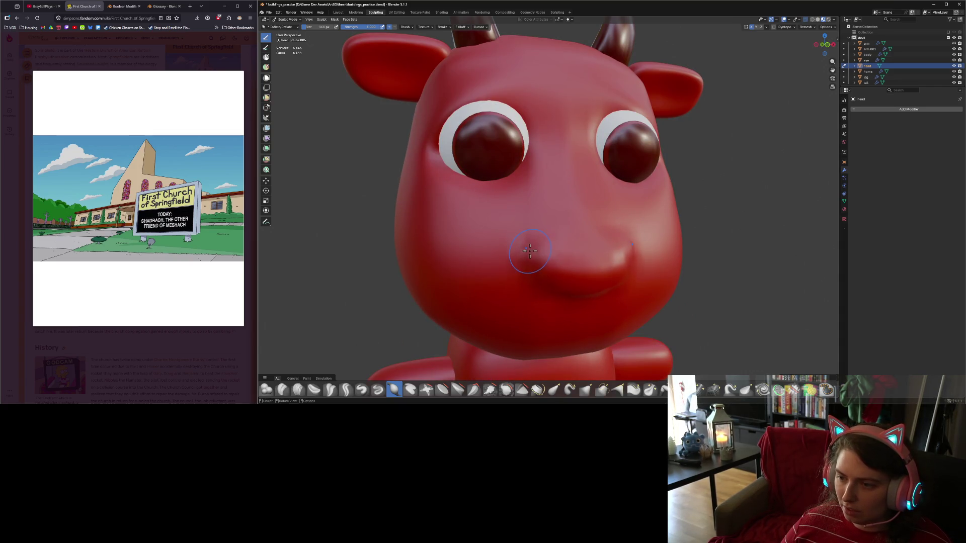
mouse_move(524, 255)
middle_down()
mouse_move(548, 291)
mouse_move(565, 292)
middle_up()
drag(610, 248, 596, 276)
middle_drag(593, 291, 576, 286)
scroll(573, 288, up, 3)
Smooth the crease between the nose and lip and the lower lip.
key(shift)
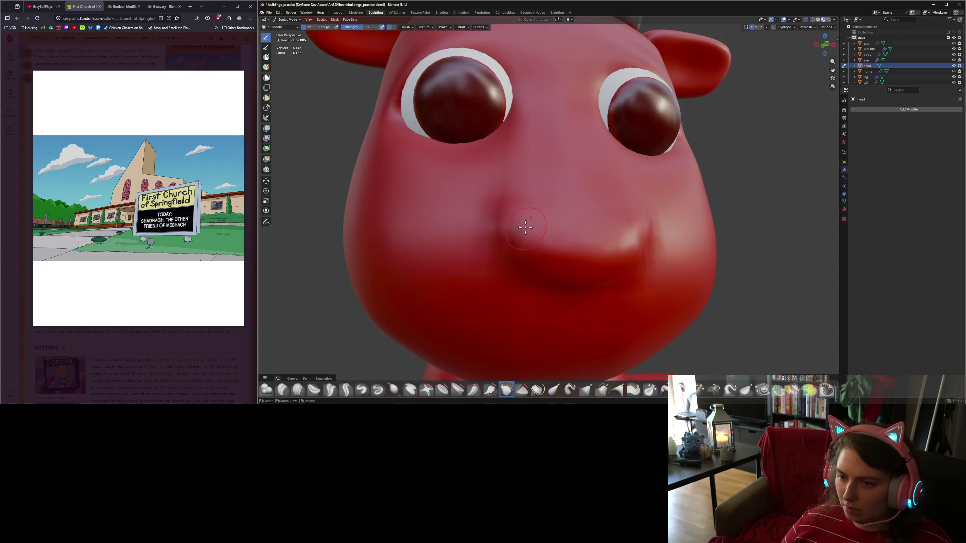
mouse_move(495, 231)
shift+mouse_down()
mouse_move(523, 257)
mouse_move(525, 276)
shift+mouse_up()
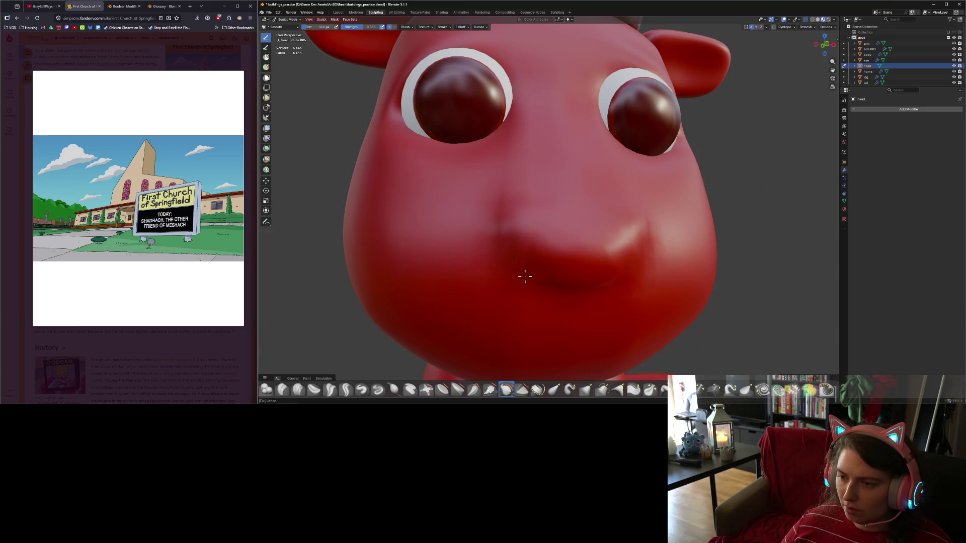
scroll(492, 246, down, 4)
scroll(453, 245, up, 3)
mouse_move(484, 248)
middle_down()
mouse_move(453, 245)
mouse_move(455, 256)
mouse_move(640, 268)
middle_up()
drag(700, 265, 685, 267)
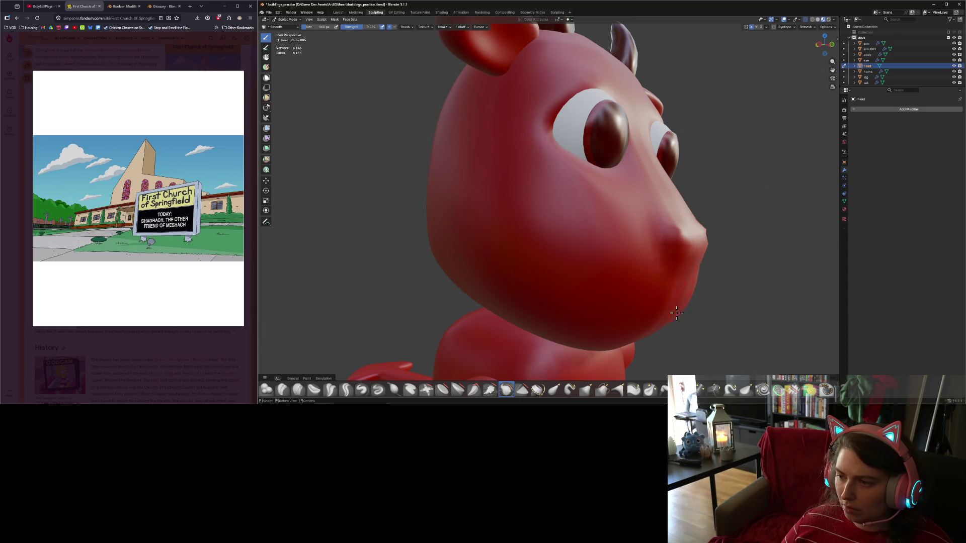
mouse_move(676, 312)
middle_down()
mouse_move(566, 298)
mouse_move(569, 309)
mouse_move(621, 301)
middle_up()
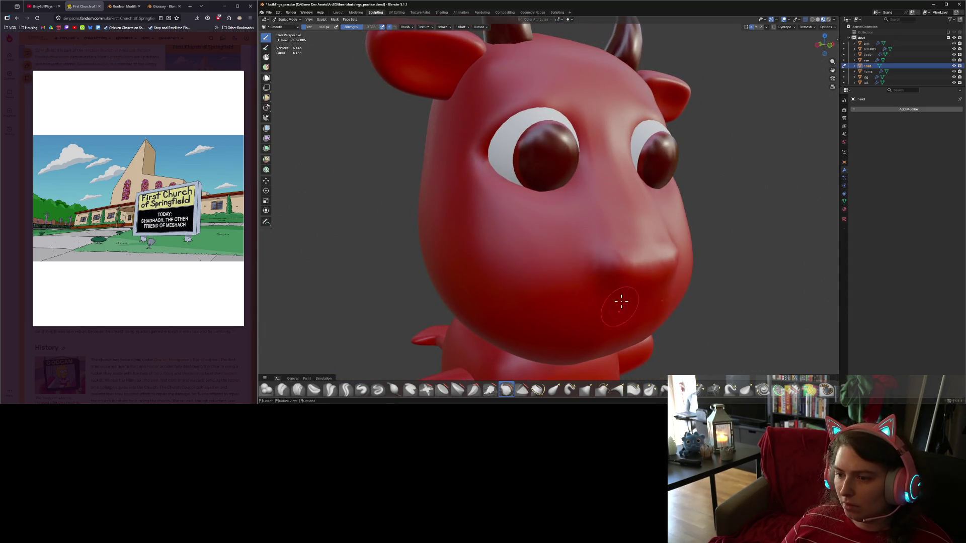
mouse_move(610, 335)
middle_down()
mouse_move(588, 300)
mouse_move(593, 307)
mouse_move(560, 308)
mouse_move(597, 317)
mouse_move(589, 328)
mouse_move(542, 321)
mouse_move(624, 317)
mouse_move(669, 282)
mouse_move(619, 274)
middle_up()
Adjust the brush size and frame the mouth and chin in front orthographic view.
scroll(599, 321, up, 5)
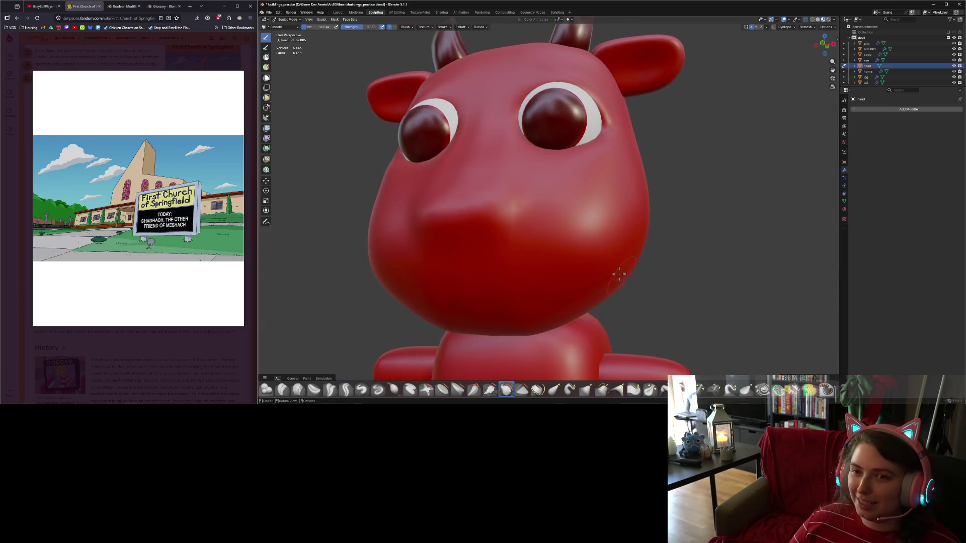
drag(306, 27, 305, 27)
key(KP_1)
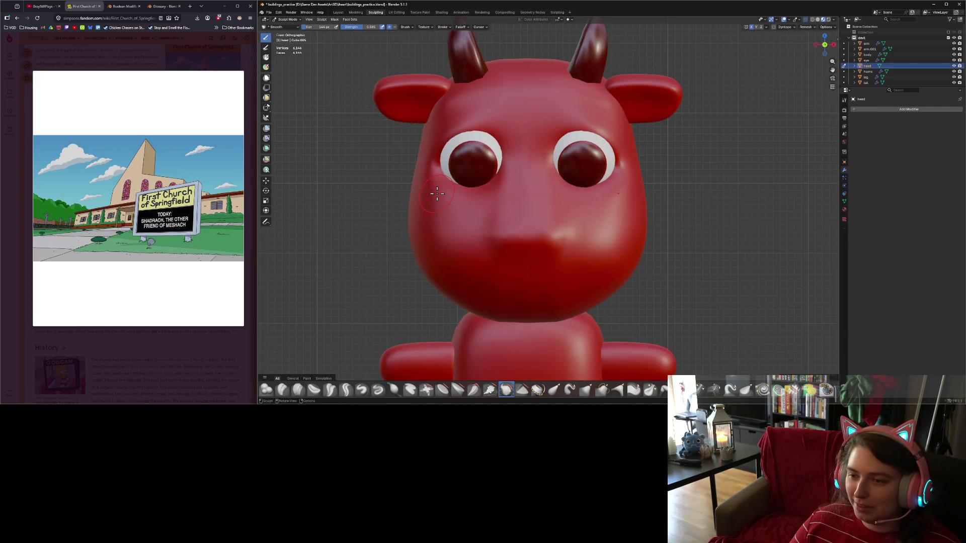
scroll(511, 270, up, 3)
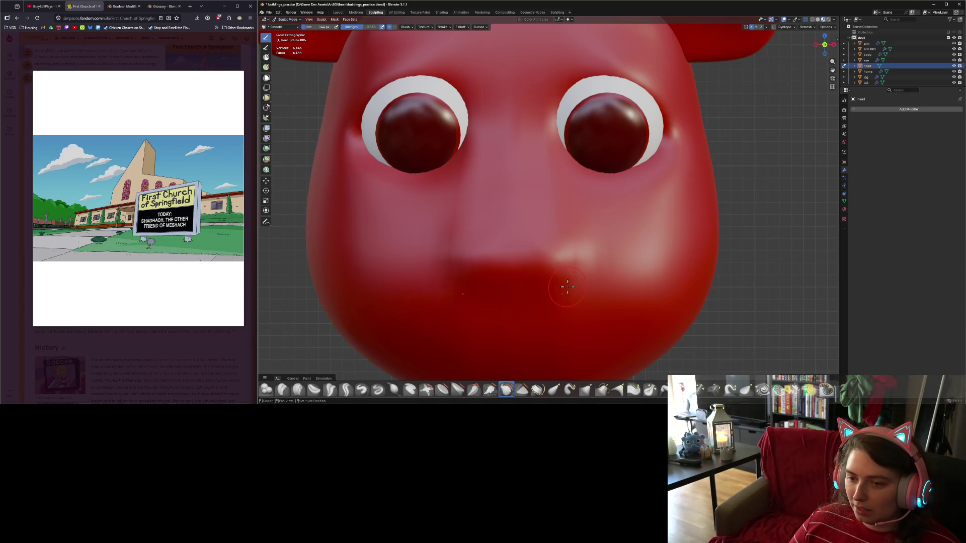
scroll(573, 300, up, 3)
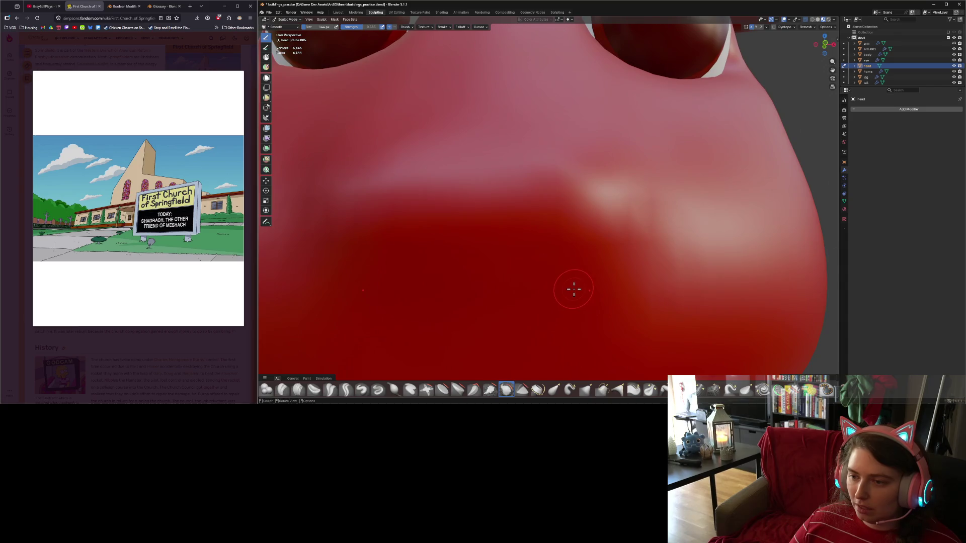
scroll(571, 287, down, 3)
scroll(572, 287, up, 1)
mouse_move(573, 287)
shift+middle_down()
mouse_move(582, 287)
mouse_move(578, 252)
shift+middle_up()
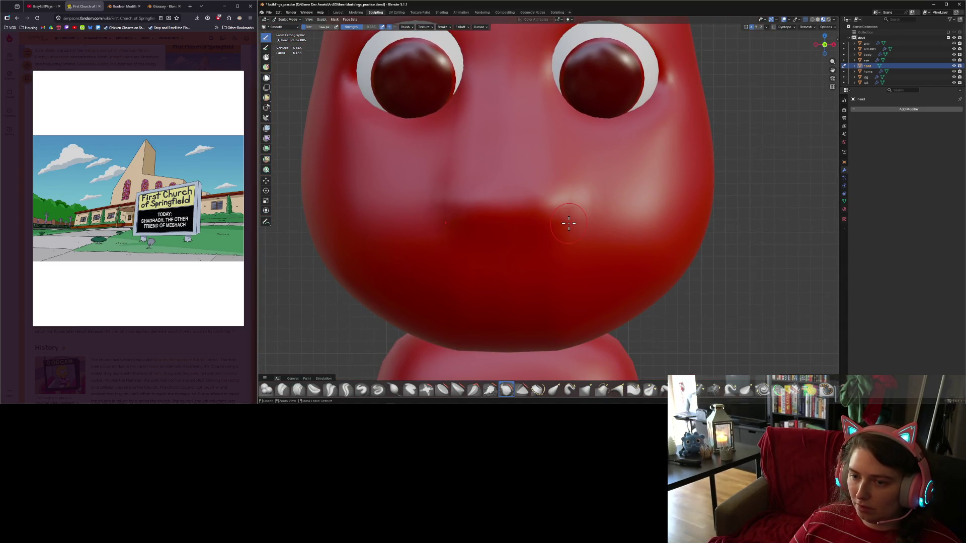
Smooth the mouth corners and the faceted patches near the mouth.
ctrl+shift+click(568, 223)
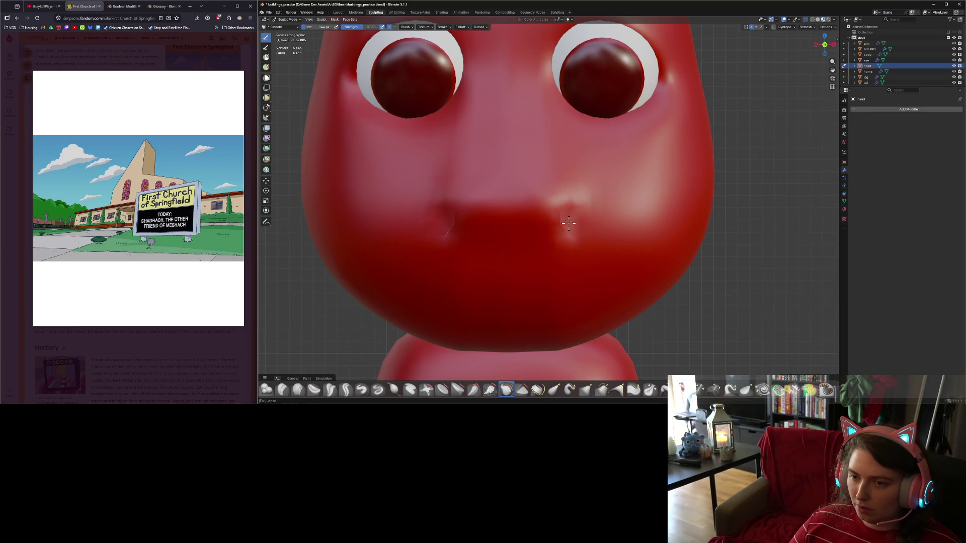
mouse_move(597, 263)
middle_down()
mouse_move(662, 267)
mouse_move(614, 265)
mouse_move(628, 263)
middle_up()
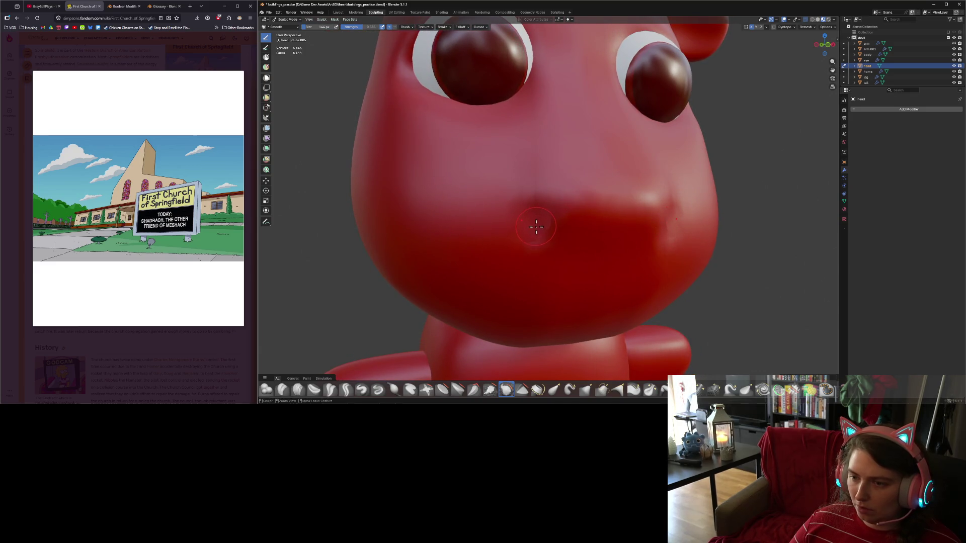
drag(536, 227, 531, 223)
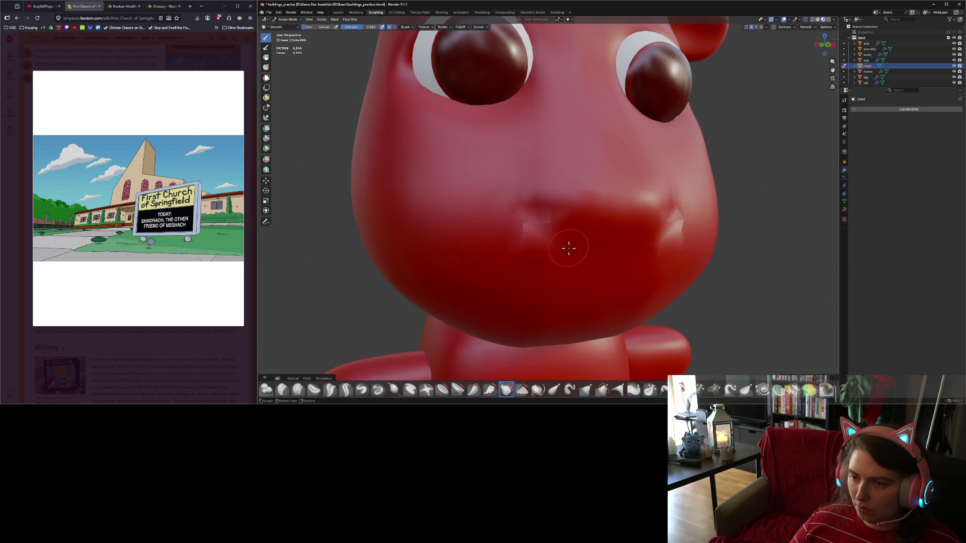
drag(571, 248, 595, 252)
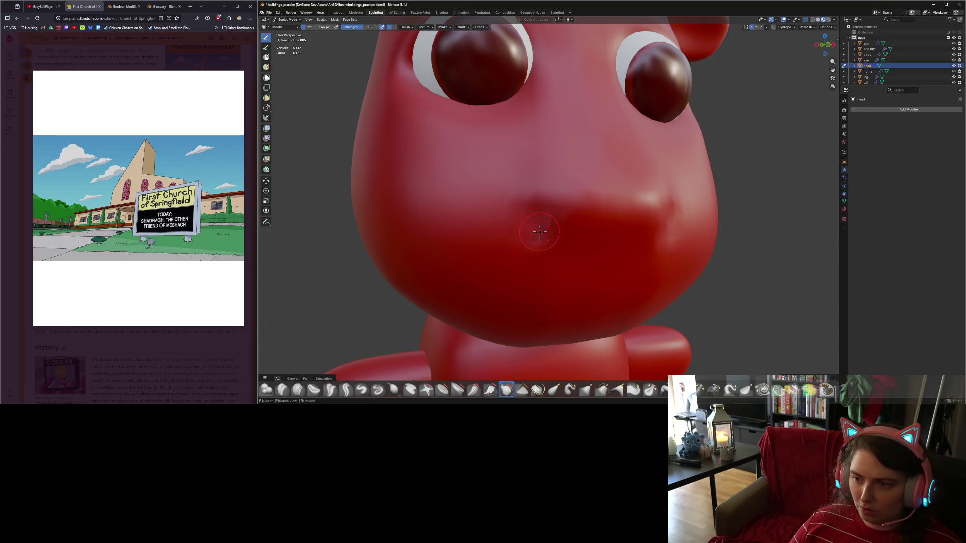
key(shift)
mouse_move(562, 246)
middle_down()
mouse_move(625, 276)
mouse_move(583, 260)
middle_up()
Smooth the face and the underside of the snout, removing the small dent.
drag(535, 235, 552, 252)
middle_drag(552, 252, 593, 252)
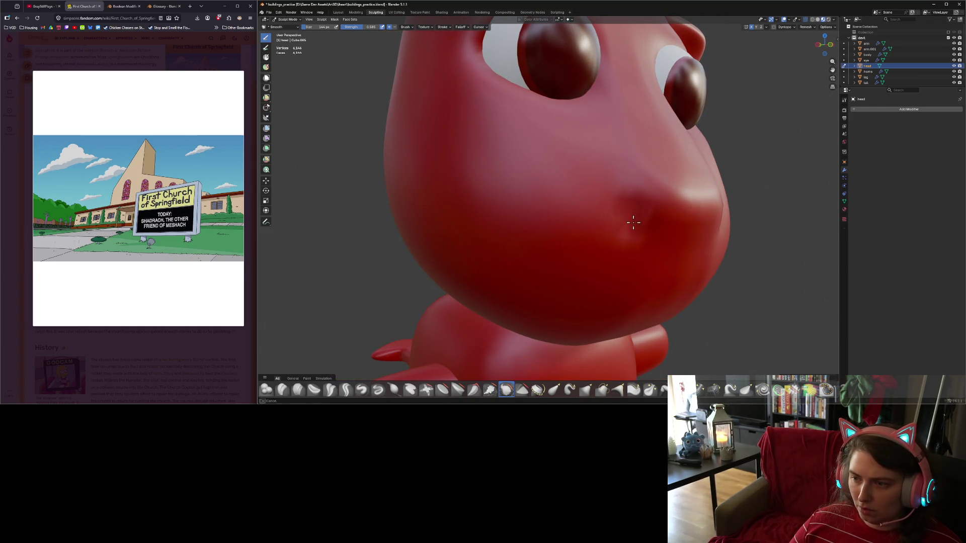
drag(632, 218, 636, 224)
mouse_move(637, 184)
mouse_down()
mouse_move(638, 203)
mouse_move(620, 224)
mouse_move(627, 233)
mouse_move(620, 227)
mouse_up()
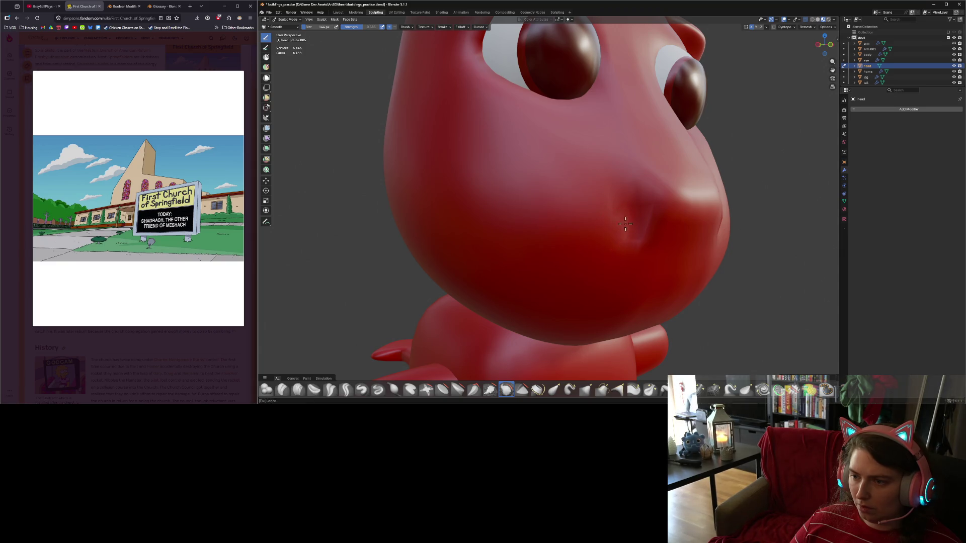
scroll(627, 252, down, 5)
mouse_move(623, 249)
middle_down()
mouse_move(604, 238)
mouse_move(628, 255)
middle_up()
scroll(618, 252, up, 3)
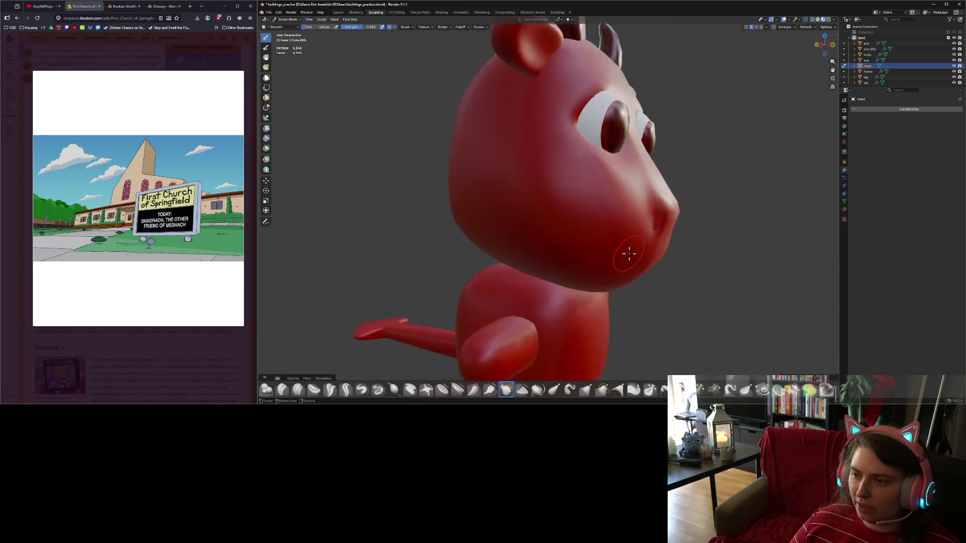
scroll(628, 255, down, 4)
Enter Edit Mode and switch the viewport shading to Wireframe.
key(Tab)
key(Tab)
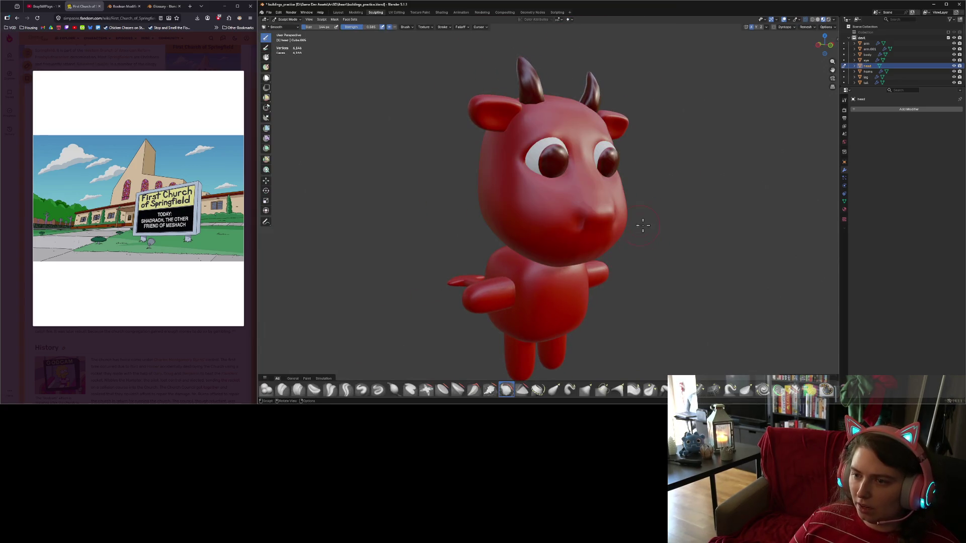
scroll(647, 224, down, 2)
middle_drag(646, 224, 679, 228)
scroll(679, 227, up, 3)
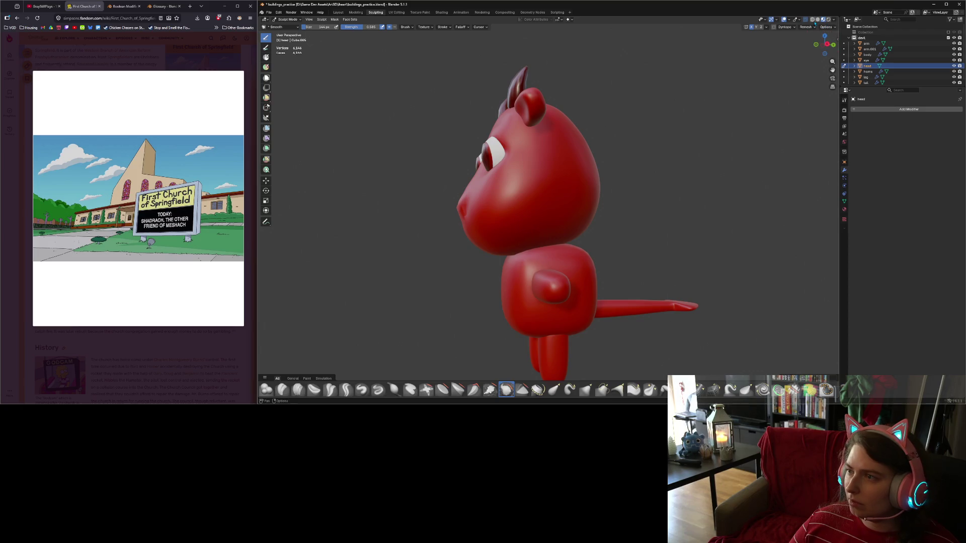
click(805, 20)
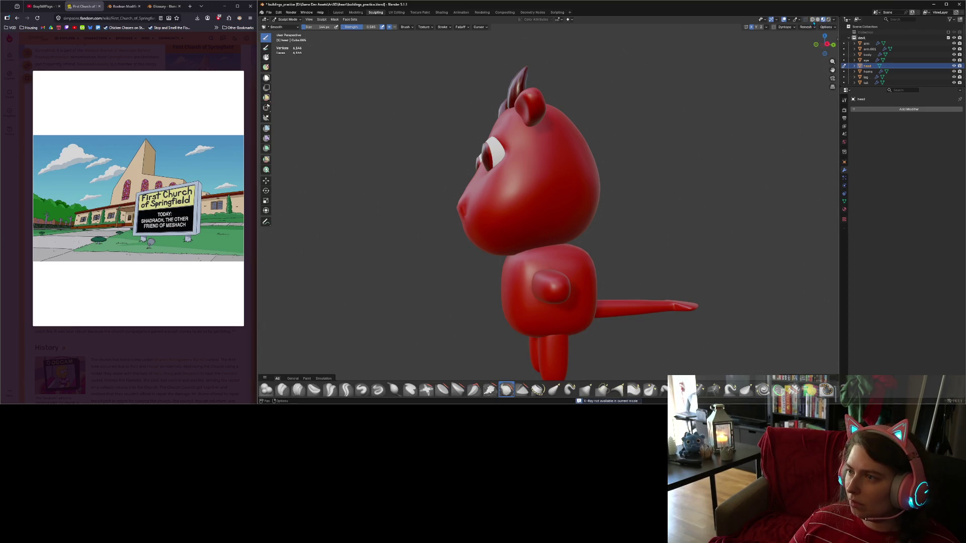
click(811, 19)
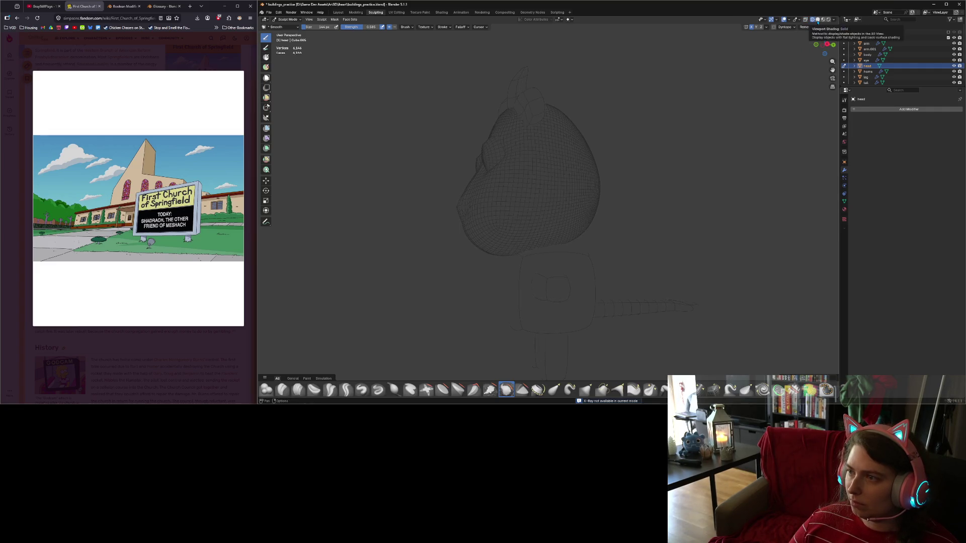
Switch to Material Preview shading with X-ray off and check the Overlays popover.
click(817, 19)
click(805, 19)
mouse_move(564, 204)
middle_down()
mouse_move(657, 198)
mouse_move(620, 201)
mouse_move(623, 211)
mouse_move(714, 210)
mouse_move(642, 210)
mouse_move(596, 183)
middle_up()
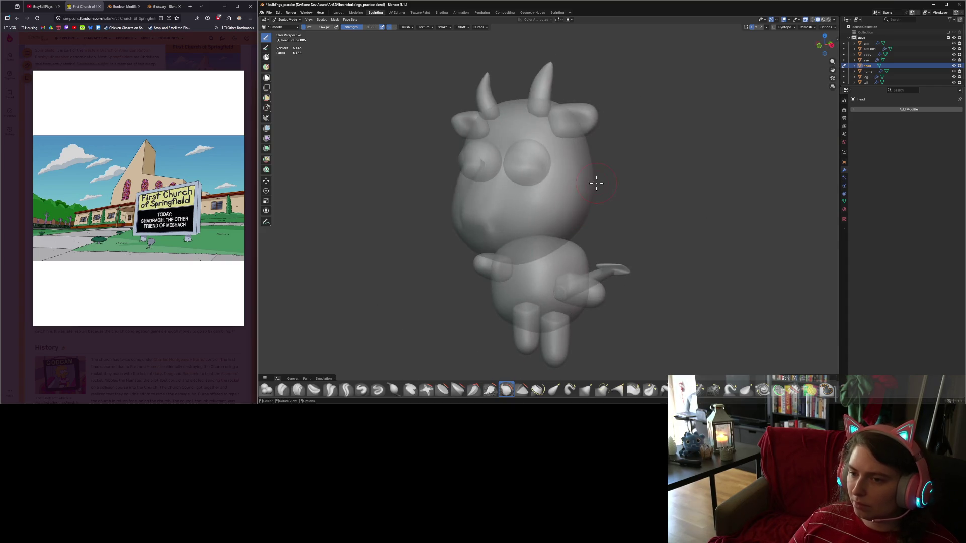
click(834, 20)
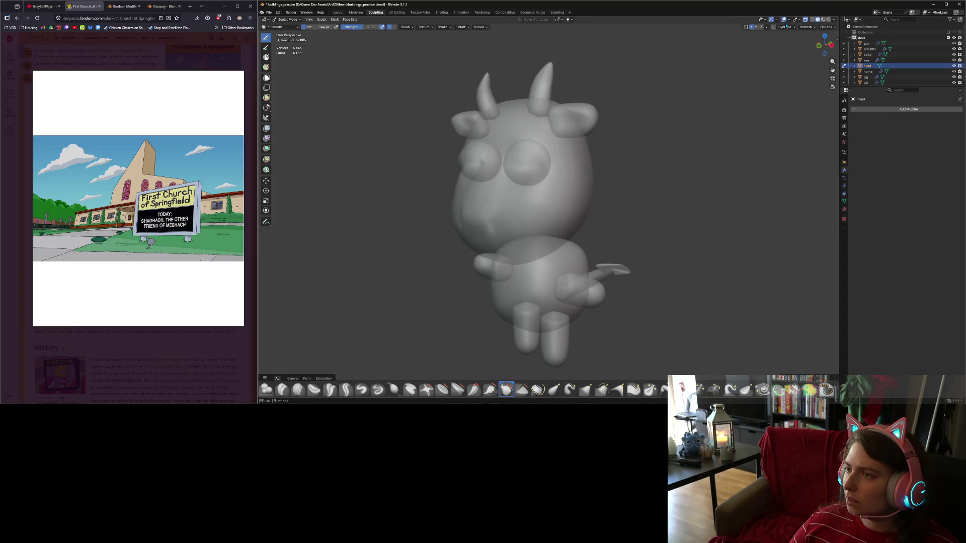
click(788, 20)
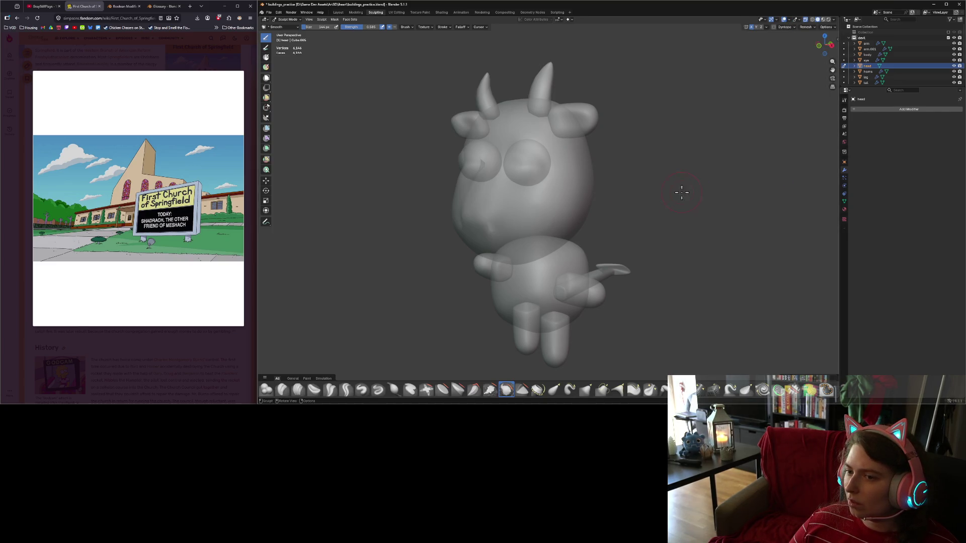
Inspect the red devil head from the front, then return to Edit Mode.
mouse_move(679, 195)
middle_down()
mouse_move(759, 190)
mouse_move(706, 208)
mouse_move(689, 226)
mouse_move(750, 233)
mouse_move(784, 217)
middle_up()
scroll(706, 207, up, 5)
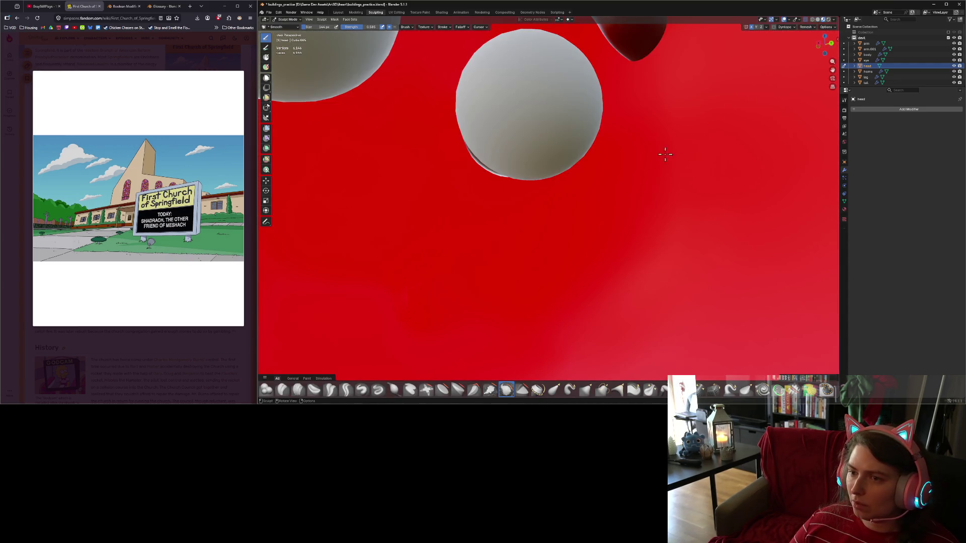
mouse_move(664, 151)
middle_down()
mouse_move(556, 213)
mouse_move(583, 175)
mouse_move(567, 179)
mouse_move(632, 201)
mouse_move(597, 200)
mouse_move(671, 205)
mouse_move(628, 206)
middle_up()
scroll(598, 204, down, 3)
scroll(629, 209, up, 5)
scroll(626, 205, up, 3)
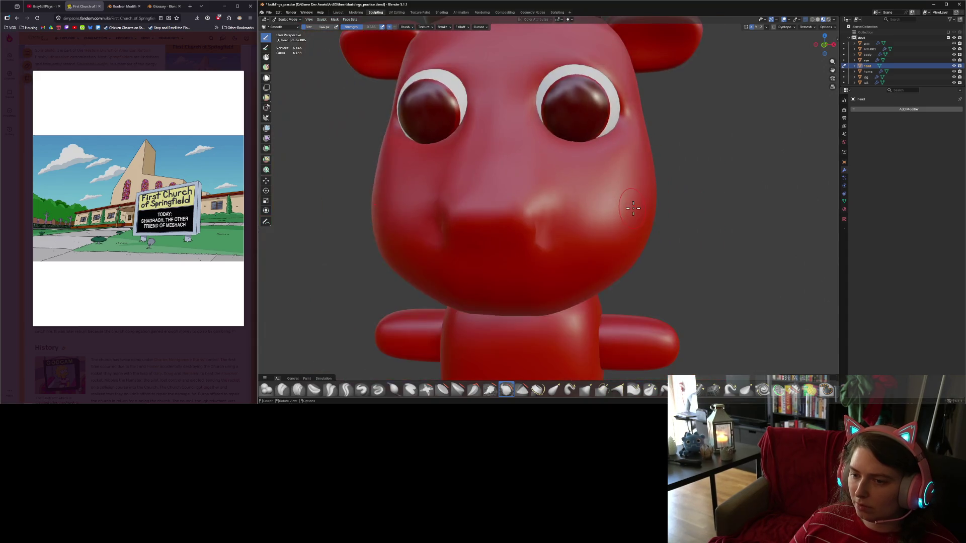
key(Tab)
Move the selected snout vertex vertically along Z and check it in Sculpt Mode.
scroll(592, 233, up, 2)
middle_drag(593, 233, 575, 233)
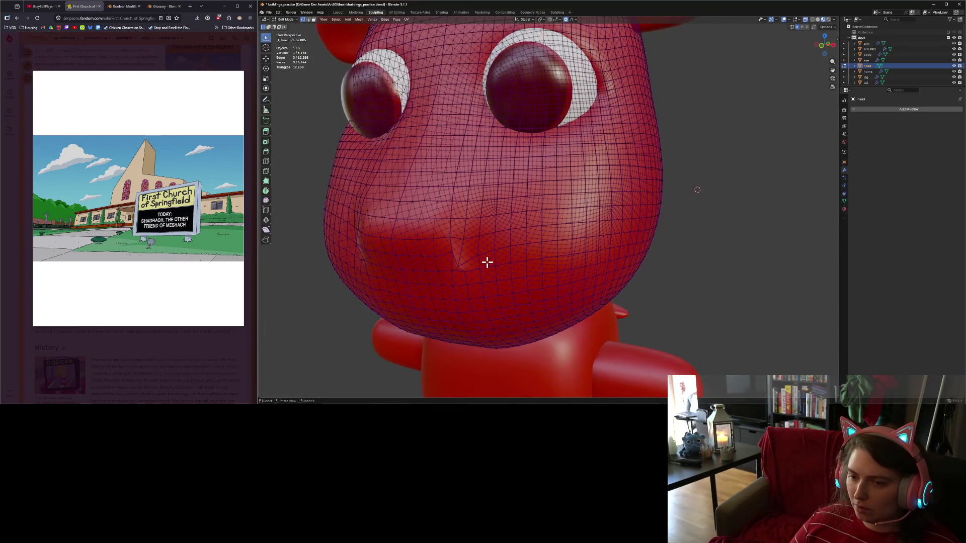
middle_drag(460, 266, 475, 276)
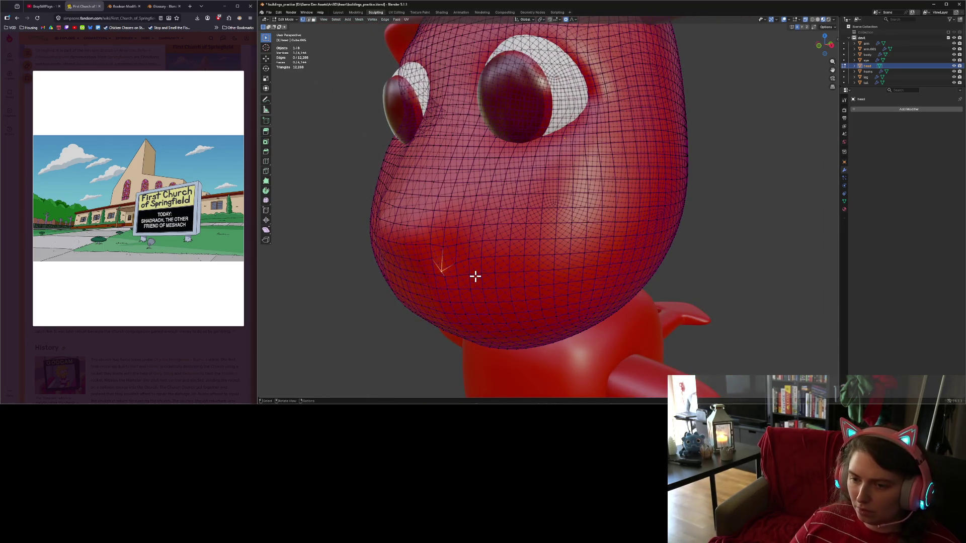
key(g)
key(z)
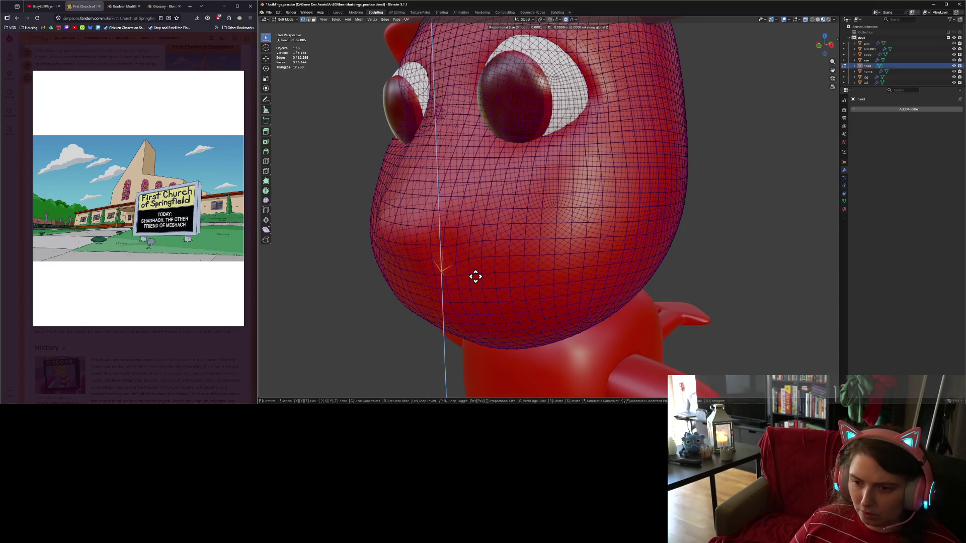
click(480, 270)
key(Tab)
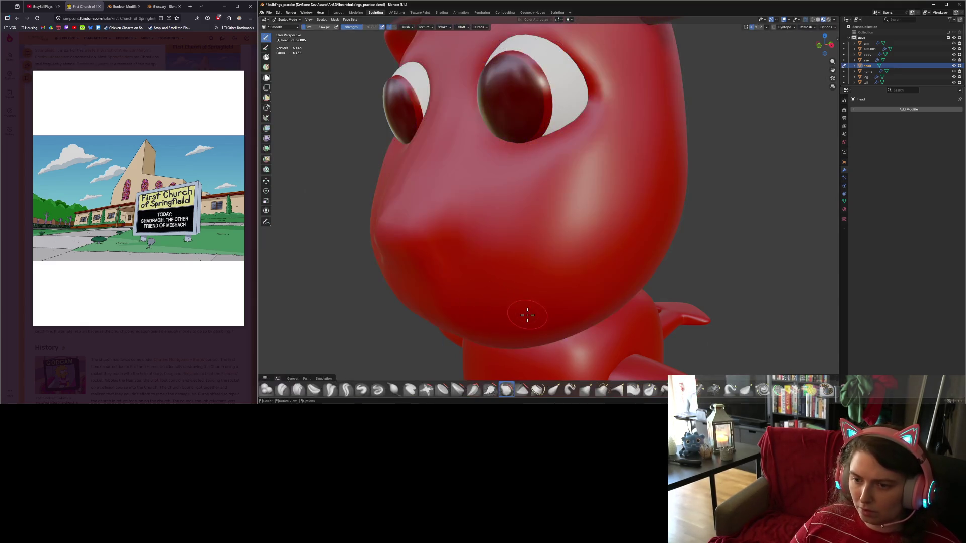
mouse_move(523, 317)
middle_down()
mouse_move(663, 287)
mouse_move(578, 293)
mouse_move(594, 291)
middle_up()
Push the snout vertex forward along Y, then readjust its height along Z.
key(Tab)
key(g)
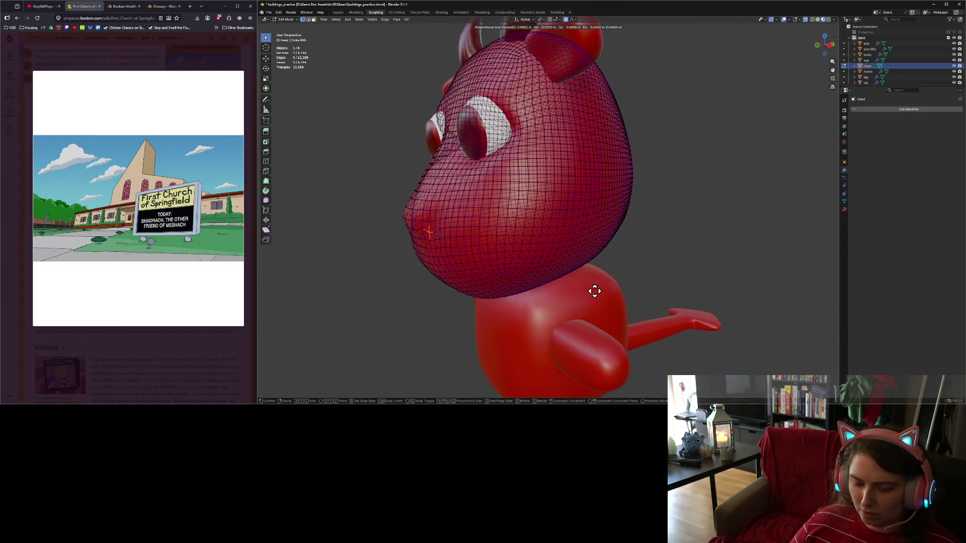
key(y)
click(597, 290)
middle_drag(575, 289, 595, 287)
key(g)
key(z)
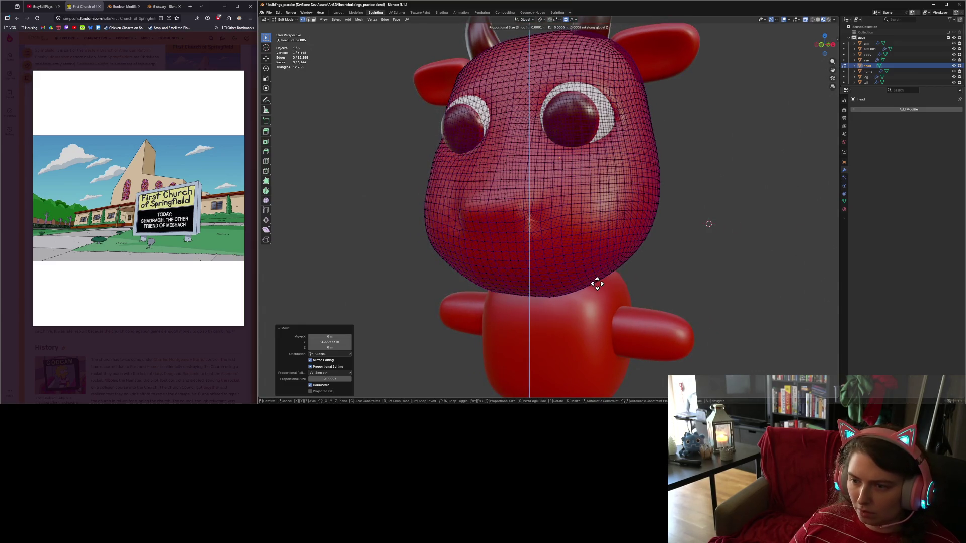
click(597, 284)
key(ctrl+Tab)
mouse_move(597, 285)
middle_down()
mouse_move(628, 296)
mouse_move(579, 266)
middle_up()
Add two more nostril vertices to the selection in Edit Mode.
key(Tab)
scroll(592, 272, up, 2)
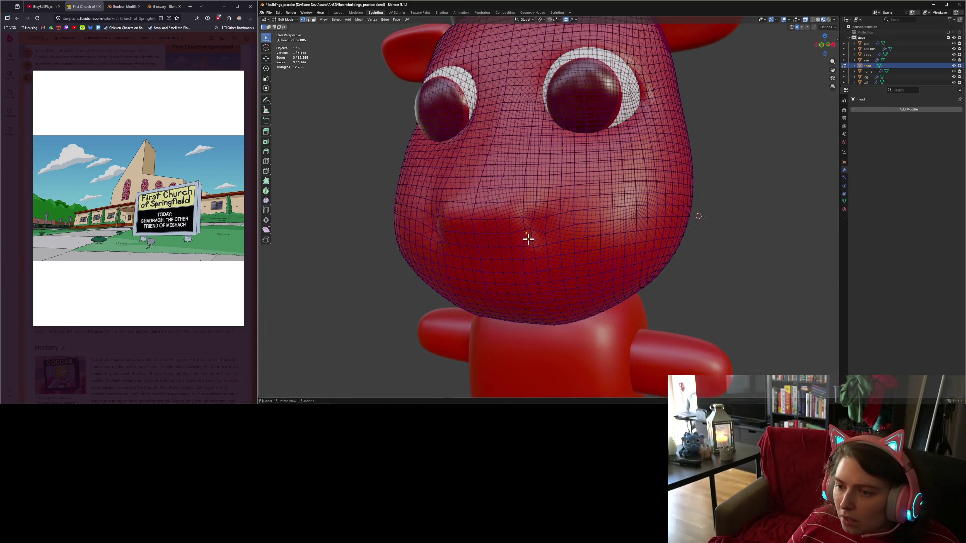
shift+click(526, 224)
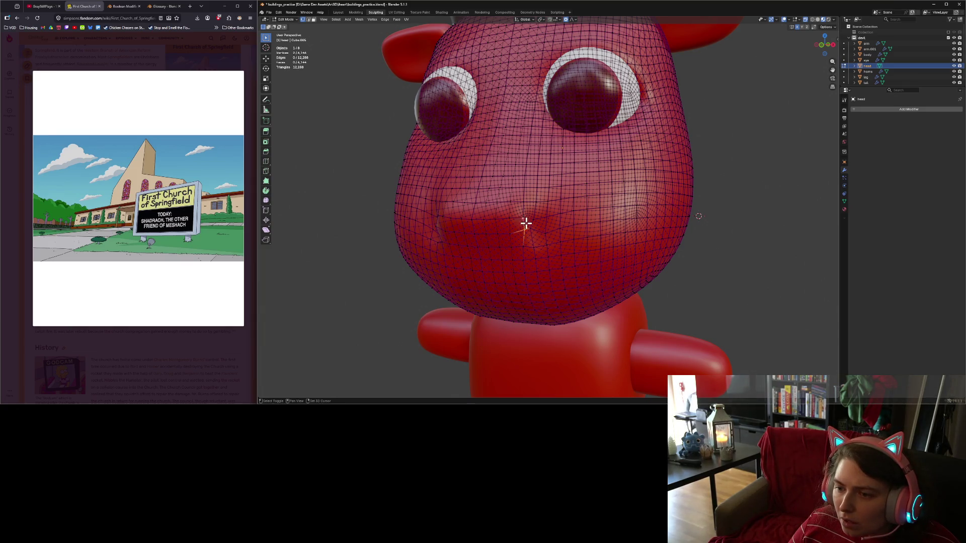
mouse_move(531, 222)
middle_down()
mouse_move(548, 251)
mouse_move(570, 241)
middle_up()
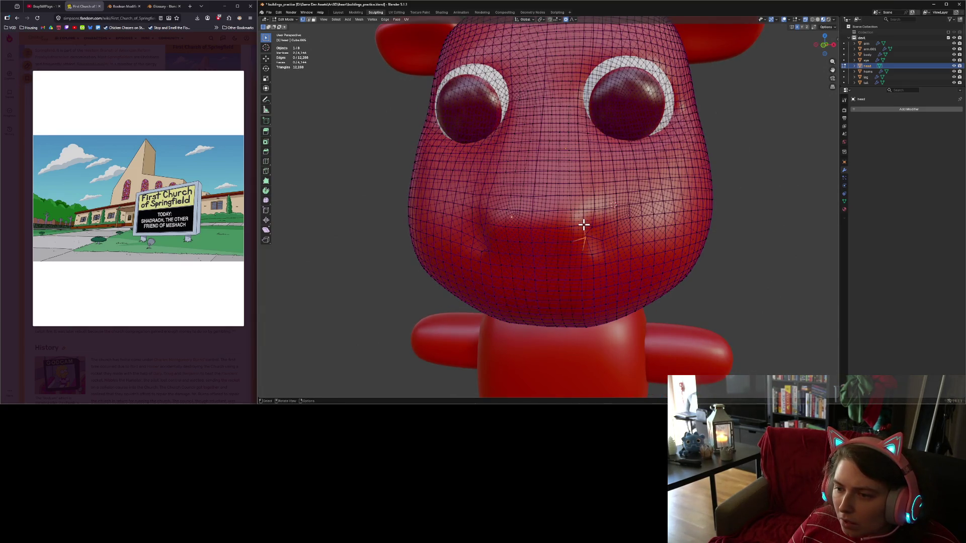
scroll(591, 252, up, 3)
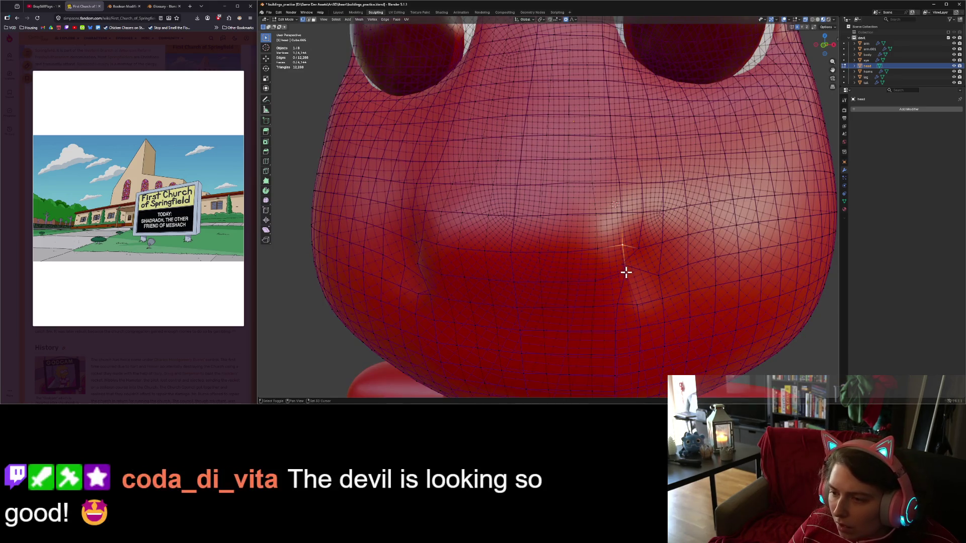
shift+click(625, 272)
Shift the nostril vertices sideways along X and select their mirrored counterparts.
key(g)
key(x)
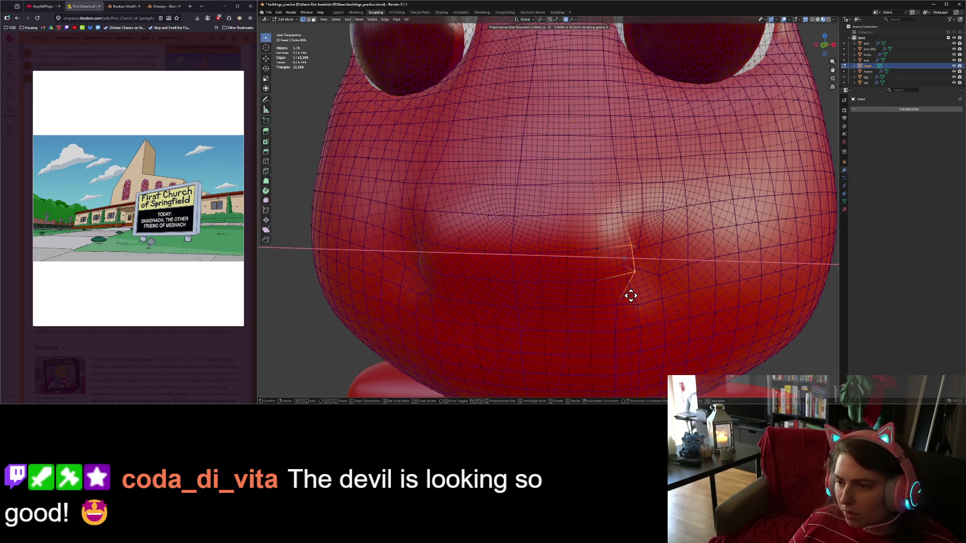
click(629, 293)
scroll(583, 290, down, 5)
middle_drag(586, 292, 603, 290)
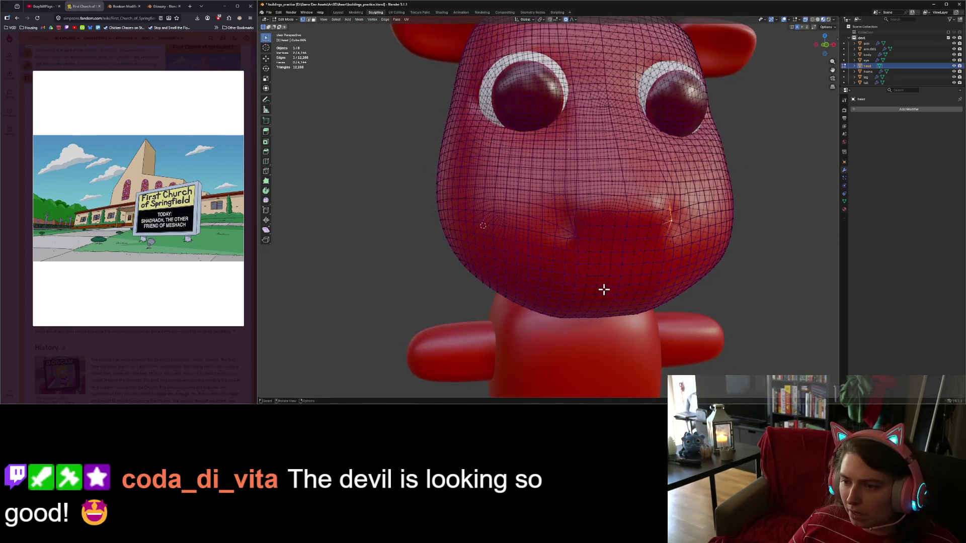
key(ctrl+shift+m)
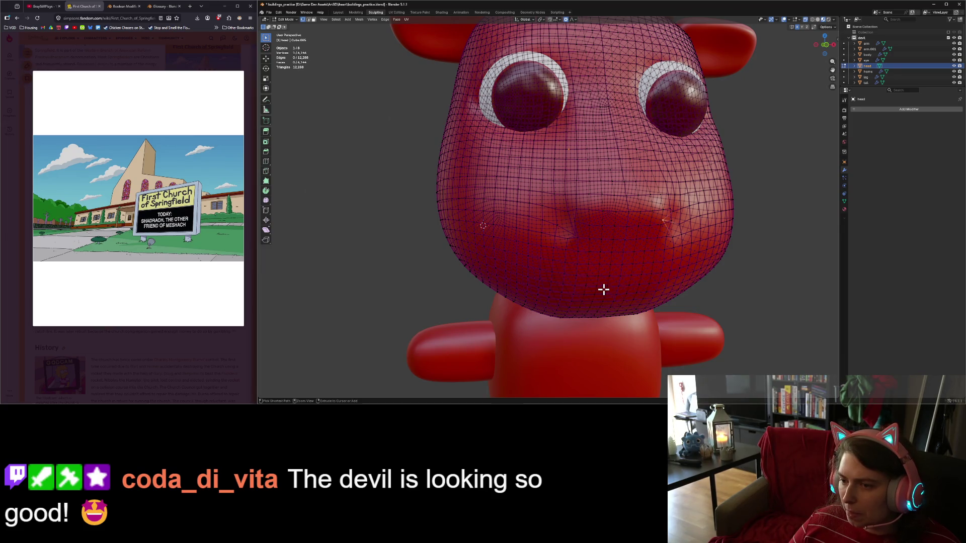
key(Tab)
key(Tab)
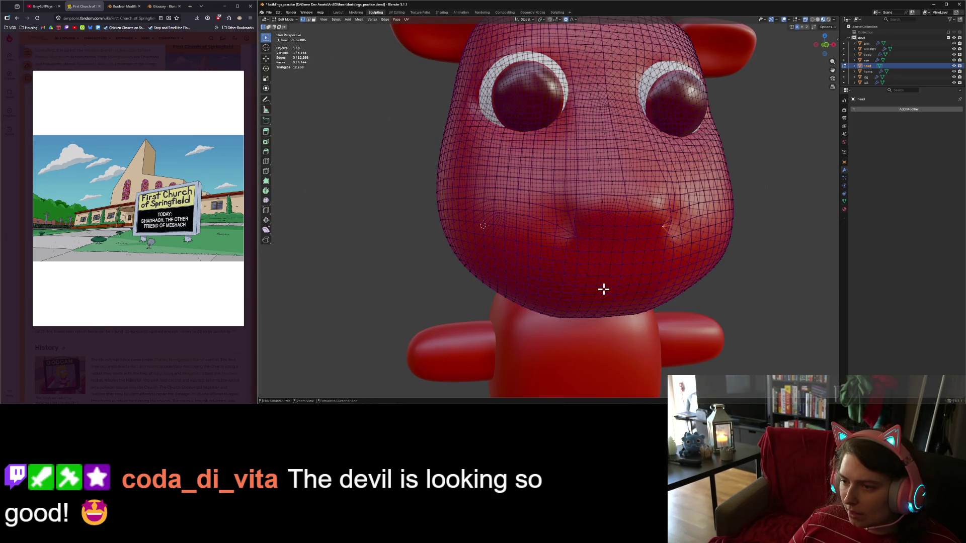
key(Tab)
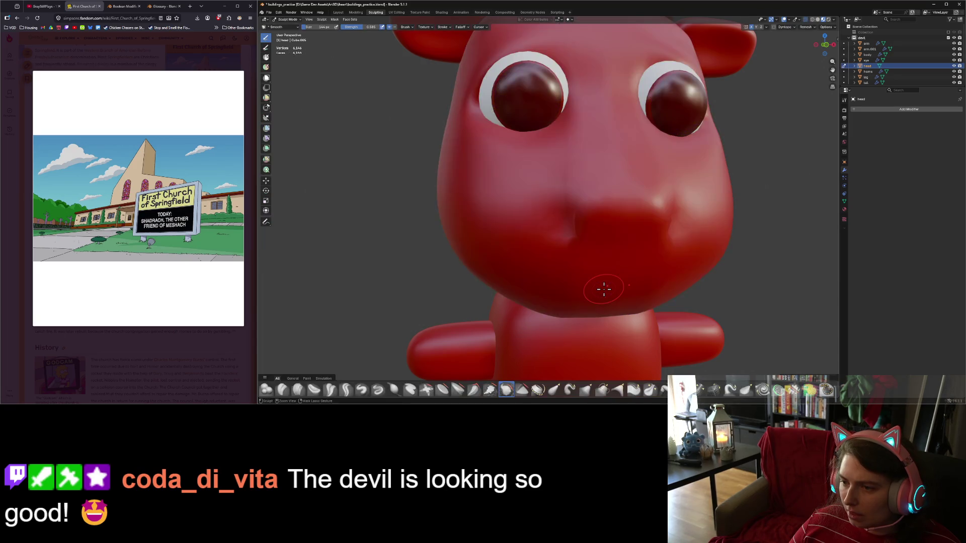
key(Tab)
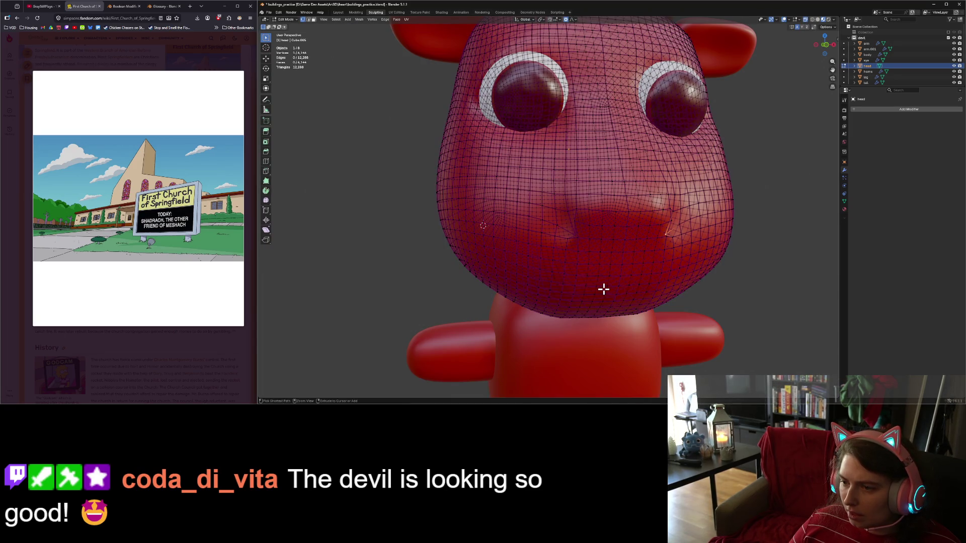
scroll(603, 288, up, 3)
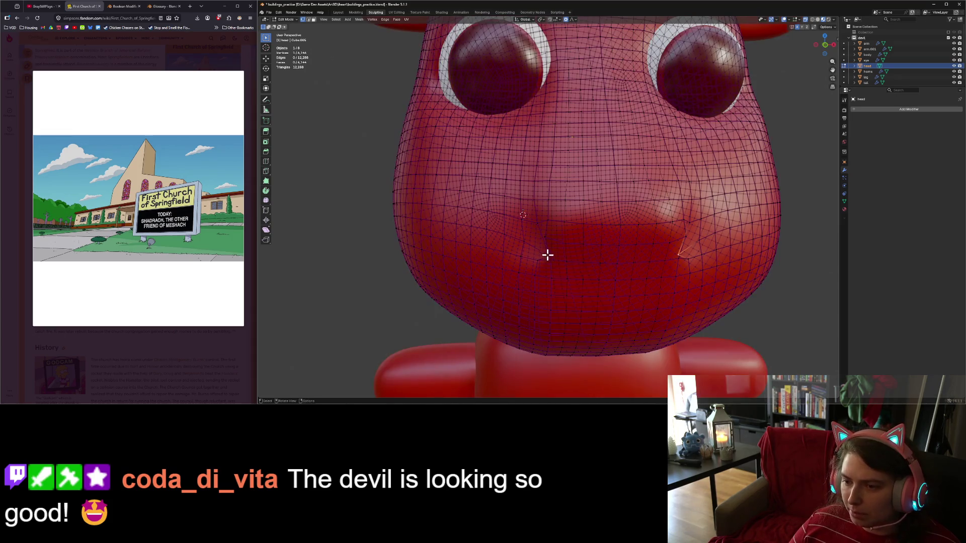
scroll(608, 265, down, 3)
middle_drag(608, 265, 603, 264)
key(s)
key(x)
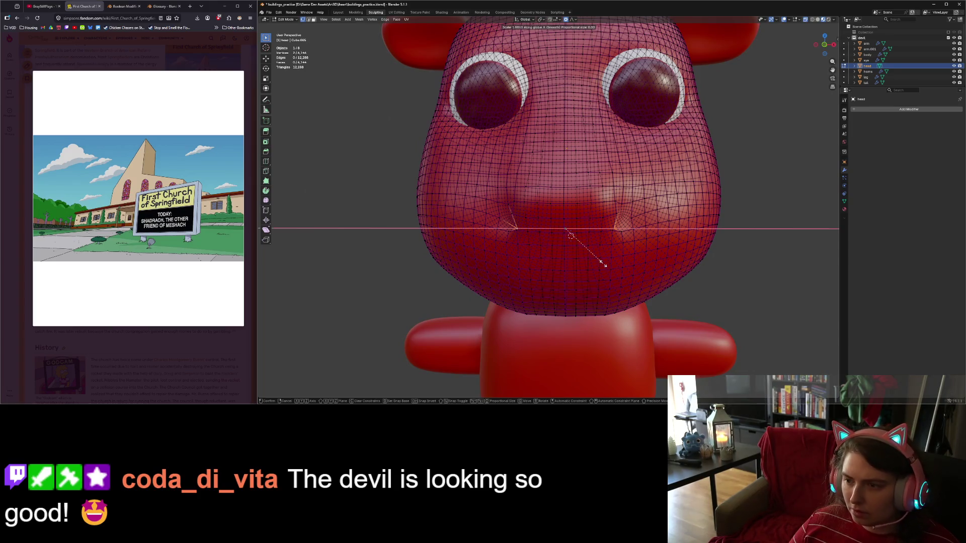
click(612, 263)
key(g)
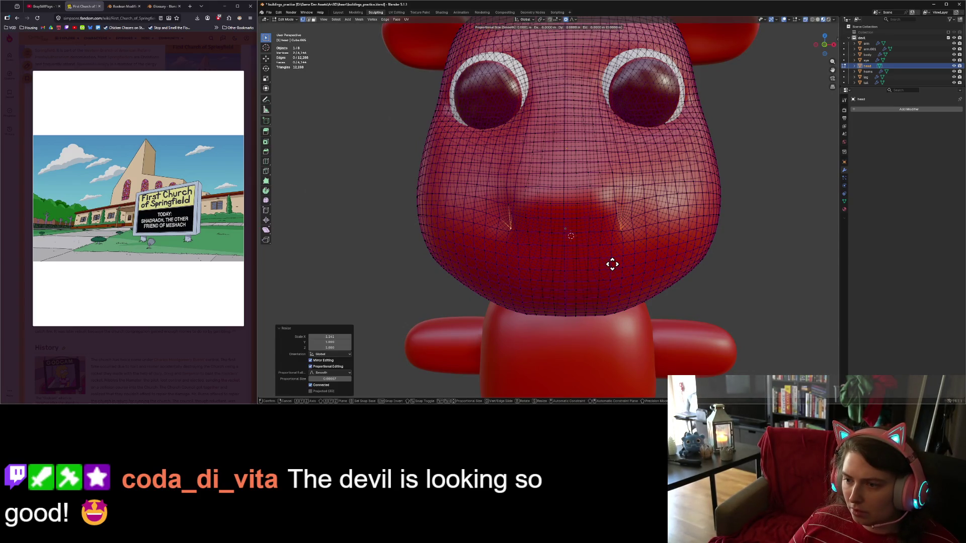
key(z)
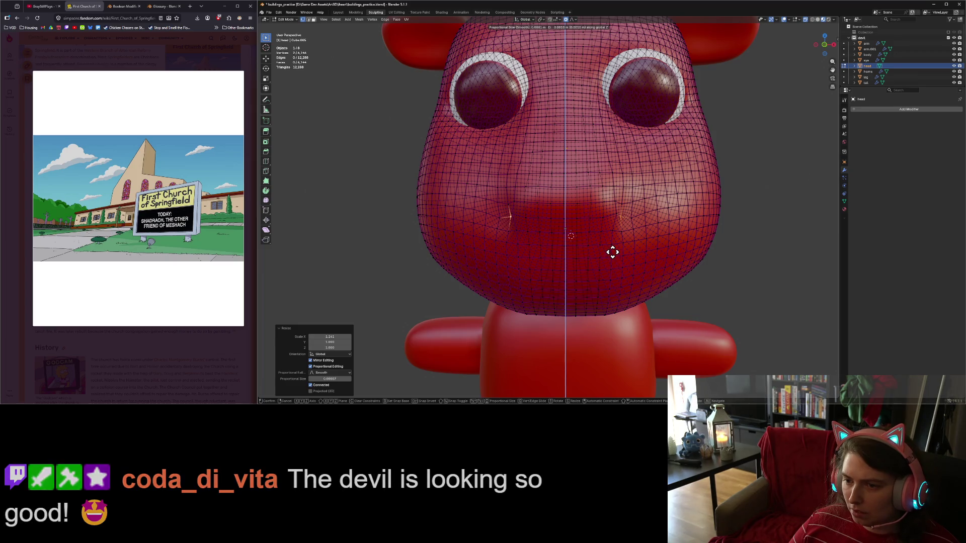
click(612, 251)
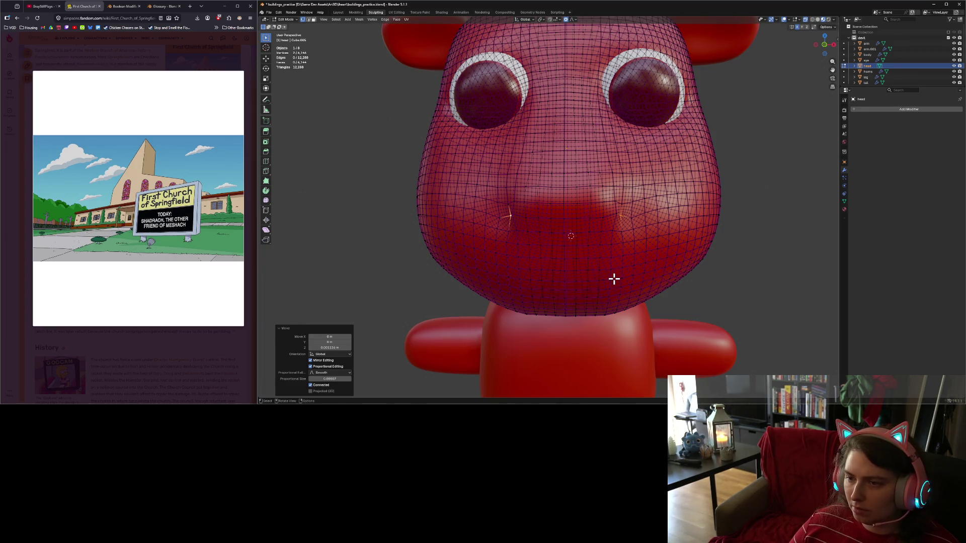
key(KP_1)
scroll(613, 276, up, 3)
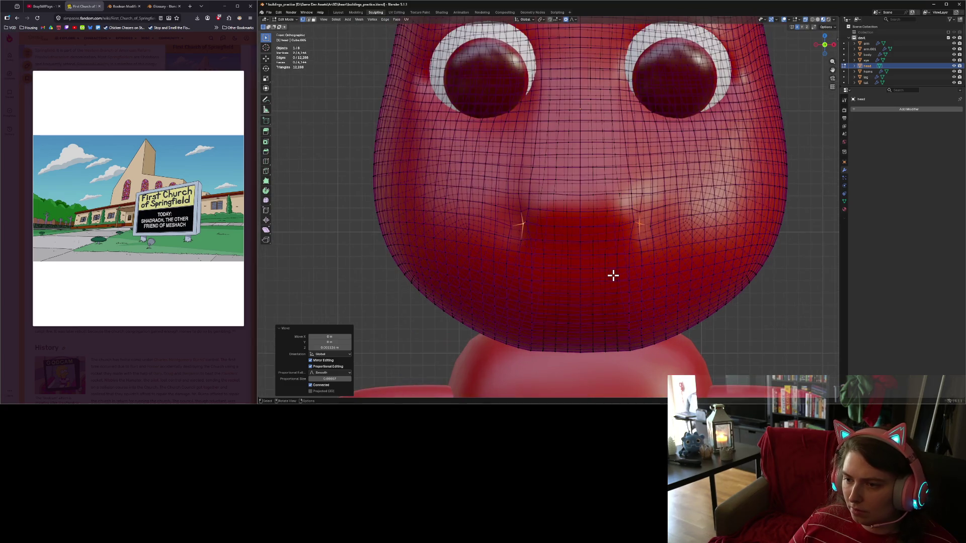
click(529, 226)
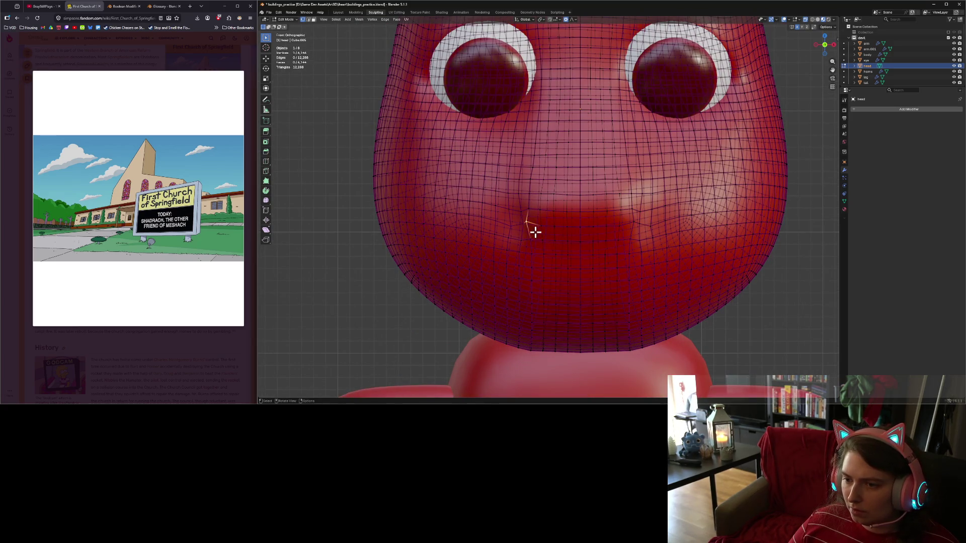
shift+click(622, 231)
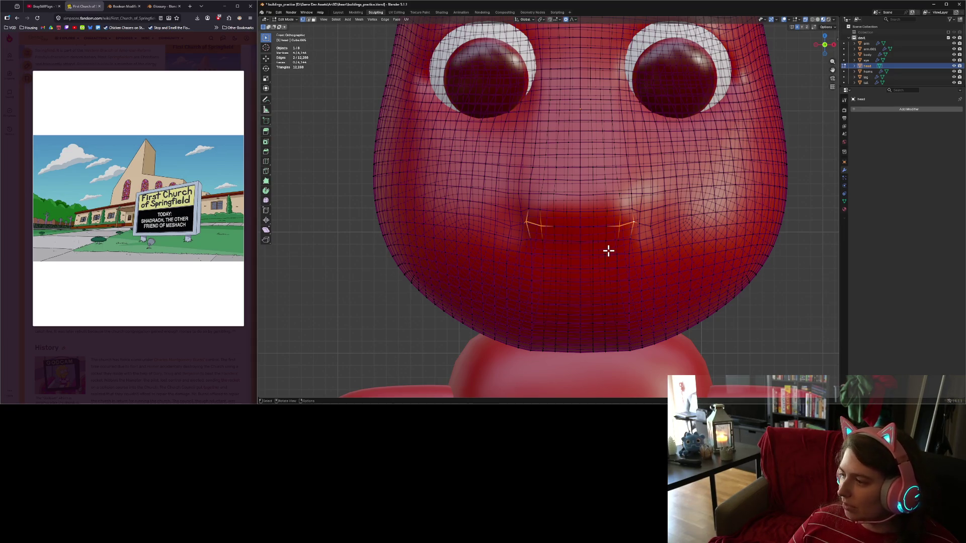
key(s)
key(x)
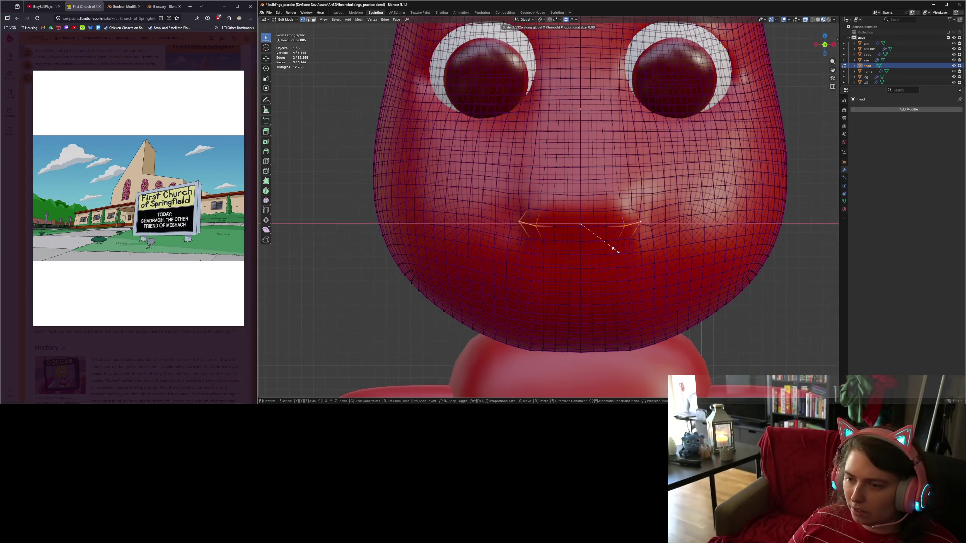
click(615, 250)
key(Tab)
scroll(664, 282, up, 5)
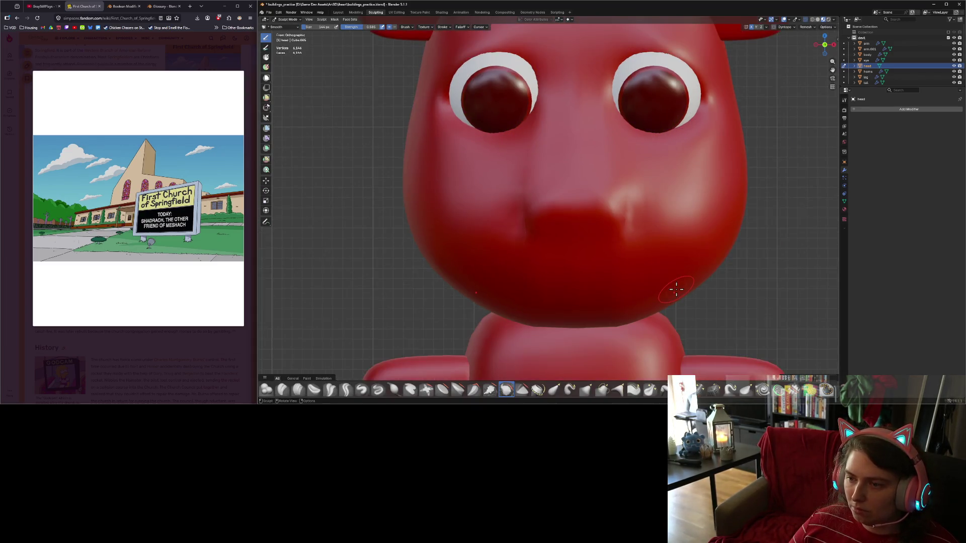
mouse_move(675, 287)
middle_down()
mouse_move(641, 285)
mouse_move(659, 288)
middle_up()
scroll(656, 286, down, 5)
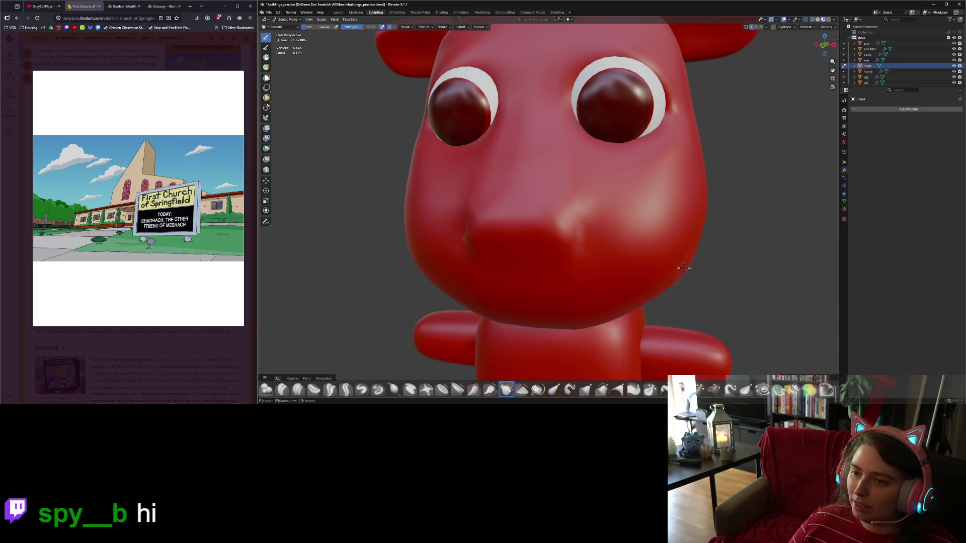
scroll(683, 268, down, 5)
mouse_move(558, 369)
middle_down()
mouse_move(578, 351)
mouse_move(618, 347)
mouse_move(623, 334)
mouse_move(572, 355)
mouse_move(578, 338)
mouse_move(614, 337)
mouse_move(614, 327)
mouse_move(542, 322)
mouse_move(612, 292)
mouse_move(573, 302)
mouse_move(647, 313)
middle_up()
scroll(573, 355, up, 3)
scroll(571, 312, up, 5)
In Right Ortho view, flatten the nose-tip vertices with a Z scale of 0.
key(Tab)
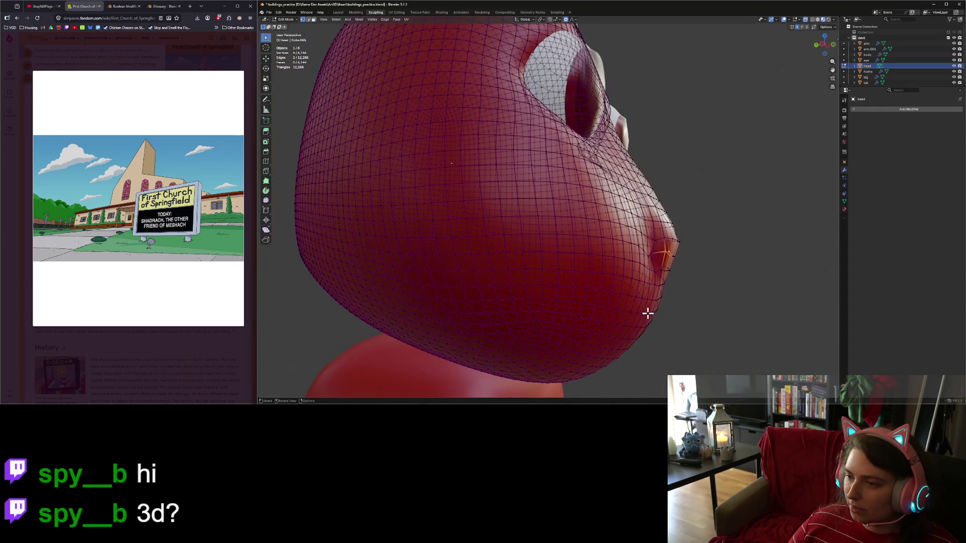
key(KP_3)
scroll(438, 287, up, 2)
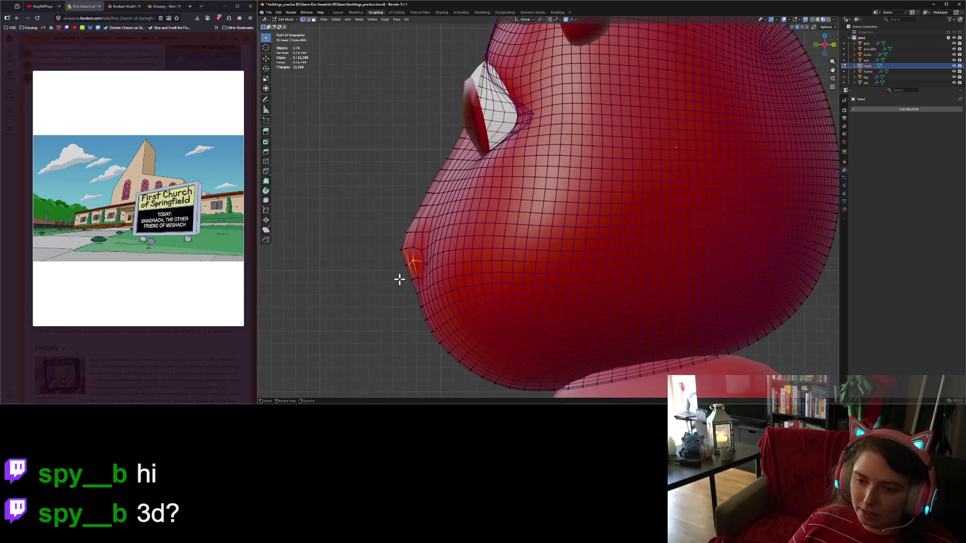
drag(395, 257, 418, 269)
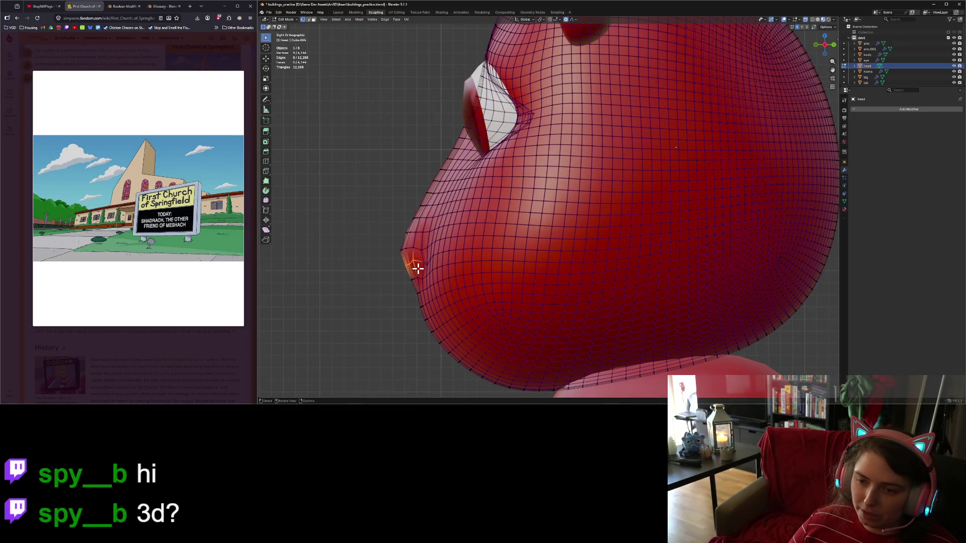
key(g)
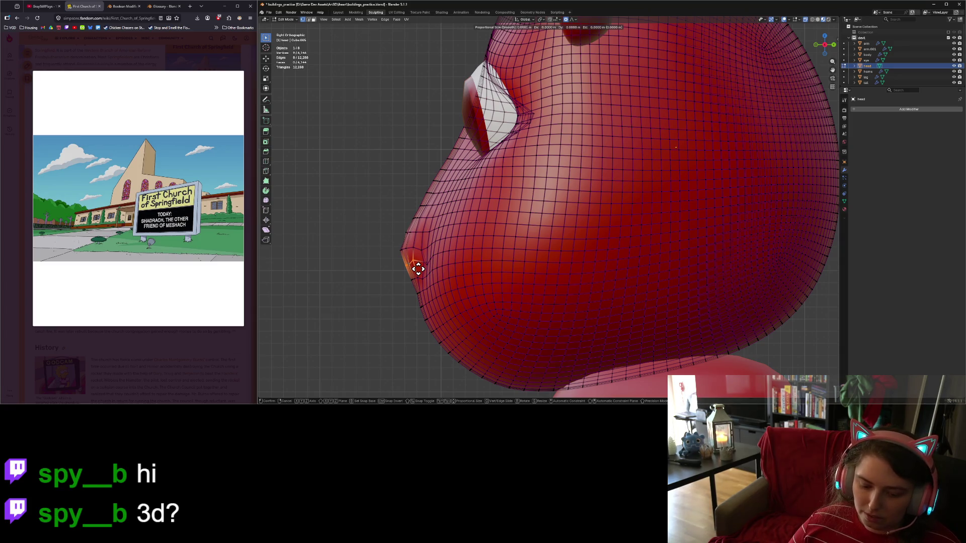
key(s)
key(z)
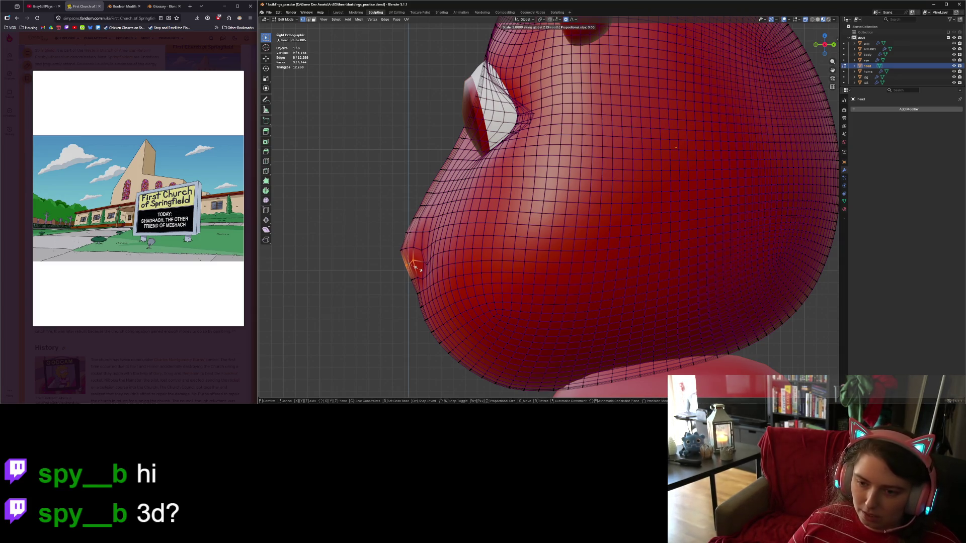
key(0)
key(Return)
Move the flattened nose vertices along Z and check the muzzle from the front.
key(g)
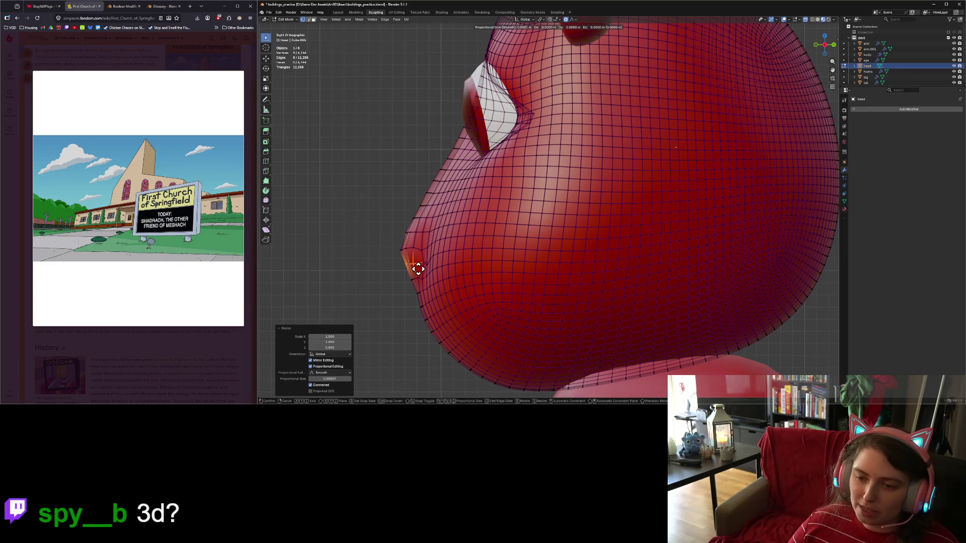
key(z)
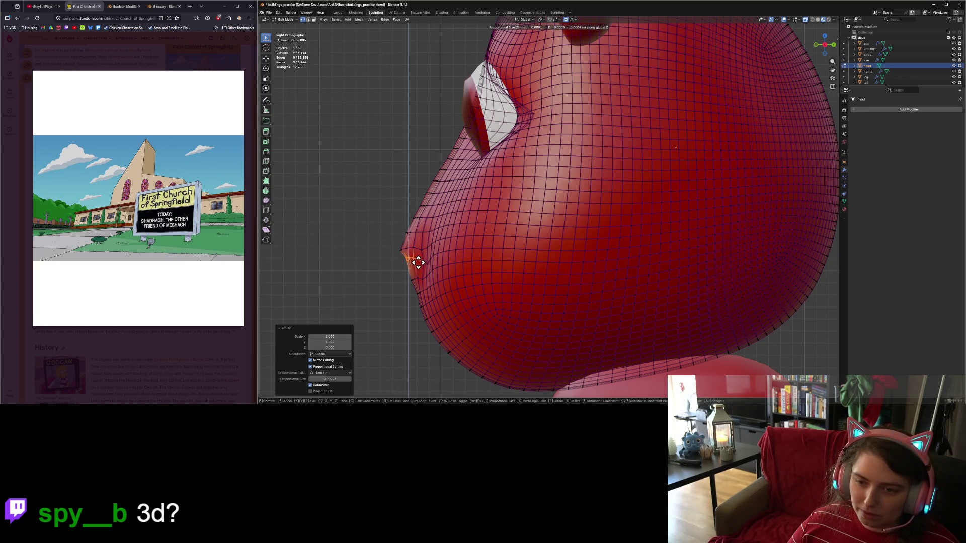
click(416, 261)
key(ctrl+Tab)
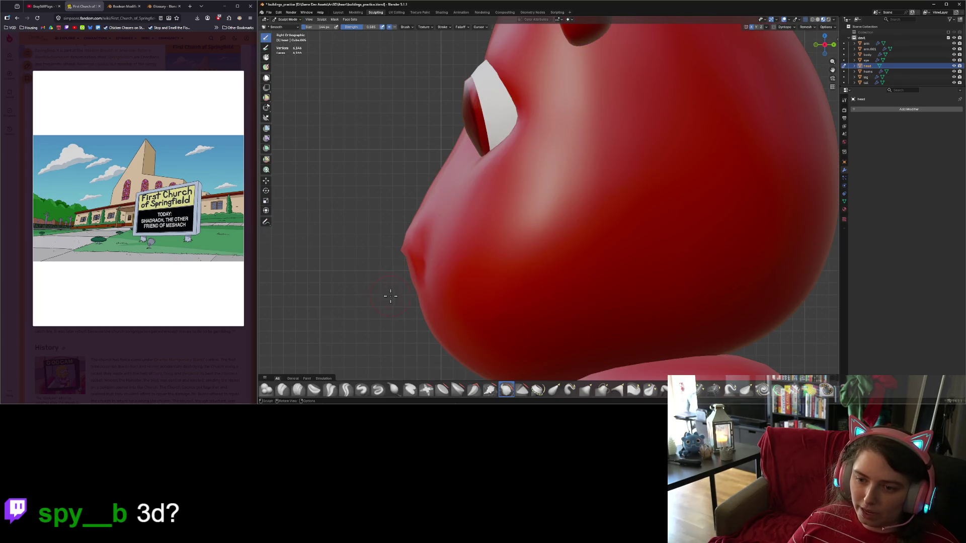
scroll(411, 302, down, 3)
middle_drag(411, 301, 479, 289)
key(Tab)
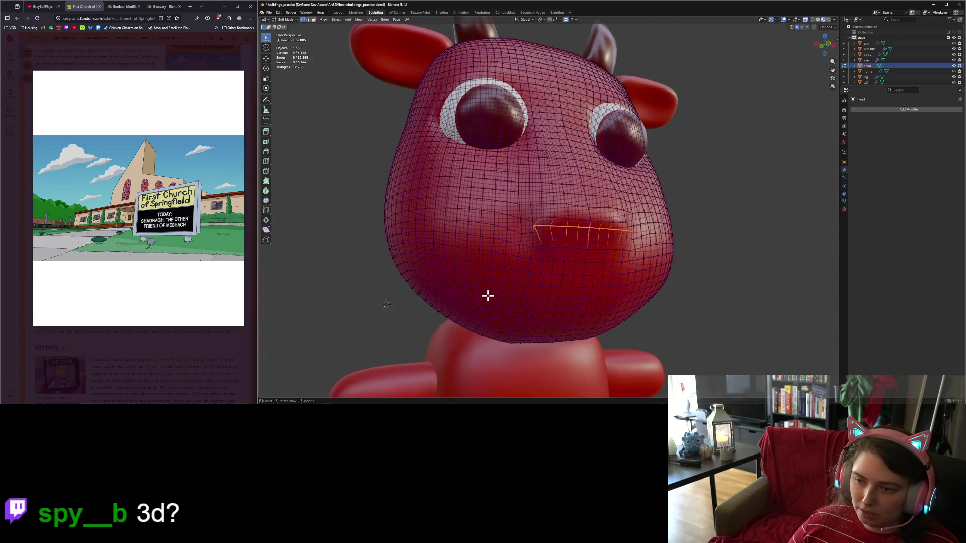
key(Tab)
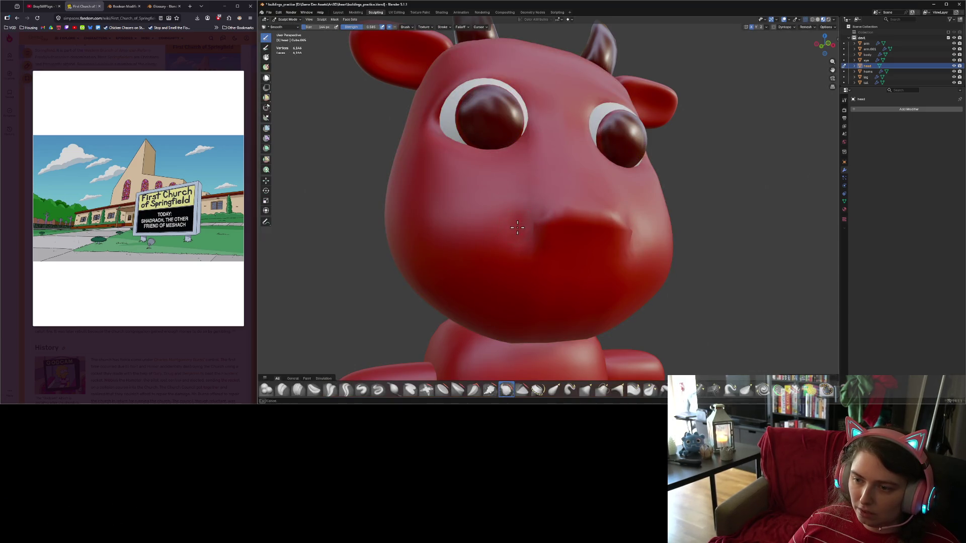
Adjust the nose-tip vertex height along Z from the side, then deselect all.
mouse_move(538, 225)
middle_down()
mouse_move(551, 297)
mouse_move(474, 307)
mouse_move(542, 297)
middle_up()
key(KP_3)
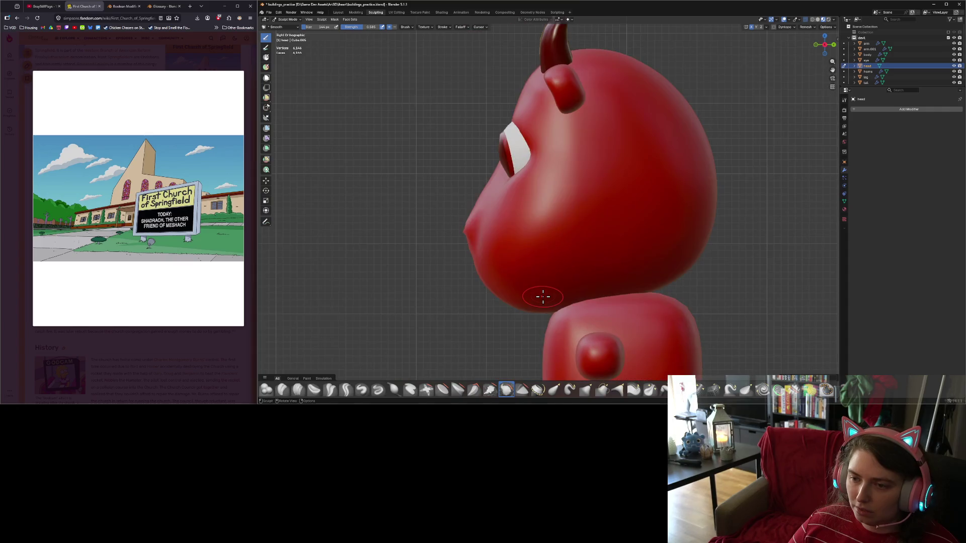
key(Tab)
scroll(403, 264, up, 4)
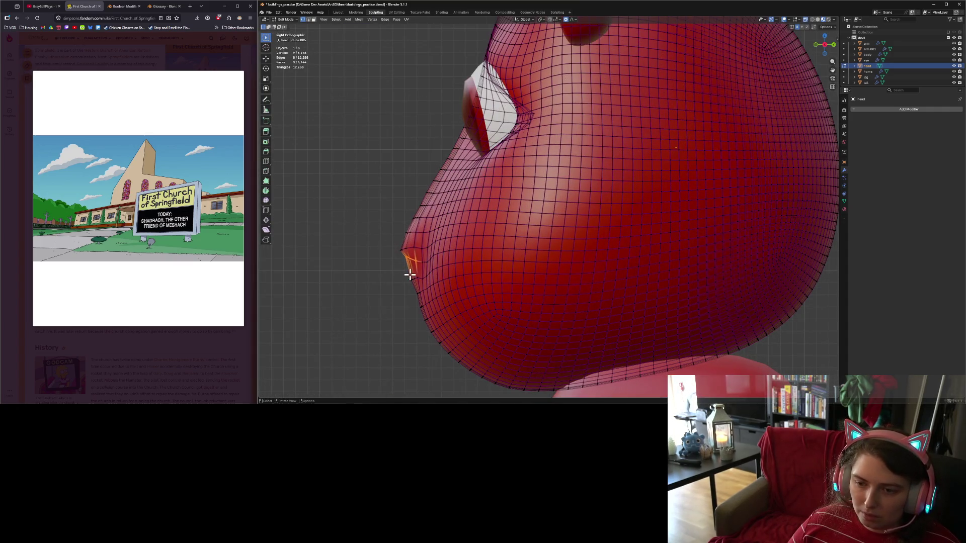
key(g)
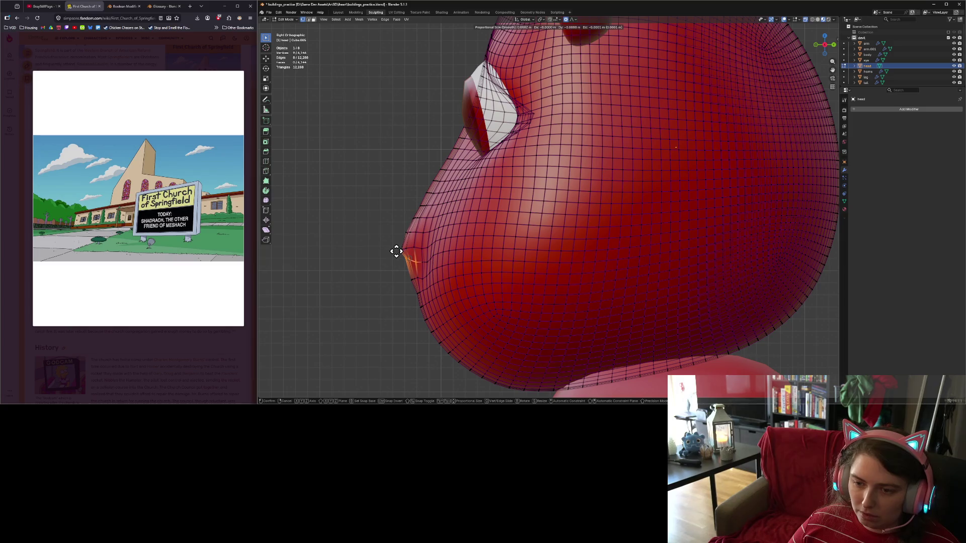
key(z)
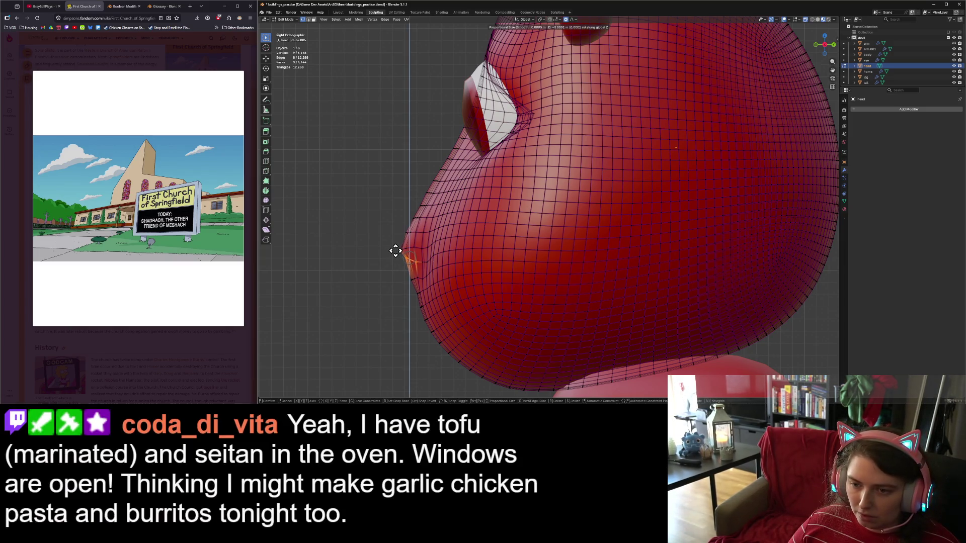
click(395, 250)
click(350, 253)
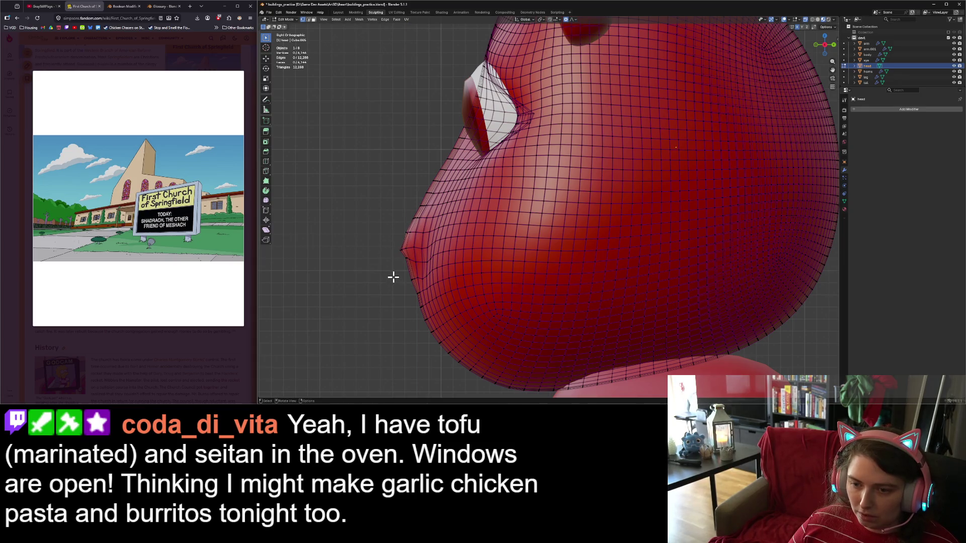
key(Tab)
Select the vertices along the snout's front edge and move them along Z.
middle_drag(394, 279, 477, 263)
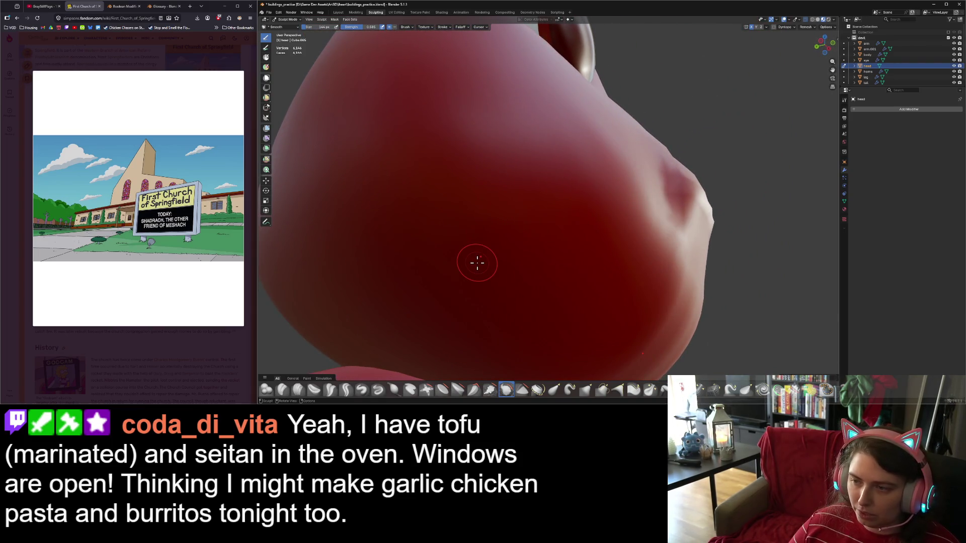
key(KP_3)
key(Tab)
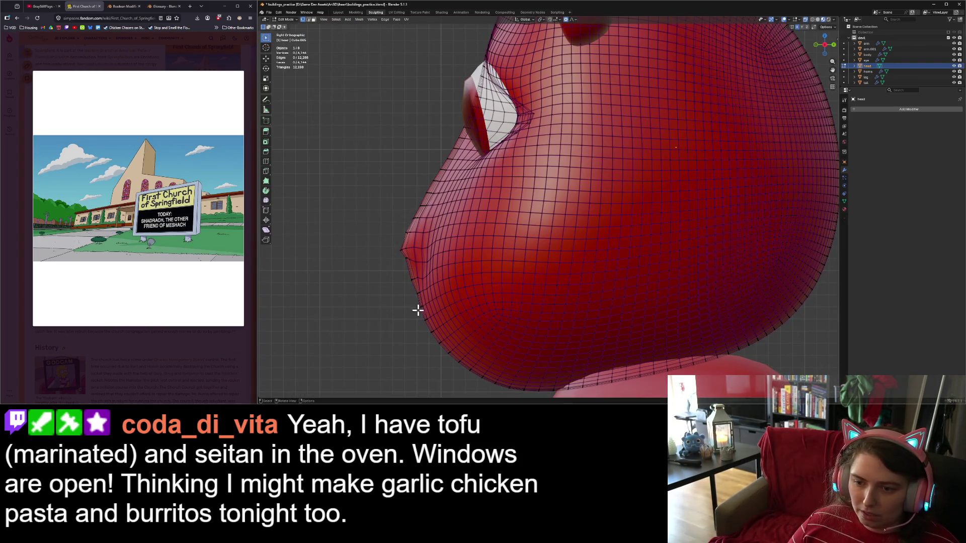
drag(387, 274, 417, 318)
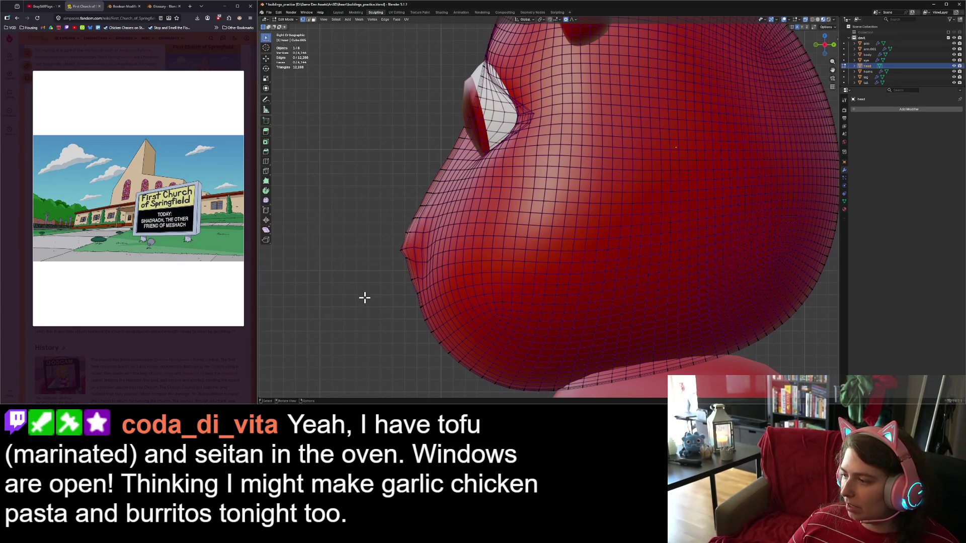
scroll(366, 300, up, 1)
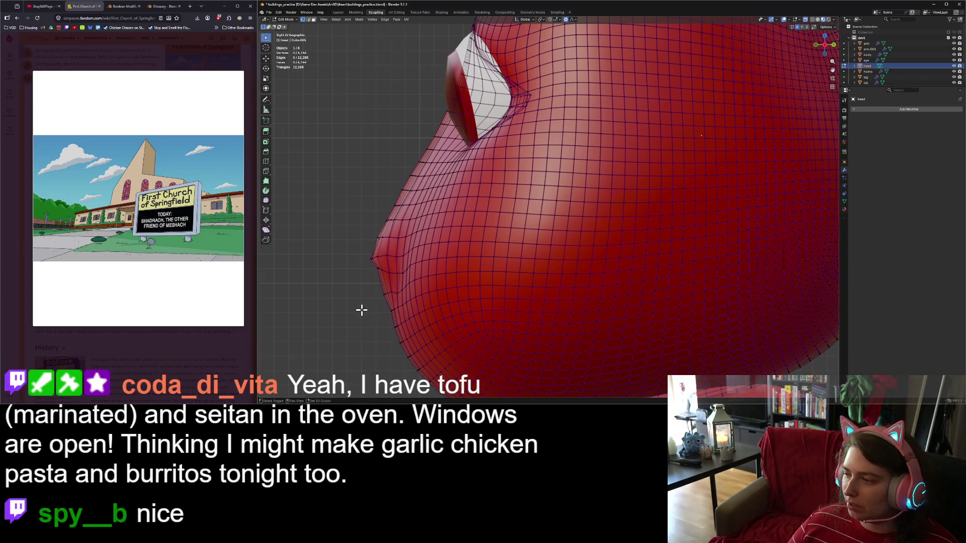
shift+middle_drag(360, 313, 421, 311)
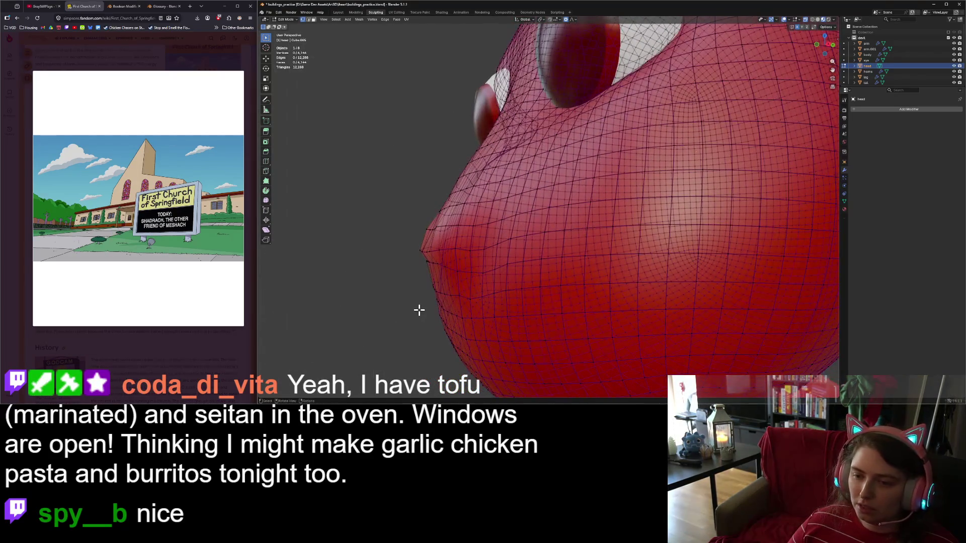
key(KP_3)
drag(429, 258, 443, 269)
key(g)
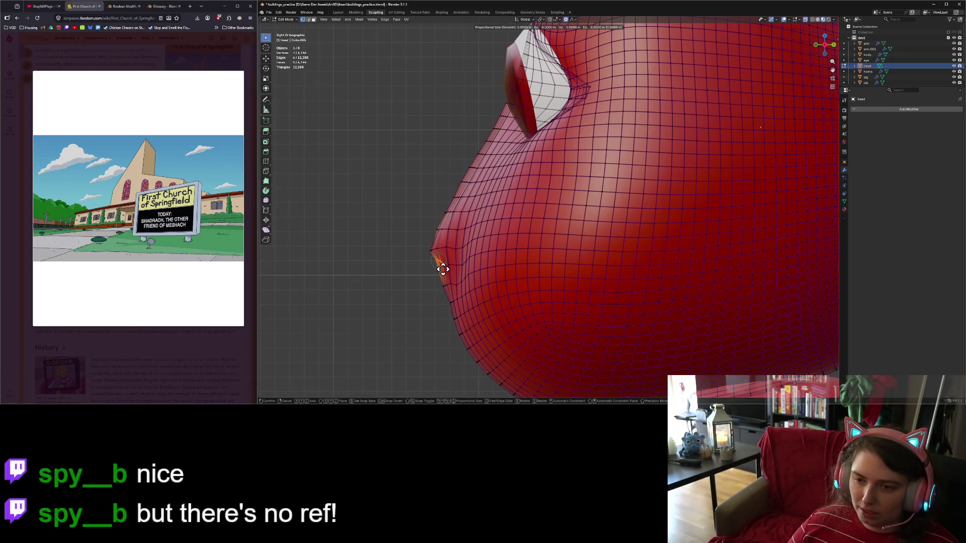
key(z)
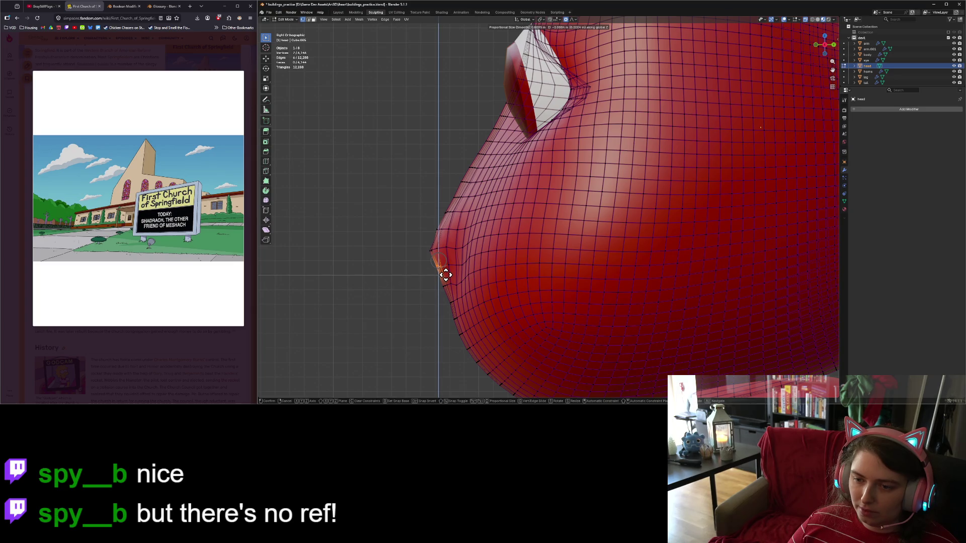
click(446, 274)
key(Tab)
Push the snout-tip silhouette vertices forward along Y and return to Sculpt Mode.
mouse_move(414, 276)
middle_down()
mouse_move(397, 303)
mouse_move(442, 302)
middle_up()
scroll(442, 302, up, 2)
key(Tab)
key(KP_3)
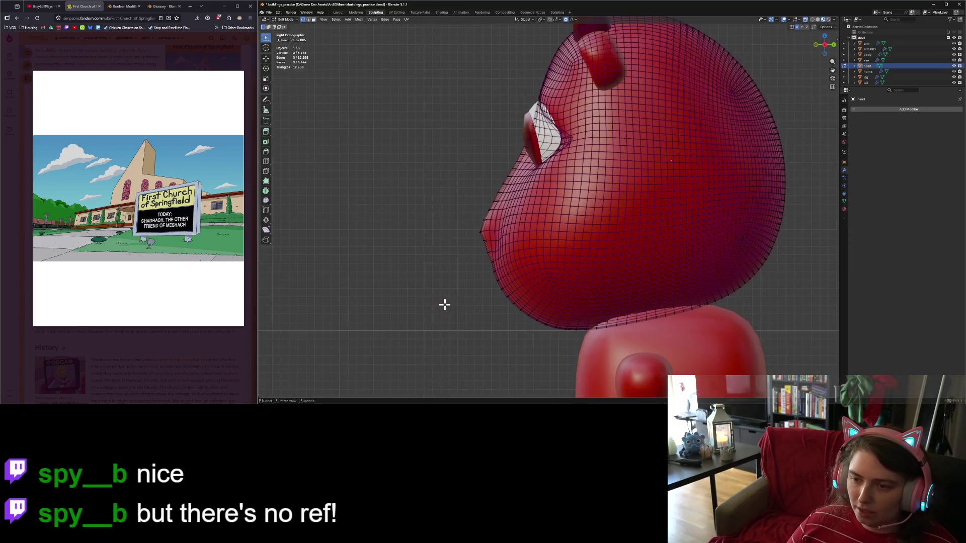
scroll(450, 255, up, 3)
drag(417, 251, 437, 252)
key(g)
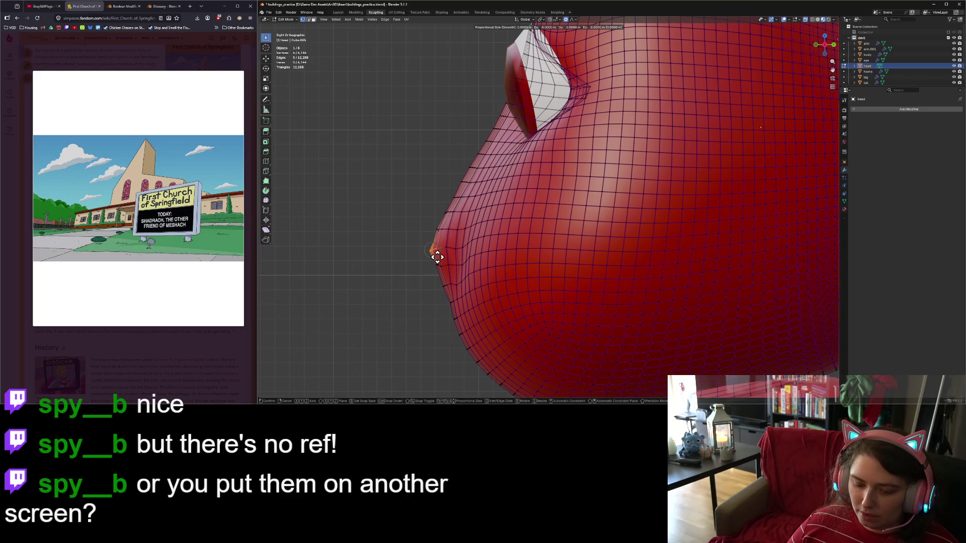
key(y)
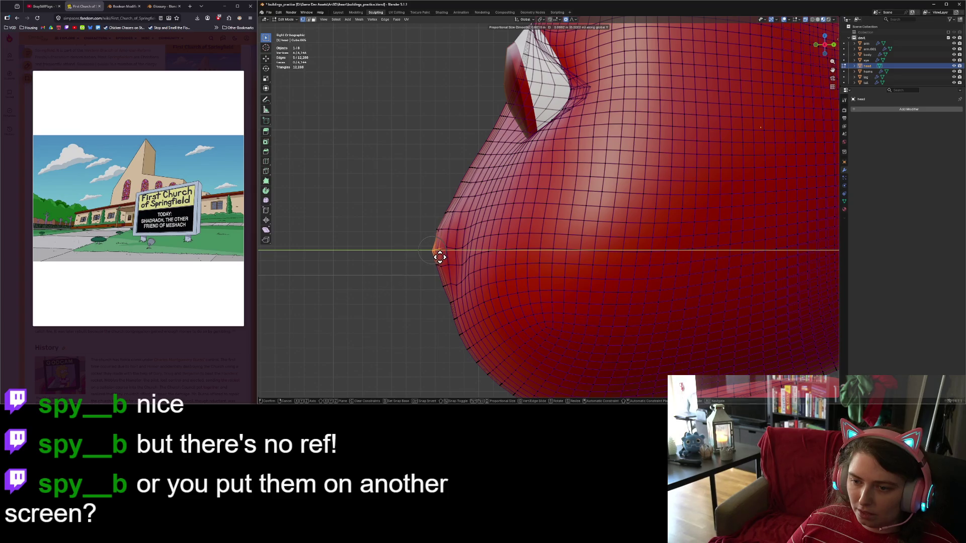
click(439, 257)
key(ctrl+Tab)
mouse_move(409, 276)
middle_down()
mouse_move(524, 273)
mouse_move(482, 286)
middle_up()
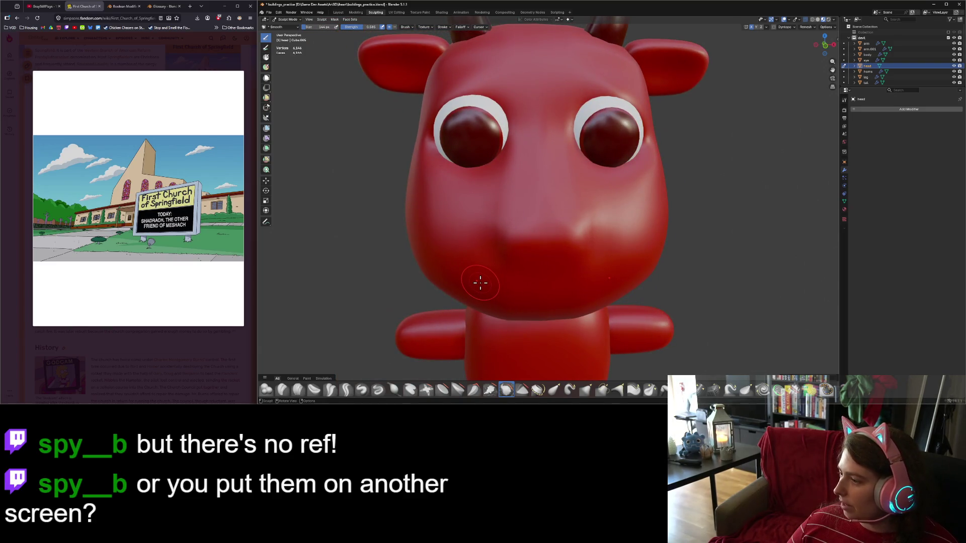
Orbit to a straight front view of the devil alone and enter Edit Mode on the head.
mouse_move(474, 278)
middle_down()
mouse_move(513, 290)
mouse_move(508, 302)
mouse_move(623, 307)
middle_up()
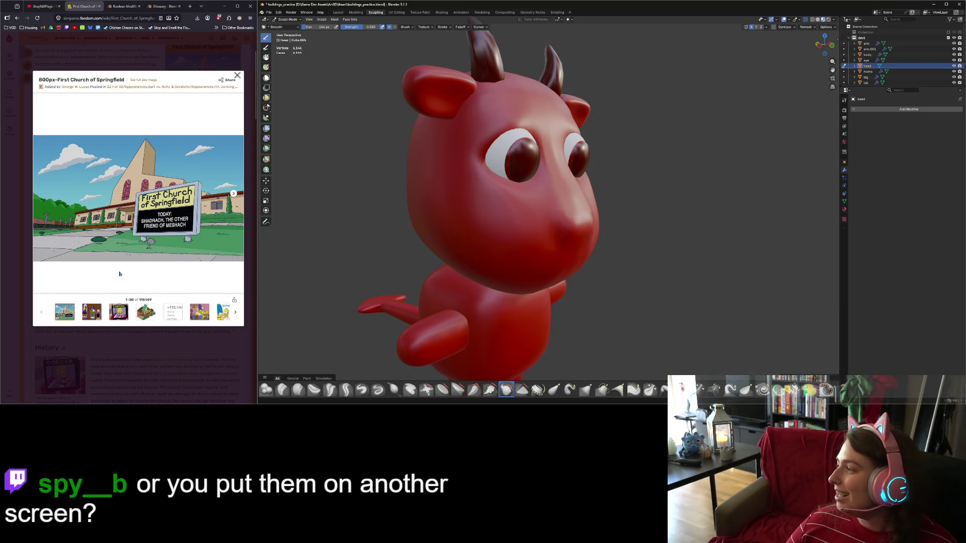
scroll(457, 222, down, 5)
middle_drag(586, 201, 679, 237)
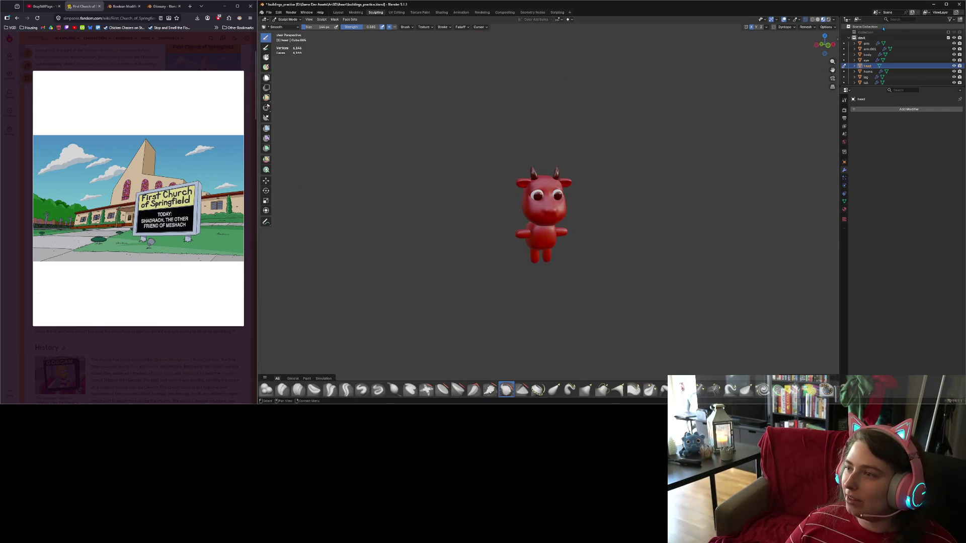
click(948, 32)
mouse_move(648, 120)
middle_down()
mouse_move(587, 126)
mouse_move(642, 112)
mouse_move(674, 119)
middle_up()
click(948, 32)
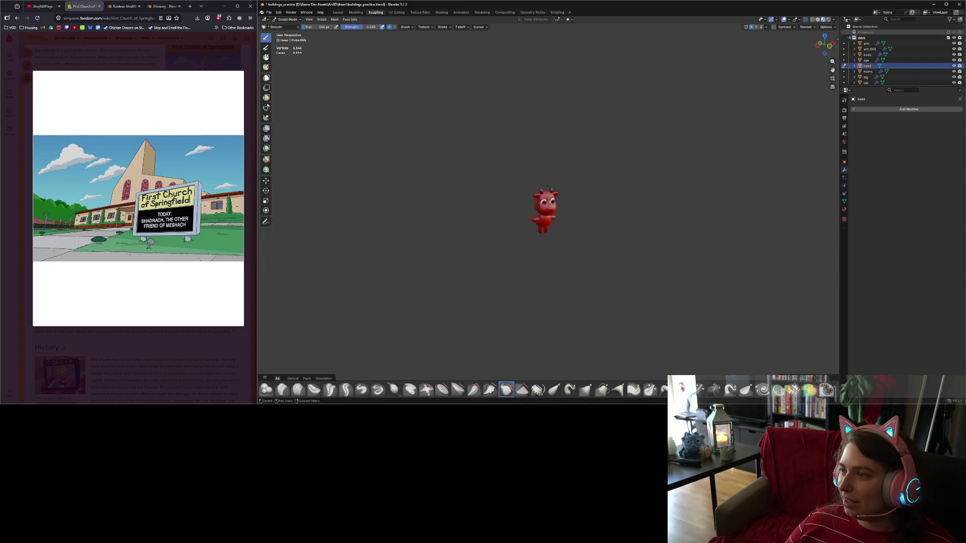
scroll(605, 276, up, 12)
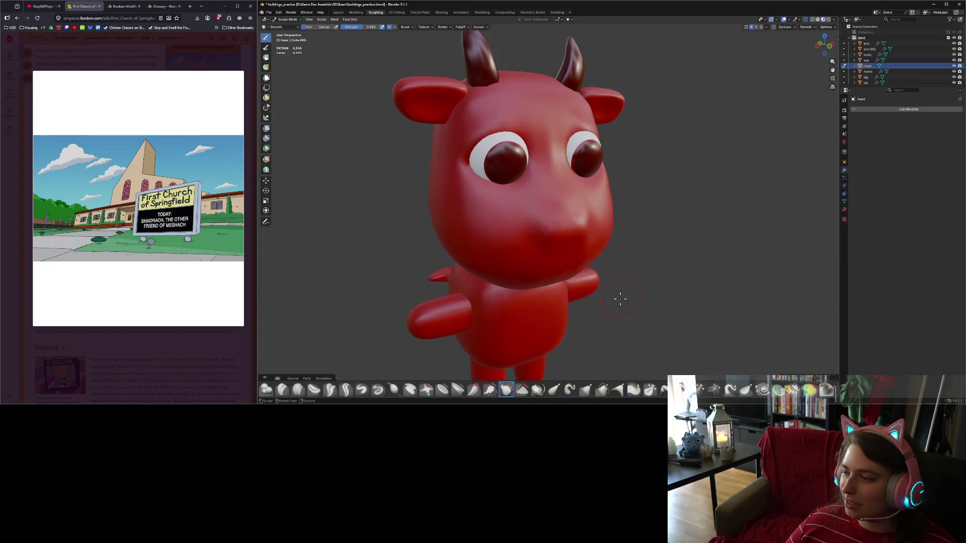
mouse_move(620, 299)
middle_down()
mouse_move(588, 282)
mouse_move(562, 289)
middle_up()
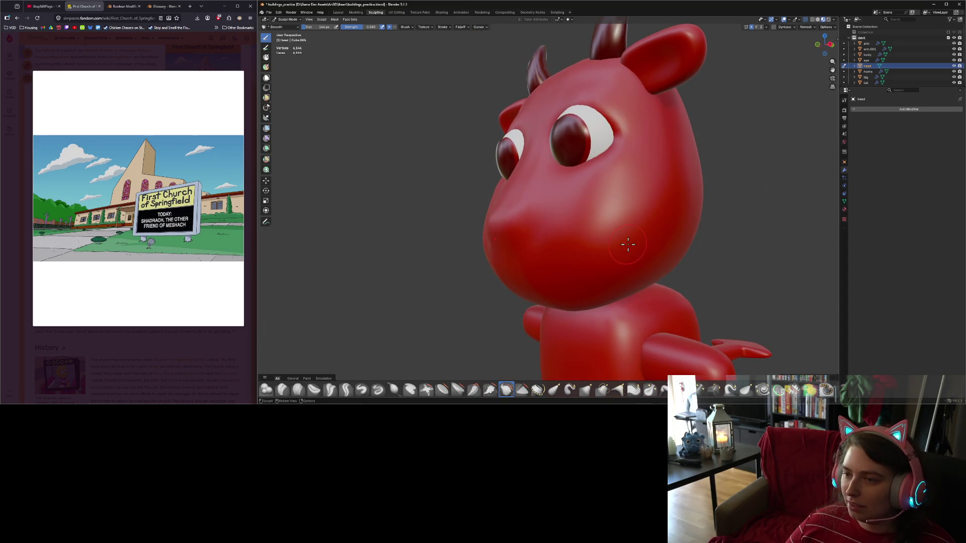
mouse_move(628, 244)
middle_down()
mouse_move(671, 240)
mouse_move(657, 243)
mouse_move(688, 249)
mouse_move(678, 245)
middle_up()
key(Tab)
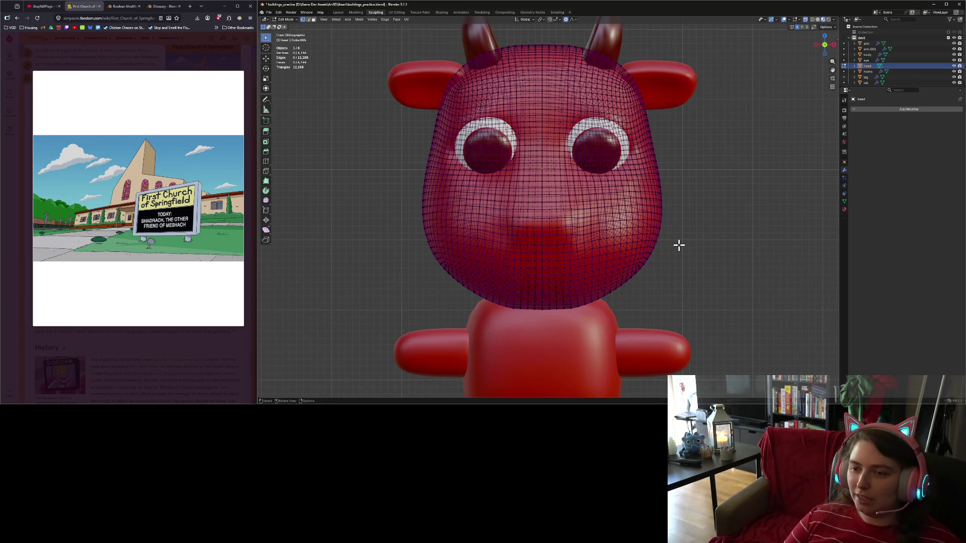
Switch to face select mode and snap to a front view of the head.
scroll(651, 291, up, 6)
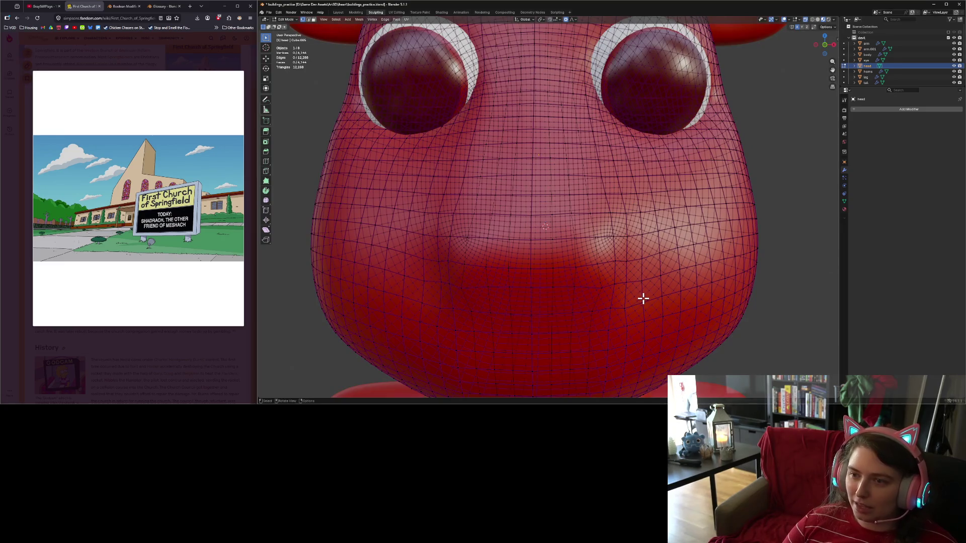
key(KP_1)
mouse_move(643, 298)
shift+middle_down()
mouse_move(662, 309)
mouse_move(664, 254)
shift+middle_up()
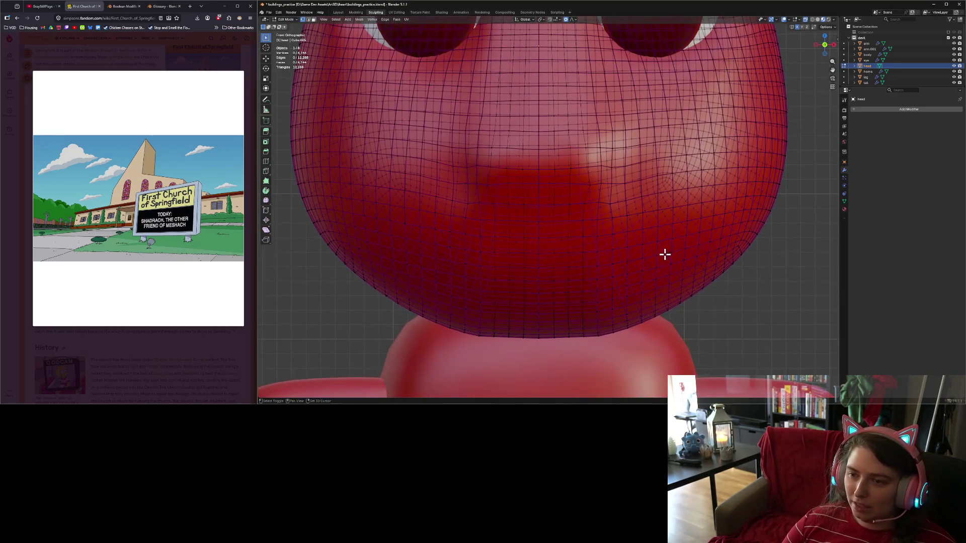
scroll(614, 283, down, 2)
scroll(615, 283, down, 1)
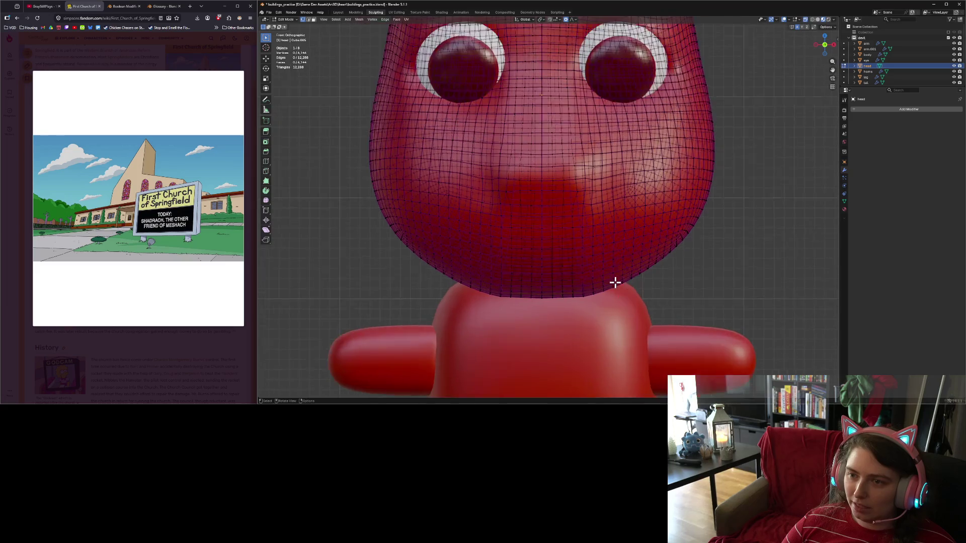
scroll(614, 282, up, 1)
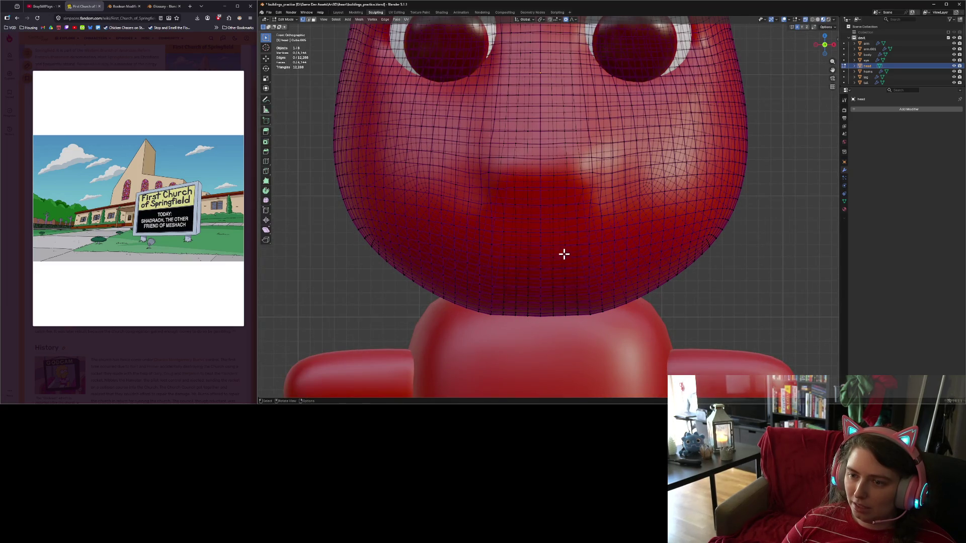
mouse_move(563, 254)
middle_down()
mouse_move(593, 267)
mouse_move(628, 259)
mouse_move(614, 270)
middle_up()
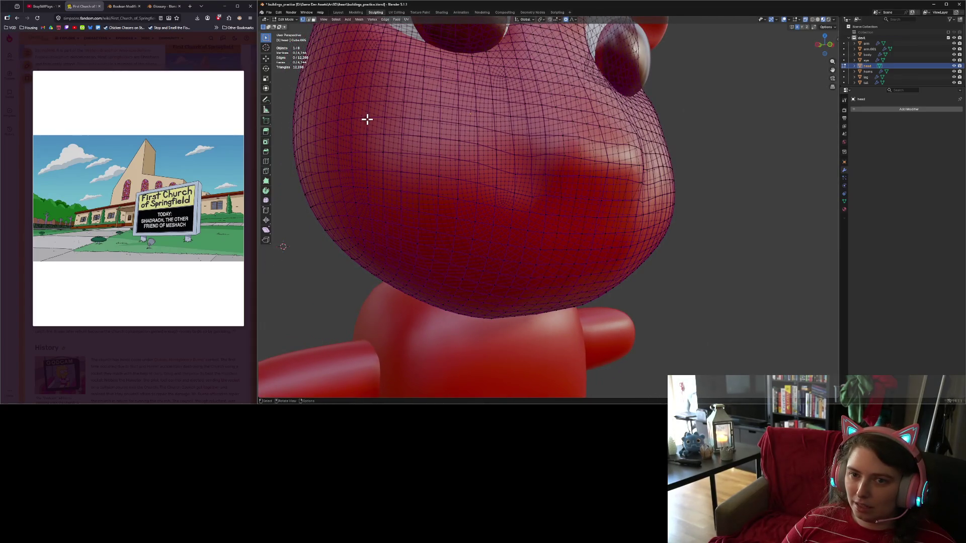
click(314, 20)
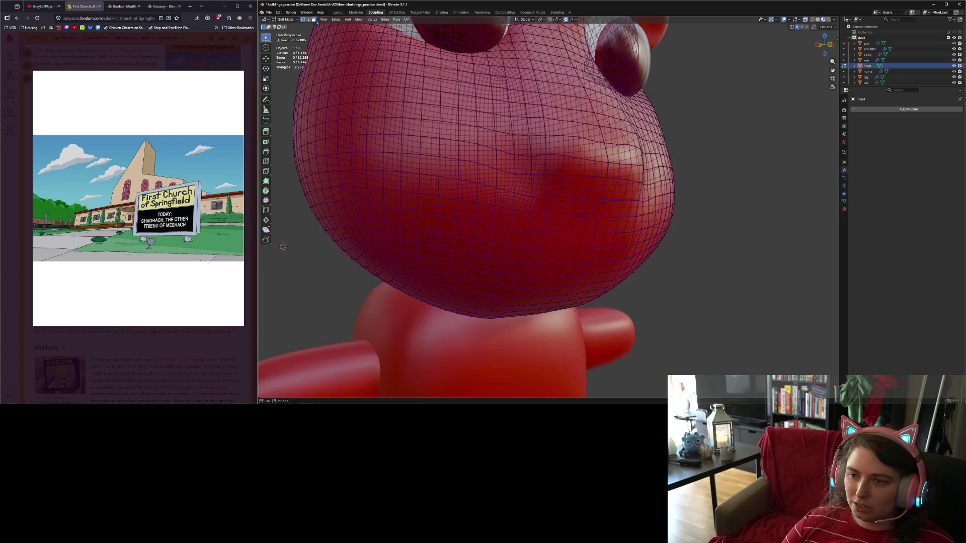
middle_drag(582, 274, 532, 254)
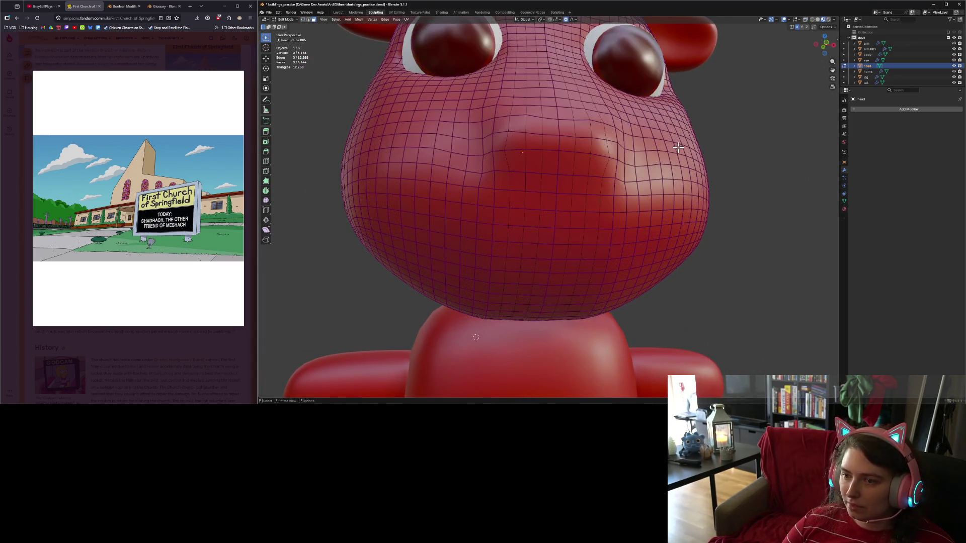
key(KP_1)
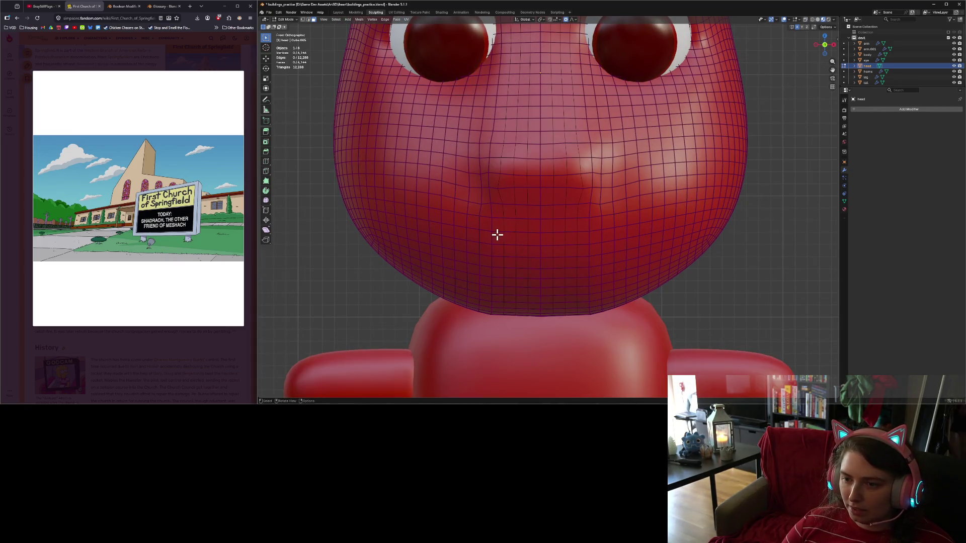
Box-select the band of faces below the snout and subdivide them.
mouse_move(481, 221)
mouse_down()
mouse_move(560, 258)
mouse_move(595, 263)
mouse_up()
right_click(572, 255)
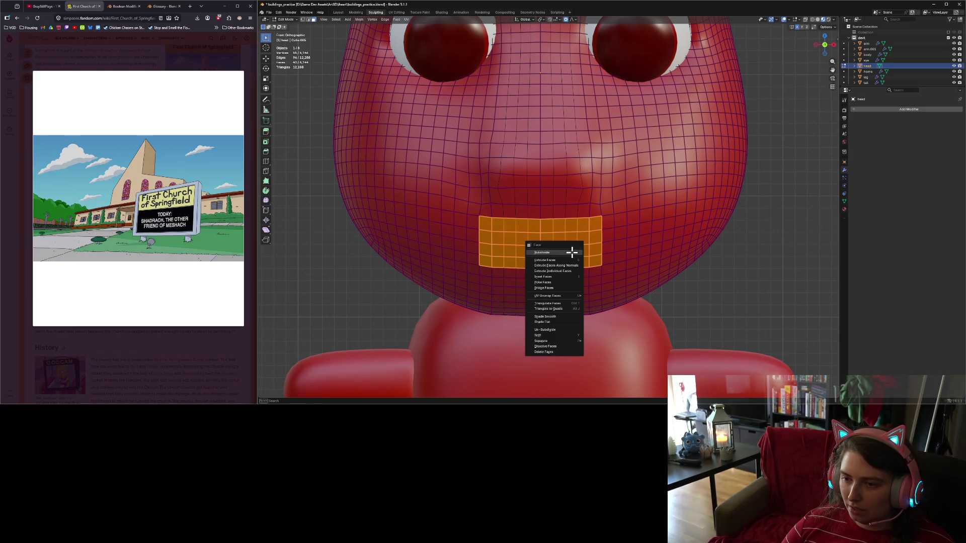
click(571, 252)
click(755, 317)
Return to Sculpt Mode through the mode dropdown.
key(ctrl+Tab)
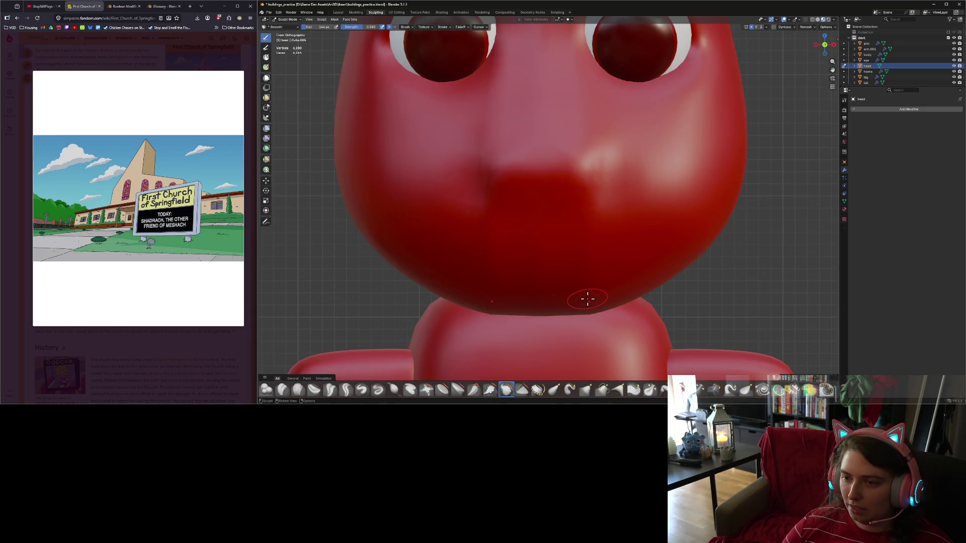
key(Tab)
scroll(560, 280, up, 6)
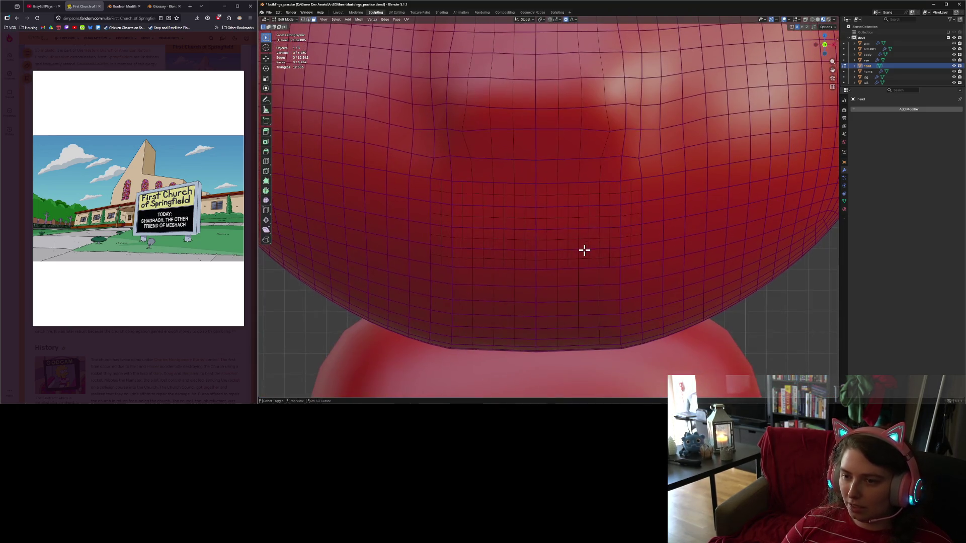
scroll(581, 251, up, 2)
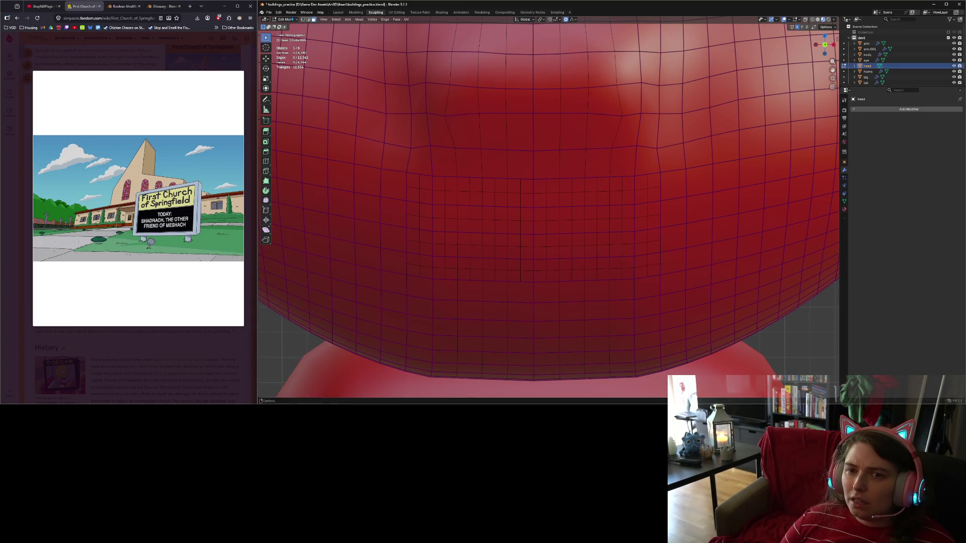
click(291, 19)
click(287, 38)
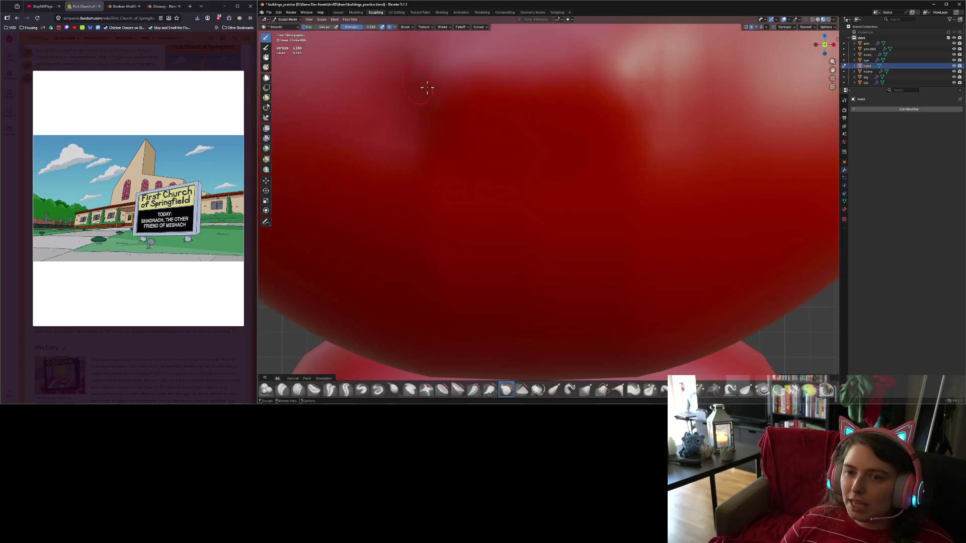
scroll(554, 242, down, 4)
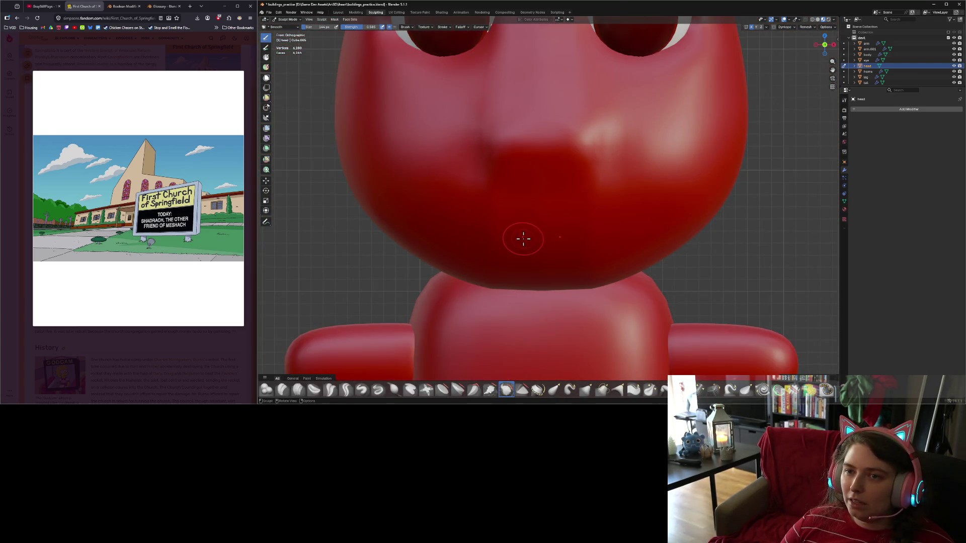
scroll(535, 238, up, 1)
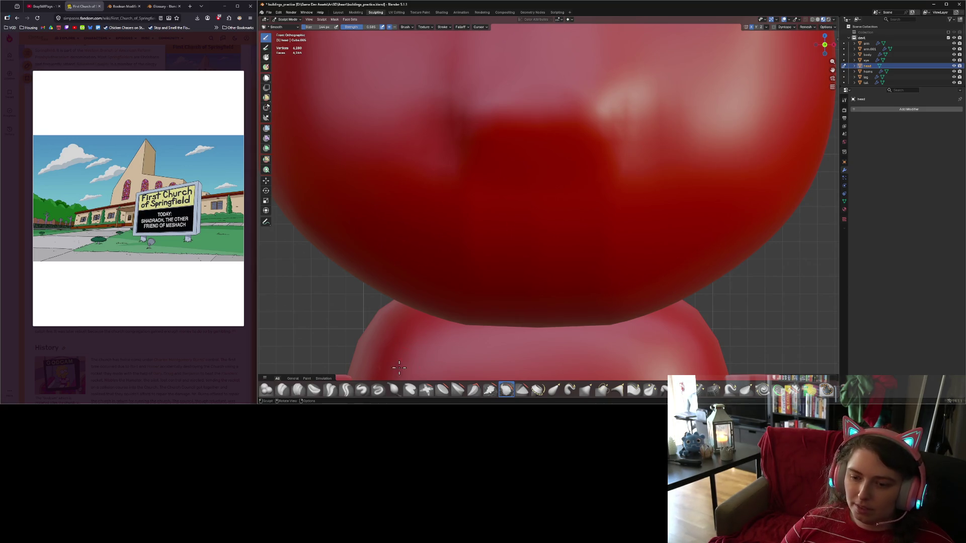
Inflate a lip bulge across the mouth below the snout with the Inflate/Deflate brush.
click(394, 389)
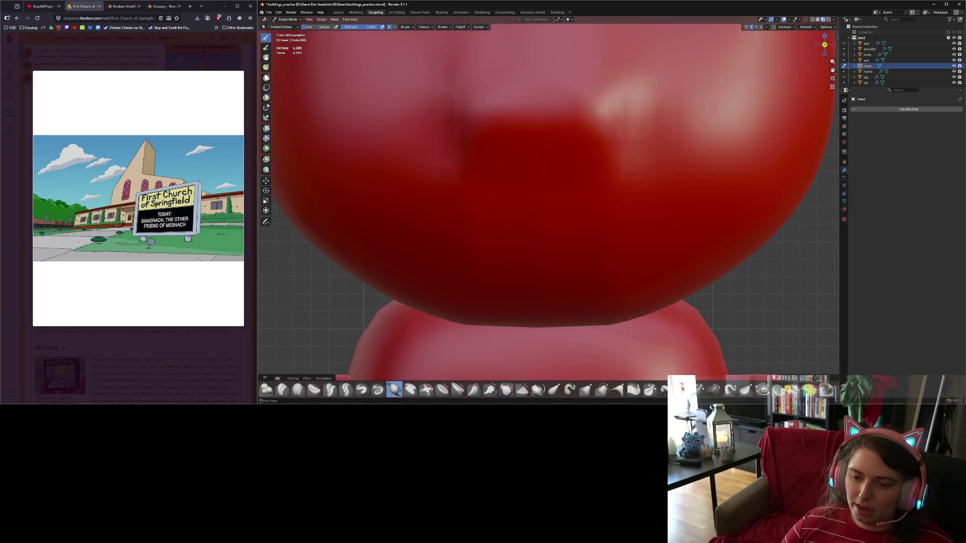
click(534, 237)
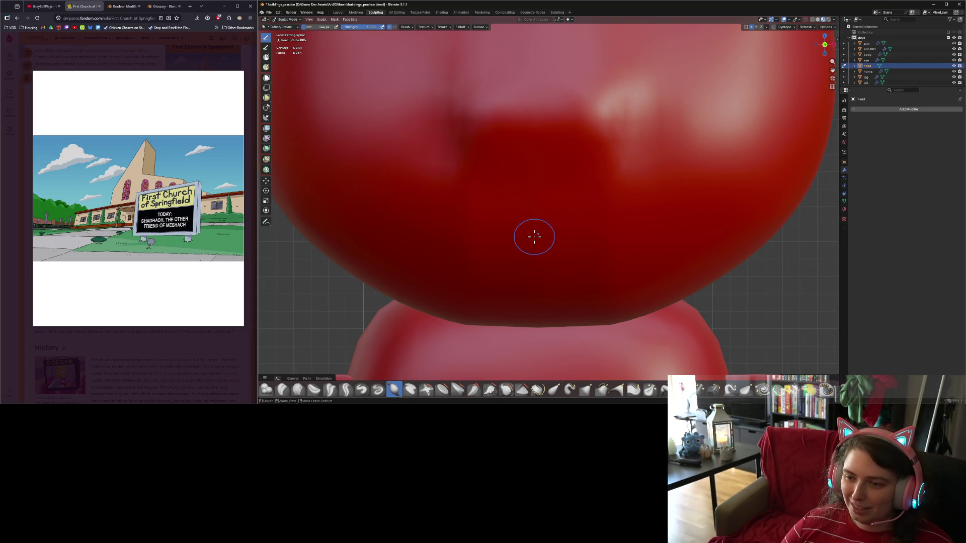
drag(535, 236, 491, 233)
scroll(534, 269, down, 6)
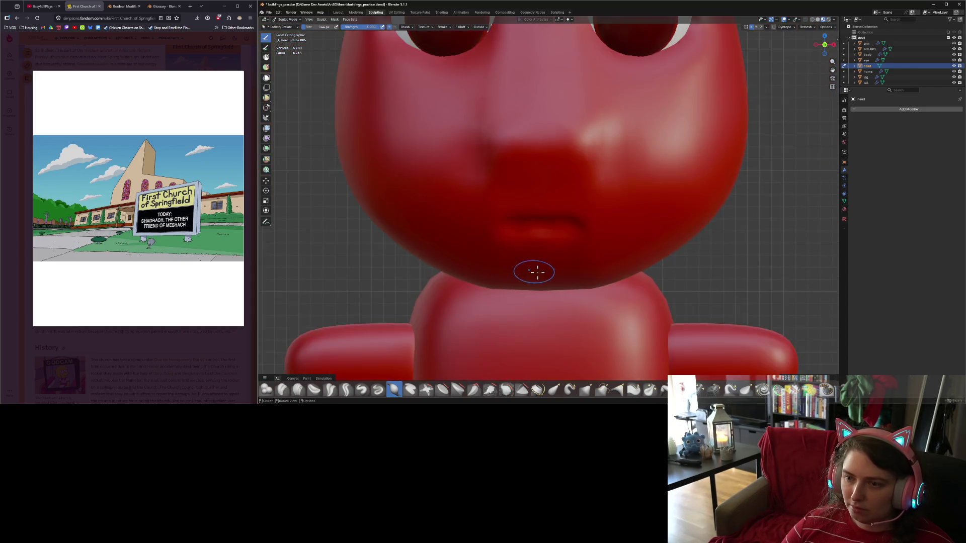
mouse_move(534, 274)
middle_down()
mouse_move(571, 243)
mouse_move(583, 257)
mouse_move(561, 258)
mouse_move(593, 269)
mouse_move(565, 270)
middle_up()
scroll(564, 267, up, 3)
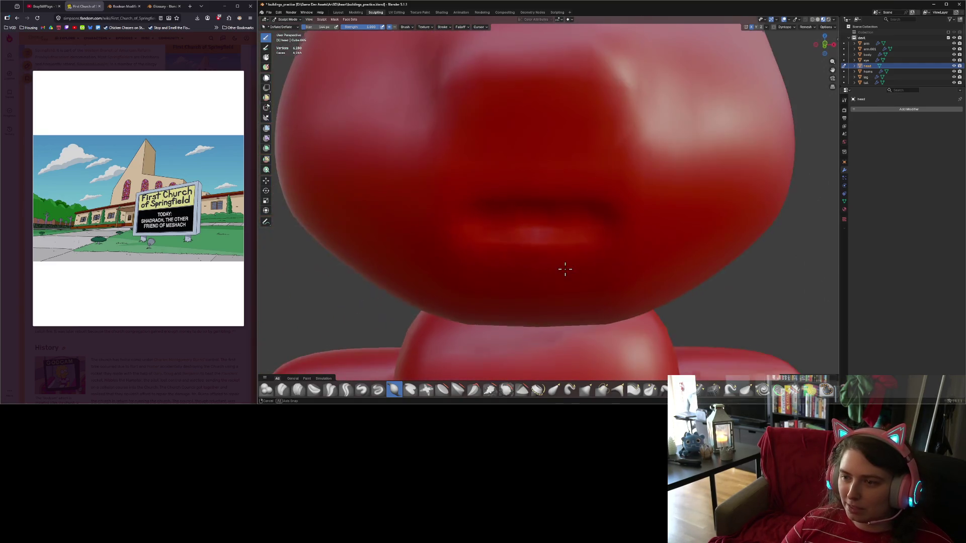
scroll(513, 244, up, 4)
scroll(536, 245, up, 2)
scroll(536, 246, down, 5)
scroll(546, 248, up, 1)
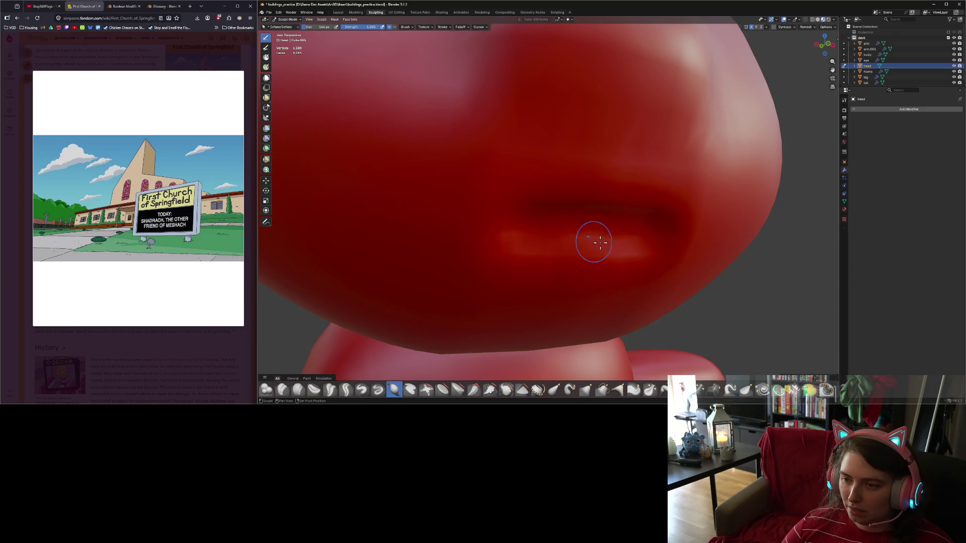
Soften the lips with the Smooth brush, then pick the Draw brush.
key(shift+s)
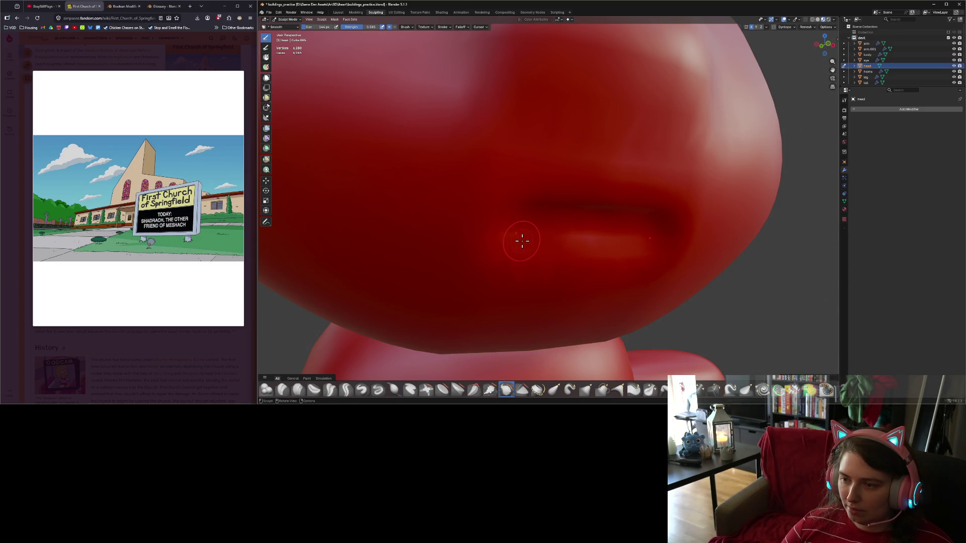
mouse_move(533, 229)
middle_down()
mouse_move(559, 249)
mouse_move(548, 237)
middle_up()
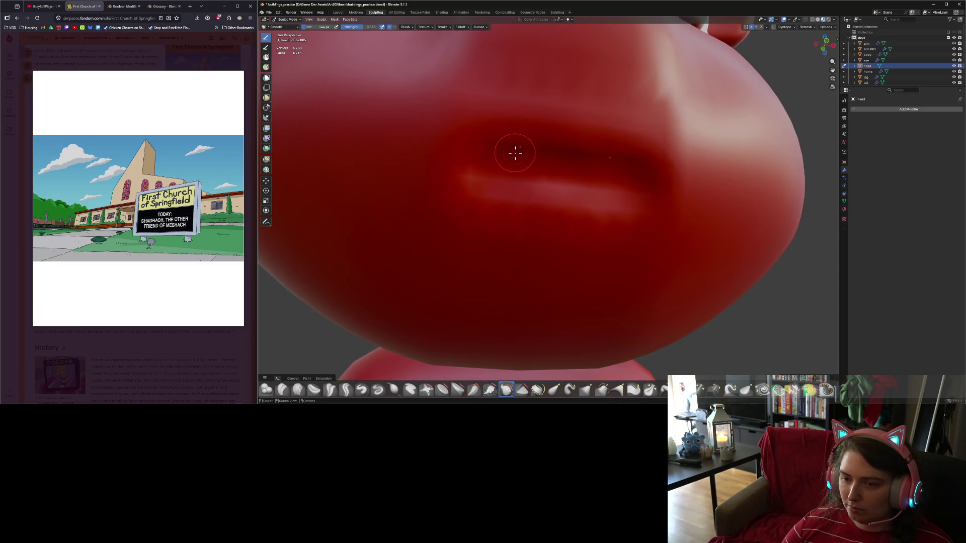
click(367, 393)
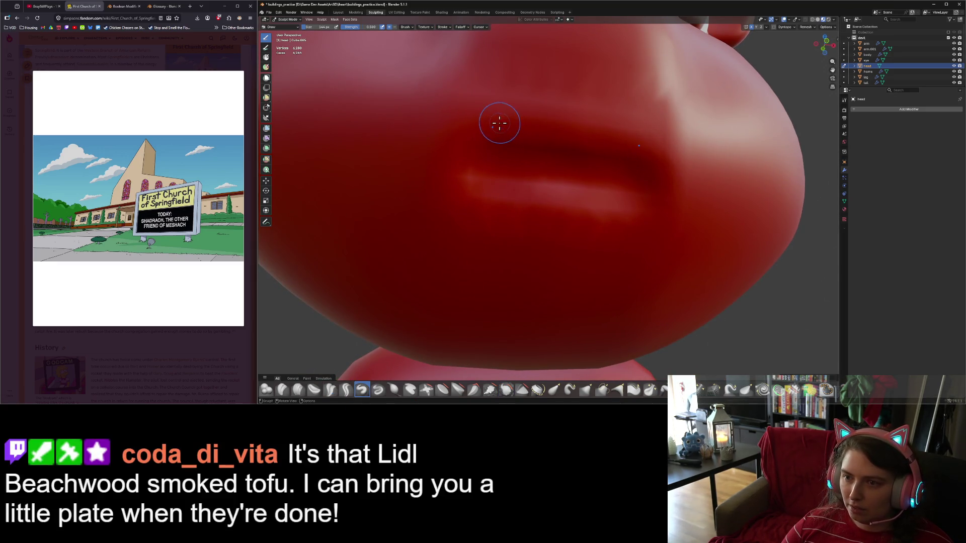
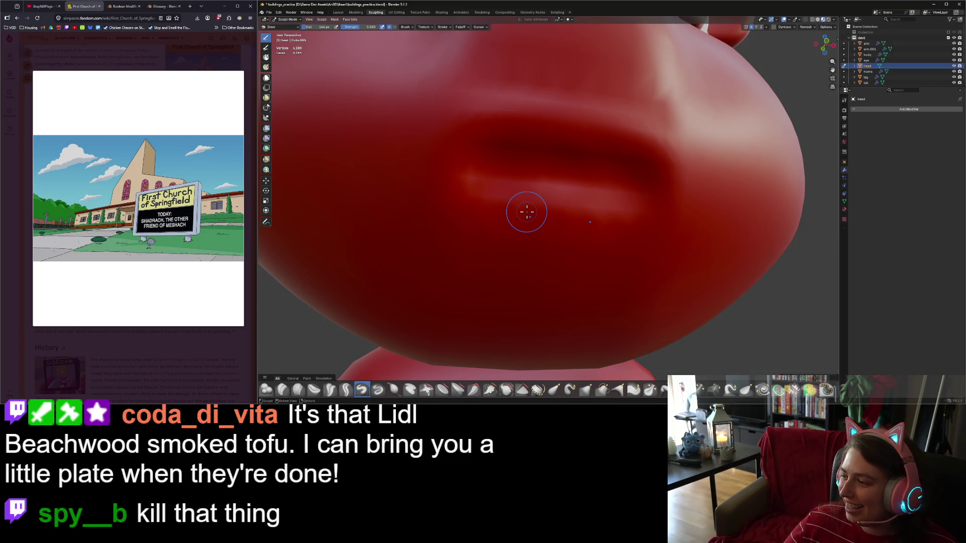
Deepen the lower-left mouth corner and build up the lower lip with the Draw brush.
scroll(533, 214, down, 4)
middle_drag(541, 215, 579, 229)
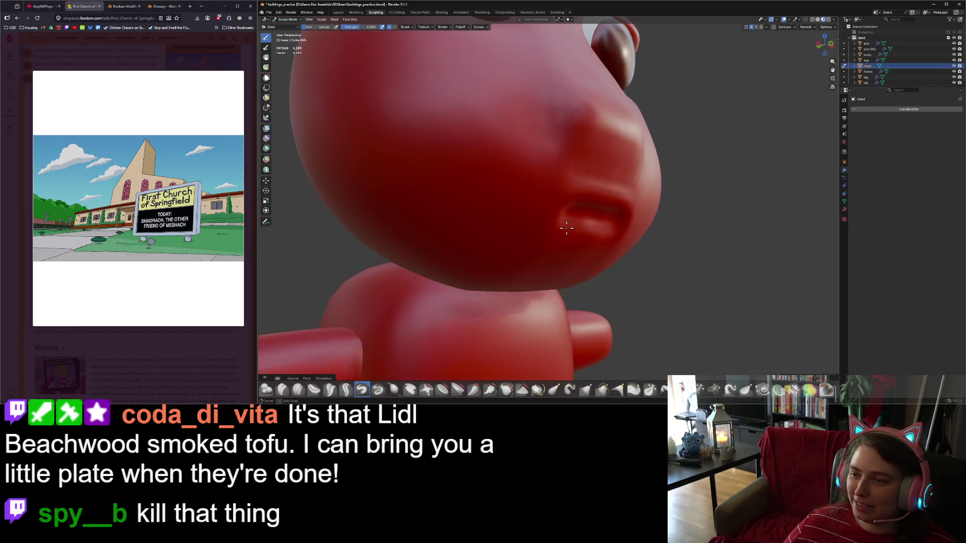
scroll(579, 231, up, 3)
mouse_move(579, 230)
mouse_down()
mouse_move(588, 194)
mouse_move(637, 200)
mouse_move(588, 204)
mouse_up()
mouse_move(588, 205)
middle_down()
mouse_move(610, 237)
mouse_move(569, 228)
middle_up()
mouse_move(550, 221)
mouse_down()
mouse_move(593, 224)
mouse_move(536, 228)
mouse_move(587, 246)
mouse_up()
Check the head from the side, then switch the head mesh into Edit Mode.
mouse_move(587, 246)
middle_down()
mouse_move(506, 222)
mouse_move(476, 241)
middle_up()
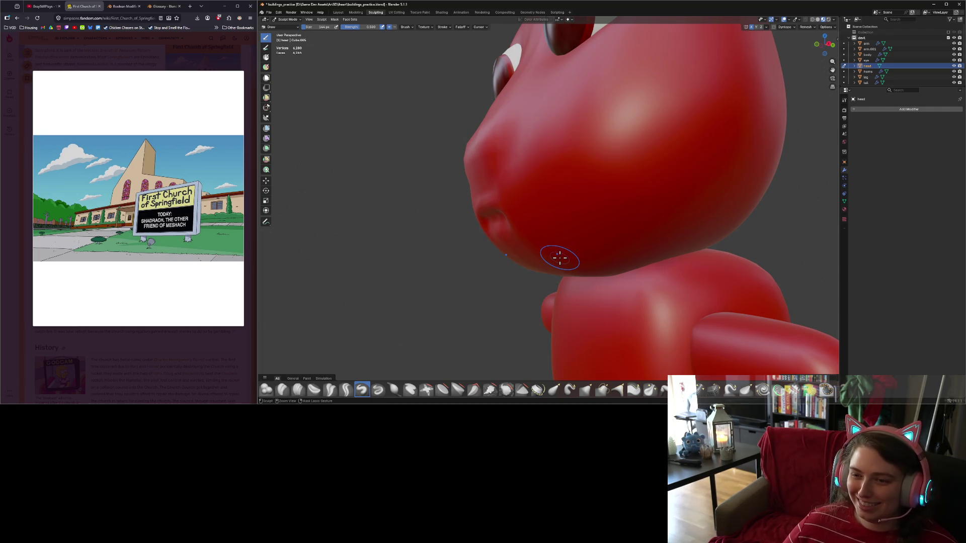
mouse_move(559, 258)
middle_down()
mouse_move(627, 252)
mouse_move(545, 200)
middle_up()
scroll(626, 247, up, 4)
key(Tab)
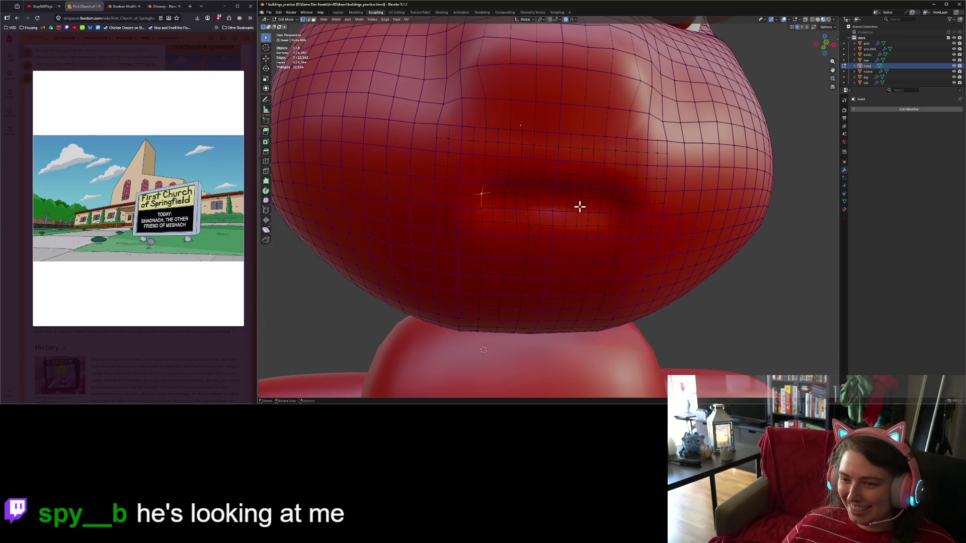
Select the mouth edge loop and lower it along Z in front view.
alt+click(611, 199)
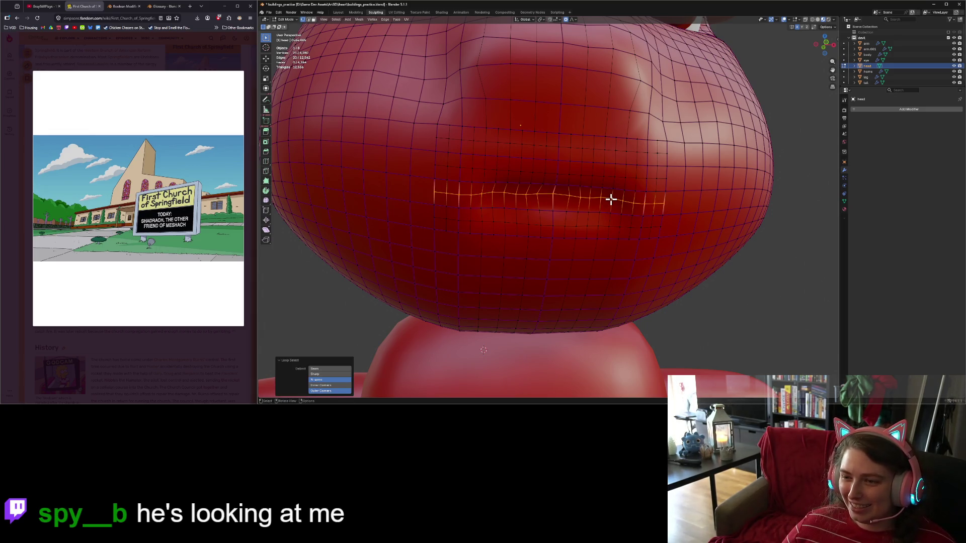
scroll(542, 208, down, 5)
key(KP_1)
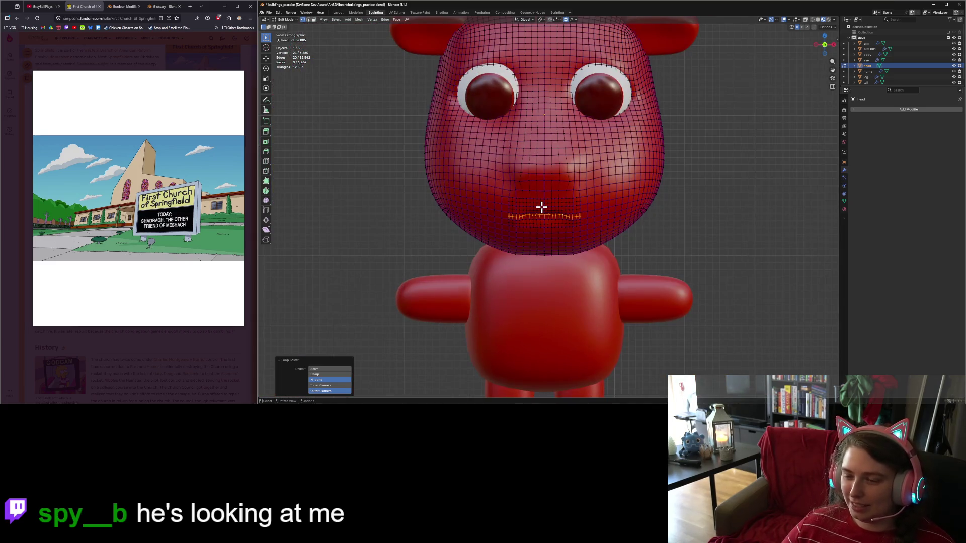
key(g)
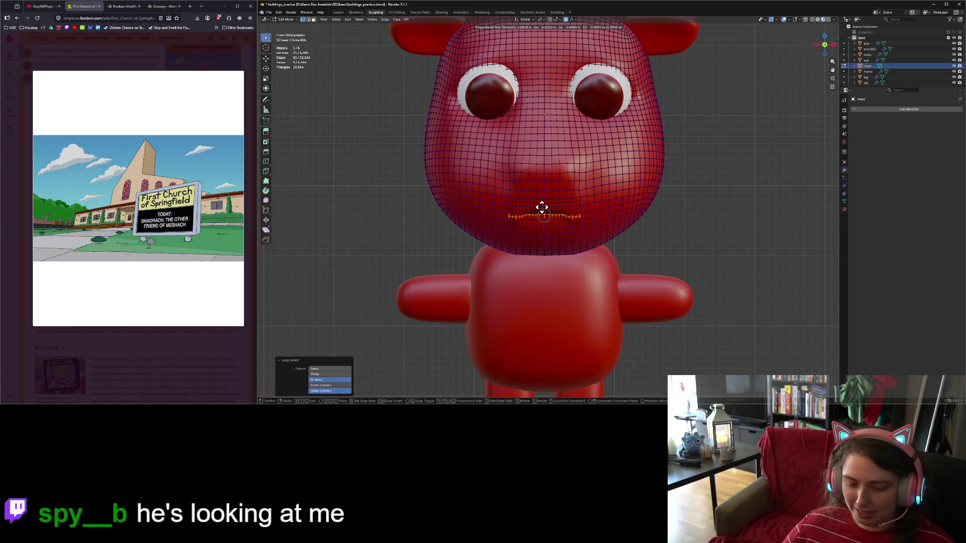
key(z)
scroll(542, 207, down, 4)
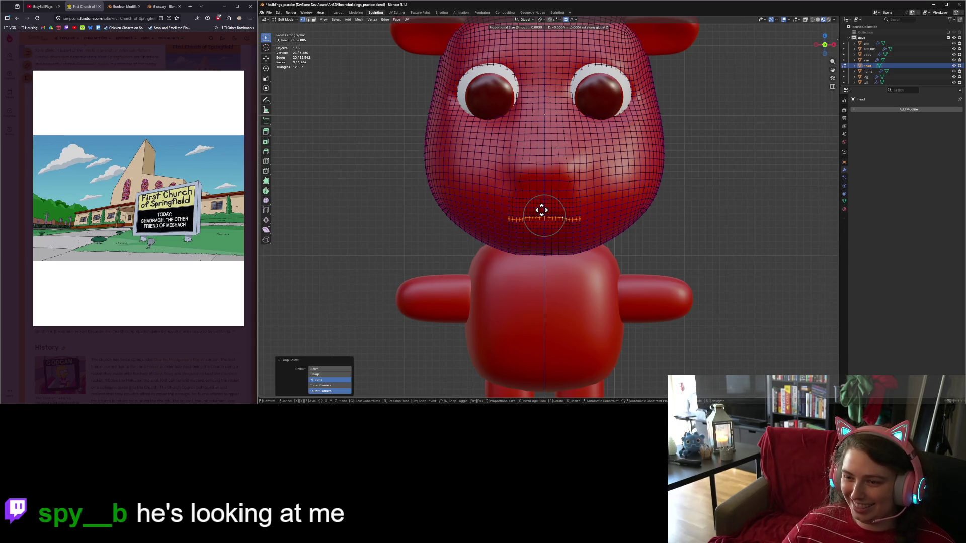
scroll(540, 212, down, 2)
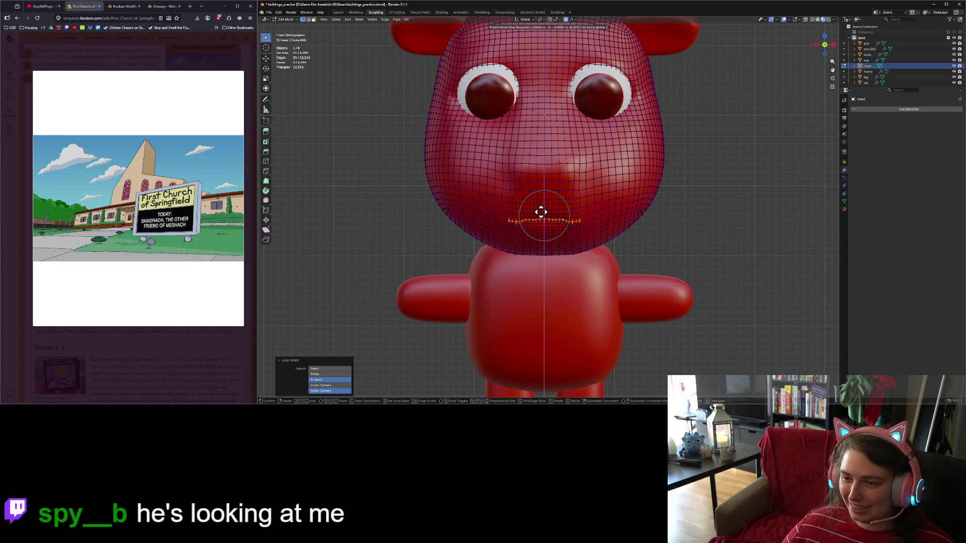
click(544, 221)
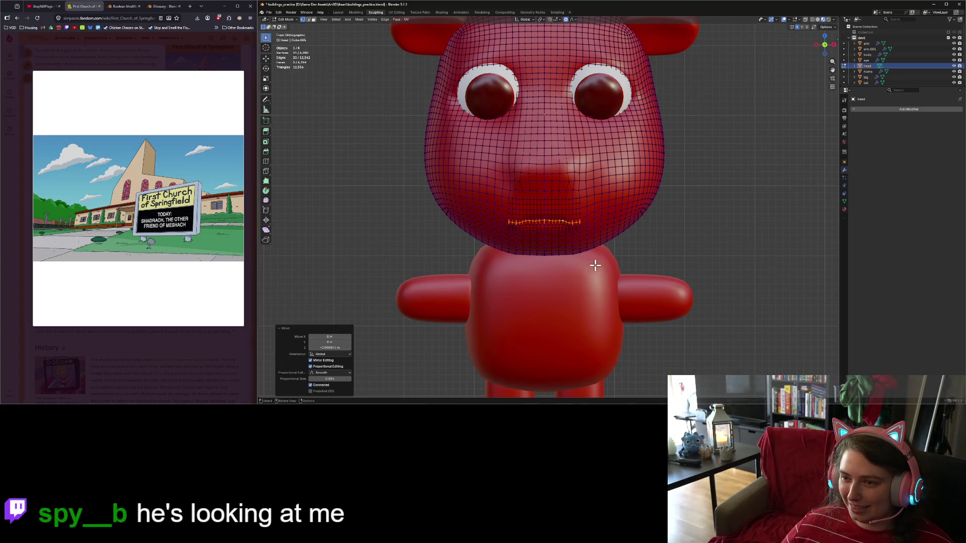
Narrow the mouth loop by scaling it along X.
mouse_move(681, 288)
middle_down()
mouse_move(716, 280)
mouse_move(631, 288)
middle_up()
key(ctrl+Tab)
key(Tab)
key(s)
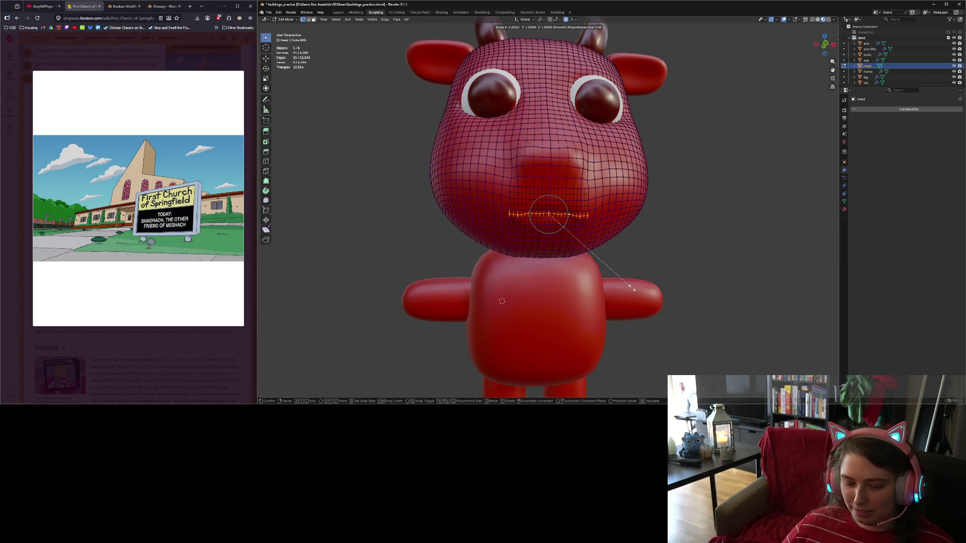
key(x)
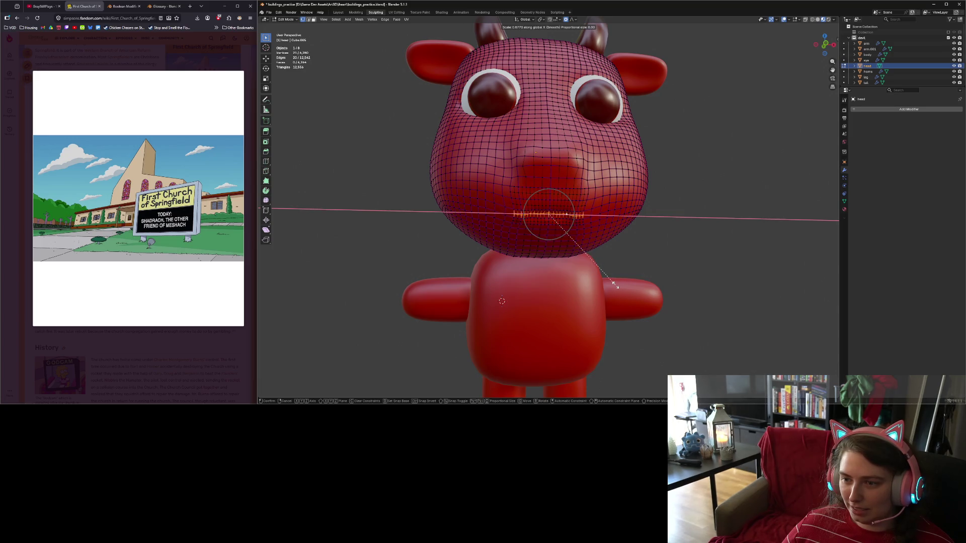
click(613, 284)
key(Tab)
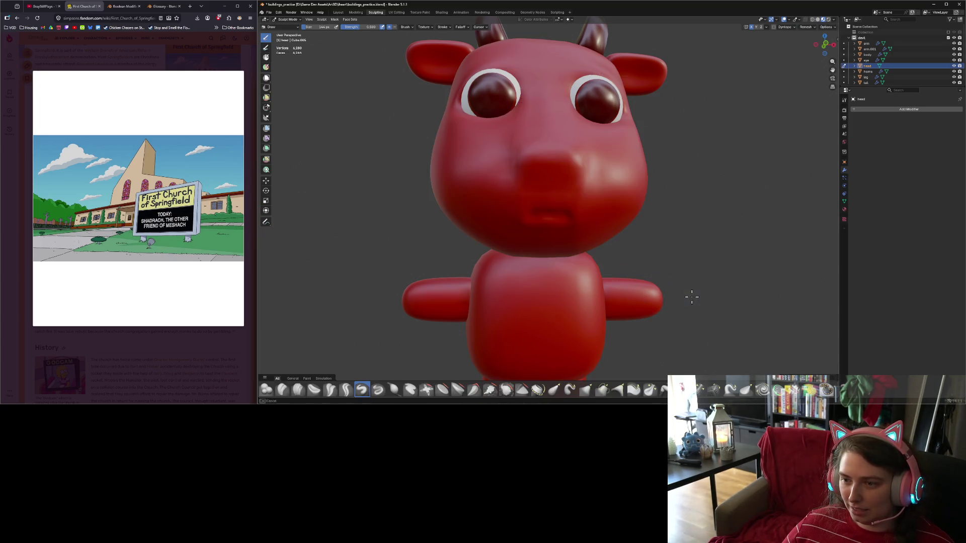
mouse_move(691, 297)
middle_down()
mouse_move(629, 294)
mouse_move(684, 292)
middle_up()
Box-select the mouth vertices and flatten them into a straight line with S Z 0.
key(Tab)
scroll(600, 280, up, 3)
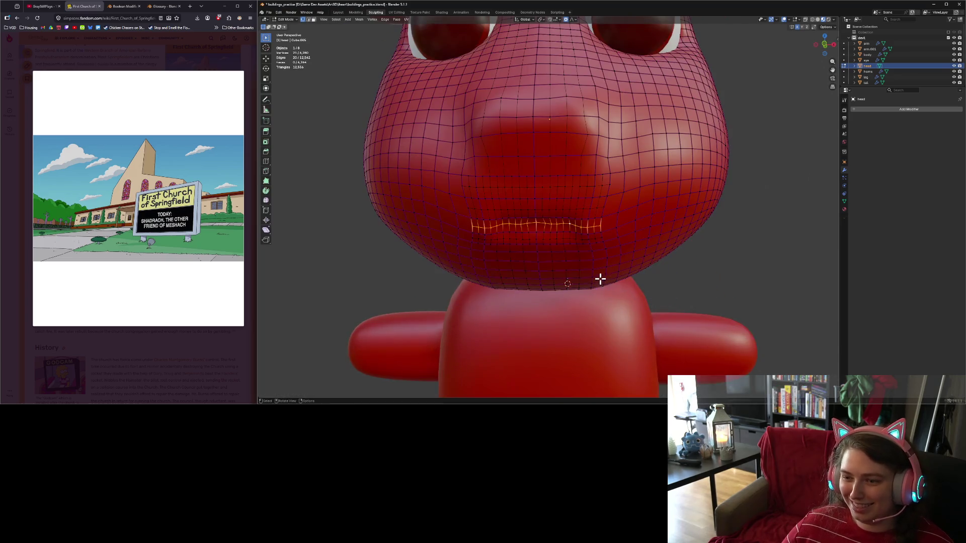
scroll(600, 279, up, 5)
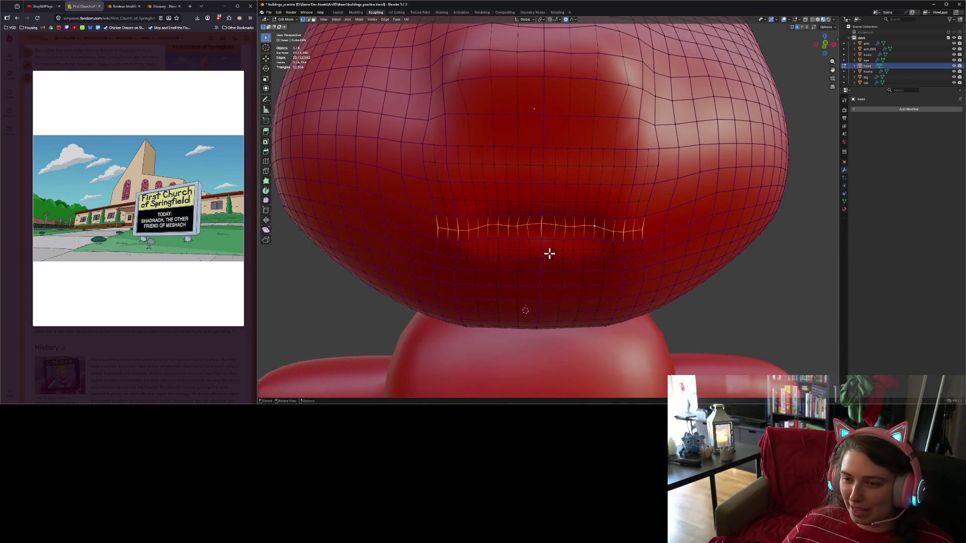
click(496, 225)
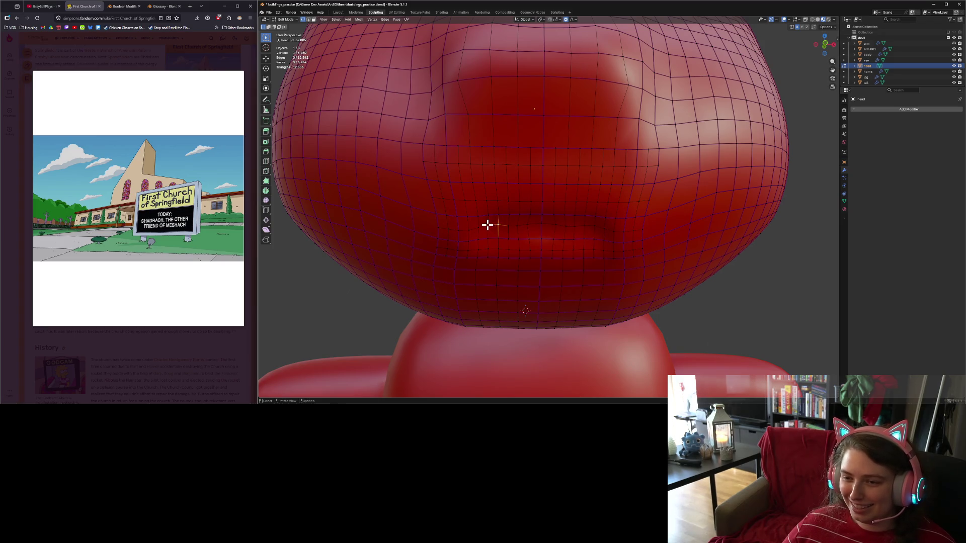
drag(486, 225, 602, 231)
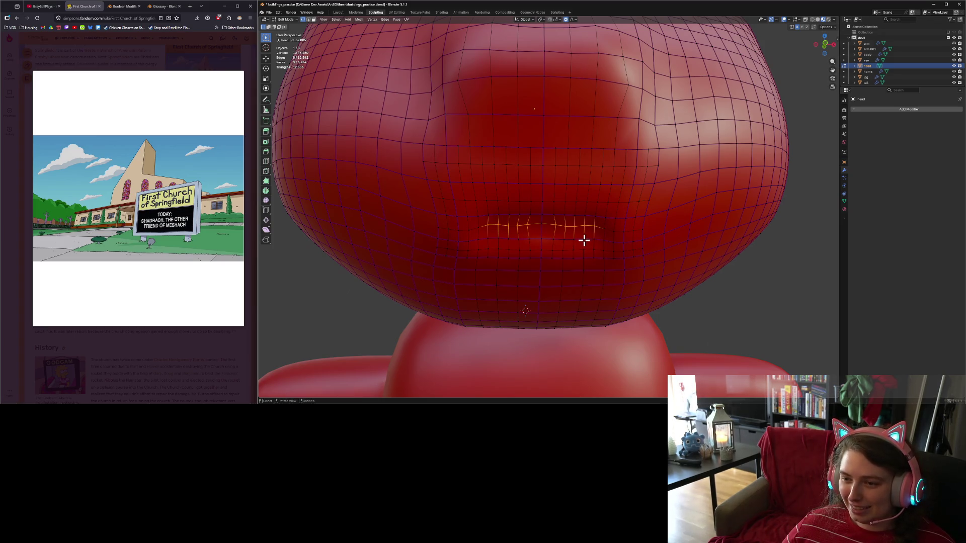
mouse_move(480, 219)
mouse_down()
mouse_move(594, 238)
mouse_move(606, 229)
mouse_up()
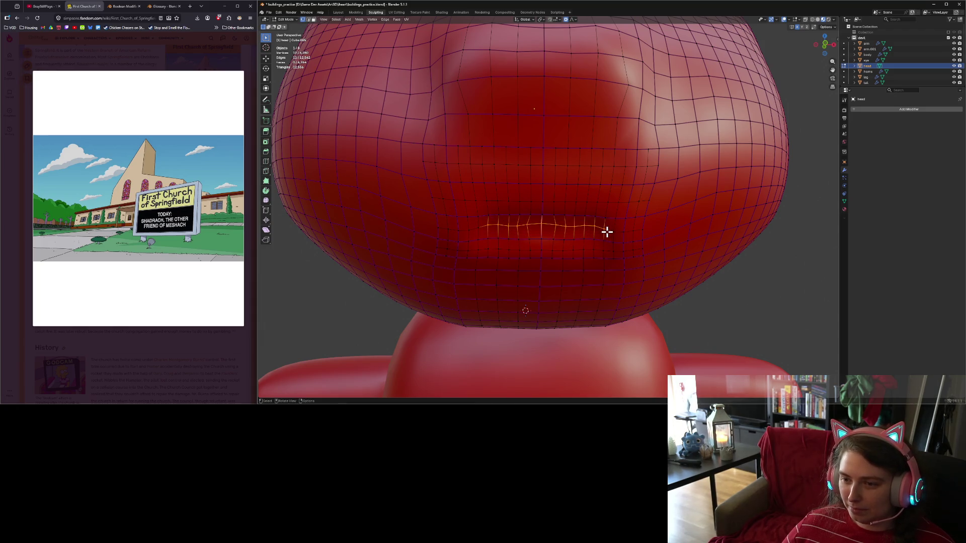
key(s)
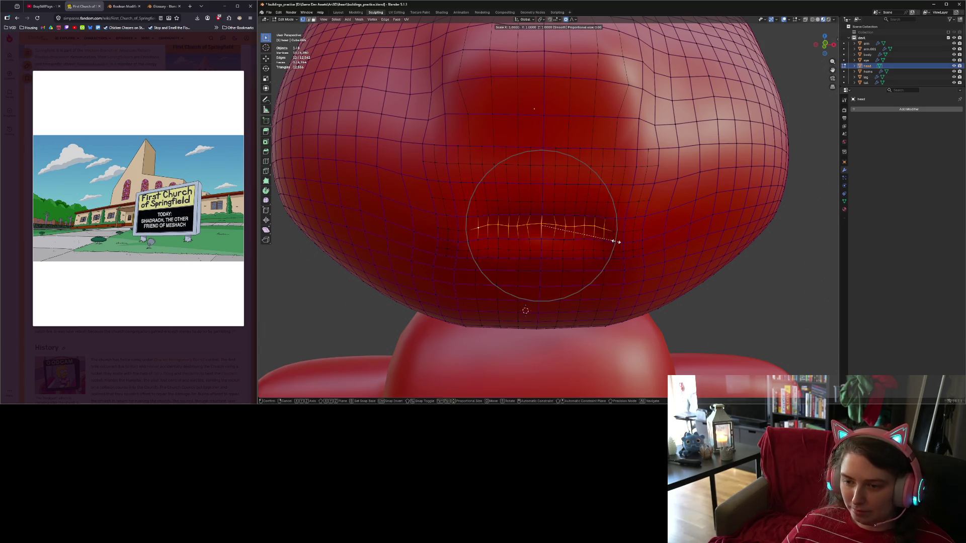
key(z)
key(0)
scroll(613, 244, up, 12)
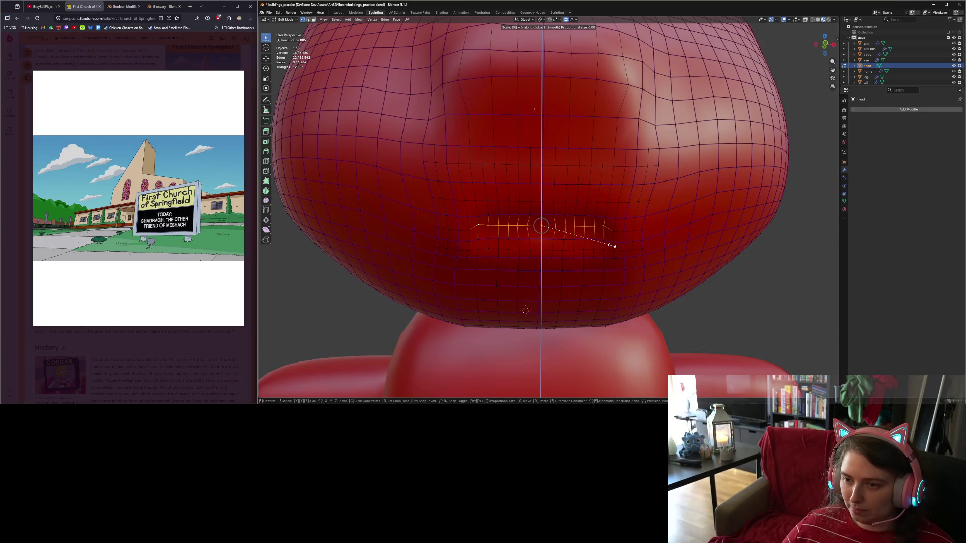
key(Return)
Move the flattened mouth vertices along Z and return to Sculpt Mode.
scroll(618, 252, down, 5)
key(g)
key(z)
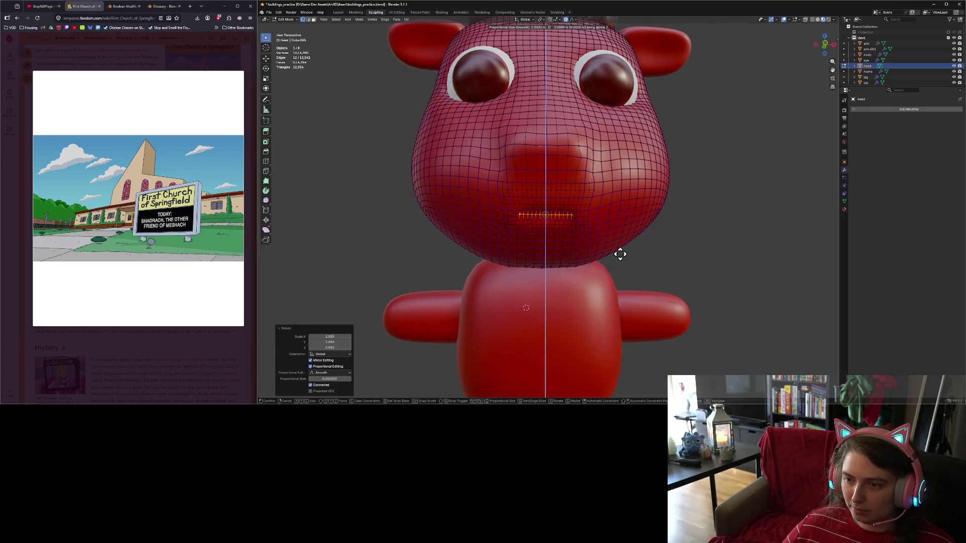
key(Return)
key(Tab)
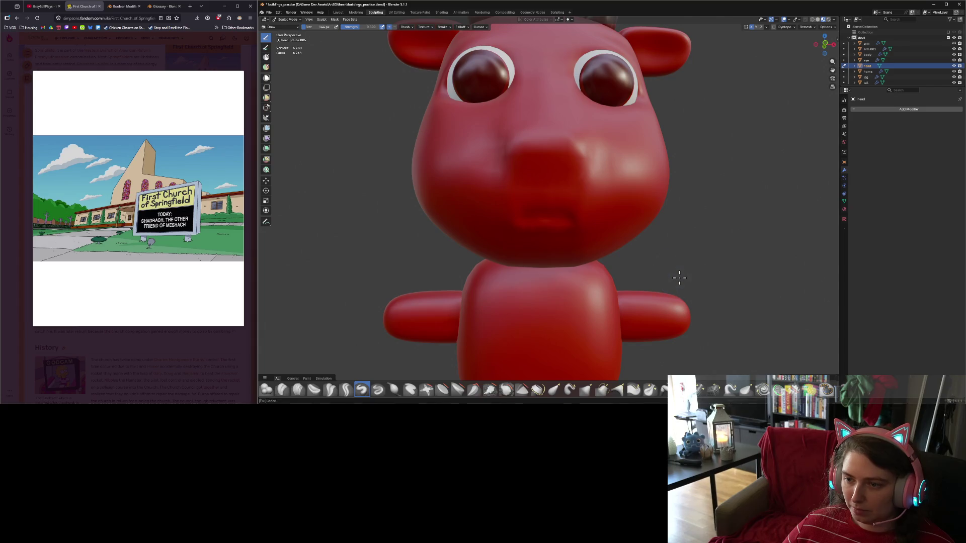
Enter Edit Mode and select two vertices on the mouth.
mouse_move(675, 275)
middle_down()
mouse_move(654, 272)
mouse_move(662, 274)
middle_up()
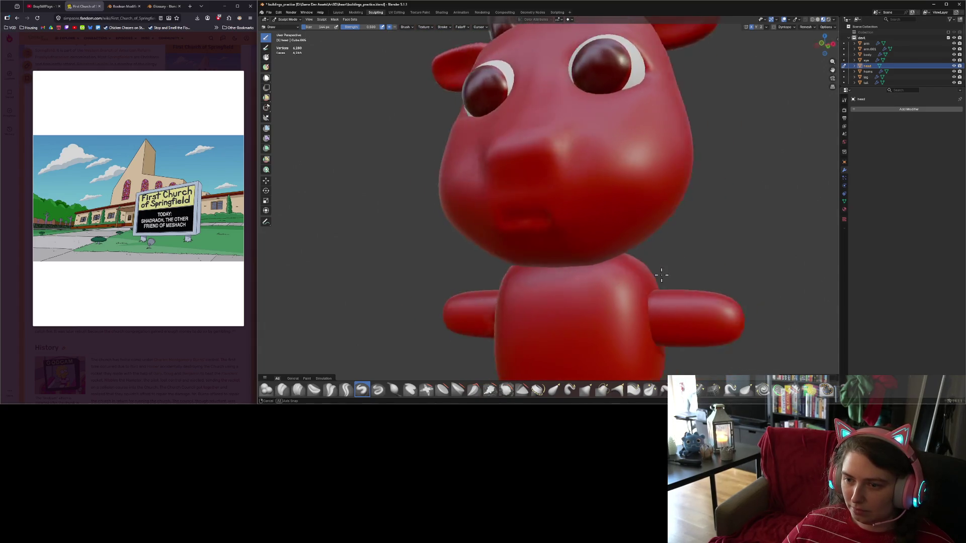
scroll(634, 267, up, 5)
key(Tab)
scroll(583, 264, up, 1)
click(570, 234)
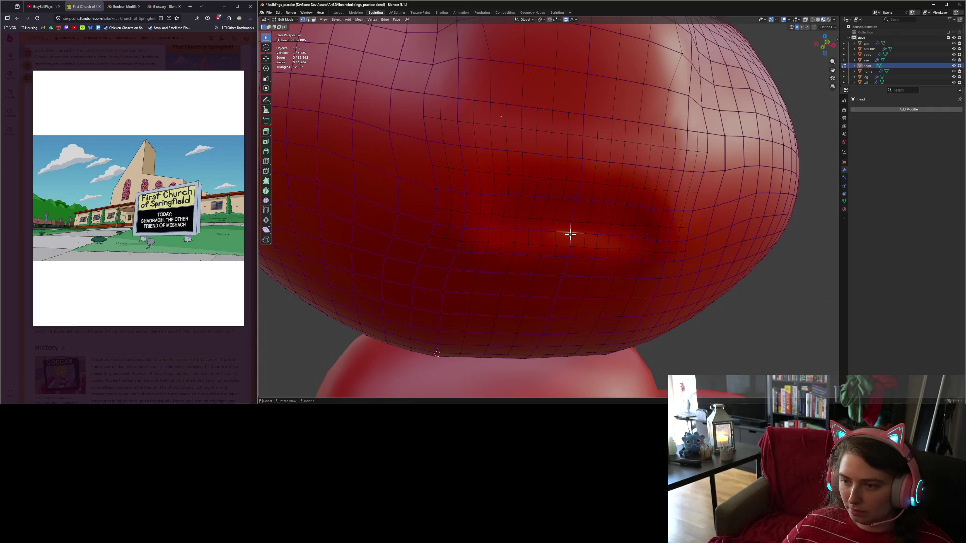
shift+click(570, 246)
Shift the two mouth vertices along Z from the front view, then return to Sculpt Mode.
key(KP_5)
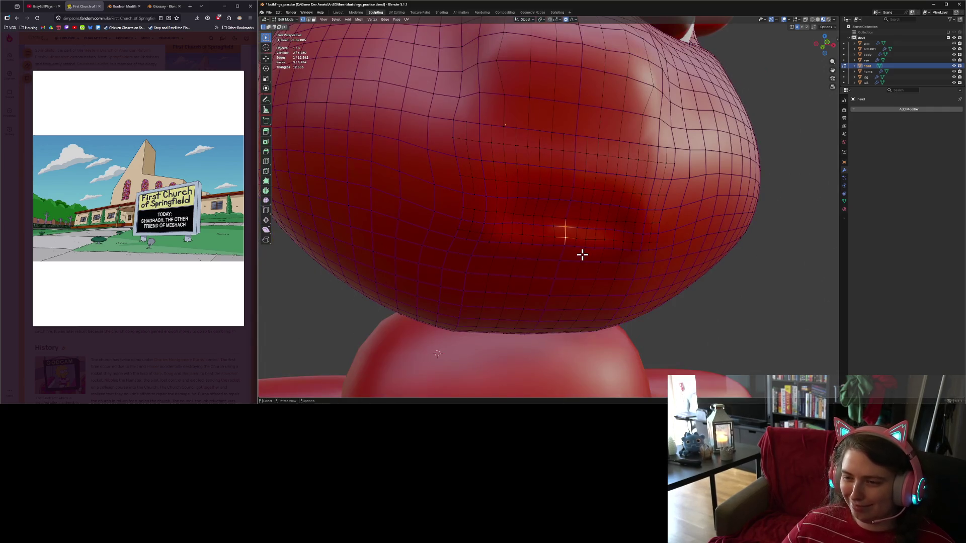
key(KP_1)
key(g)
key(z)
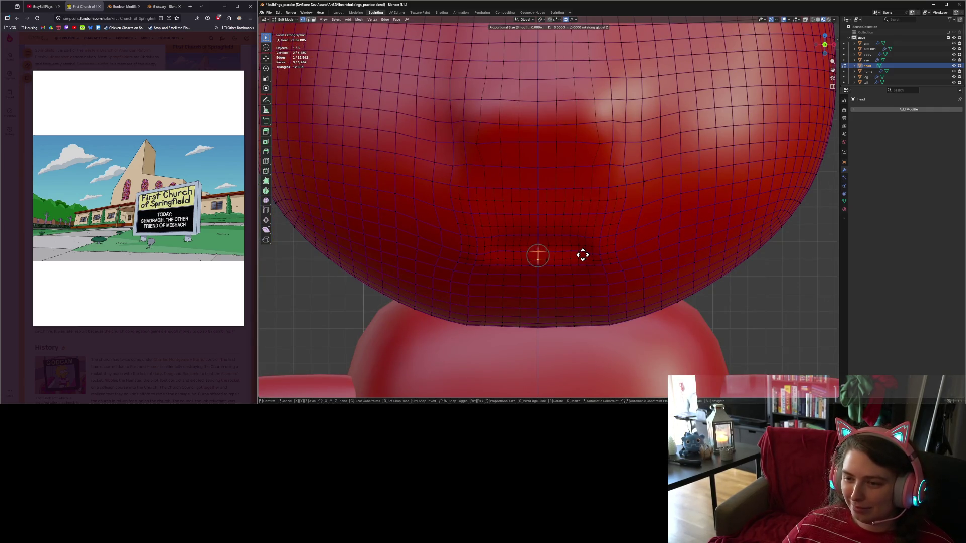
scroll(582, 254, down, 7)
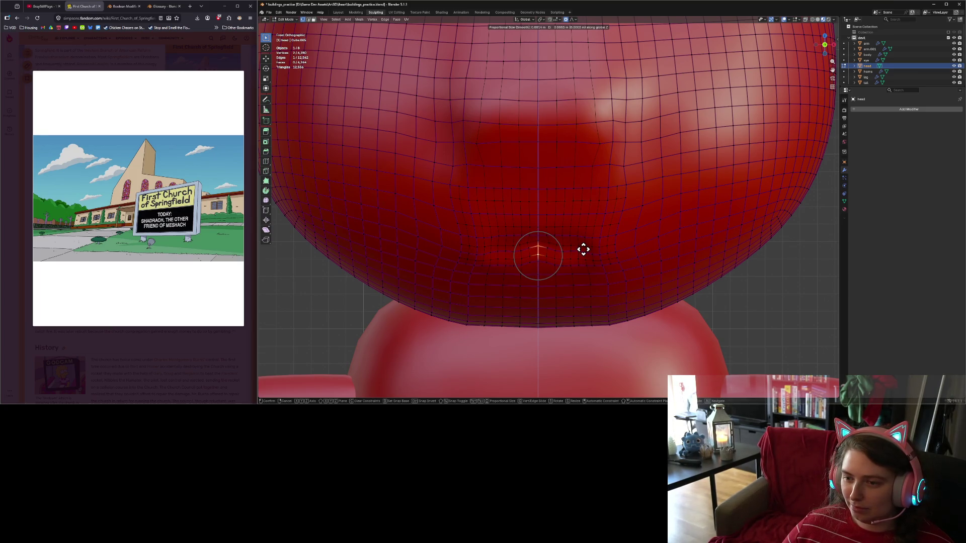
scroll(583, 249, down, 1)
click(583, 249)
key(Tab)
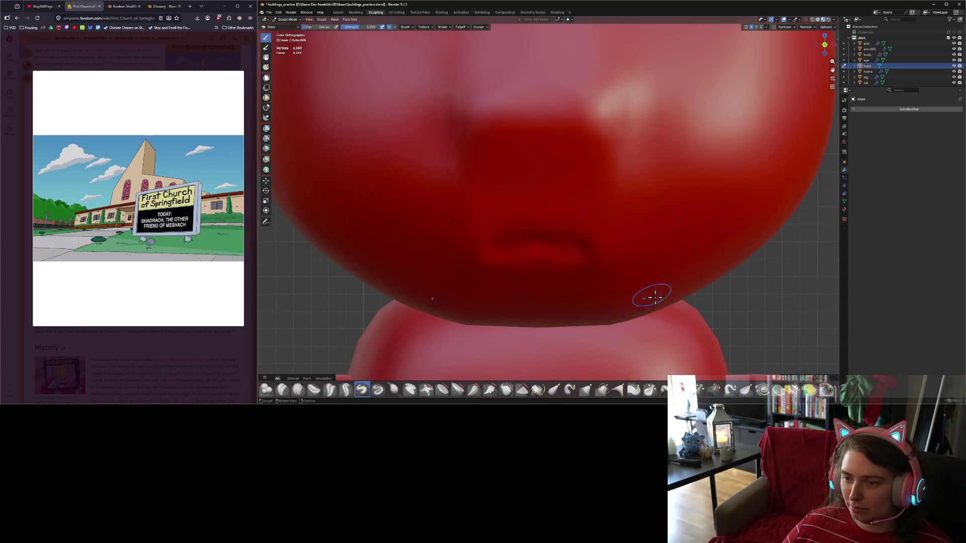
Back in Edit Mode, extend the selection with three more edges along the mouth.
mouse_move(638, 304)
middle_down()
mouse_move(653, 286)
mouse_move(705, 277)
mouse_move(669, 294)
mouse_move(711, 284)
middle_up()
key(Tab)
scroll(628, 267, up, 5)
scroll(628, 267, up, 3)
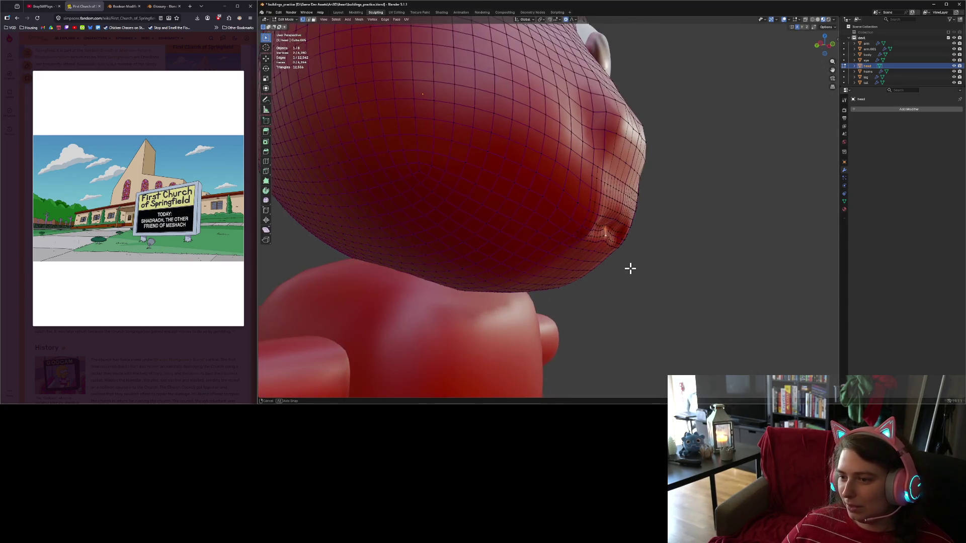
middle_drag(629, 267, 588, 267)
scroll(588, 267, up, 4)
key(KP_1)
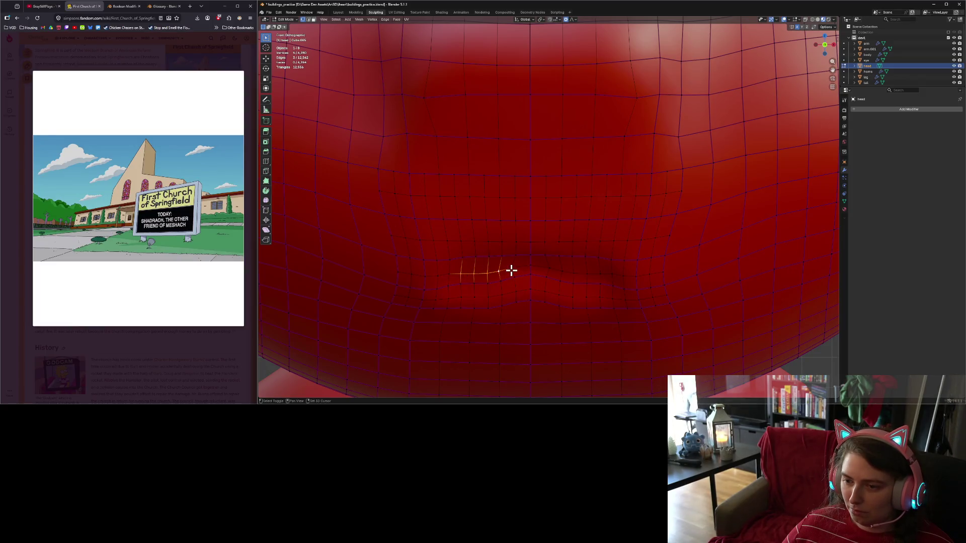
shift+click(543, 267)
shift+click(564, 271)
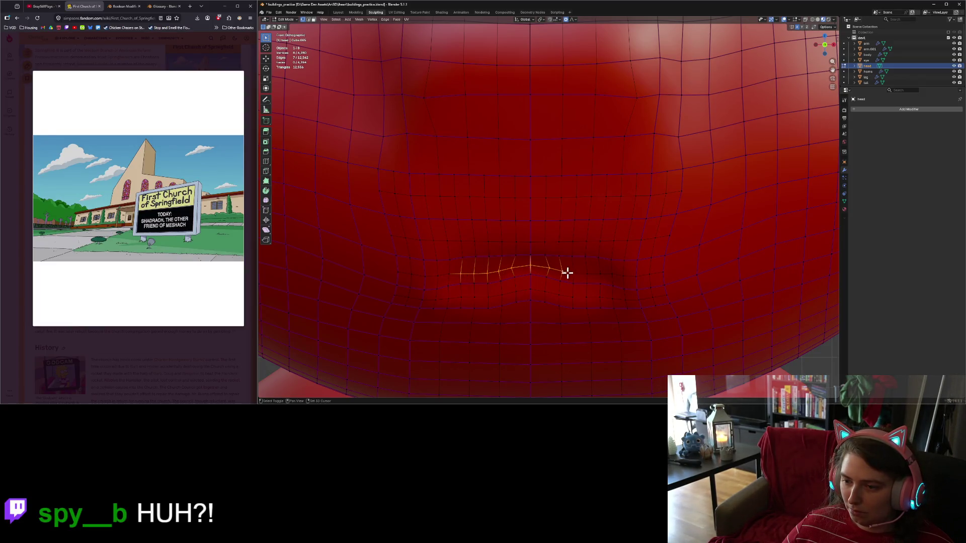
shift+click(600, 275)
middle_drag(599, 276, 552, 319)
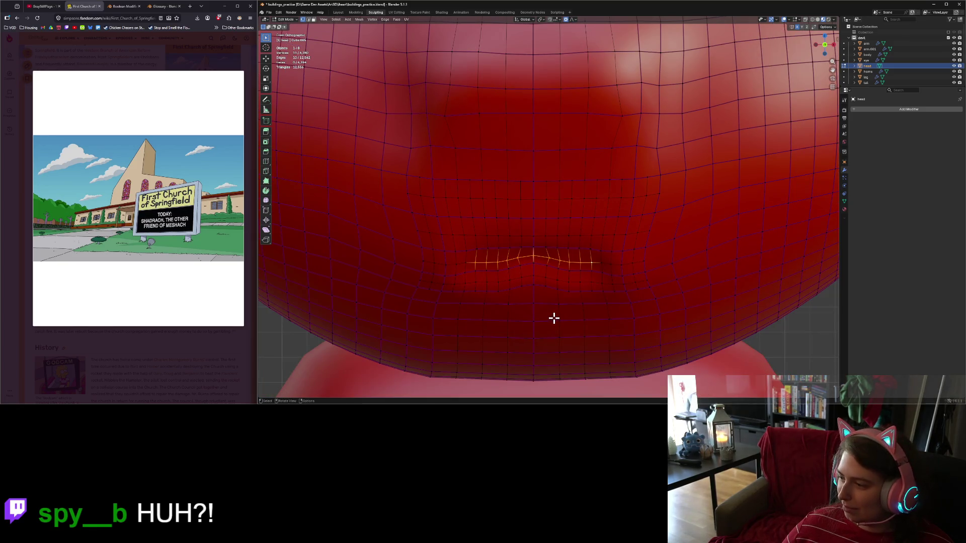
key(KP_1)
Push the selected mouth edges deeper along Y in two moves, then return to Sculpt Mode.
key(g)
scroll(553, 319, up, 10)
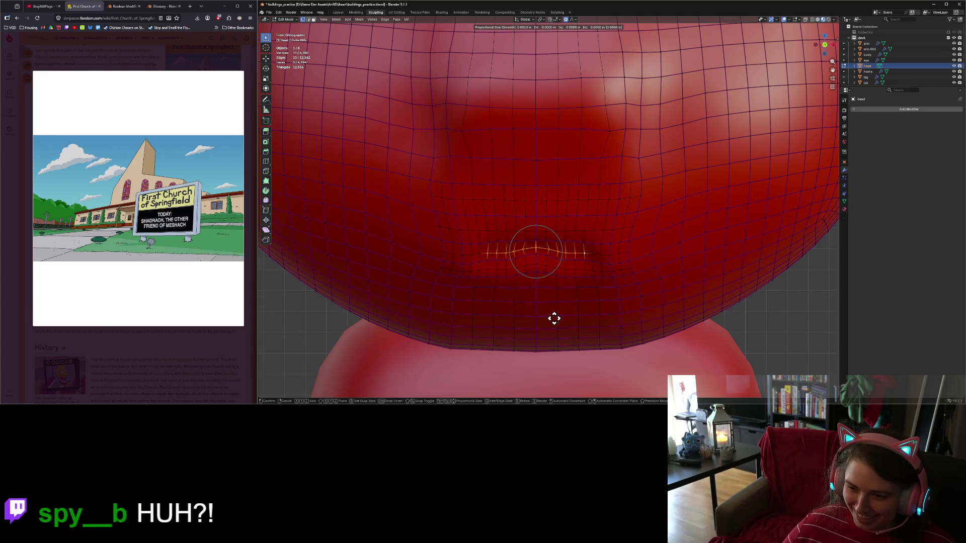
key(y)
click(545, 307)
mouse_move(546, 307)
middle_down()
mouse_move(524, 327)
mouse_move(647, 330)
middle_up()
key(KP_3)
key(g)
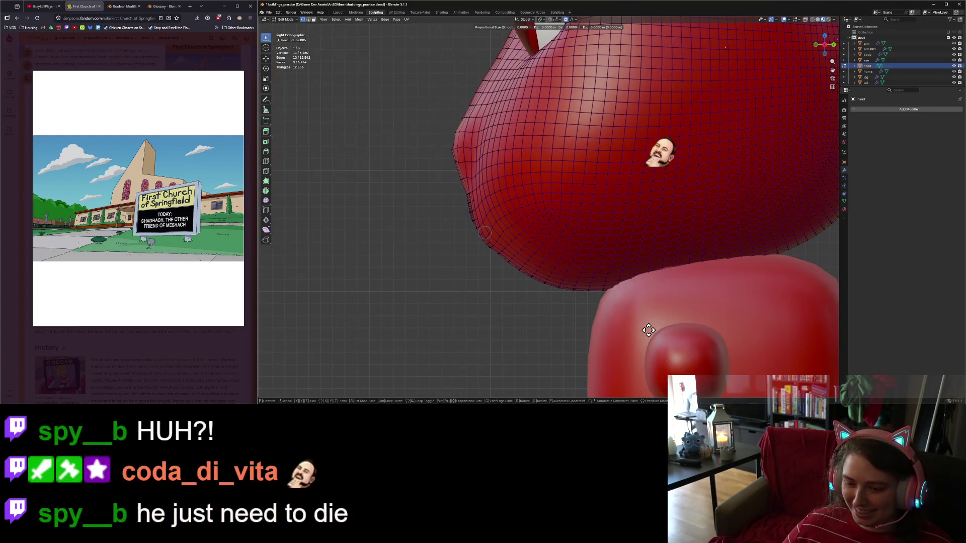
key(y)
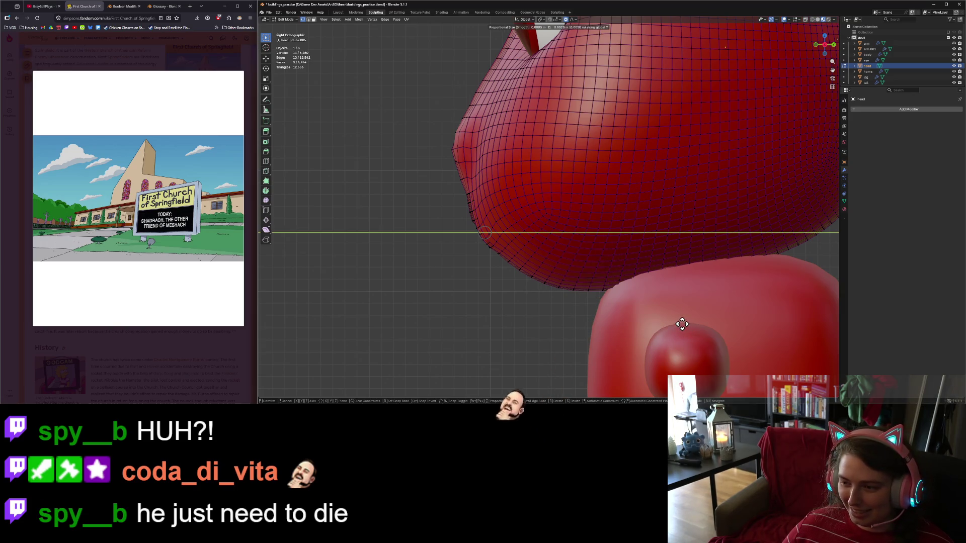
click(711, 304)
mouse_move(711, 304)
middle_down()
mouse_move(591, 304)
mouse_move(703, 297)
mouse_move(655, 304)
middle_up()
key(Tab)
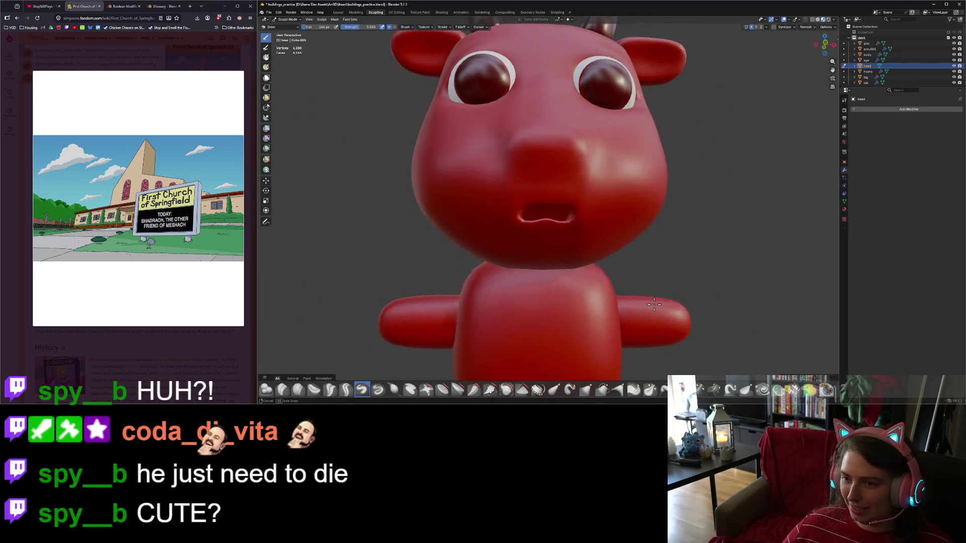
Raise the selected mouth vertices along Z in front view, then return to Sculpt Mode.
scroll(648, 311, up, 2)
scroll(656, 312, down, 3)
scroll(654, 313, up, 4)
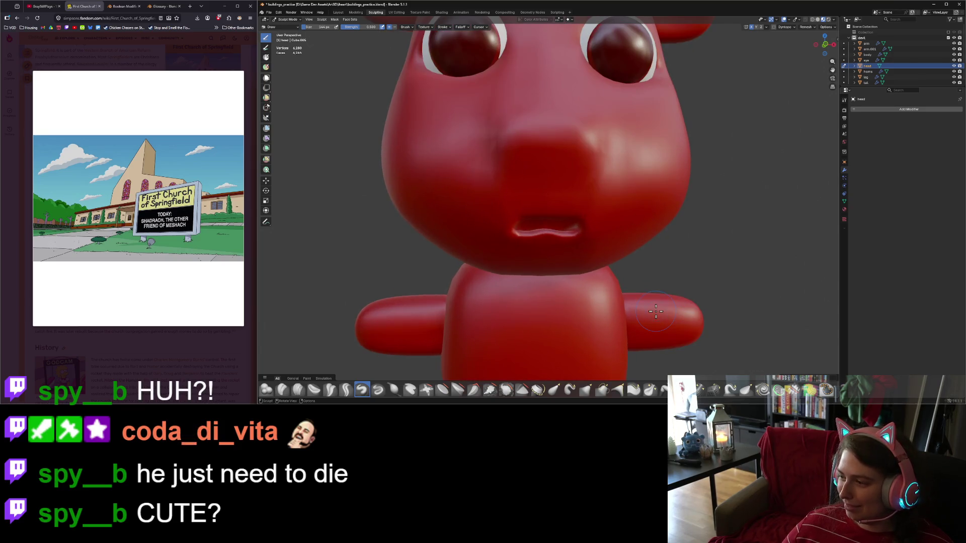
scroll(655, 312, up, 3)
key(Tab)
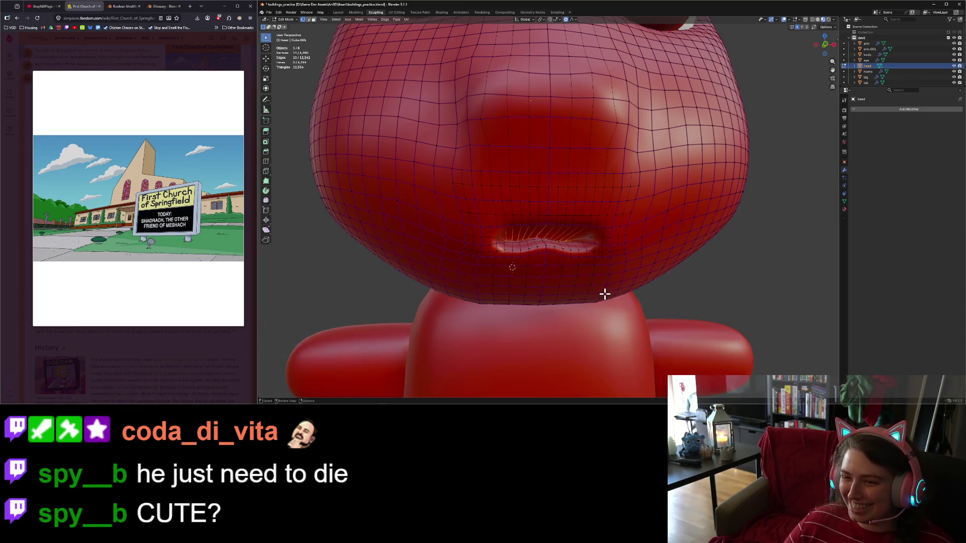
middle_drag(578, 265, 570, 261)
key(KP_1)
key(g)
key(z)
click(568, 244)
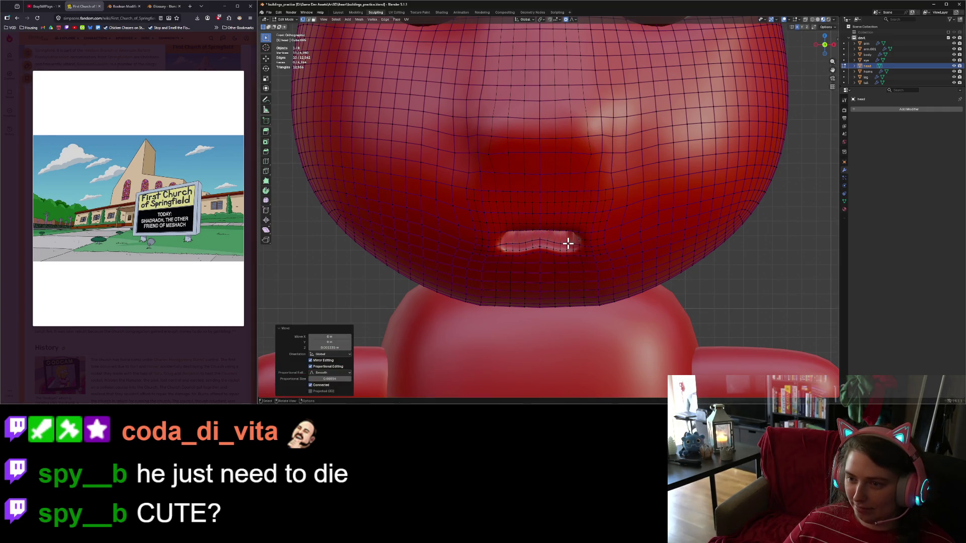
scroll(573, 333, down, 8)
key(Tab)
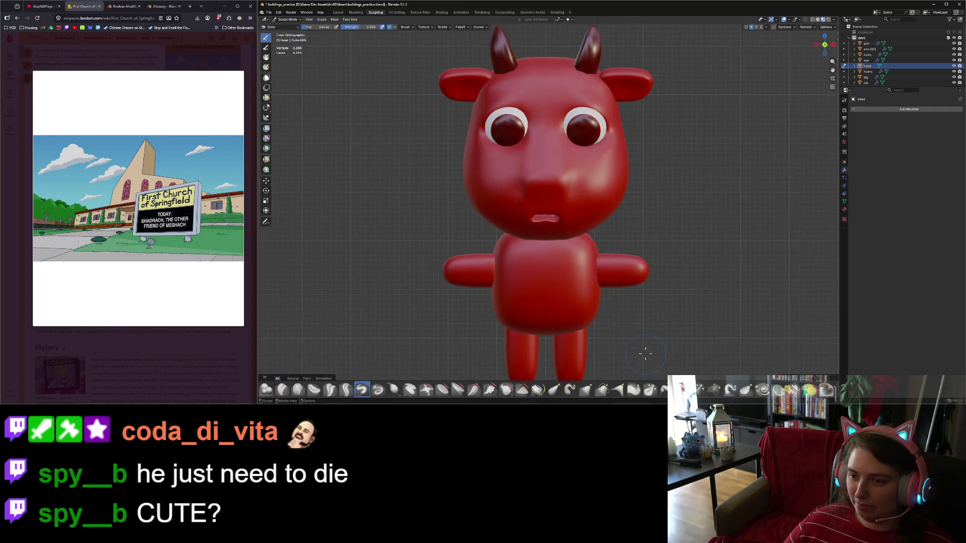
Re-enter Edit Mode and select the vertex at the upper lip's centre.
scroll(544, 303, up, 10)
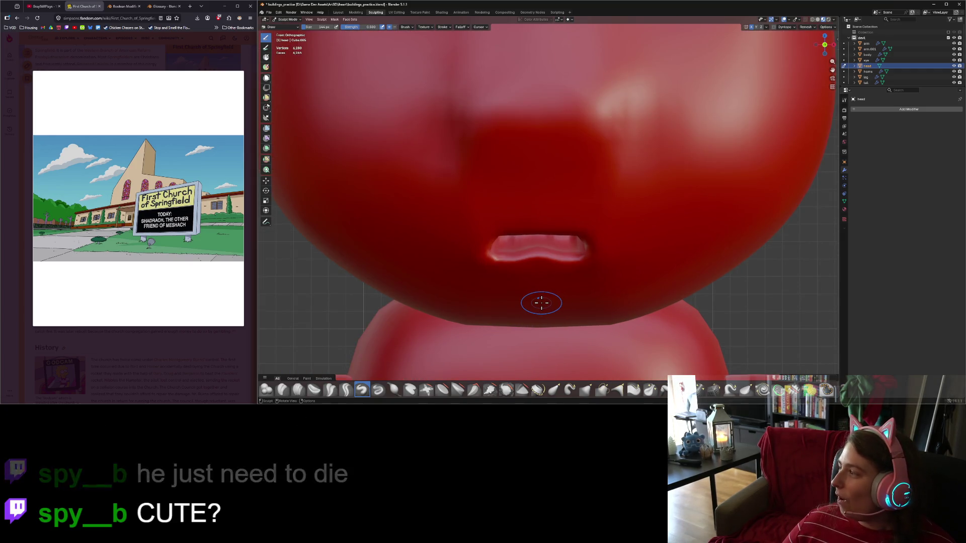
mouse_move(546, 303)
middle_down()
mouse_move(551, 284)
mouse_move(571, 274)
mouse_move(538, 300)
middle_up()
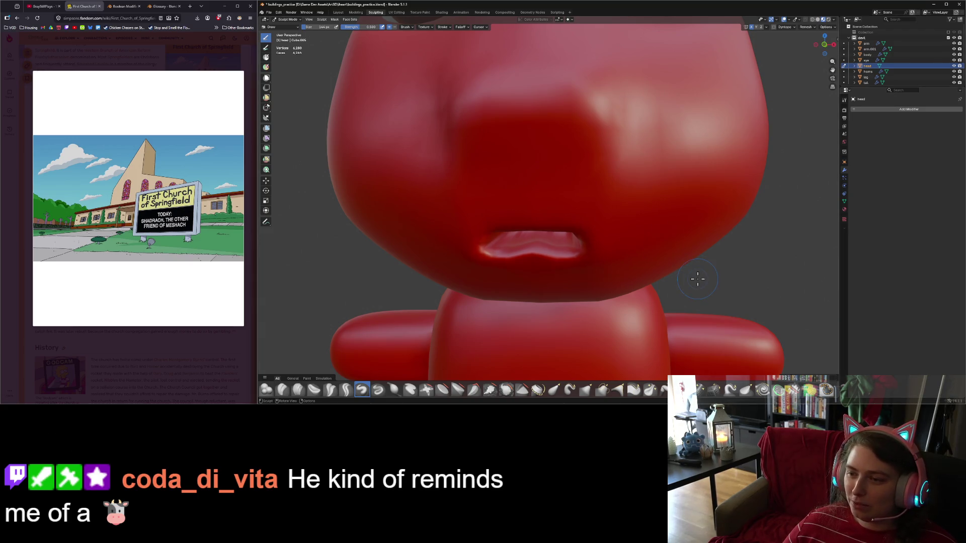
key(Tab)
scroll(620, 314, down, 1)
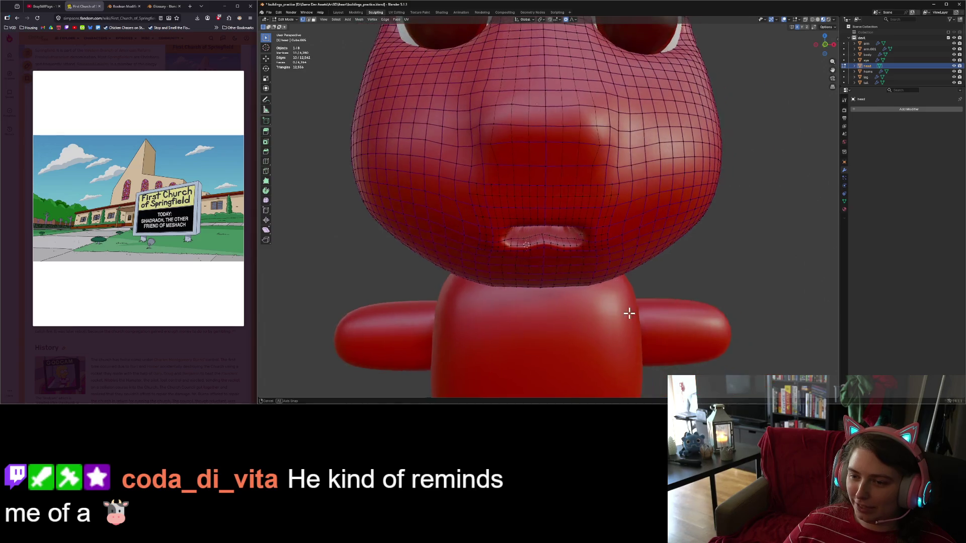
scroll(627, 315, up, 4)
click(538, 263)
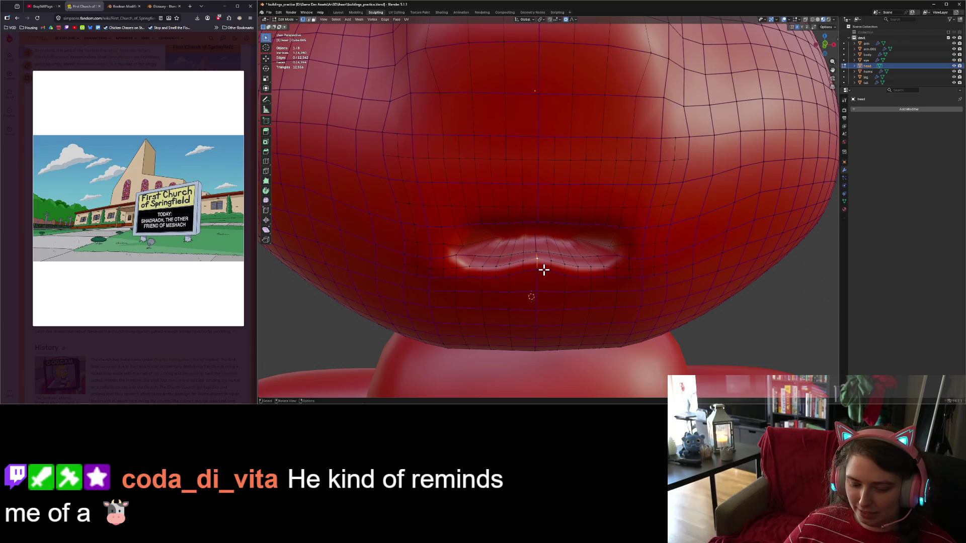
Pull the upper-lip centre vertex along Z into a dip with proportional falloff.
key(g)
key(z)
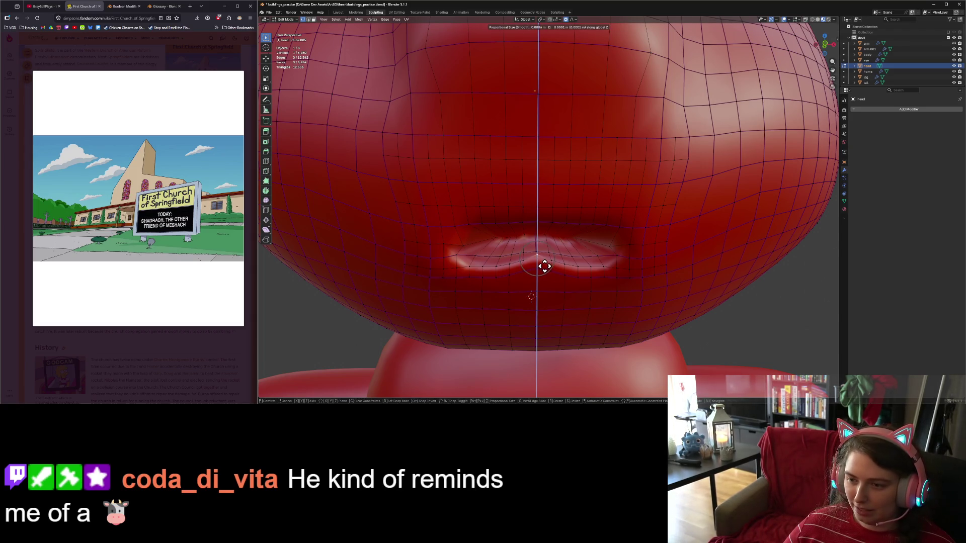
scroll(546, 265, down, 10)
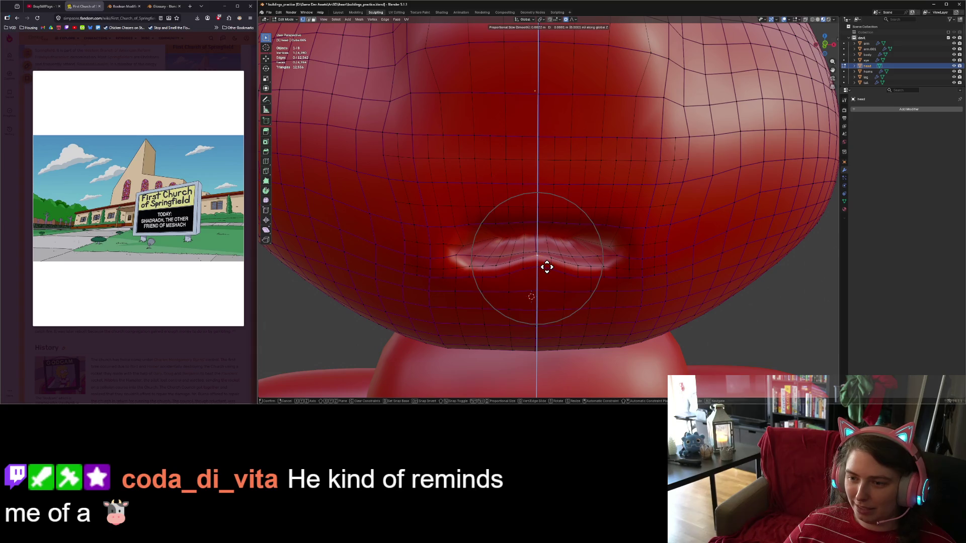
scroll(546, 265, down, 5)
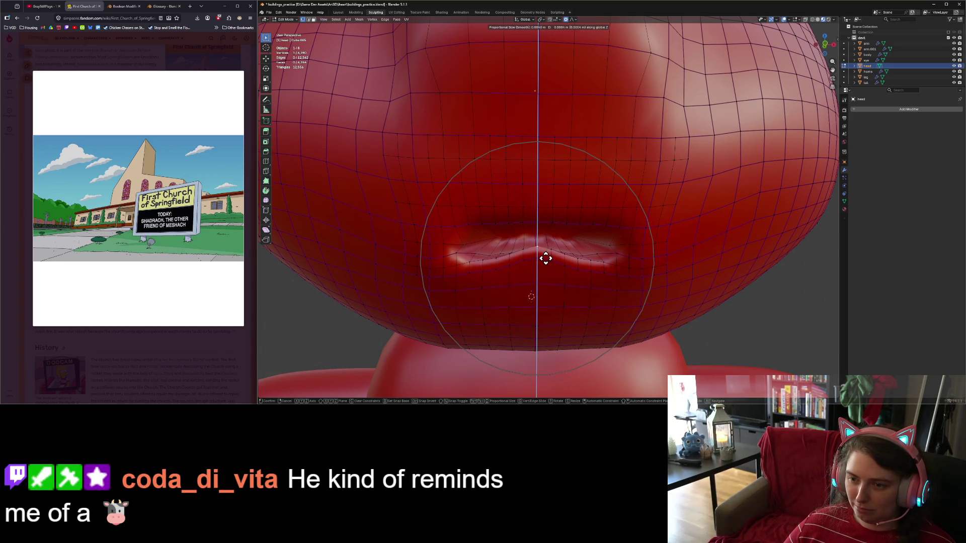
scroll(545, 256, down, 1)
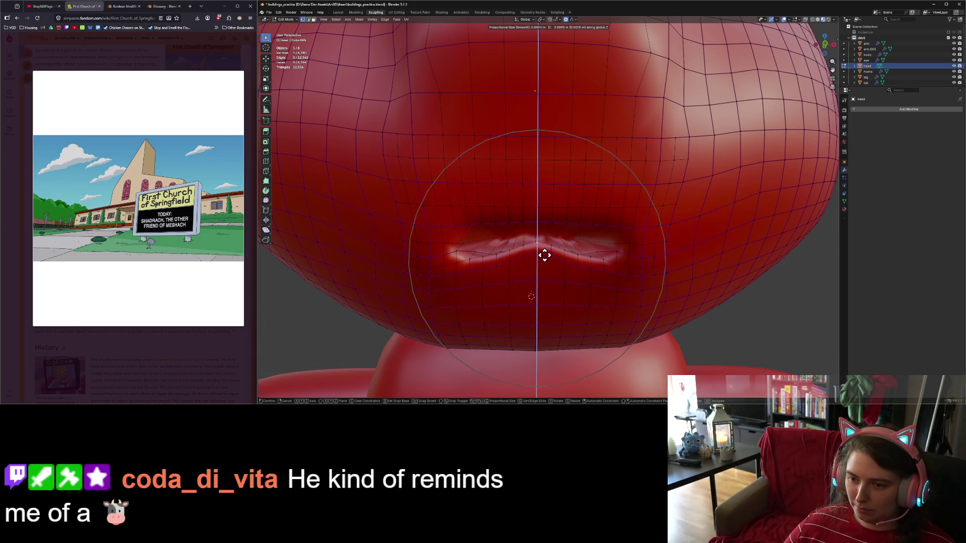
scroll(544, 258, down, 2)
scroll(543, 260, down, 1)
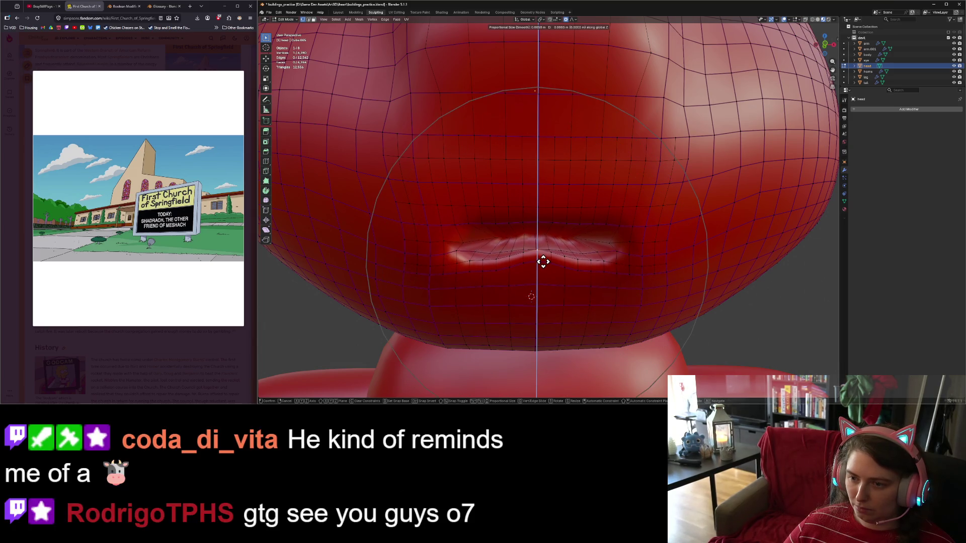
click(543, 255)
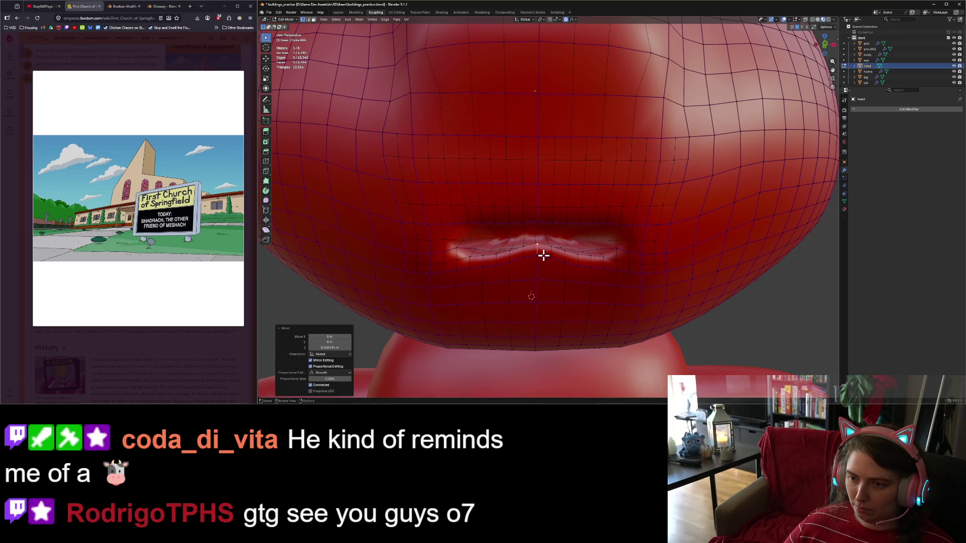
key(g)
key(z)
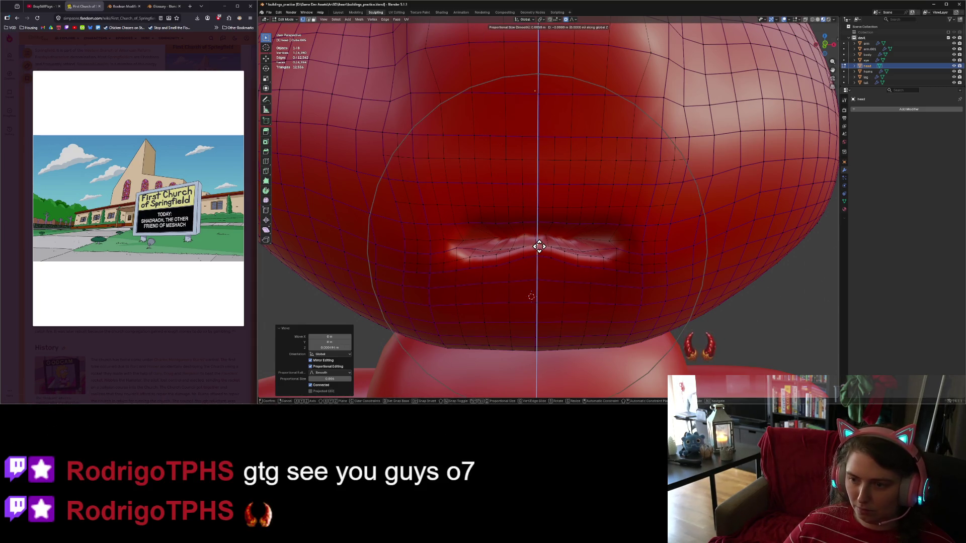
scroll(538, 246, up, 10)
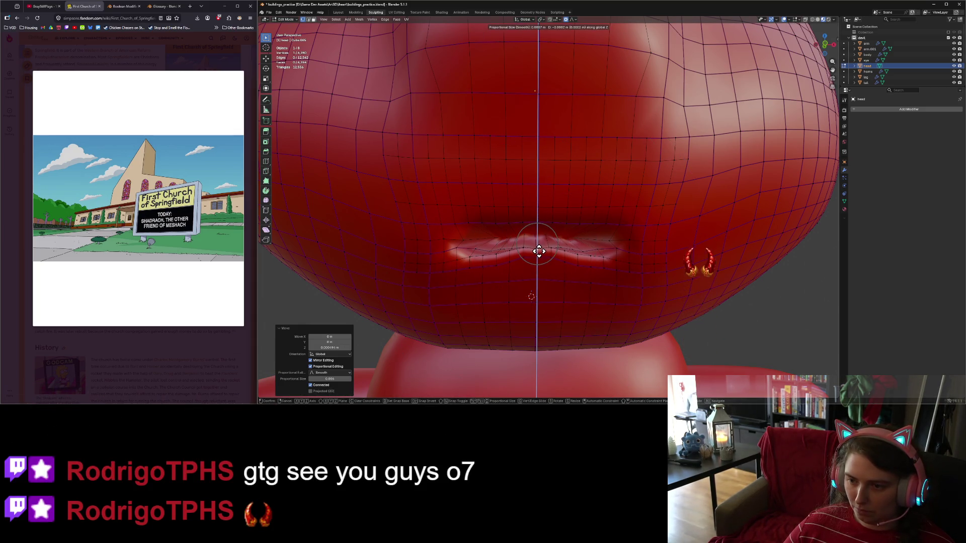
click(548, 258)
Box-select the upper-lip vertex row, lower it along Z, and return to Sculpt Mode.
drag(463, 218, 622, 225)
key(g)
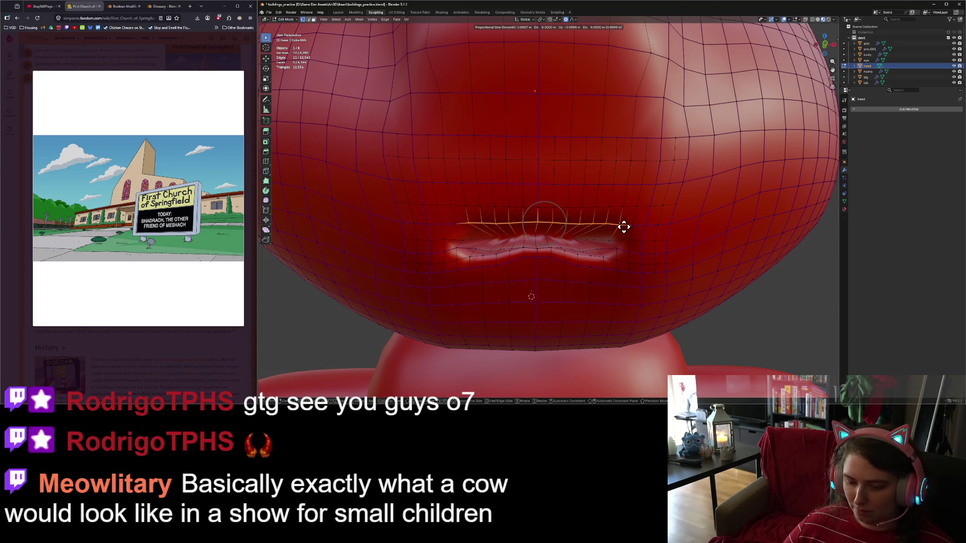
key(z)
scroll(623, 227, down, 3)
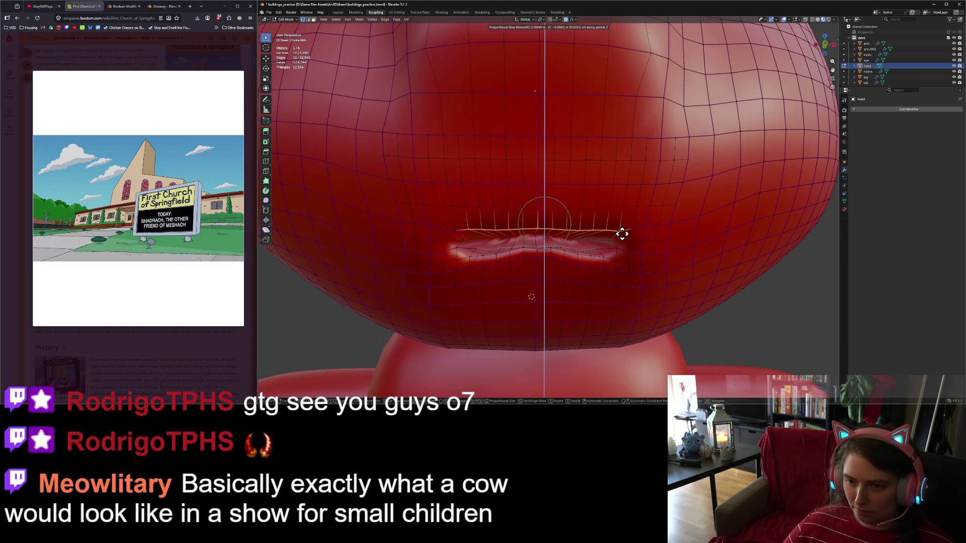
click(623, 242)
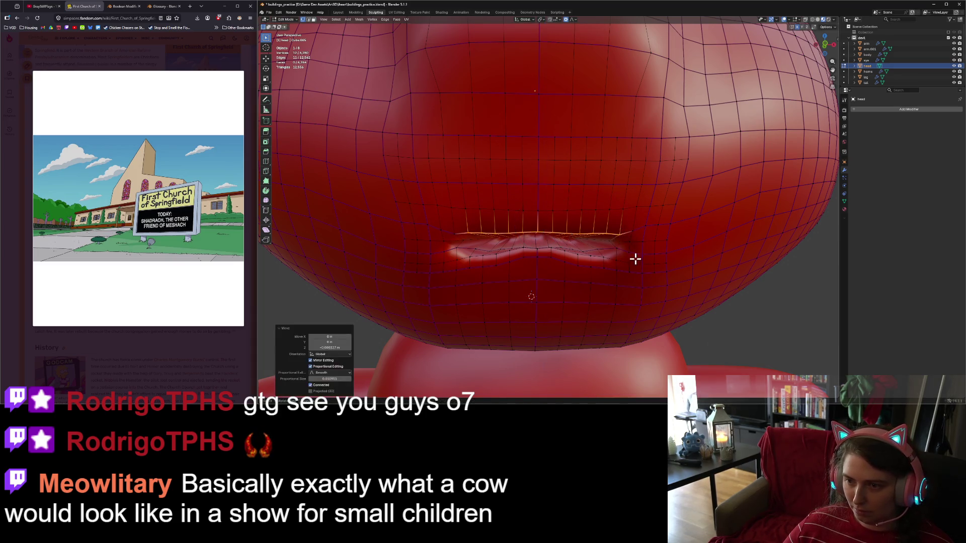
key(Tab)
scroll(654, 282, down, 6)
scroll(709, 317, down, 2)
middle_drag(713, 318, 674, 321)
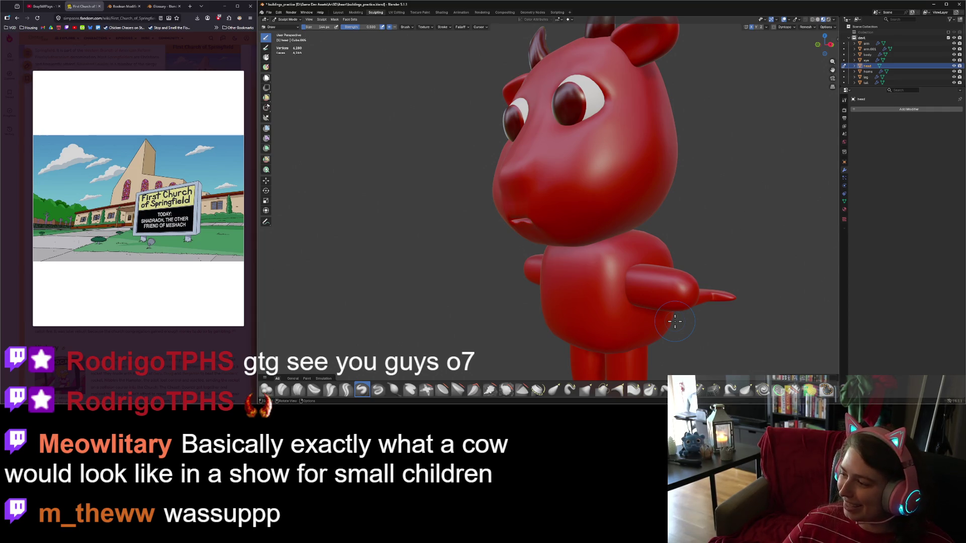
mouse_move(509, 318)
middle_down()
mouse_move(576, 316)
mouse_move(558, 315)
middle_up()
middle_drag(539, 312, 533, 301)
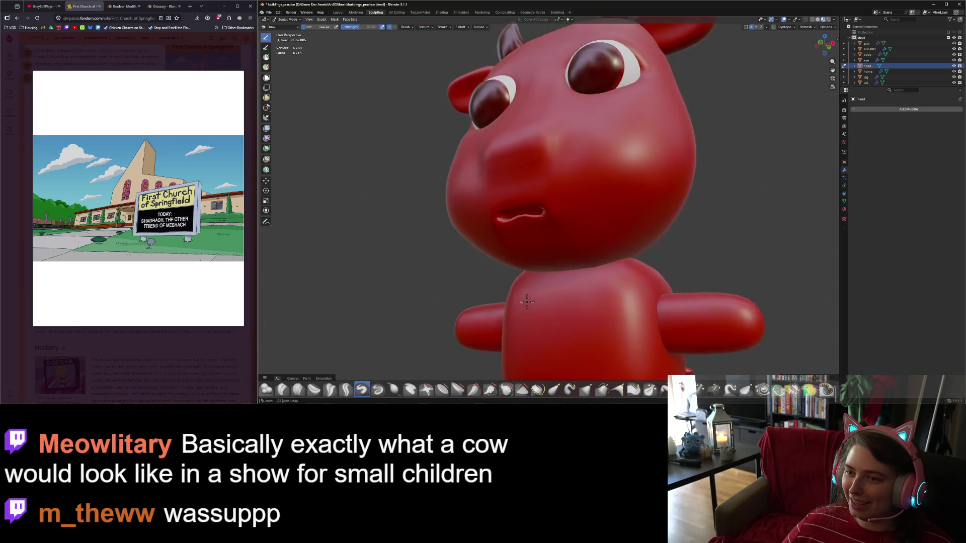
scroll(524, 295, up, 5)
key(Tab)
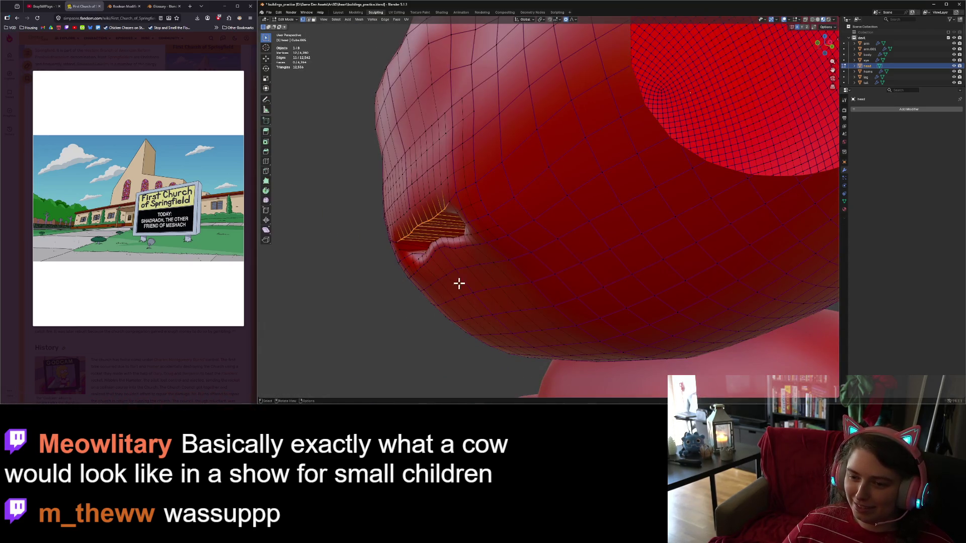
middle_drag(447, 274, 492, 274)
click(511, 257)
mouse_move(528, 304)
middle_down()
mouse_move(566, 308)
mouse_move(436, 241)
middle_up()
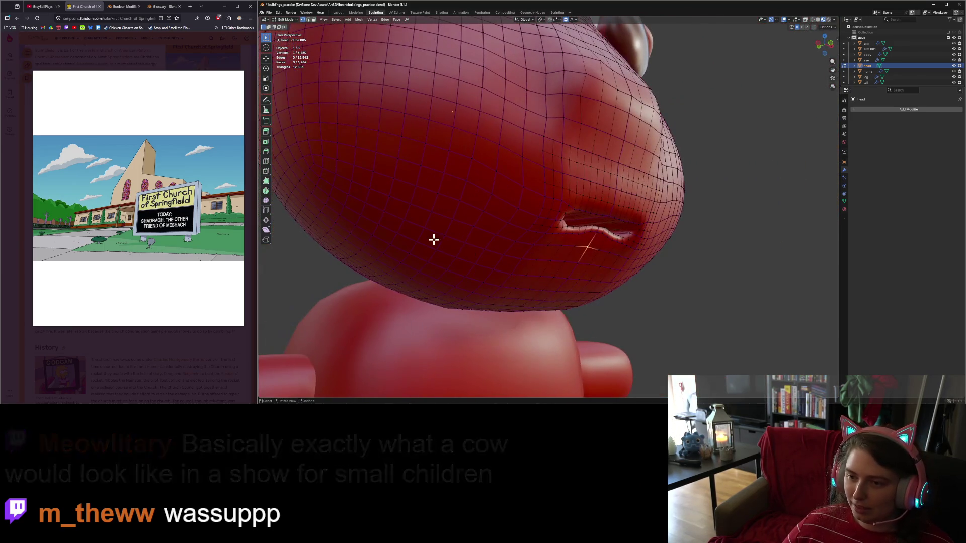
key(Tab)
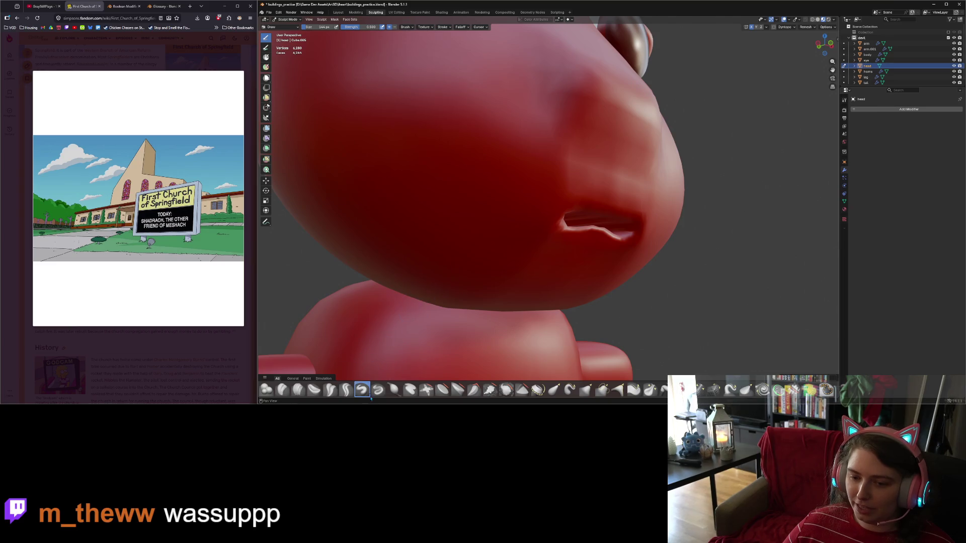
Reshape the seam between chin and neck with the Inflate/Deflate brush.
click(399, 389)
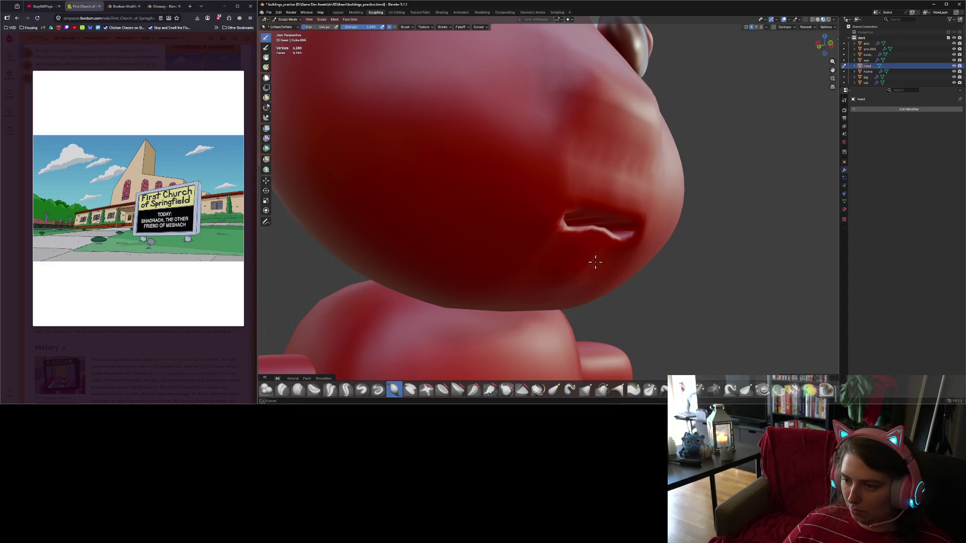
mouse_move(597, 263)
middle_down()
mouse_move(577, 295)
mouse_move(517, 282)
middle_up()
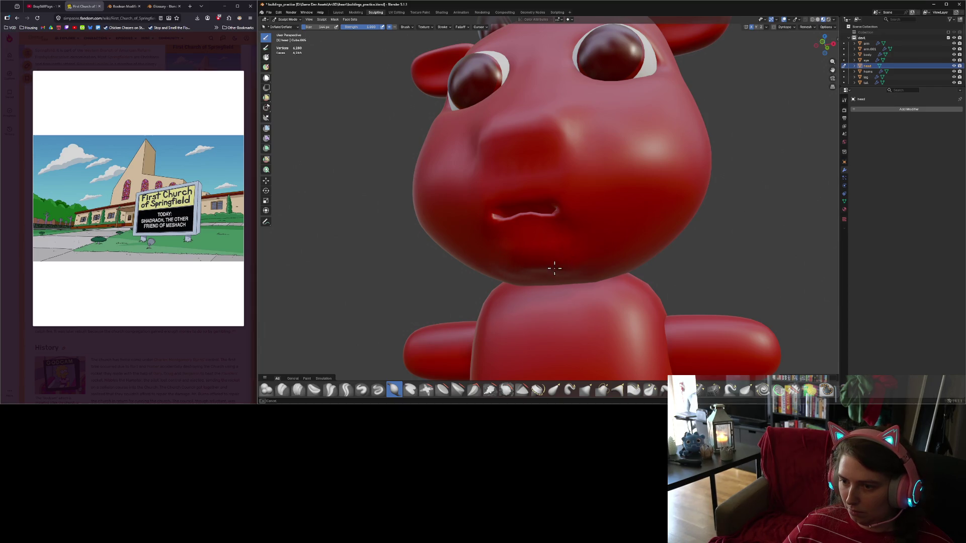
mouse_move(548, 278)
middle_down()
mouse_move(584, 258)
mouse_move(530, 248)
middle_up()
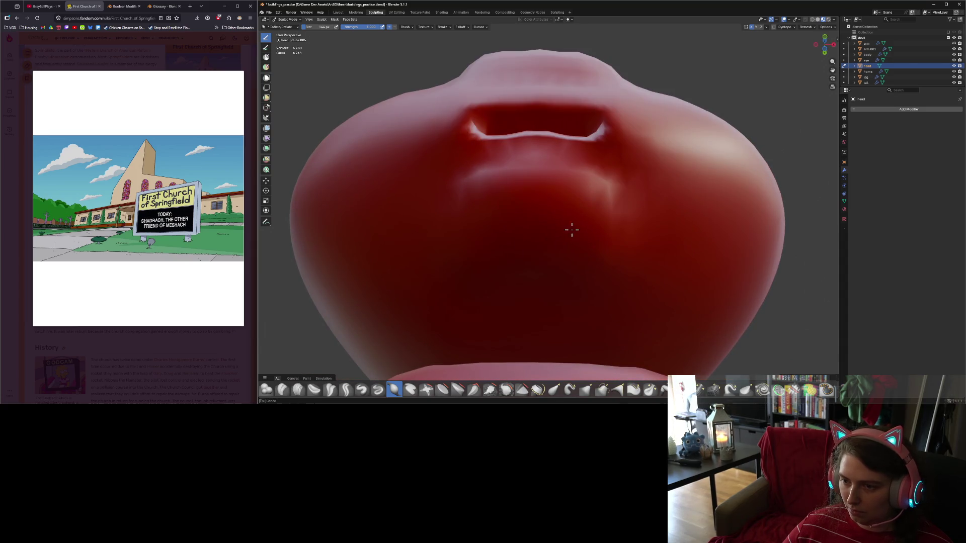
mouse_move(611, 233)
middle_down()
mouse_move(526, 280)
mouse_move(597, 285)
mouse_move(573, 302)
mouse_move(658, 269)
mouse_move(653, 285)
middle_up()
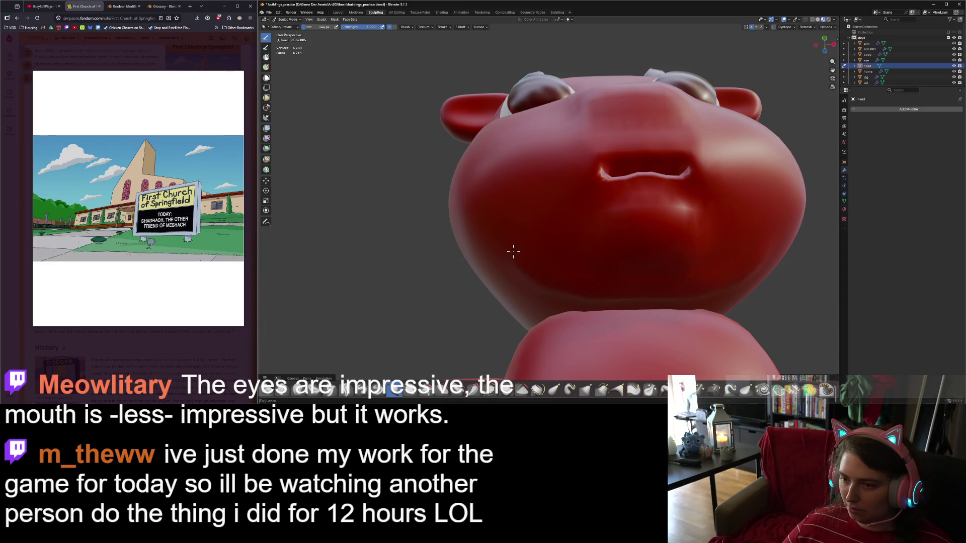
scroll(523, 273, down, 5)
mouse_move(523, 273)
middle_down()
mouse_move(546, 308)
mouse_move(568, 282)
middle_up()
scroll(546, 308, up, 5)
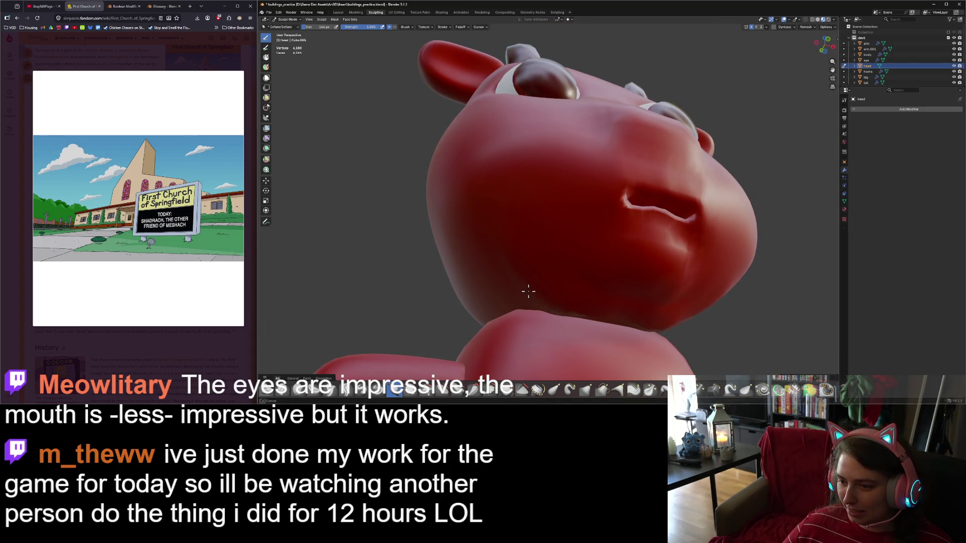
drag(599, 315, 600, 320)
Smooth out the notch on the chin seen from under and in front.
middle_drag(601, 320, 603, 254)
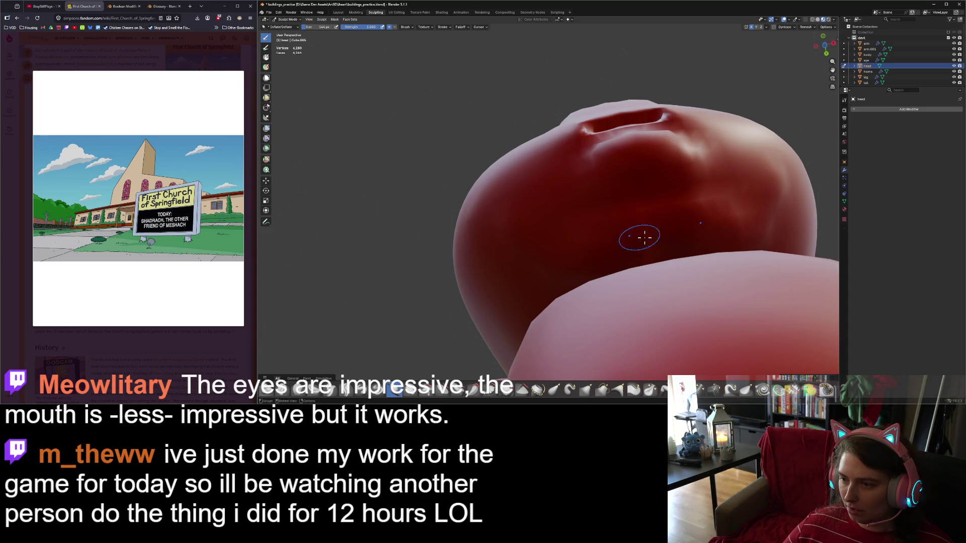
middle_drag(627, 238, 633, 298)
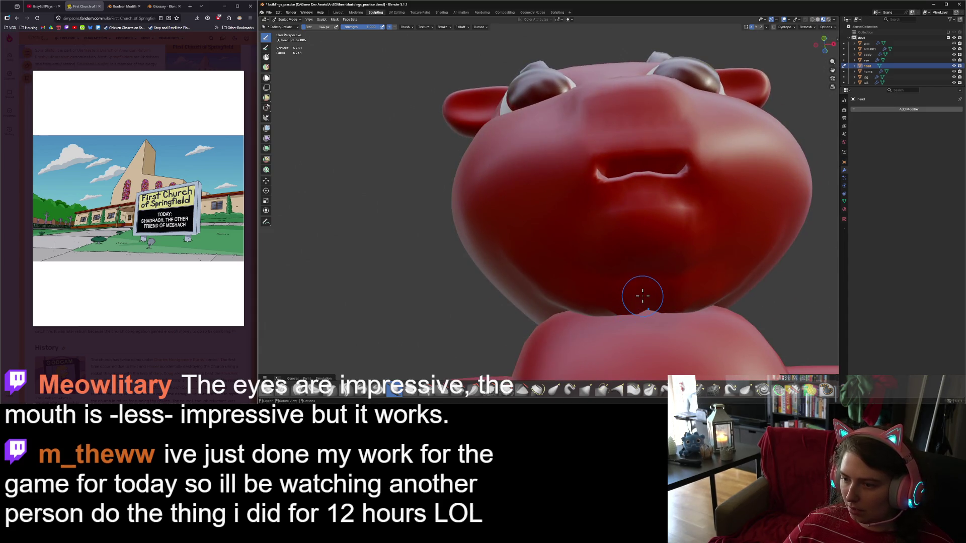
drag(643, 299, 659, 302)
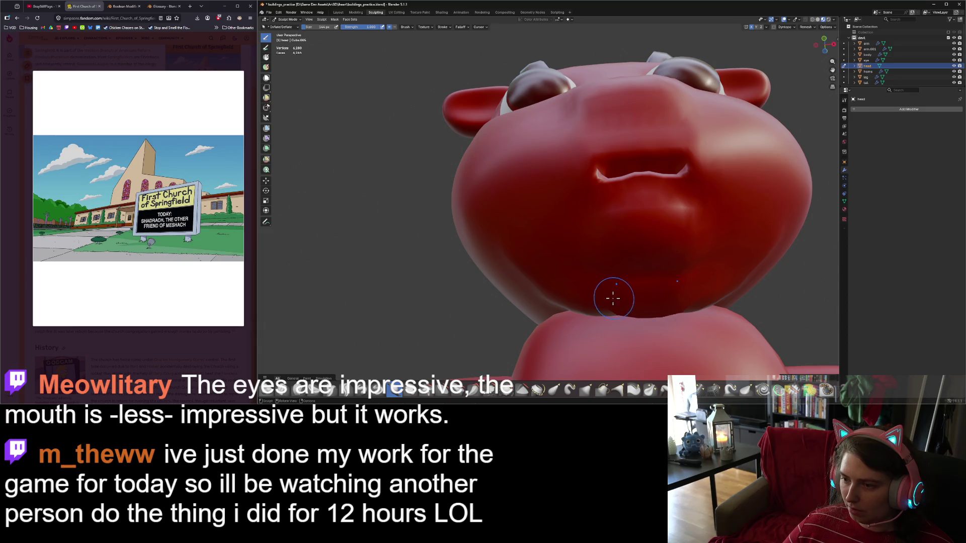
scroll(614, 298, down, 5)
mouse_move(614, 297)
middle_down()
mouse_move(610, 330)
mouse_move(618, 287)
mouse_move(606, 273)
mouse_move(565, 327)
mouse_move(591, 302)
mouse_move(605, 299)
mouse_move(606, 309)
mouse_move(598, 301)
middle_up()
Switch to the Smooth brush, snap to Front Ortho, and enter Edit Mode.
key(shift)
scroll(568, 280, down, 3)
key(KP_1)
key(Tab)
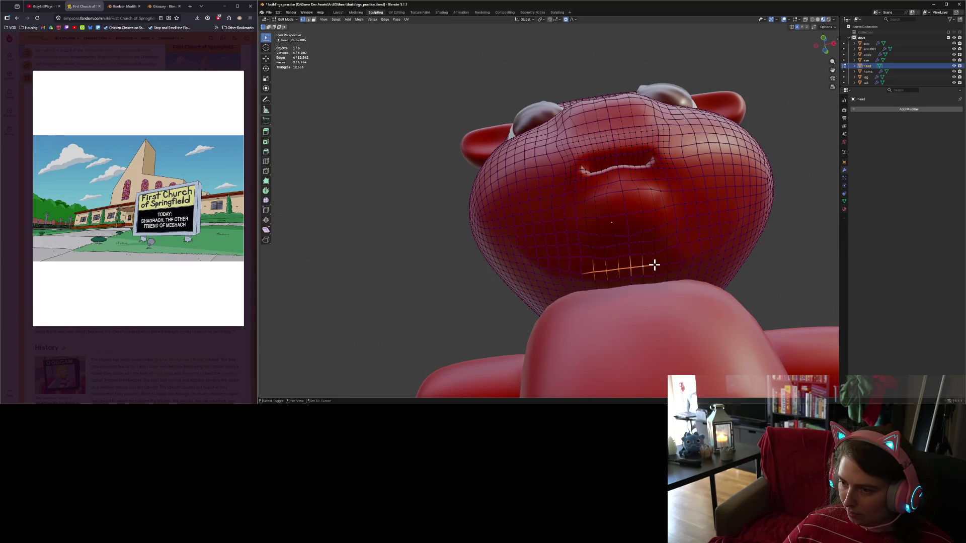
In front ortho view, hide the stray chin edges and move the chin edge loop along Z.
key(KP_1)
key(h)
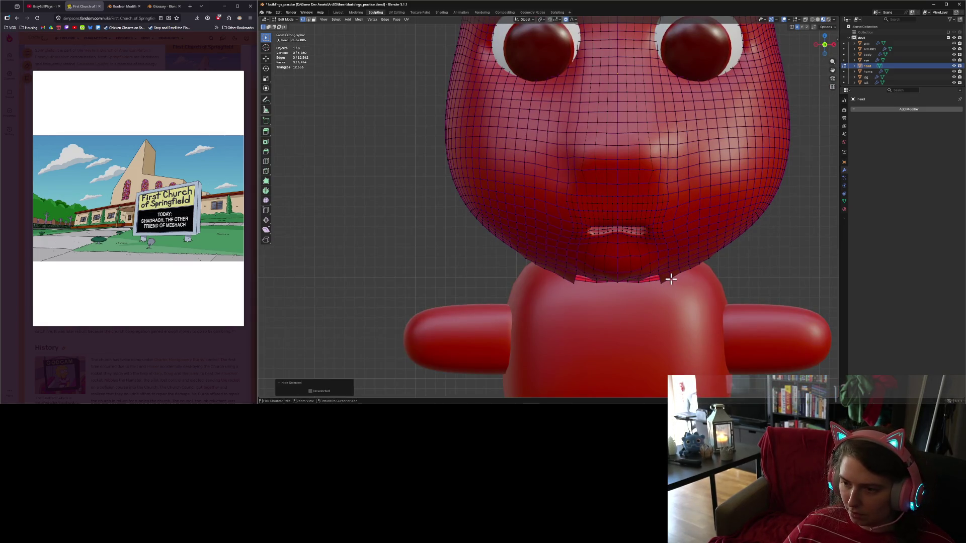
alt+click(671, 279)
key(g)
key(z)
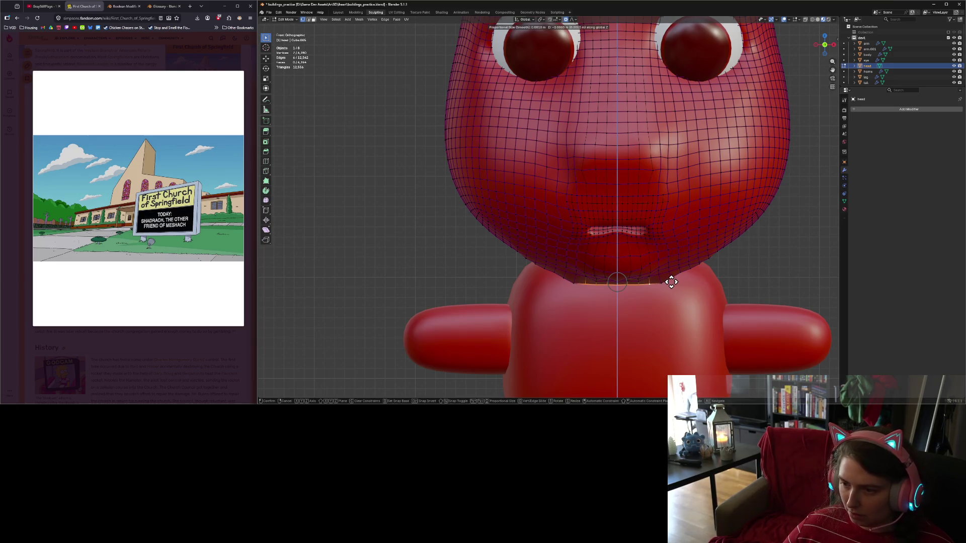
click(670, 282)
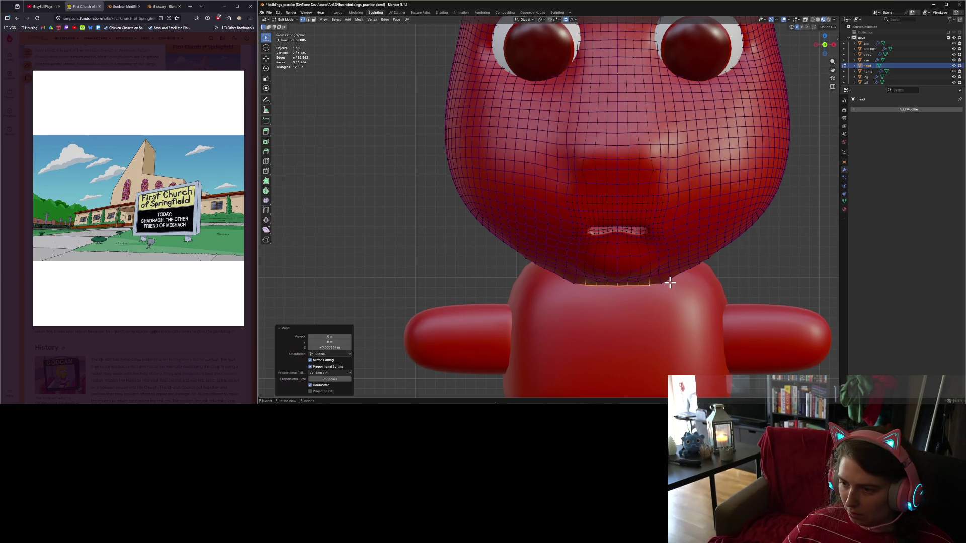
Reselect the neck edge loop, move it vertically, then clear the selection.
shift+click(605, 288)
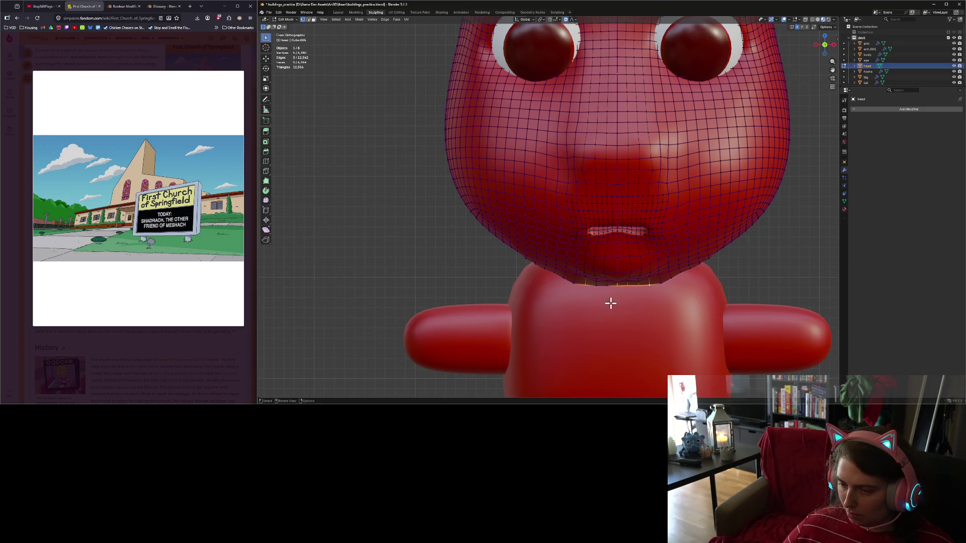
ctrl+click(584, 286)
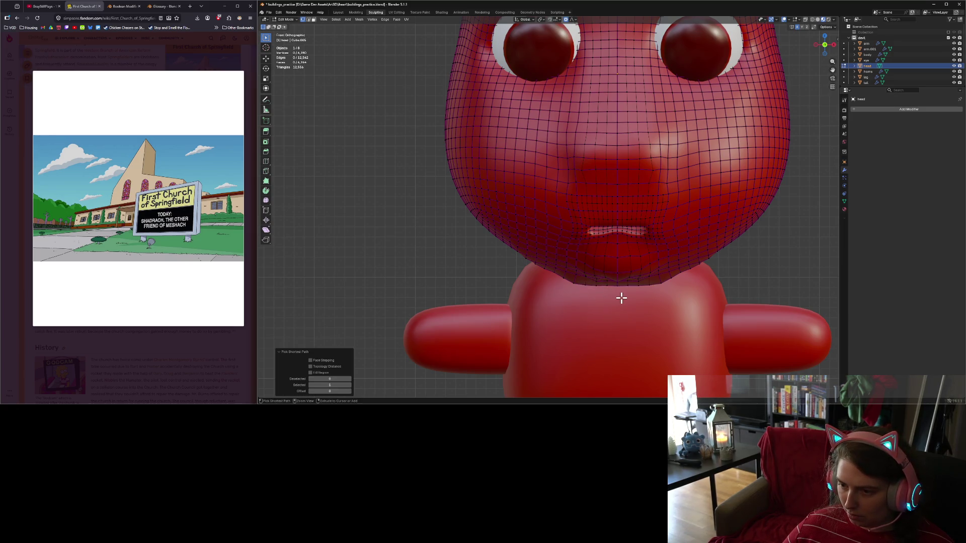
key(ctrl+z)
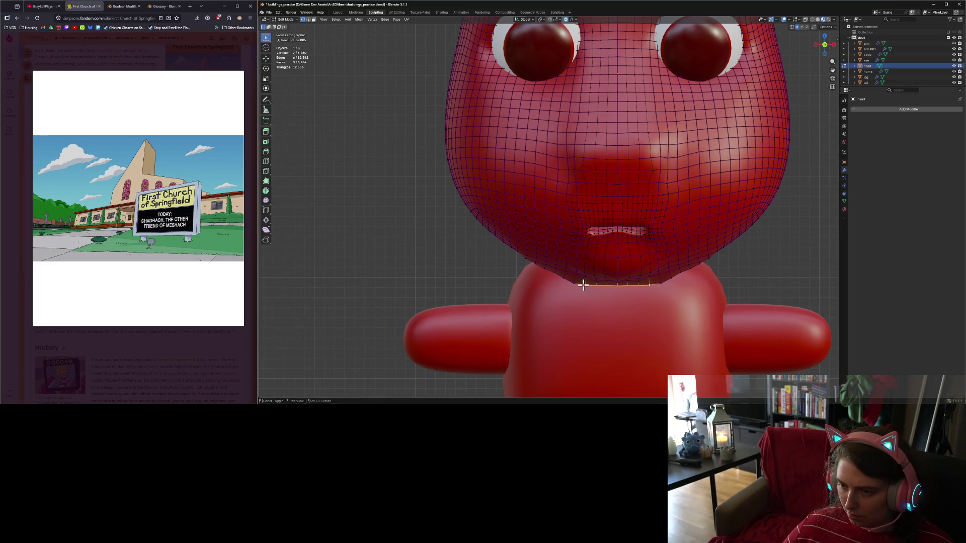
key(g)
key(z)
click(651, 308)
click(647, 313)
Back in Sculpt Mode, smooth the crease under the chin.
key(ctrl+Tab)
scroll(664, 327, down, 2)
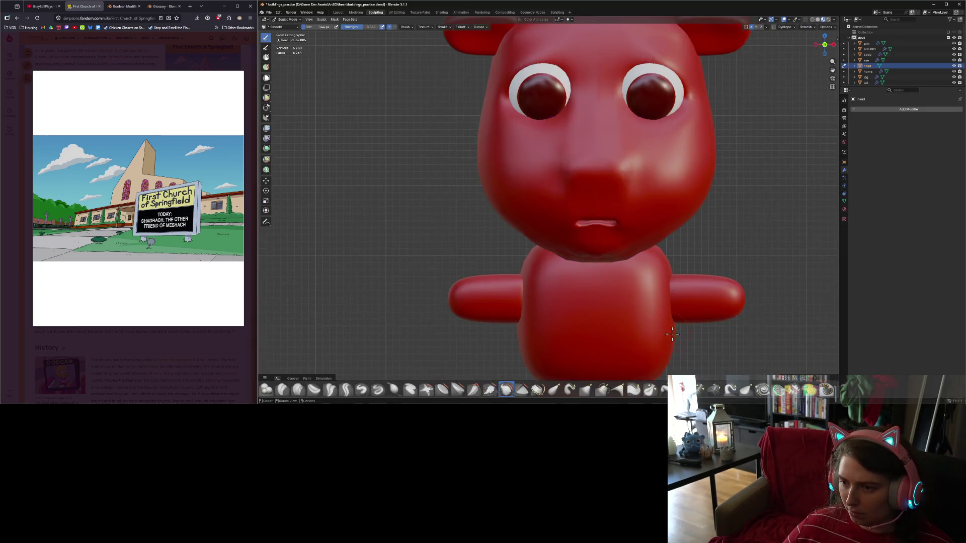
scroll(671, 333, down, 3)
mouse_move(685, 333)
middle_down()
mouse_move(735, 304)
mouse_move(674, 330)
middle_up()
scroll(674, 330, up, 2)
scroll(696, 319, up, 1)
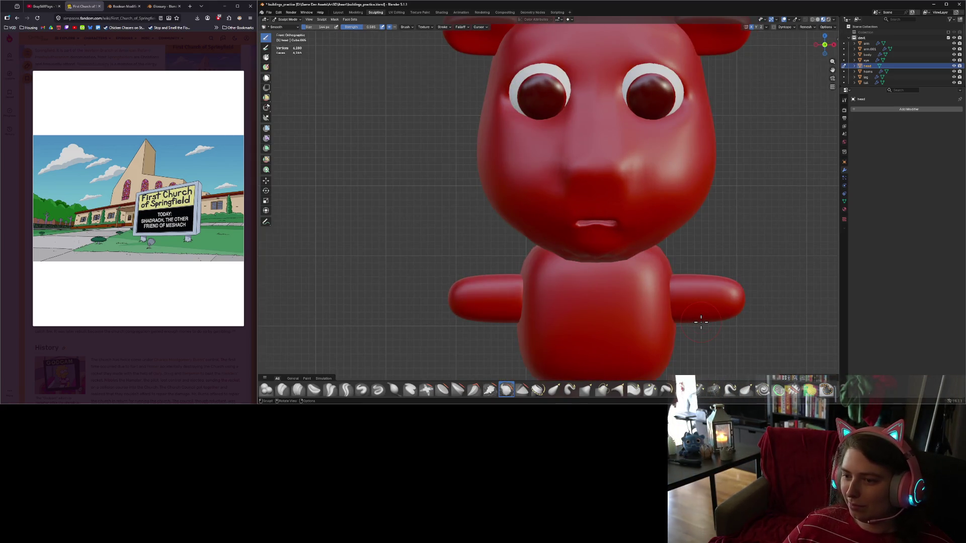
scroll(618, 295, up, 2)
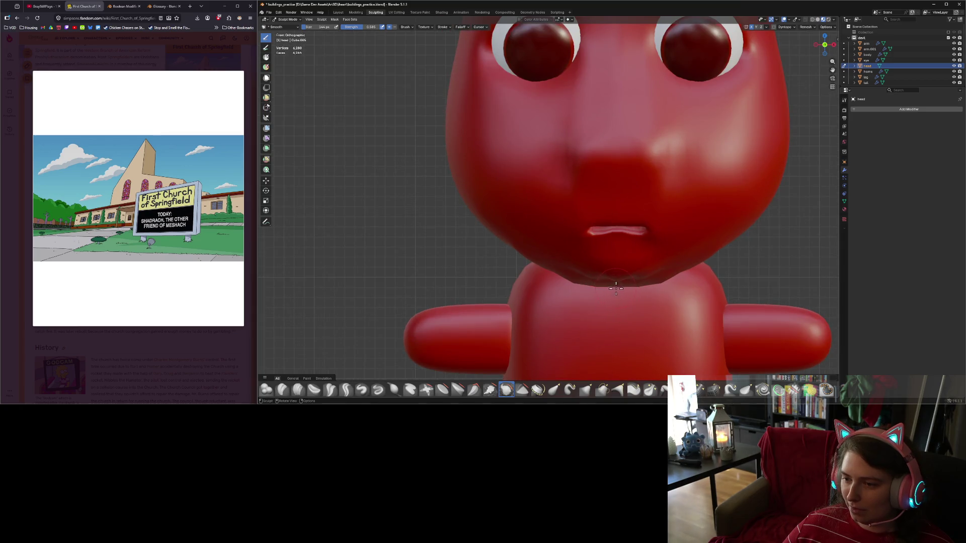
drag(626, 290, 622, 284)
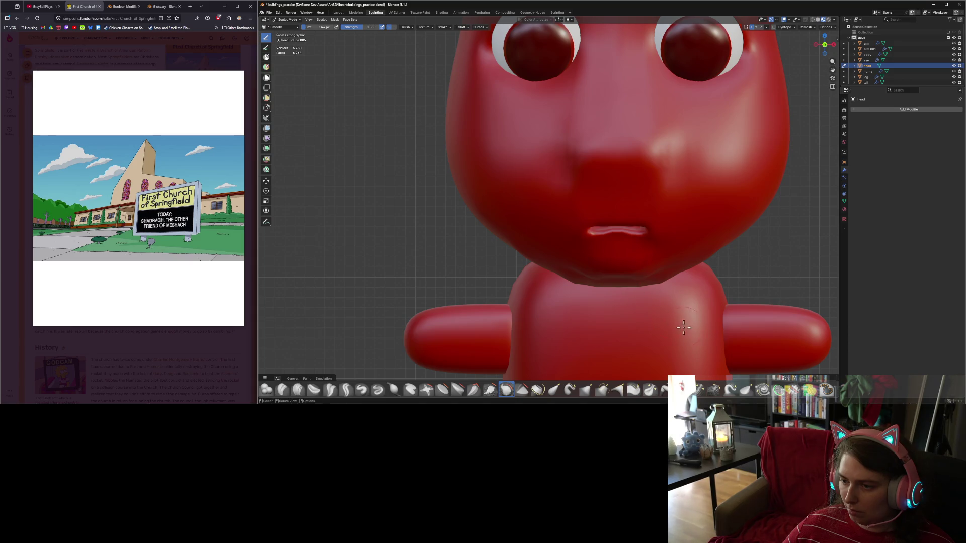
Select the Inflate/Deflate brush and inspect the head from below and the side.
scroll(682, 327, down, 5)
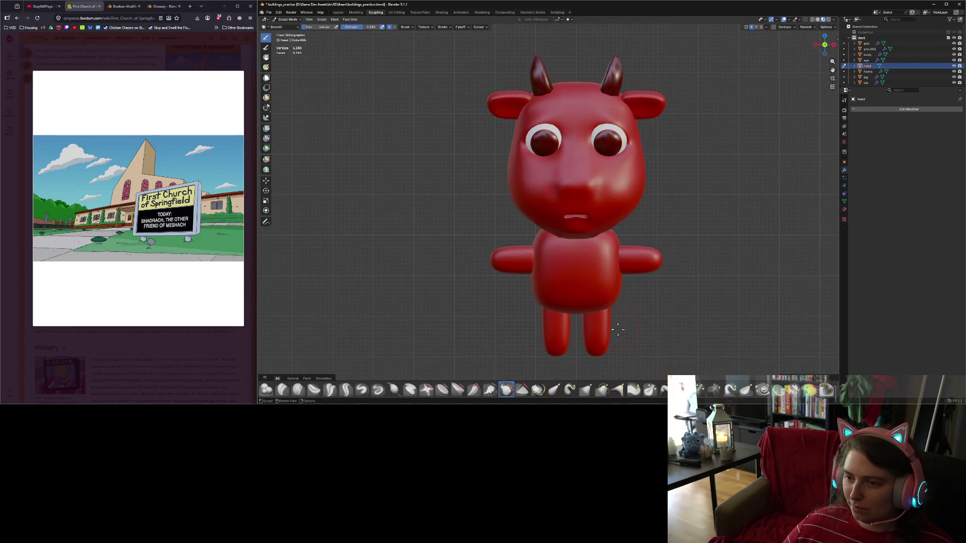
scroll(618, 329, up, 2)
middle_drag(595, 315, 582, 267)
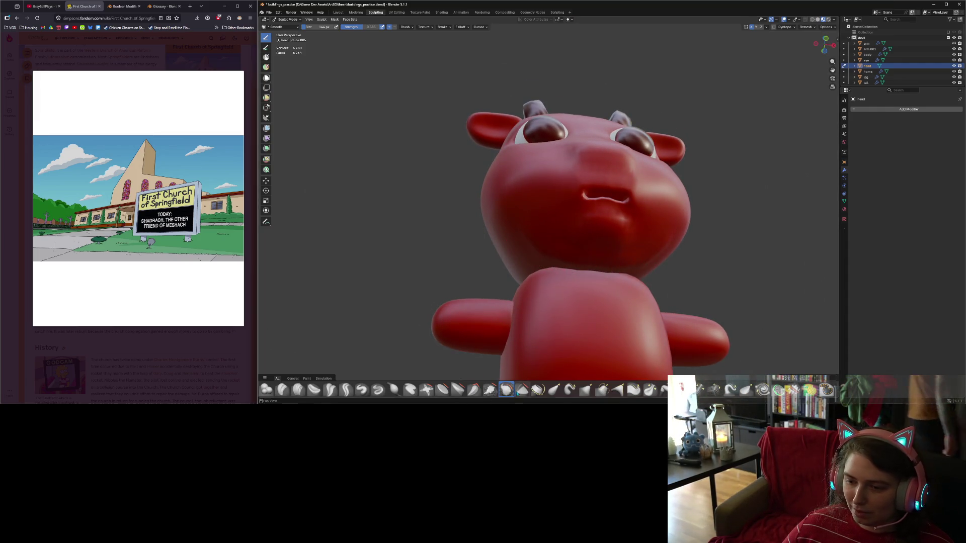
click(394, 390)
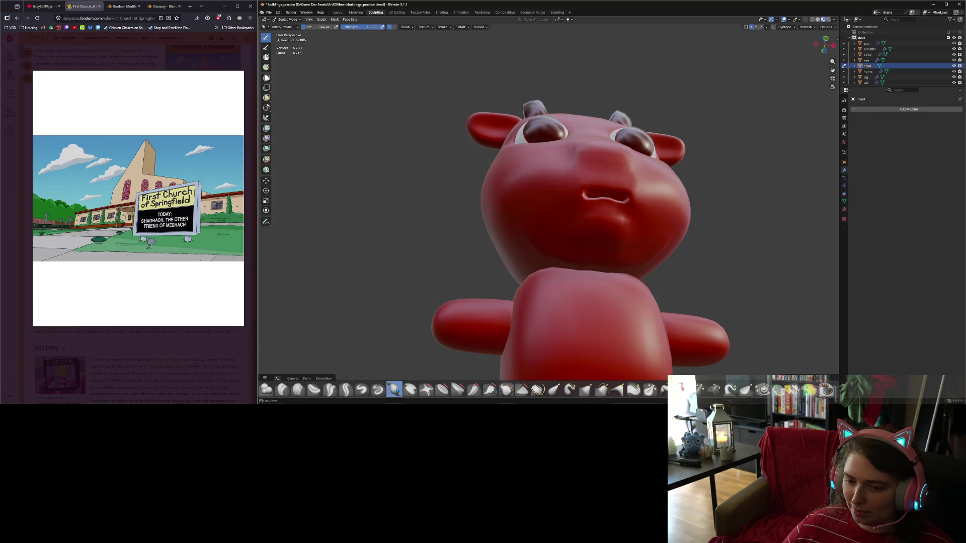
middle_drag(523, 280, 557, 273)
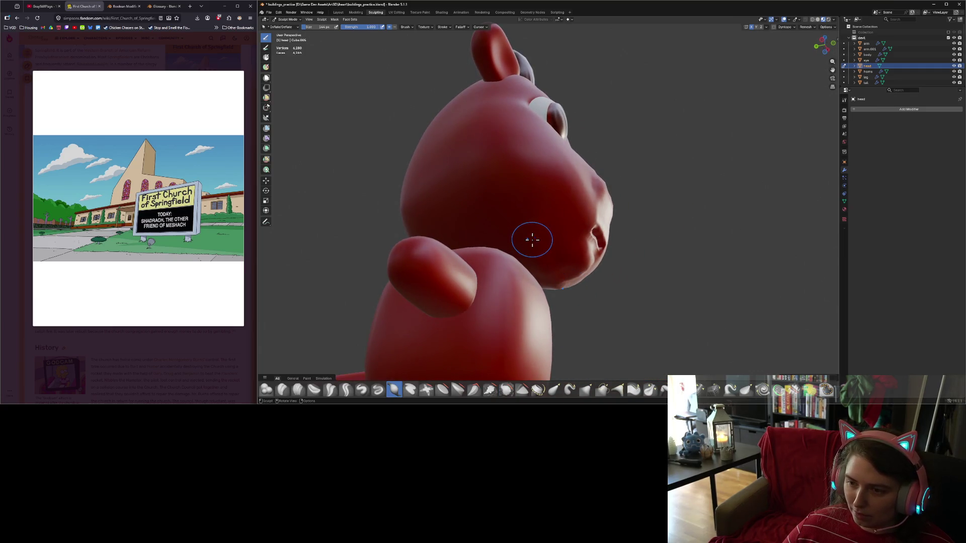
mouse_move(518, 245)
middle_down()
mouse_move(523, 271)
mouse_move(523, 248)
mouse_move(506, 240)
mouse_move(541, 243)
mouse_move(515, 255)
middle_up()
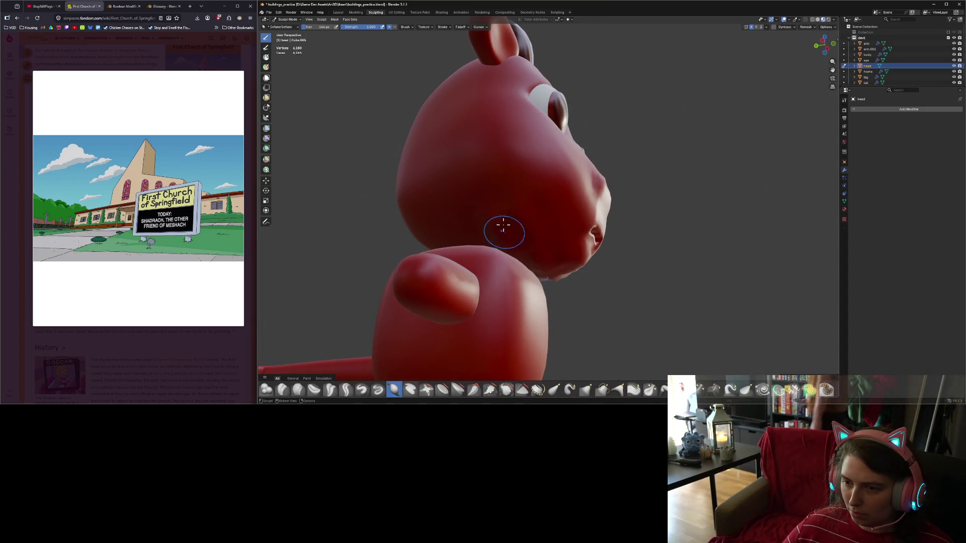
scroll(503, 226, down, 6)
scroll(505, 243, up, 8)
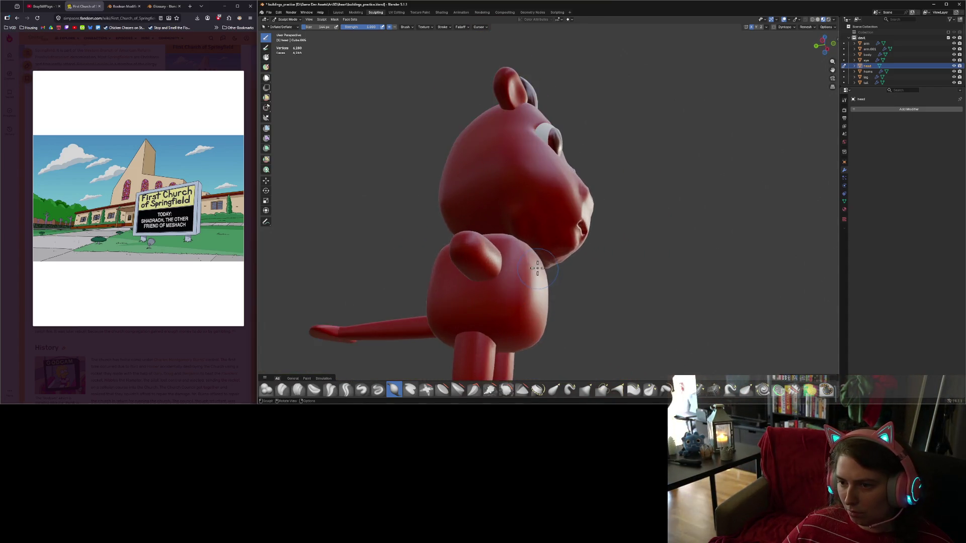
Set up the Inflate/Deflate brush with a 413 px radius.
key(s)
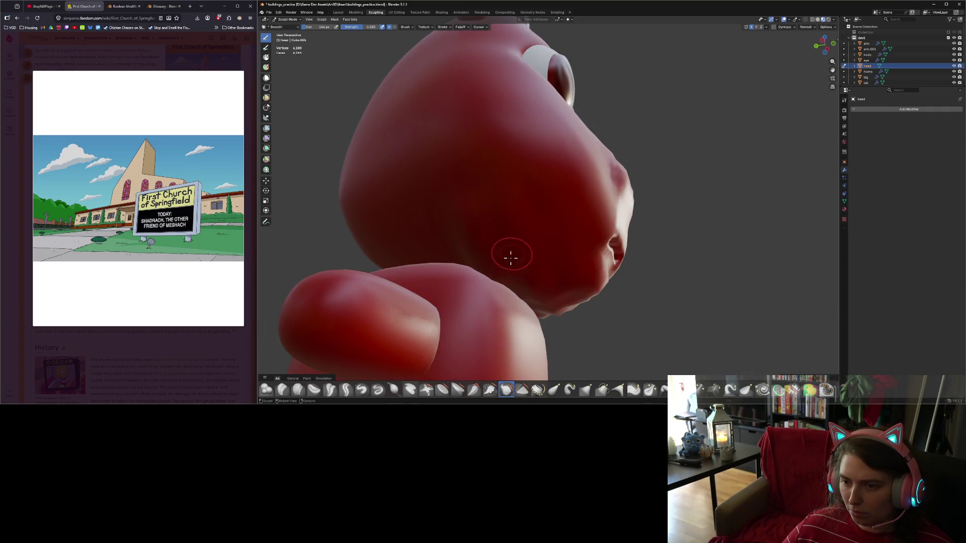
mouse_move(553, 304)
middle_down()
mouse_move(558, 352)
mouse_move(483, 349)
mouse_move(499, 364)
mouse_move(518, 362)
middle_up()
scroll(518, 362, down, 4)
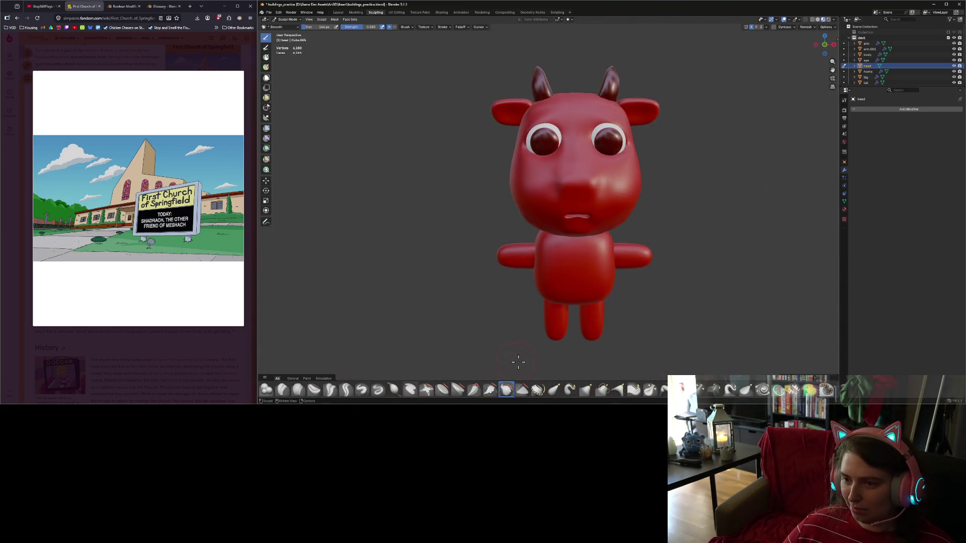
key(KP_1)
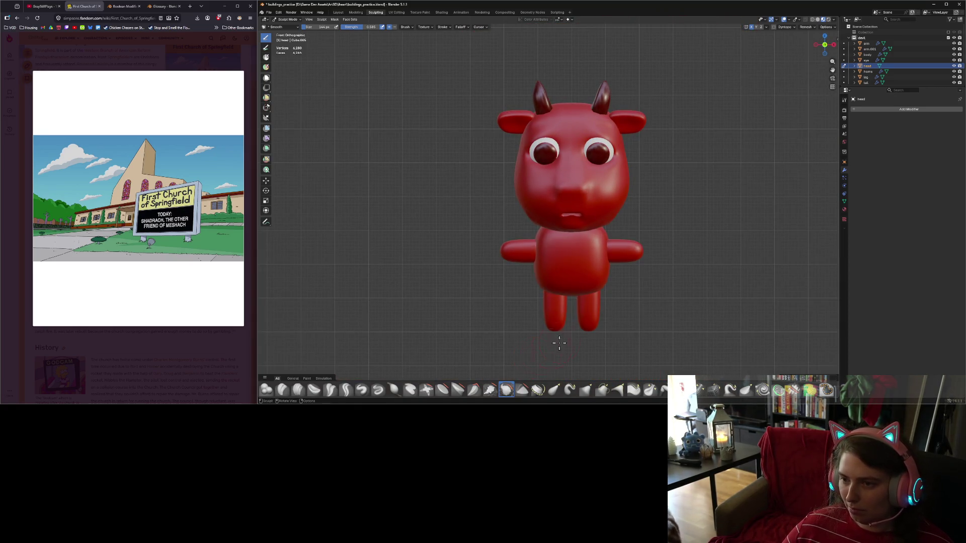
scroll(552, 349, up, 2)
mouse_move(573, 319)
middle_down()
mouse_move(629, 319)
mouse_move(594, 320)
mouse_move(408, 135)
middle_up()
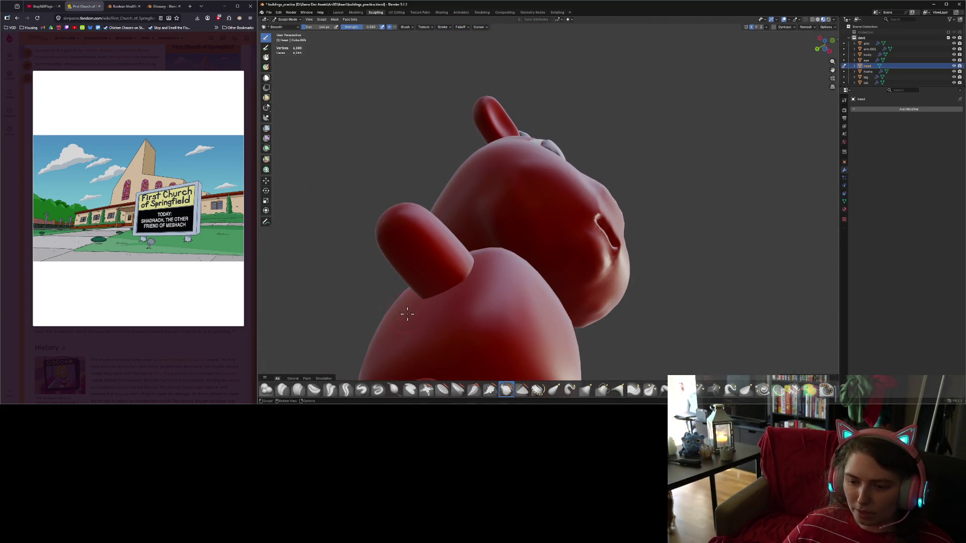
click(394, 390)
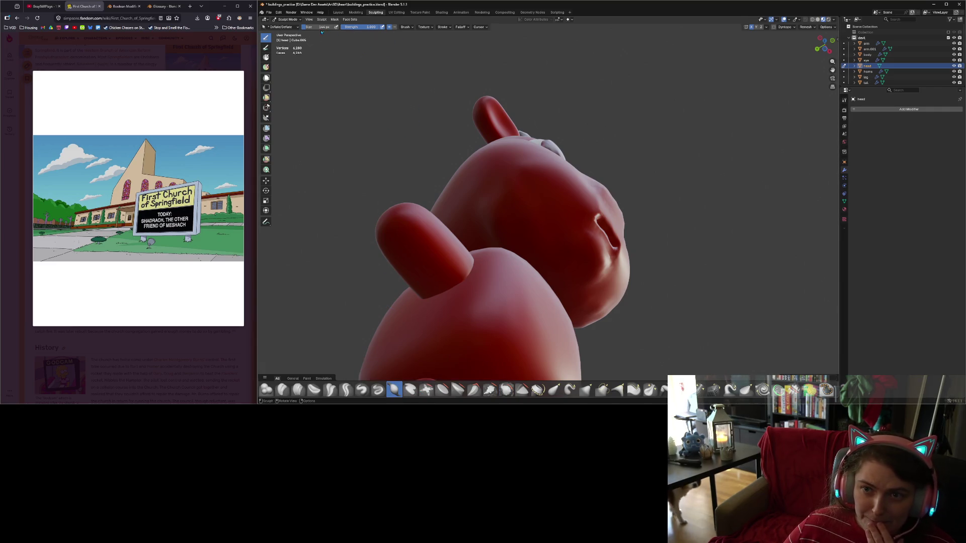
click(453, 191)
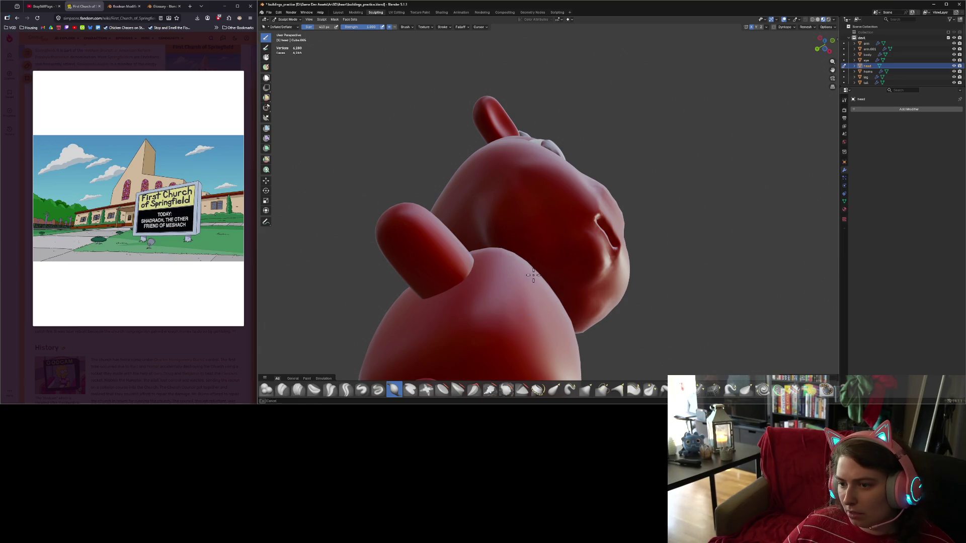
mouse_move(523, 251)
middle_down()
mouse_move(544, 292)
mouse_move(492, 297)
mouse_move(495, 312)
middle_up()
scroll(503, 311, up, 5)
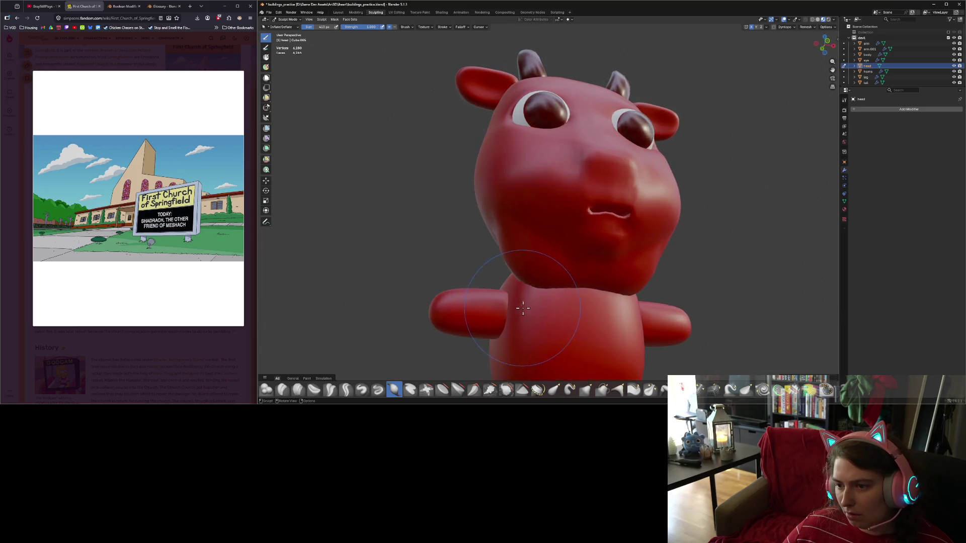
middle_drag(559, 314, 556, 295)
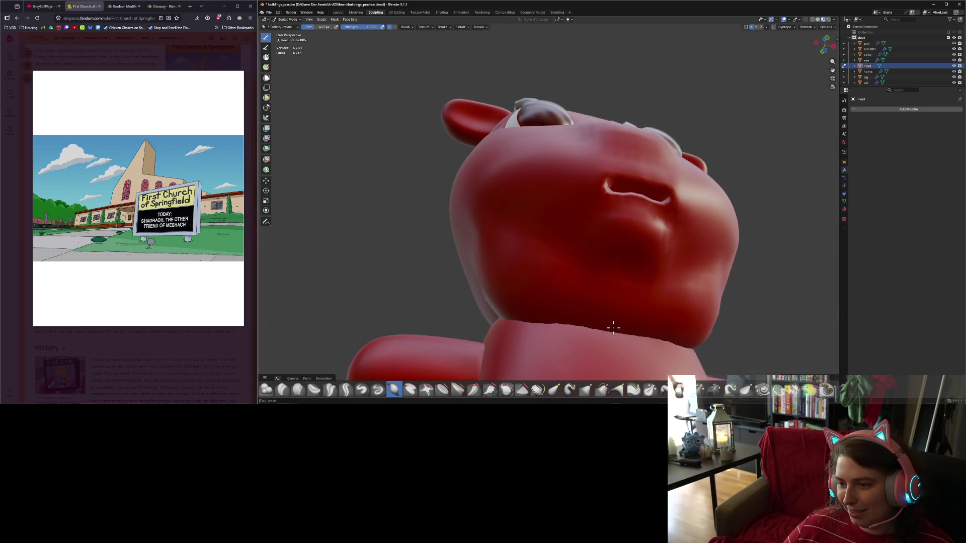
Inflate the head's lower edge along the neck.
mouse_move(608, 334)
mouse_down()
mouse_move(578, 324)
mouse_move(580, 336)
mouse_move(572, 313)
mouse_move(490, 295)
mouse_move(460, 251)
mouse_move(470, 226)
mouse_up()
middle_drag(470, 227, 517, 291)
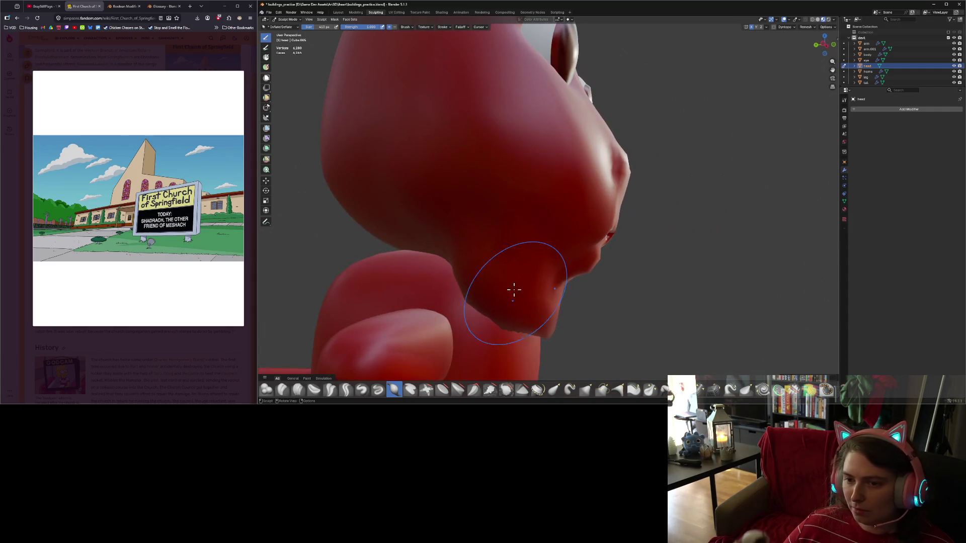
mouse_move(464, 229)
middle_down()
mouse_move(498, 290)
mouse_move(478, 207)
middle_up()
Smooth the cheek bulge and the chin and jaw underside.
key(shift+s)
drag(479, 205, 484, 245)
mouse_move(521, 295)
middle_down()
mouse_move(508, 293)
mouse_move(517, 282)
middle_up()
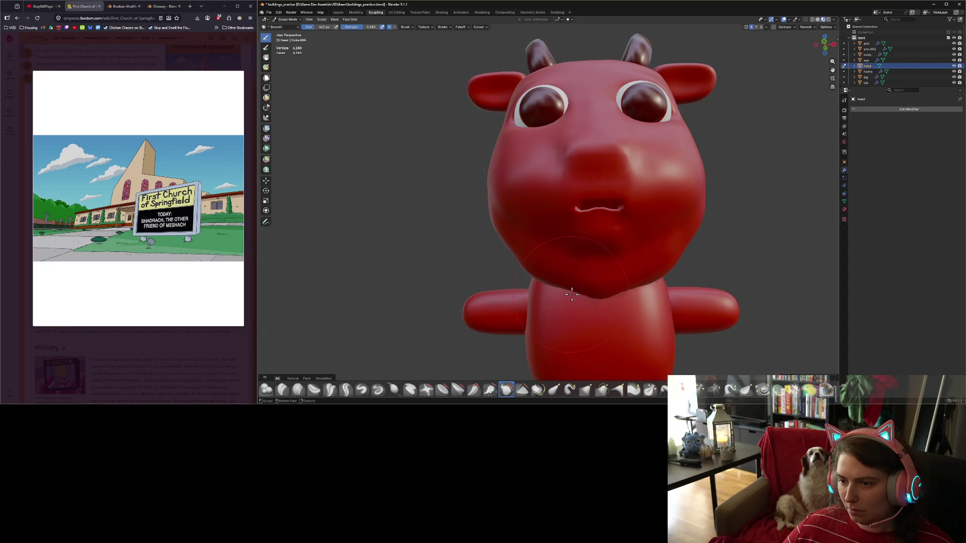
drag(566, 289, 519, 270)
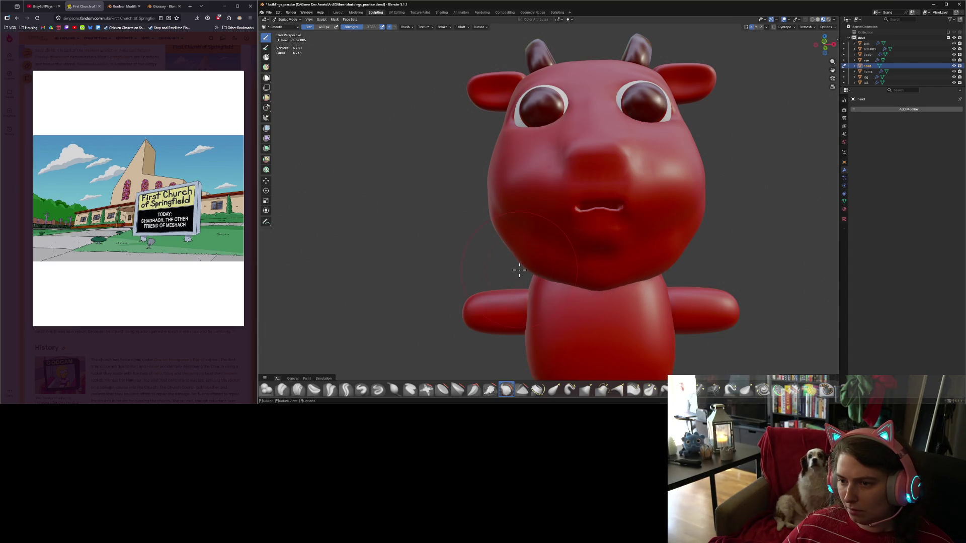
mouse_move(549, 285)
middle_down()
mouse_move(565, 250)
mouse_move(506, 227)
middle_up()
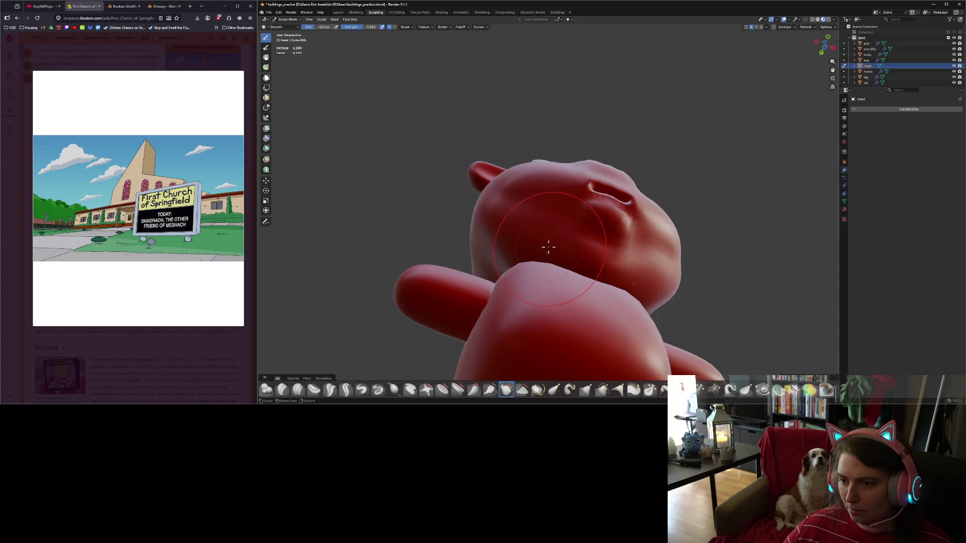
Smooth the surface under the chin, checking it from below and the front.
mouse_move(566, 256)
middle_down()
mouse_move(500, 328)
mouse_move(550, 301)
mouse_move(571, 252)
mouse_move(500, 297)
mouse_move(500, 319)
mouse_move(551, 306)
middle_up()
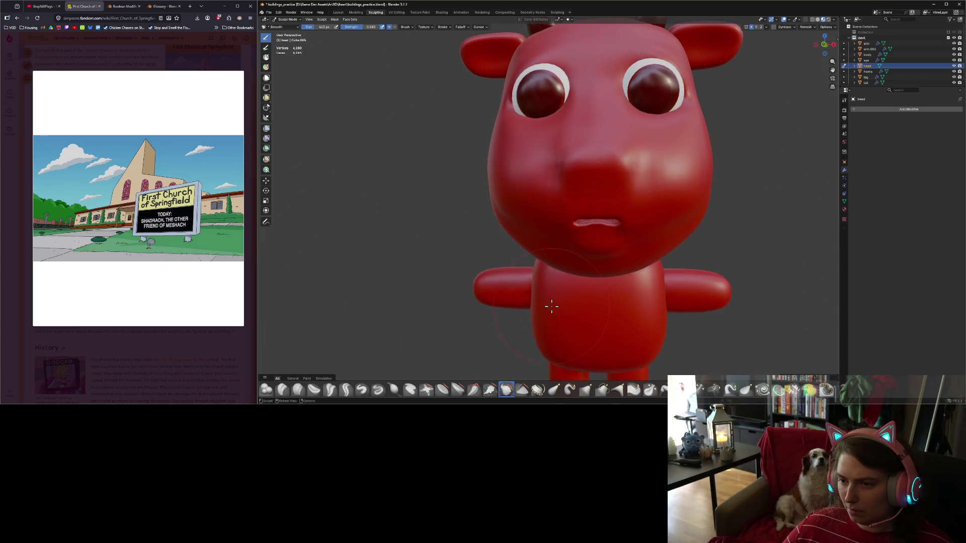
scroll(558, 317, down, 5)
scroll(601, 322, up, 5)
scroll(604, 316, up, 2)
mouse_move(599, 319)
middle_down()
mouse_move(589, 287)
mouse_move(593, 248)
middle_up()
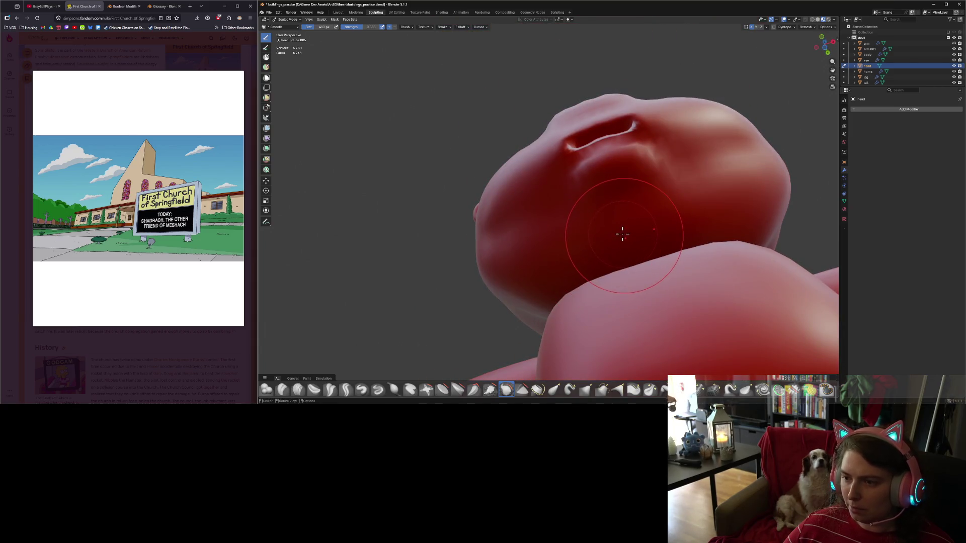
drag(638, 233, 593, 248)
mouse_move(572, 255)
middle_down()
mouse_move(545, 274)
mouse_move(558, 301)
mouse_move(552, 324)
mouse_move(573, 282)
middle_up()
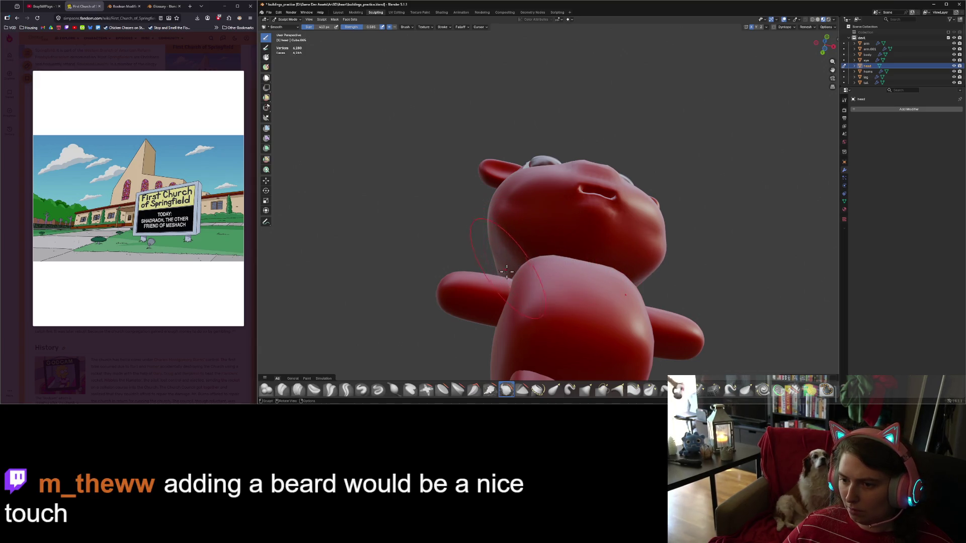
middle_drag(538, 258, 502, 303)
mouse_move(554, 260)
middle_down()
mouse_move(563, 229)
mouse_move(537, 306)
mouse_move(535, 295)
mouse_move(593, 324)
mouse_move(584, 298)
mouse_move(575, 297)
mouse_move(652, 343)
mouse_move(642, 342)
middle_up()
In Edit Mode front ortho view, move the selected chin vertices vertically with proportional falloff.
key(Tab)
middle_drag(408, 190, 435, 188)
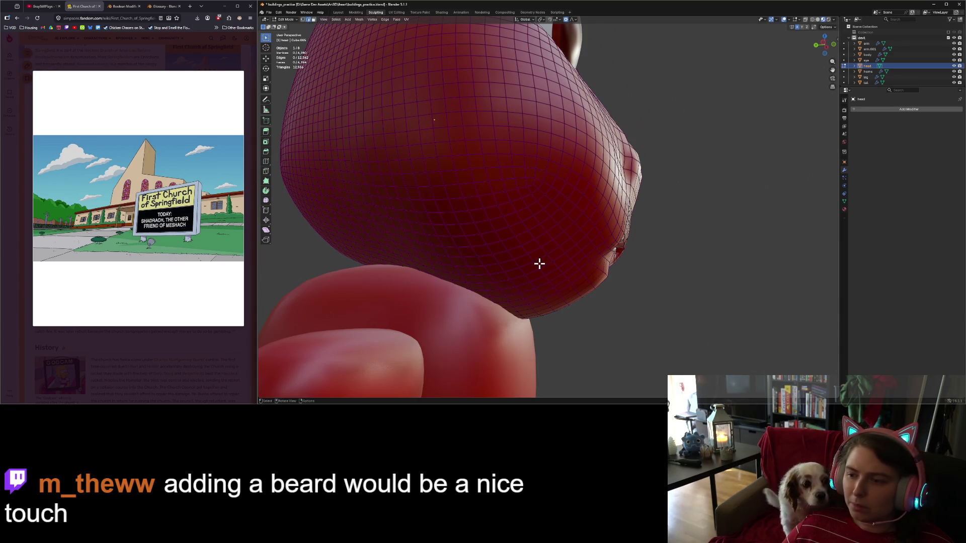
middle_drag(631, 330, 570, 328)
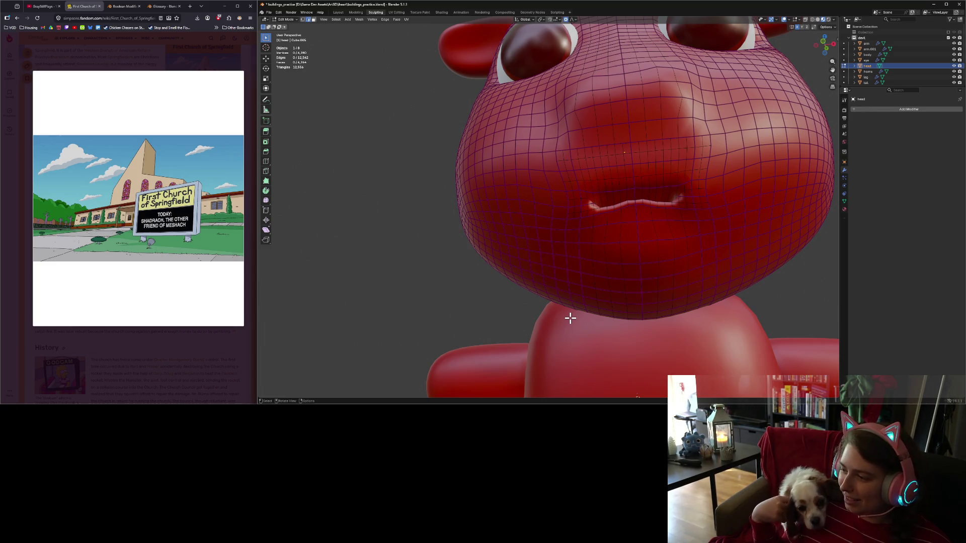
scroll(569, 319, down, 5)
mouse_move(569, 319)
middle_down()
mouse_move(582, 319)
mouse_move(571, 275)
mouse_move(607, 274)
middle_up()
scroll(607, 274, up, 3)
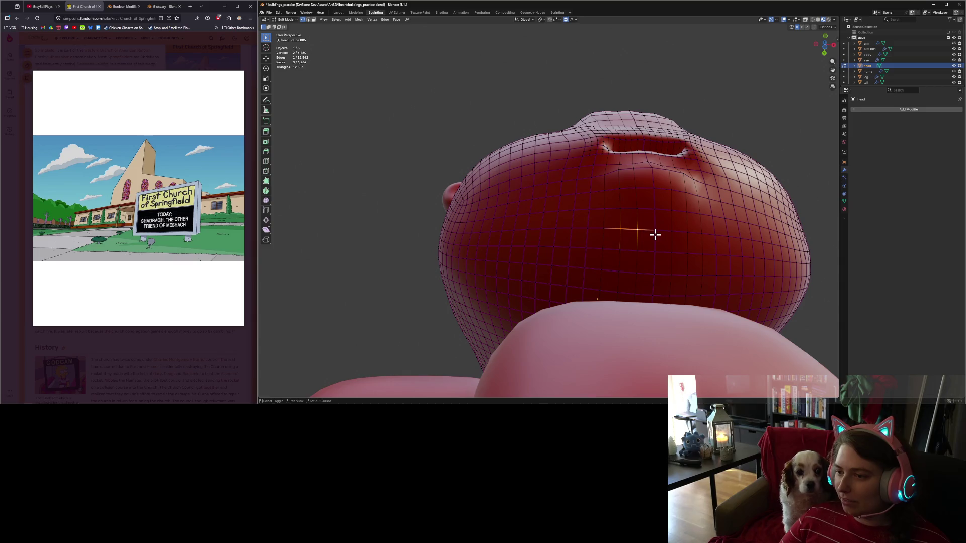
key(KP_1)
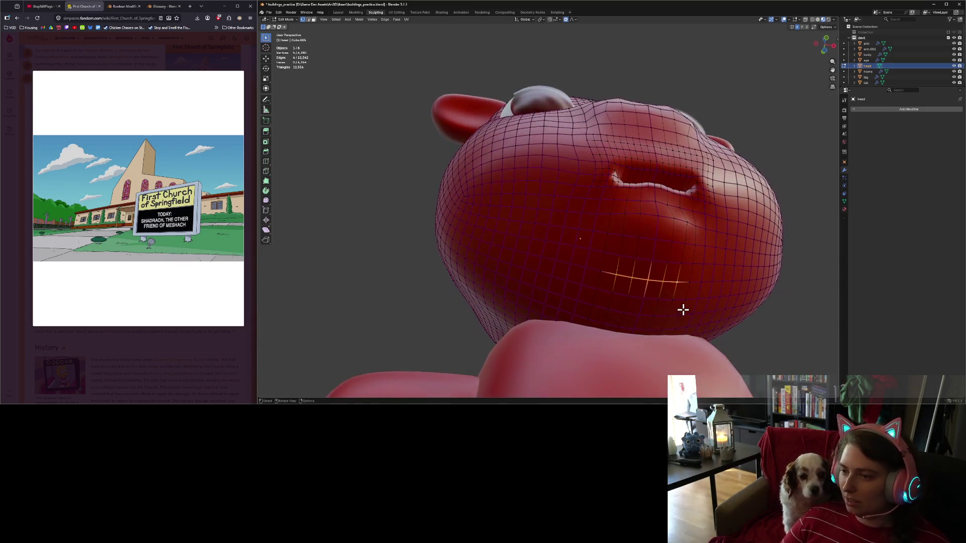
key(g)
key(z)
scroll(683, 304, up, 2)
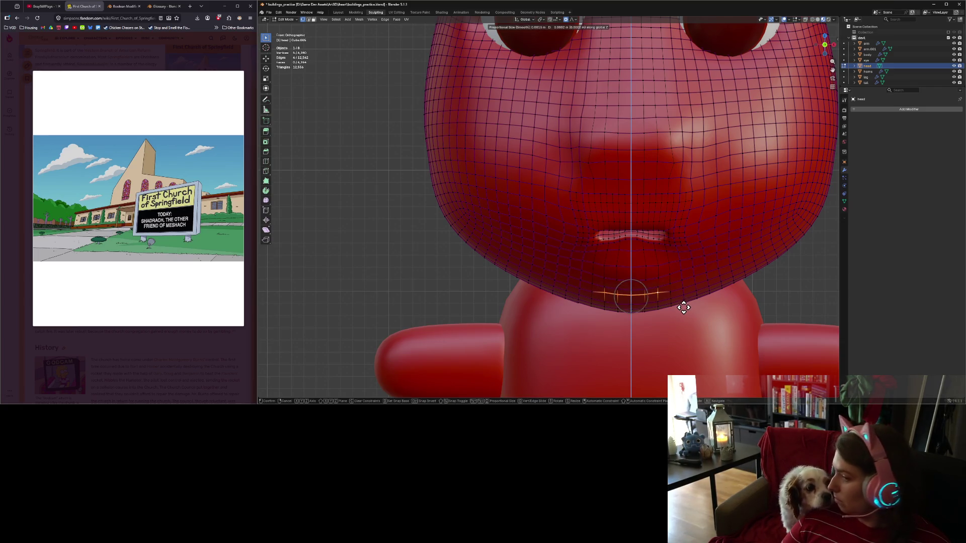
scroll(683, 307, up, 5)
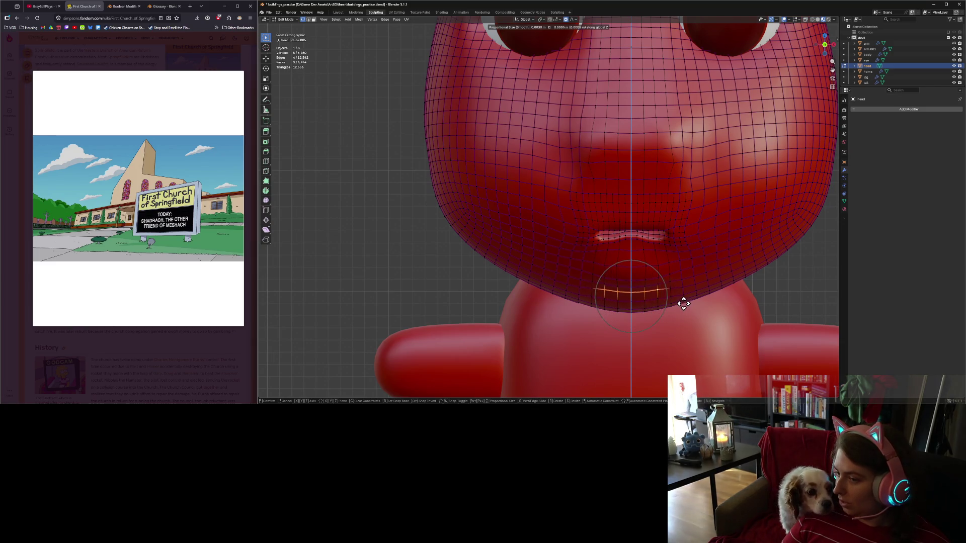
scroll(683, 303, up, 5)
click(683, 300)
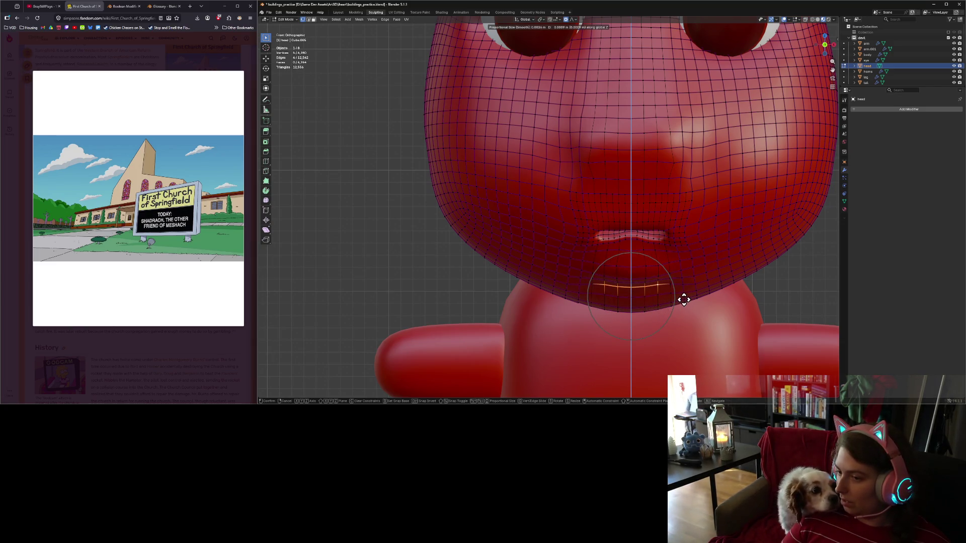
Box-select a strip of chin vertices, nudge it along Z, and return to Sculpt Mode.
key(ctrl+Tab)
scroll(706, 326, down, 5)
mouse_move(711, 324)
middle_down()
mouse_move(771, 311)
mouse_move(742, 323)
middle_up()
key(KP_1)
key(Tab)
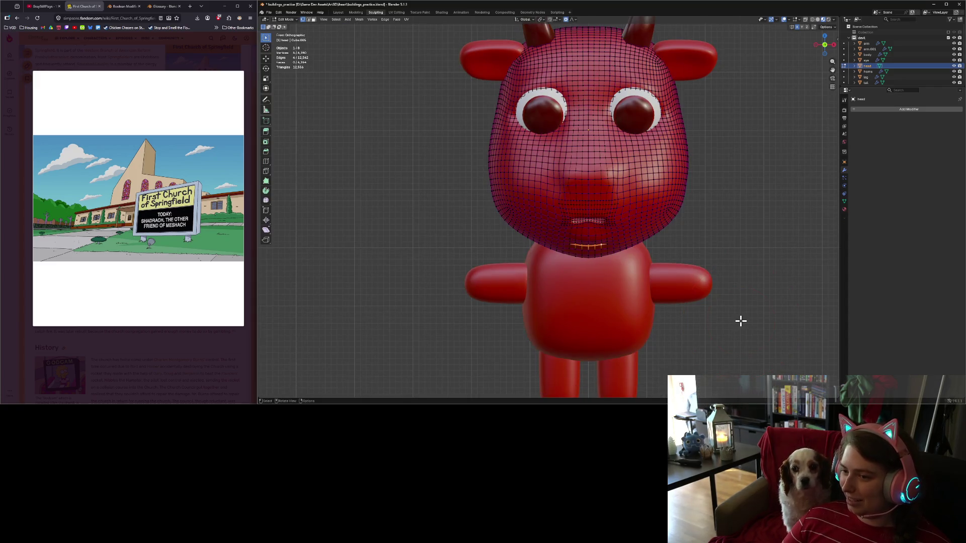
drag(571, 256, 603, 265)
key(g)
key(z)
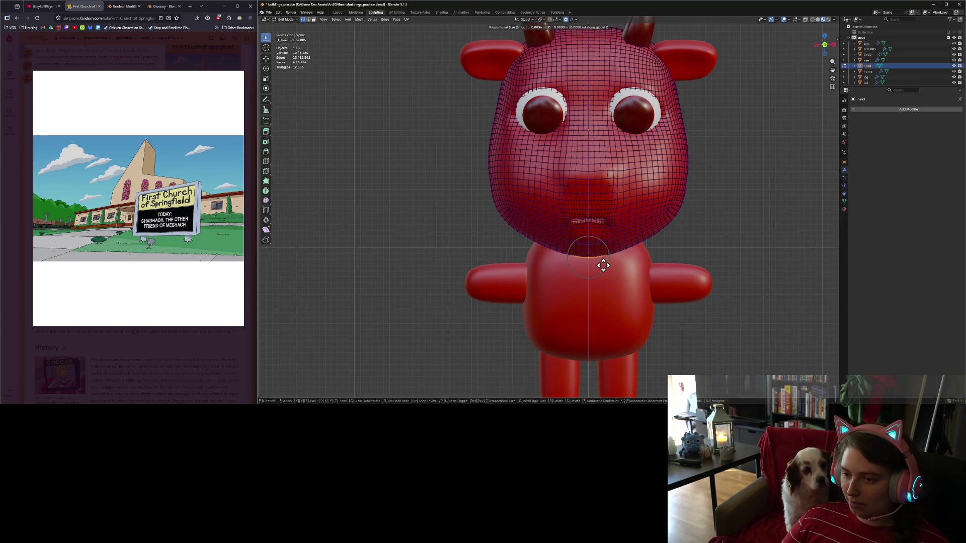
scroll(603, 262, down, 5)
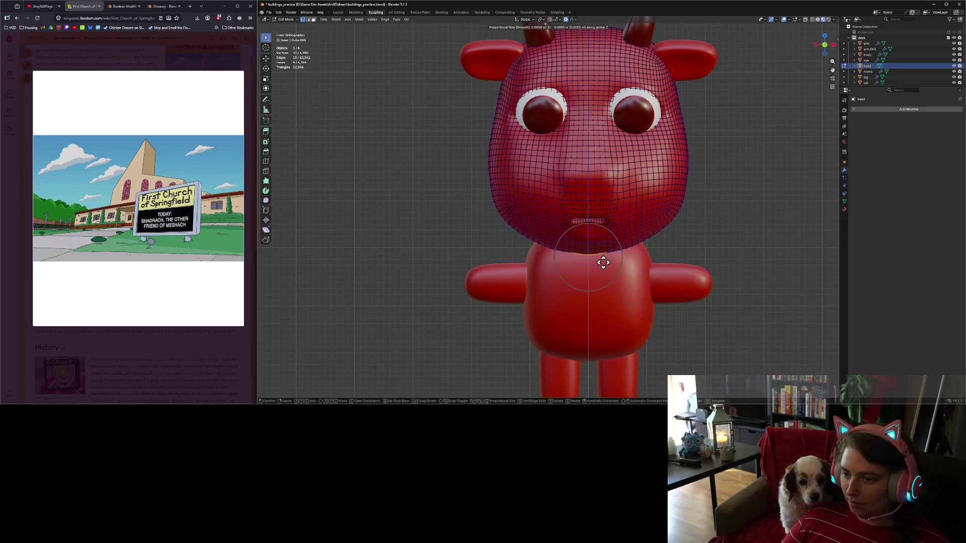
click(603, 262)
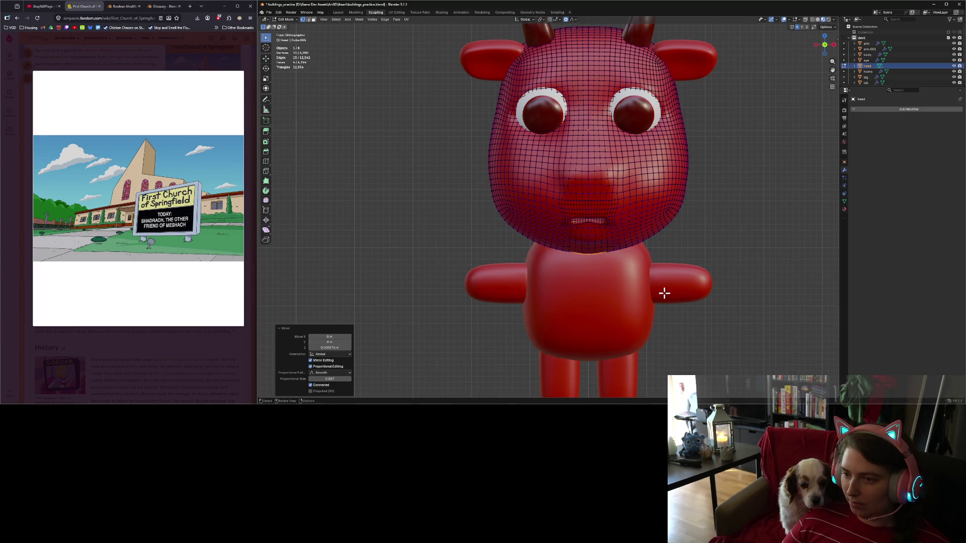
key(ctrl+Tab)
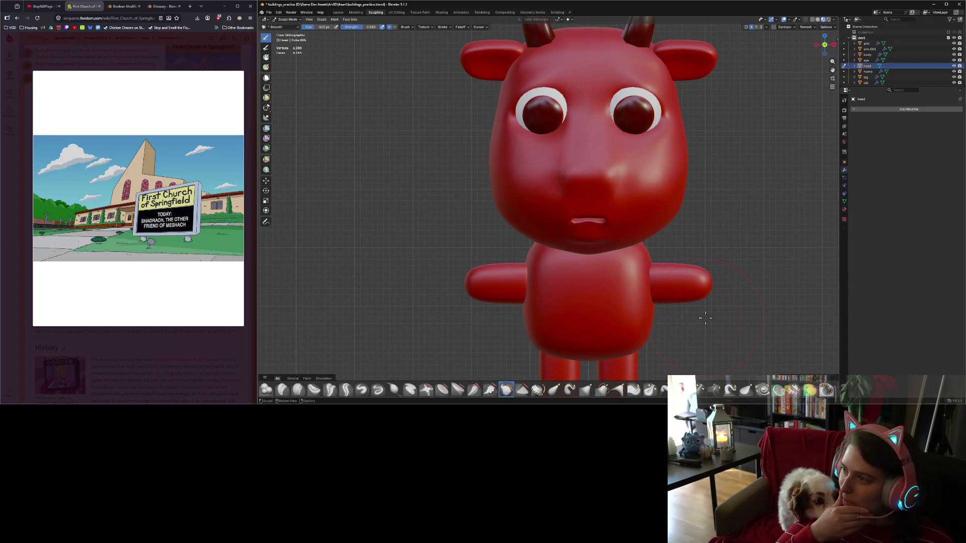
Move the chin area along the Y axis with soft falloff and return to sculpting.
mouse_move(706, 301)
middle_down()
mouse_move(689, 269)
mouse_move(728, 269)
mouse_move(601, 272)
mouse_move(566, 279)
mouse_move(573, 287)
middle_up()
key(Tab)
key(g)
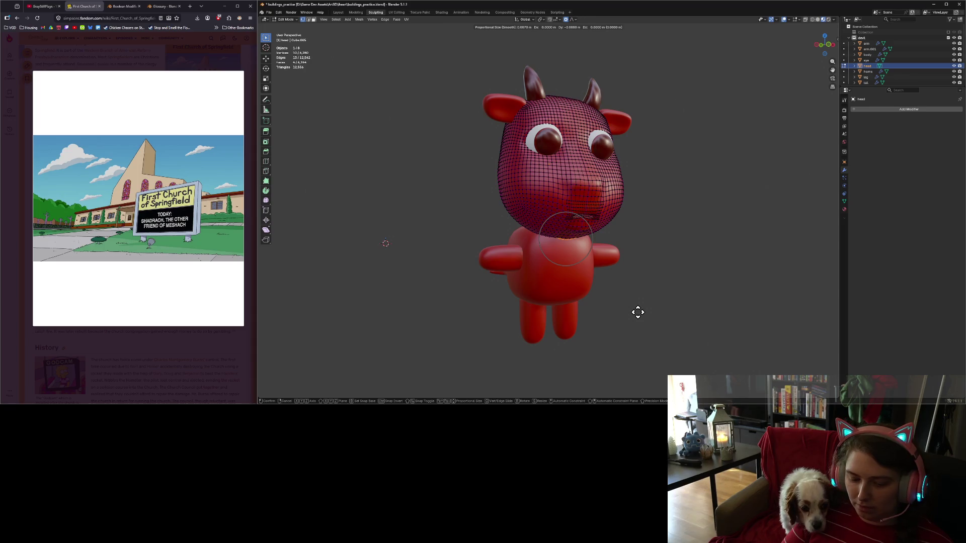
key(y)
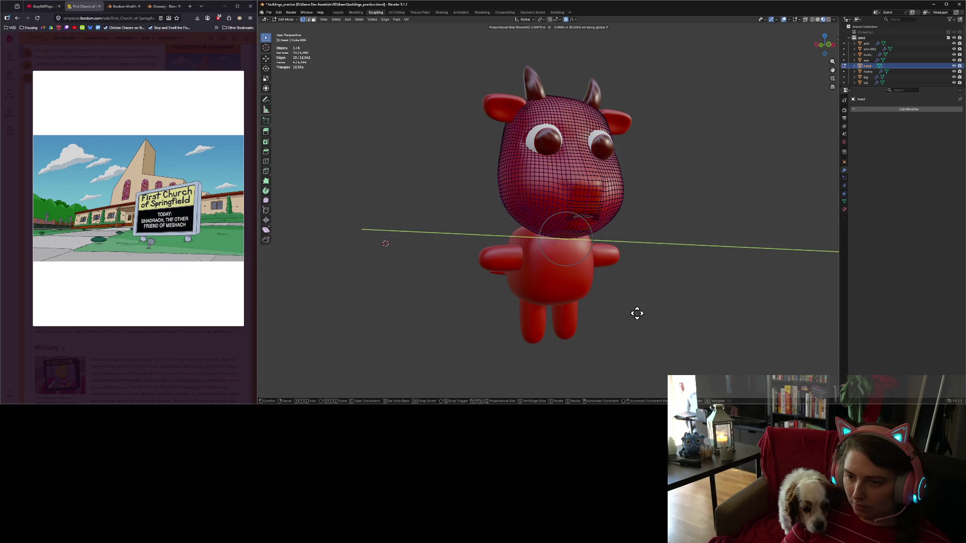
key(Escape)
key(Tab)
Check the chin from three-quarter, front and low views, then switch to Discord.
middle_drag(636, 314, 656, 304)
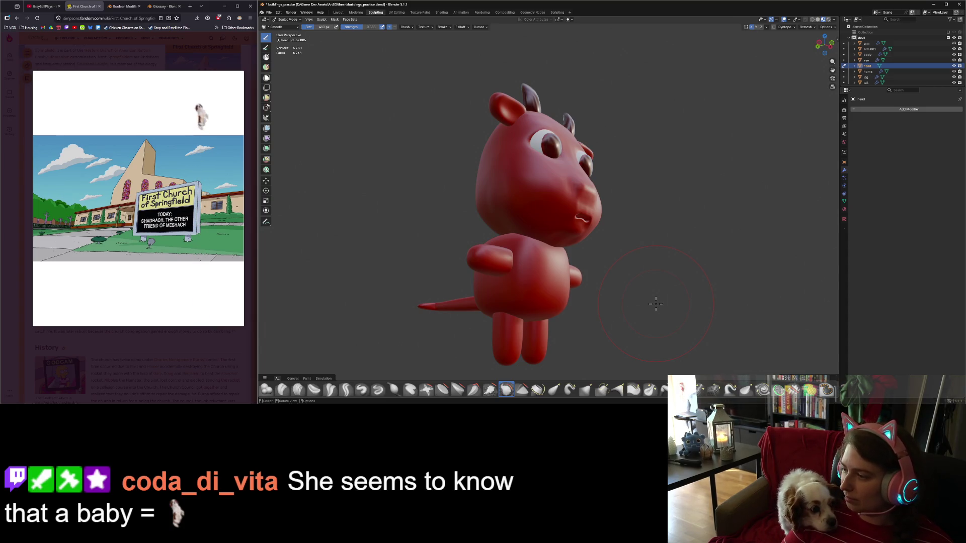
key(KP_1)
mouse_move(656, 304)
middle_down()
mouse_move(655, 286)
mouse_move(681, 262)
mouse_move(578, 279)
mouse_move(603, 292)
mouse_move(597, 319)
mouse_move(535, 317)
mouse_move(601, 339)
mouse_move(619, 321)
mouse_move(592, 322)
middle_up()
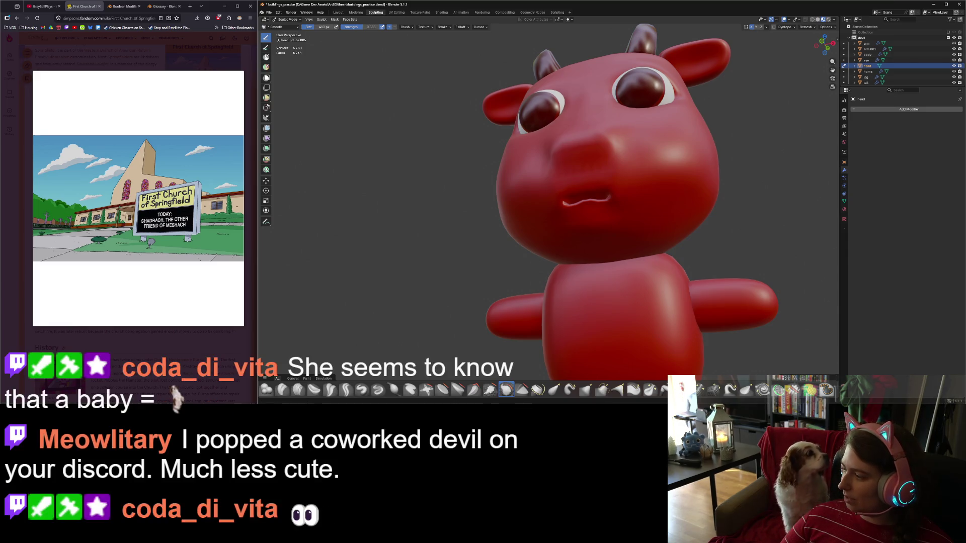
key(alt+Tab)
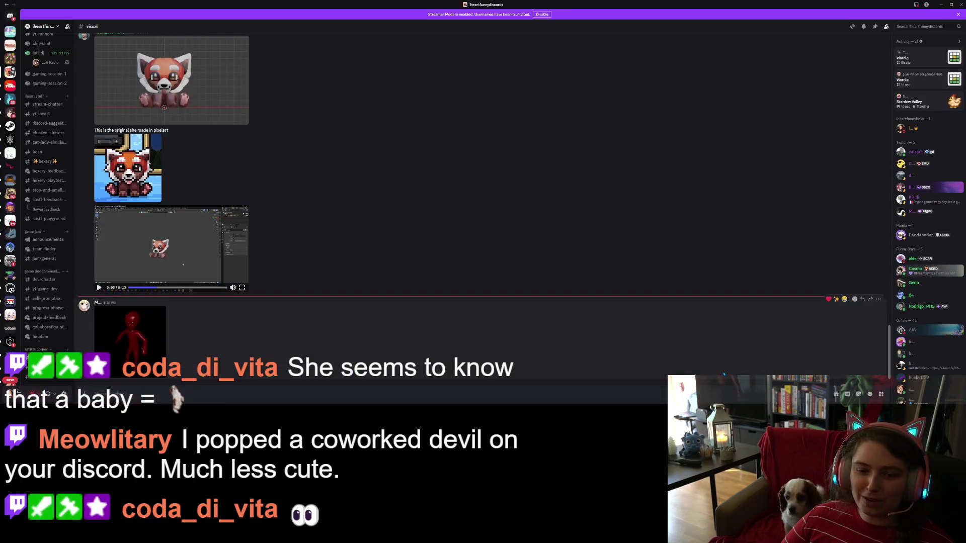
View the red devil image full-size, then react to its post with a devil emoji.
click(149, 375)
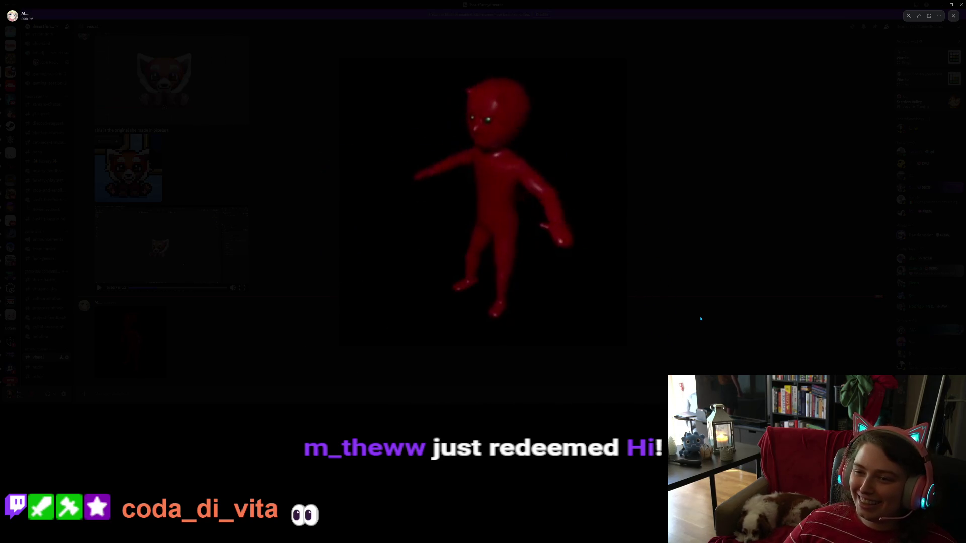
click(700, 318)
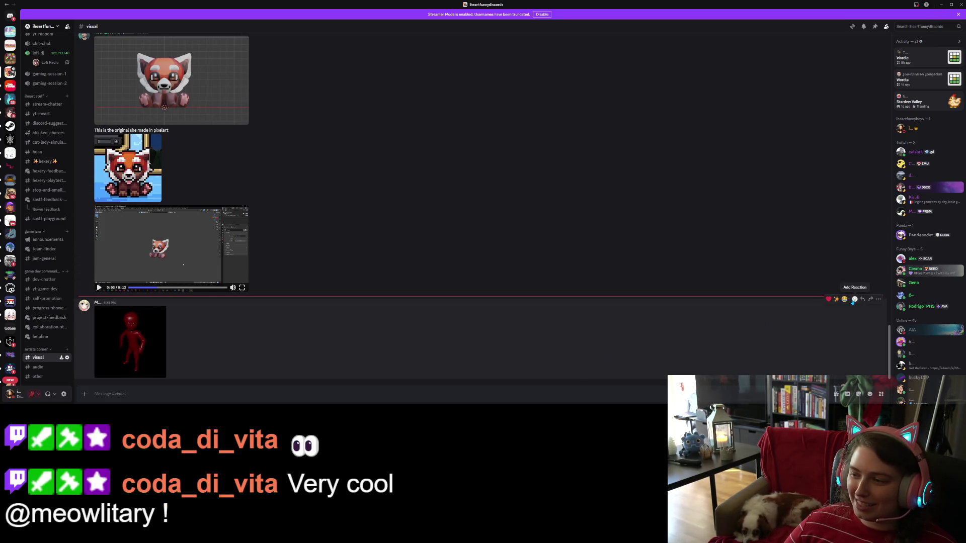
click(853, 299)
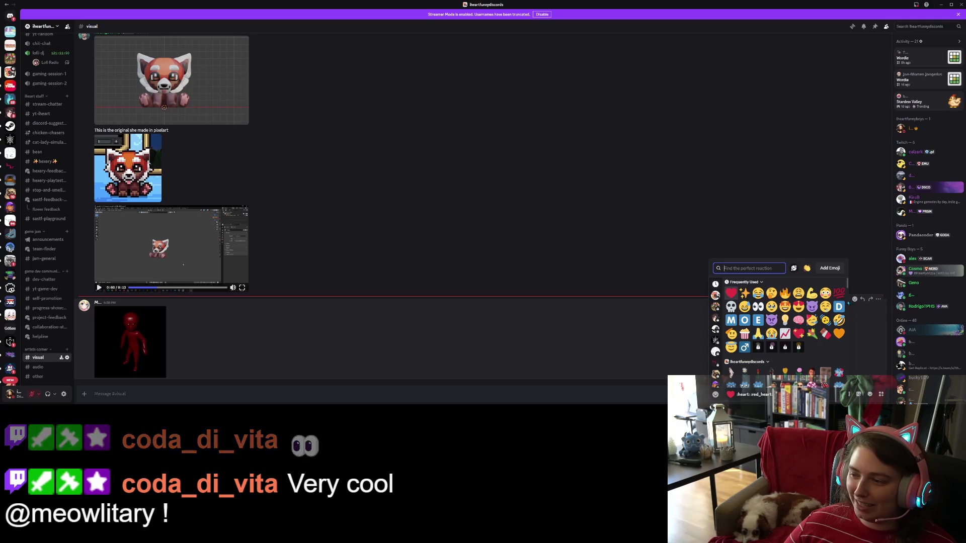
click(811, 306)
Heart the red panda post and add an alien emoji reaction to the red figure post.
scroll(709, 309, up, 5)
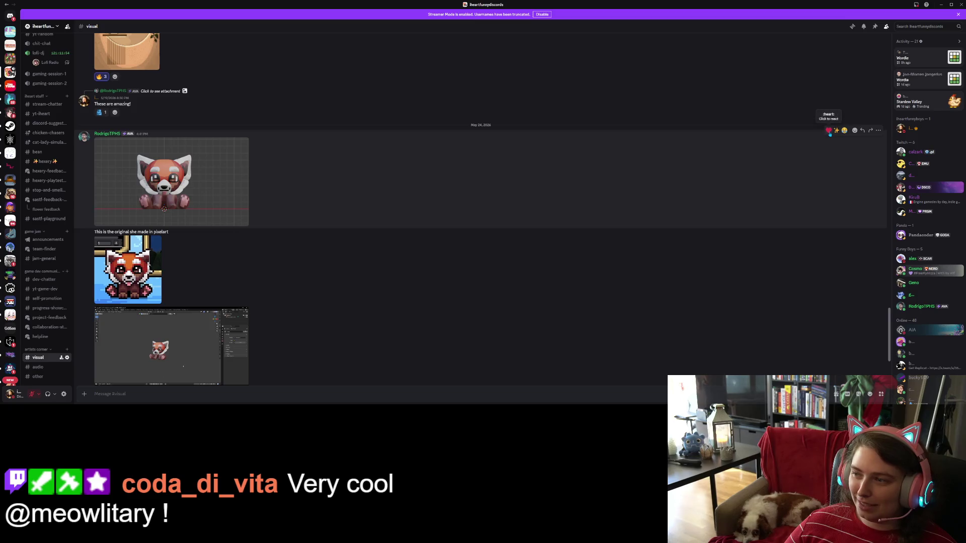
click(829, 130)
scroll(691, 298, down, 5)
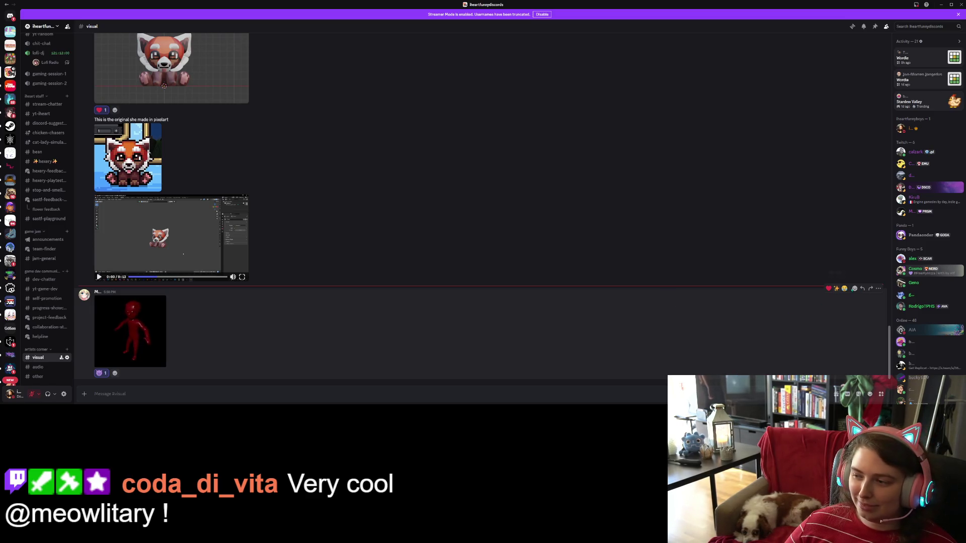
click(853, 288)
text(ALI)
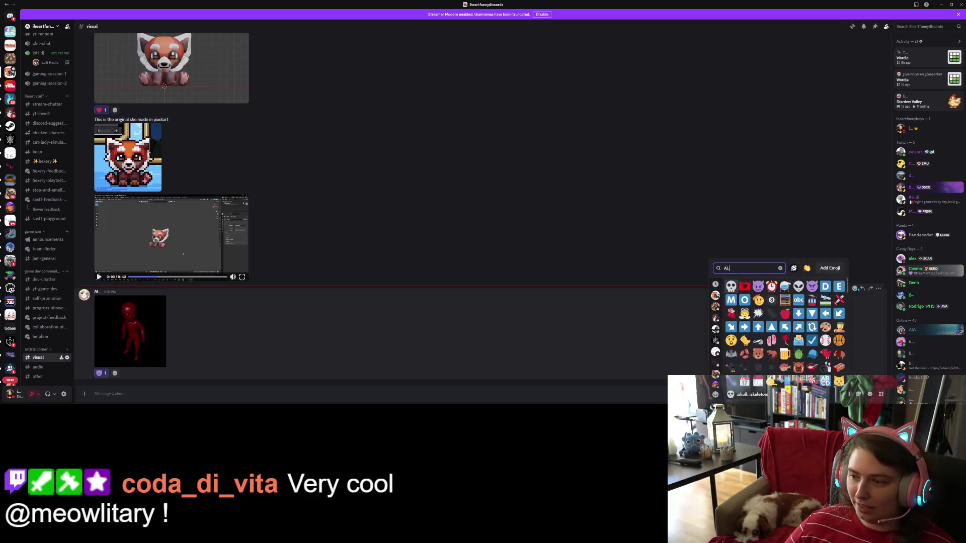
click(731, 286)
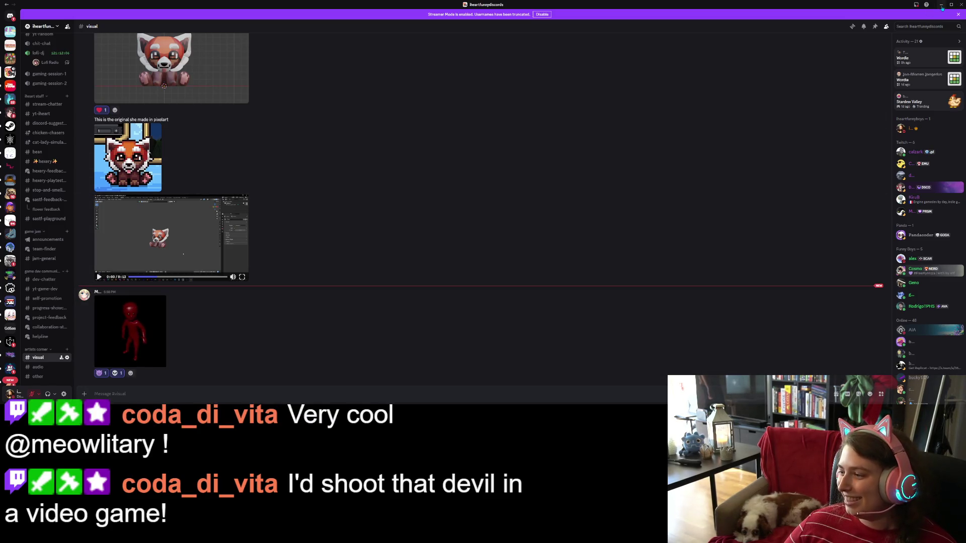
click(131, 331)
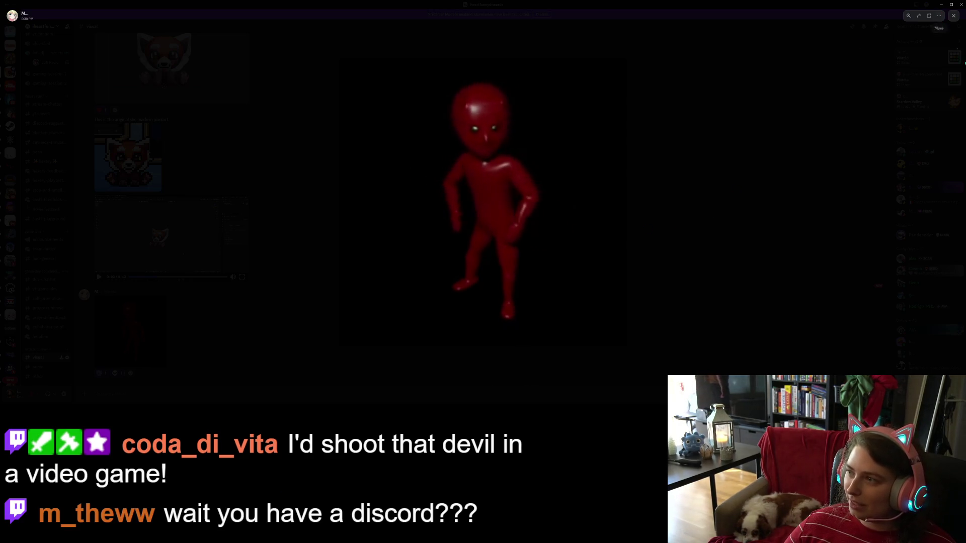
Close the image viewer and minimize Discord, returning to the devil model in Blender.
click(953, 17)
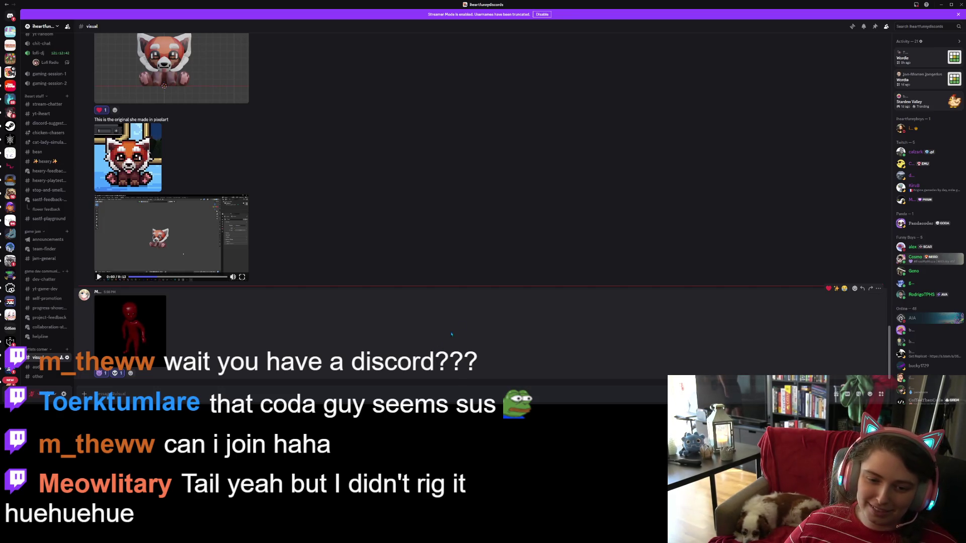
click(940, 7)
scroll(726, 231, down, 6)
mouse_move(623, 267)
middle_down()
mouse_move(649, 276)
mouse_move(636, 282)
mouse_move(664, 281)
mouse_move(634, 281)
mouse_move(647, 297)
mouse_move(584, 276)
mouse_move(593, 266)
mouse_move(503, 281)
mouse_move(603, 286)
middle_up()
scroll(634, 280, up, 5)
scroll(646, 297, down, 3)
scroll(540, 282, up, 5)
Save the file, switch to Object Mode, and select the Body object.
key(ctrl+s)
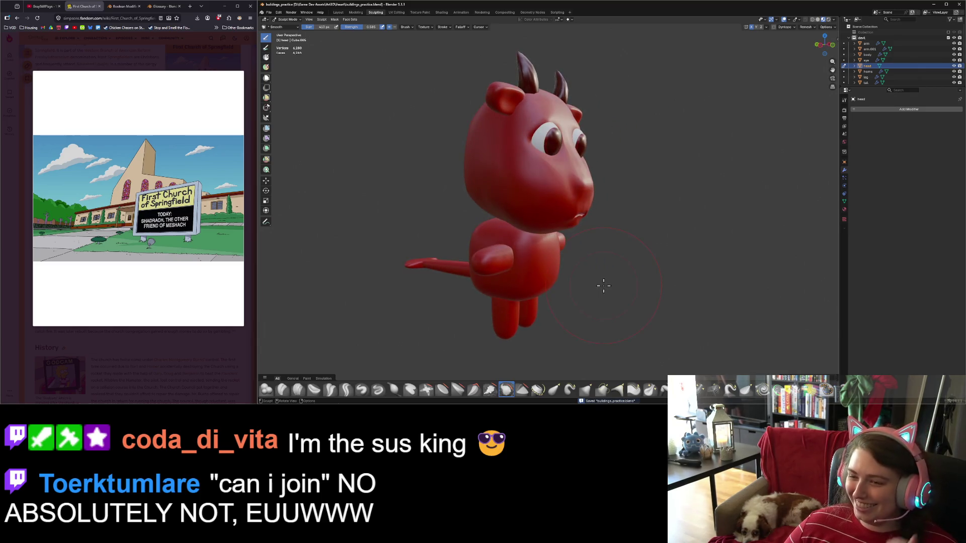
key(KP_1)
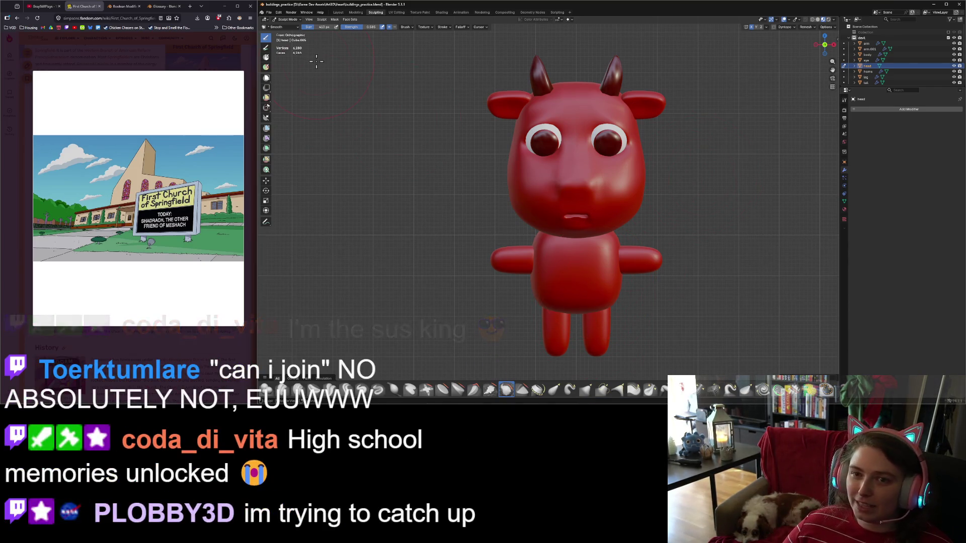
click(285, 19)
click(287, 25)
mouse_move(639, 279)
middle_down()
mouse_move(653, 287)
mouse_move(615, 296)
middle_up()
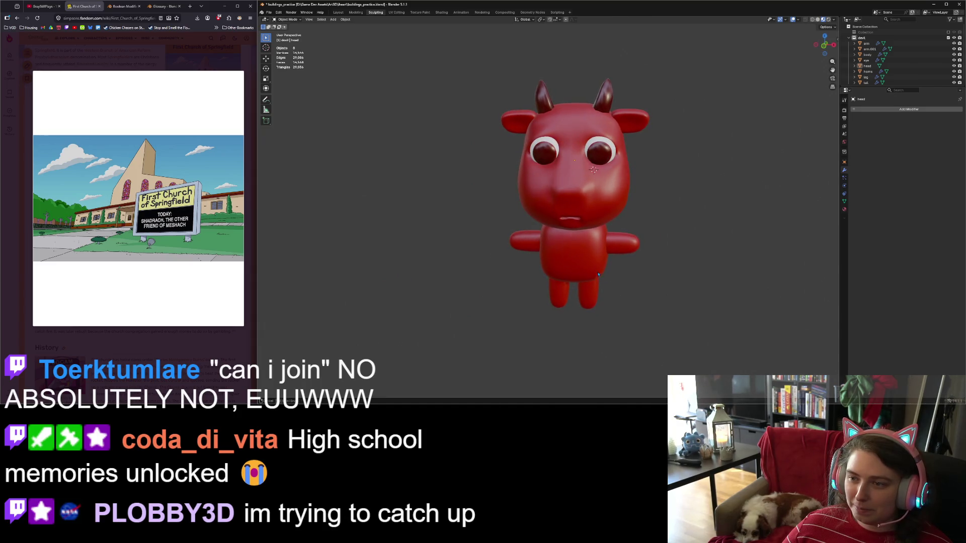
click(598, 274)
key(KP_1)
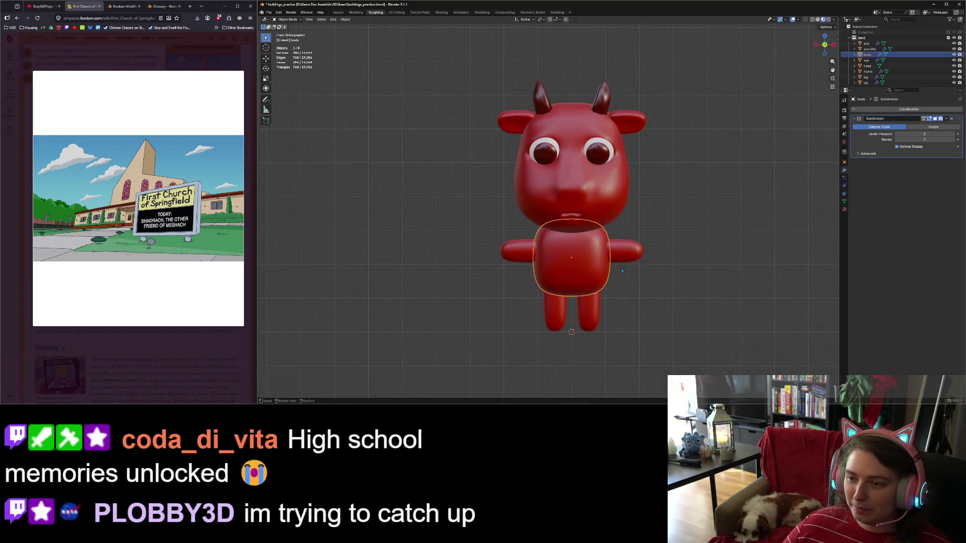
middle_drag(621, 271, 656, 291)
In side profile, move the torso's upper-back vertices forward with proportional editing.
key(KP_3)
key(Tab)
drag(628, 207, 669, 231)
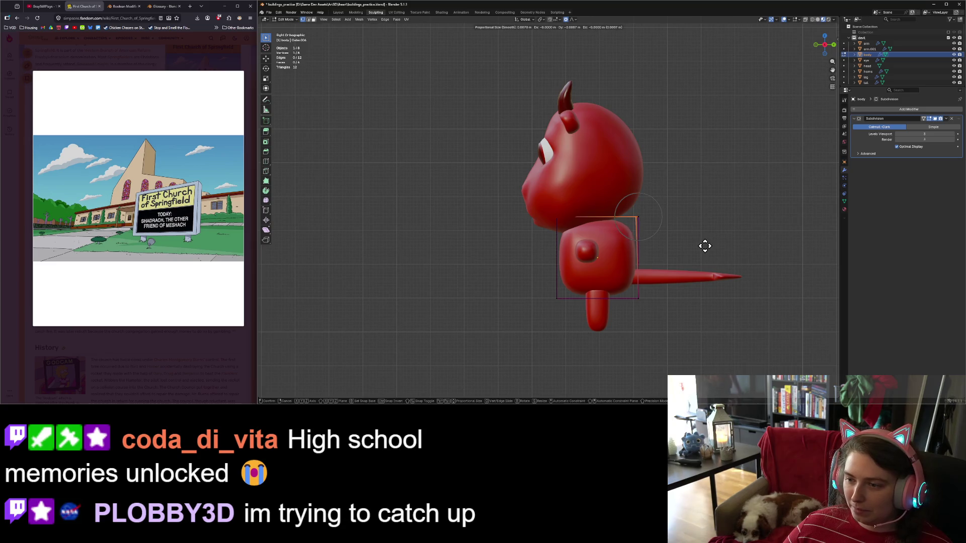
key(Escape)
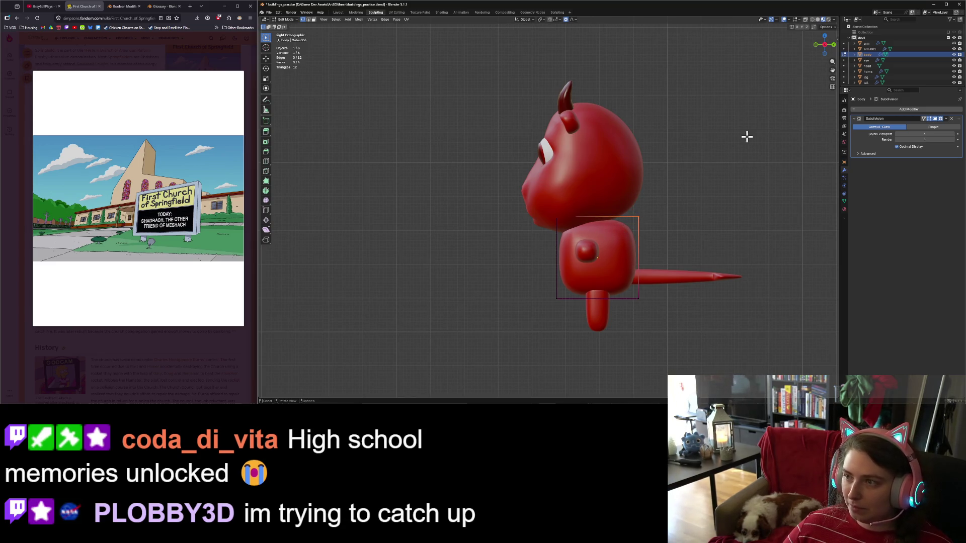
shift+click(639, 218)
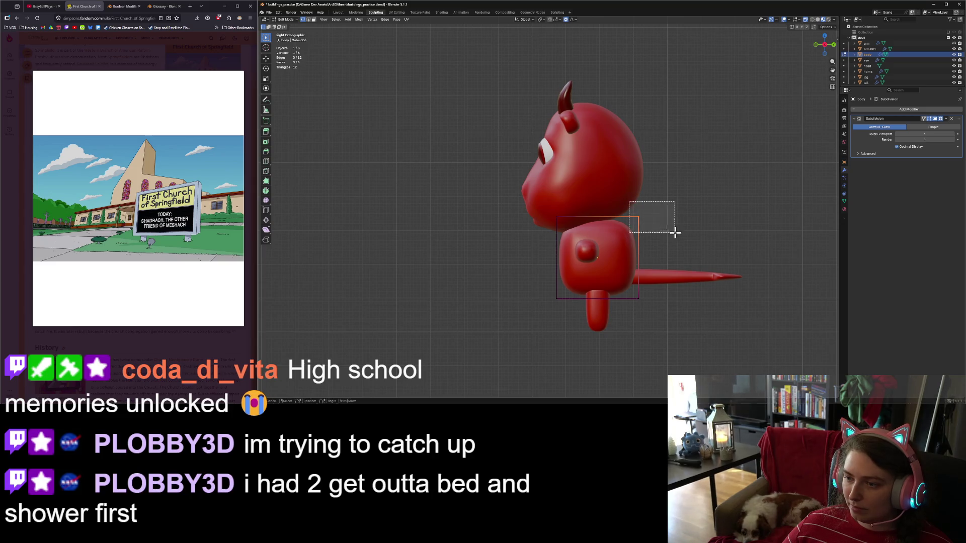
key(g)
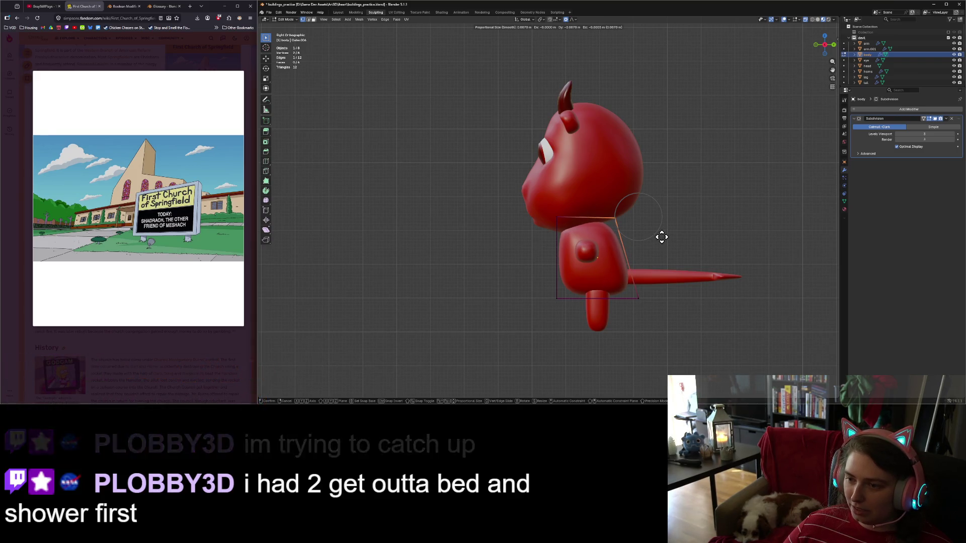
click(661, 236)
click(682, 246)
mouse_move(681, 246)
middle_down()
mouse_move(685, 273)
mouse_move(714, 270)
mouse_move(703, 267)
middle_up()
key(KP_1)
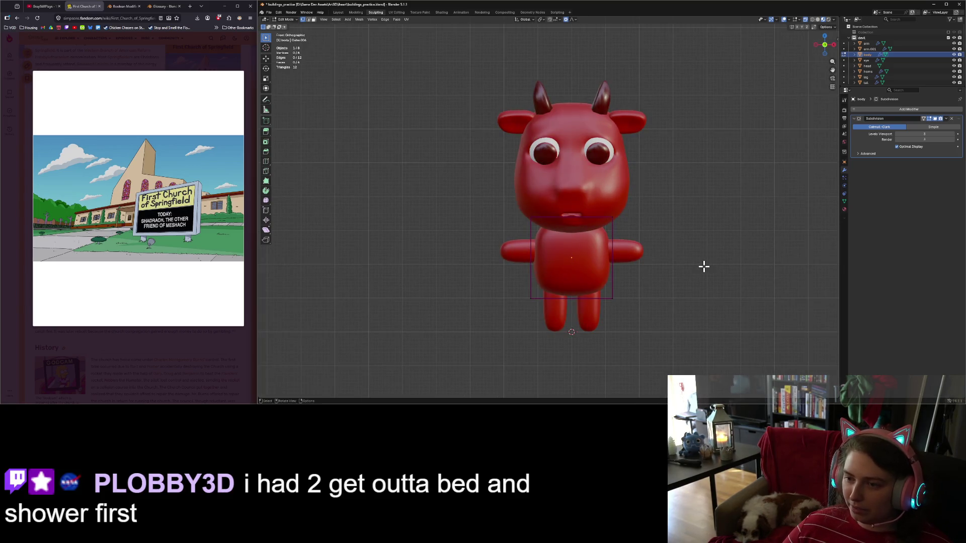
key(KP_3)
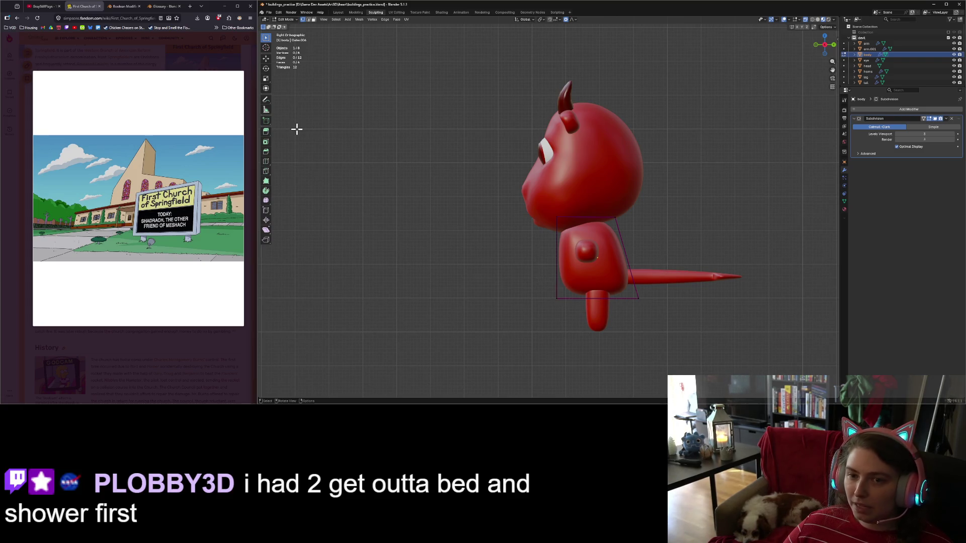
Cut a horizontal edge loop around the torso and reshape its top-front and bottom-front corners.
click(265, 161)
click(566, 261)
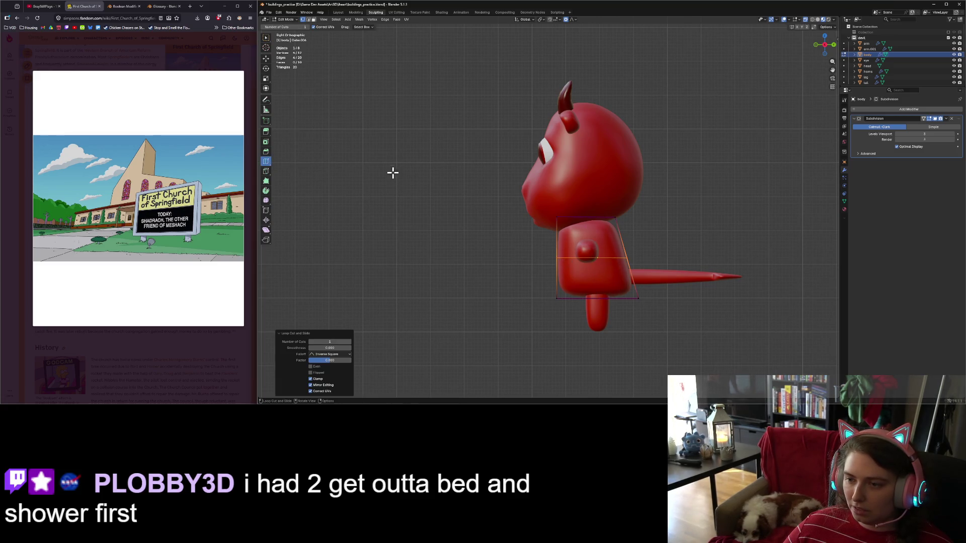
click(266, 38)
drag(536, 202, 579, 247)
key(g)
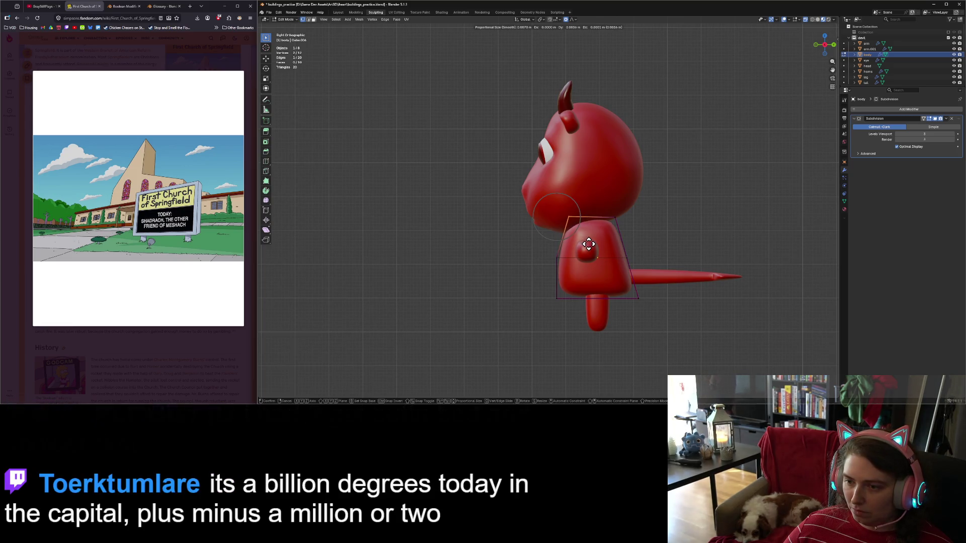
click(588, 245)
drag(535, 281, 570, 307)
key(g)
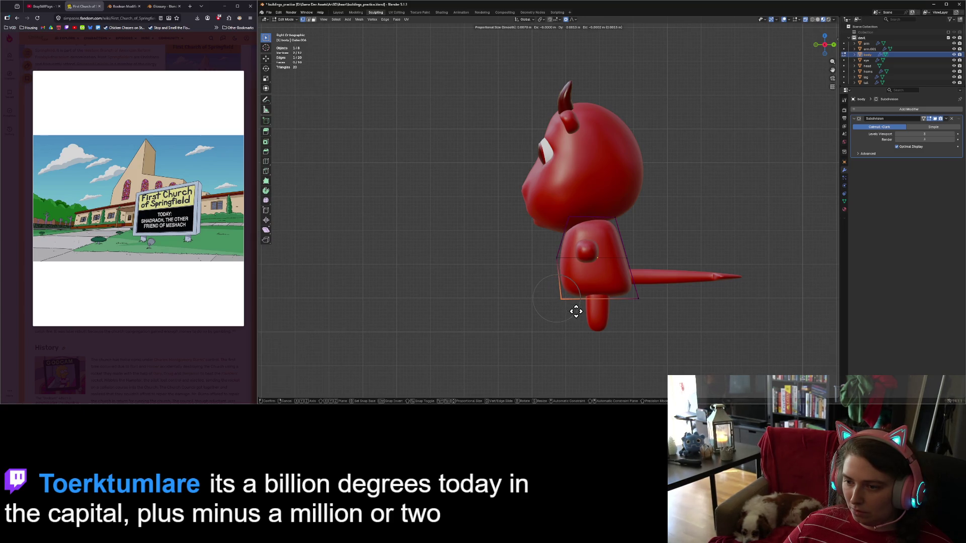
click(576, 314)
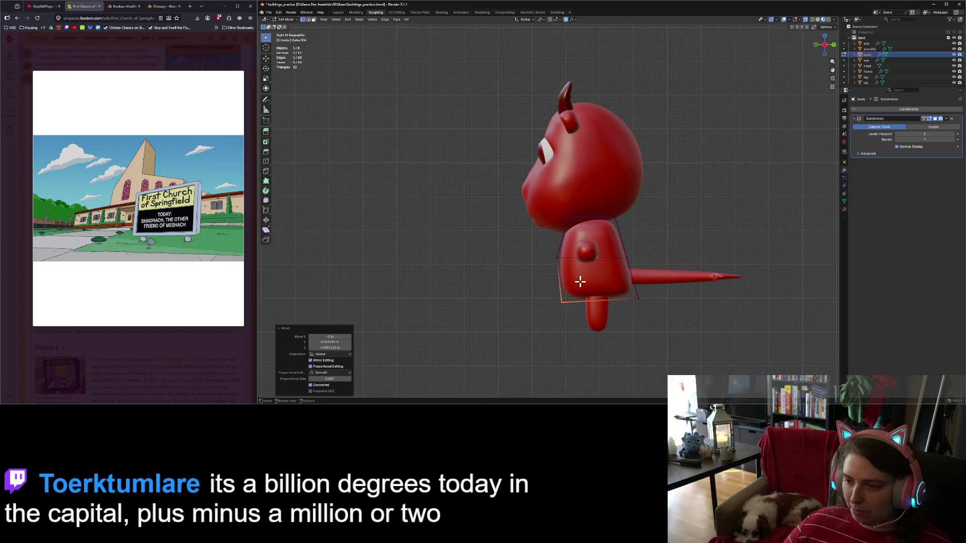
Cut a vertical loop through the torso and set an edge crease on the whole mesh.
click(266, 161)
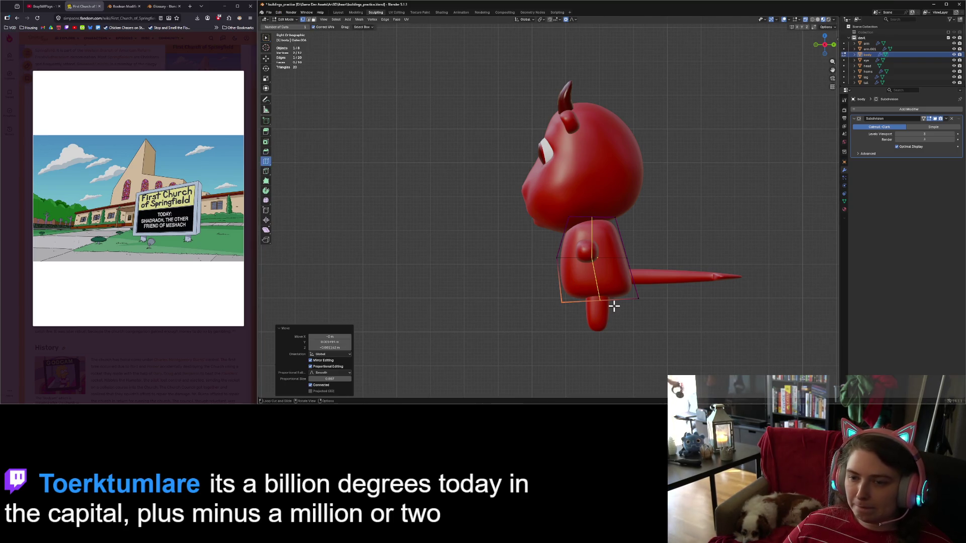
click(610, 300)
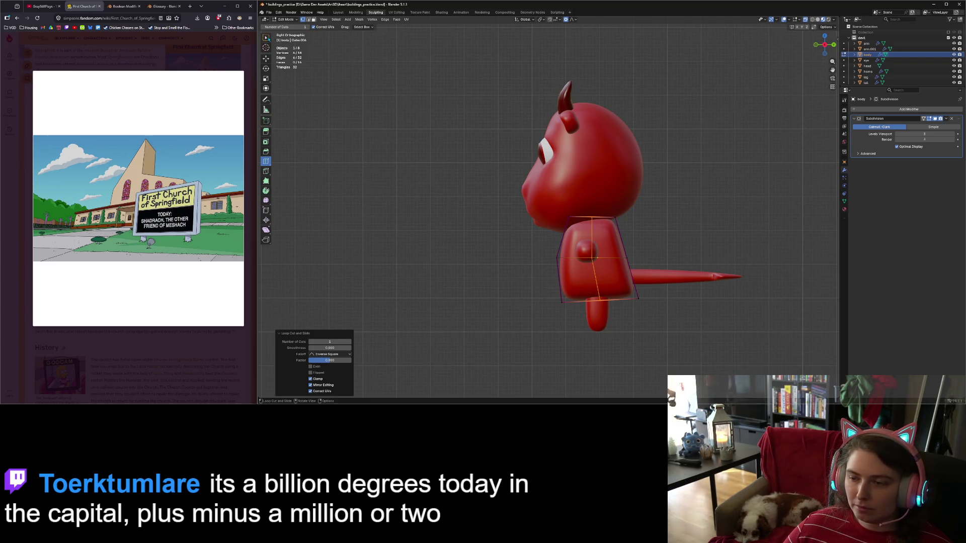
key(w)
key(a)
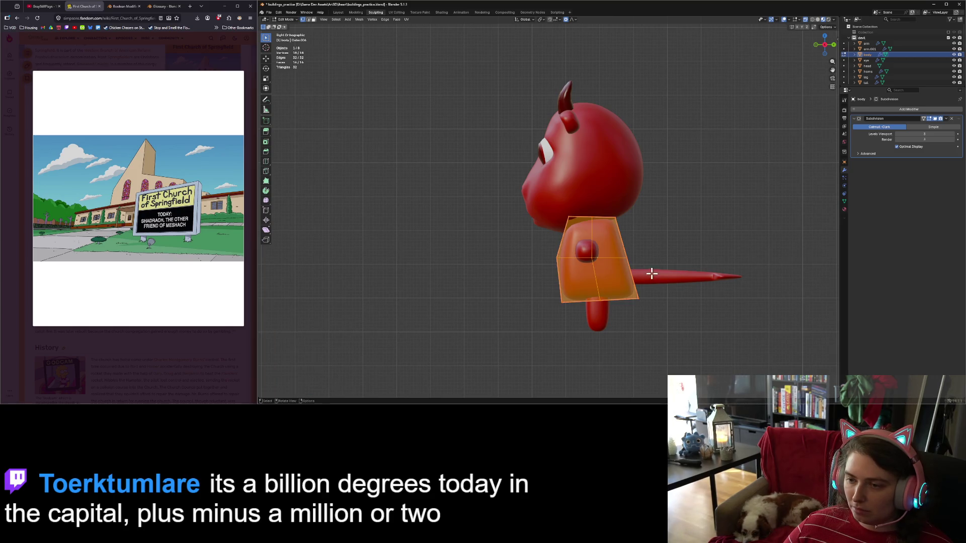
key(shift+e)
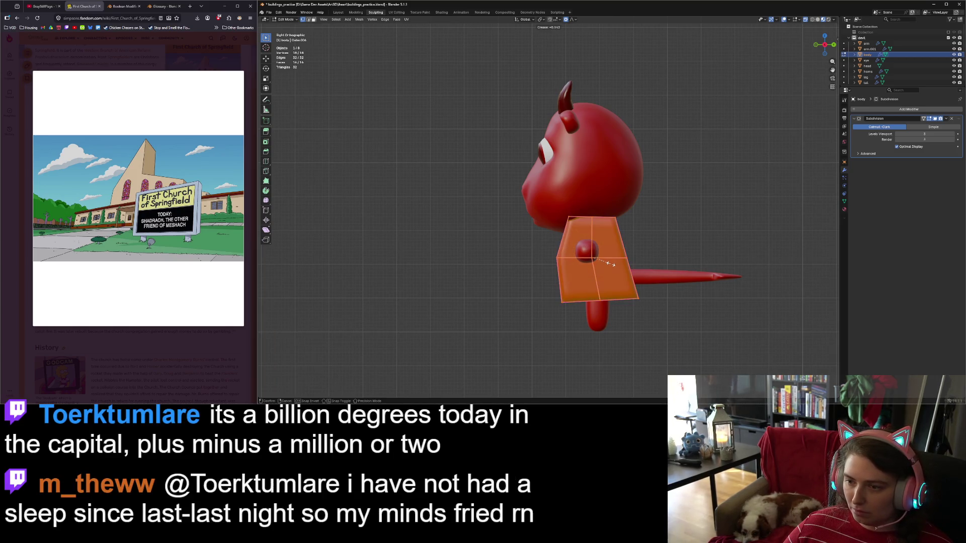
click(595, 258)
Check the smoothed torso, then in side view pull its front vertex with proportional editing.
key(Tab)
middle_drag(595, 258, 672, 313)
key(Tab)
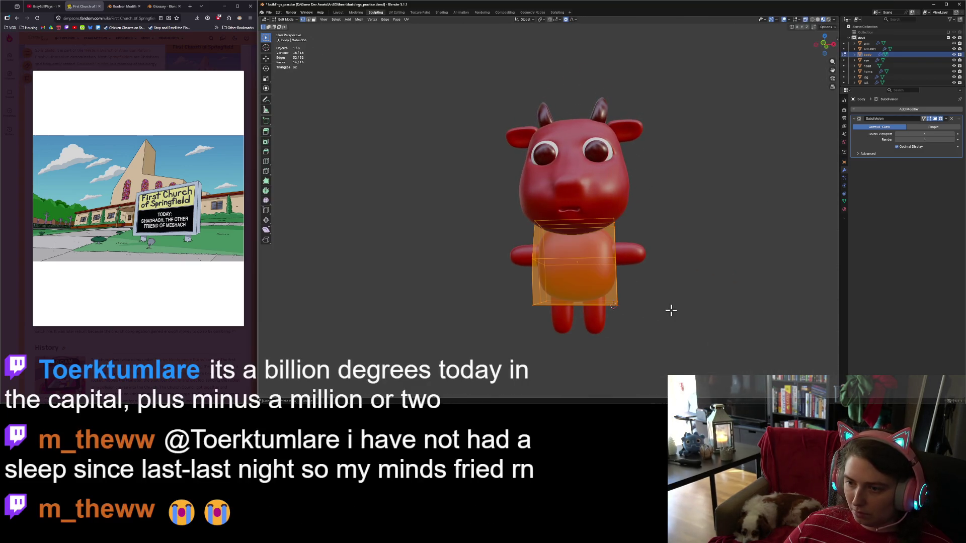
key(KP_3)
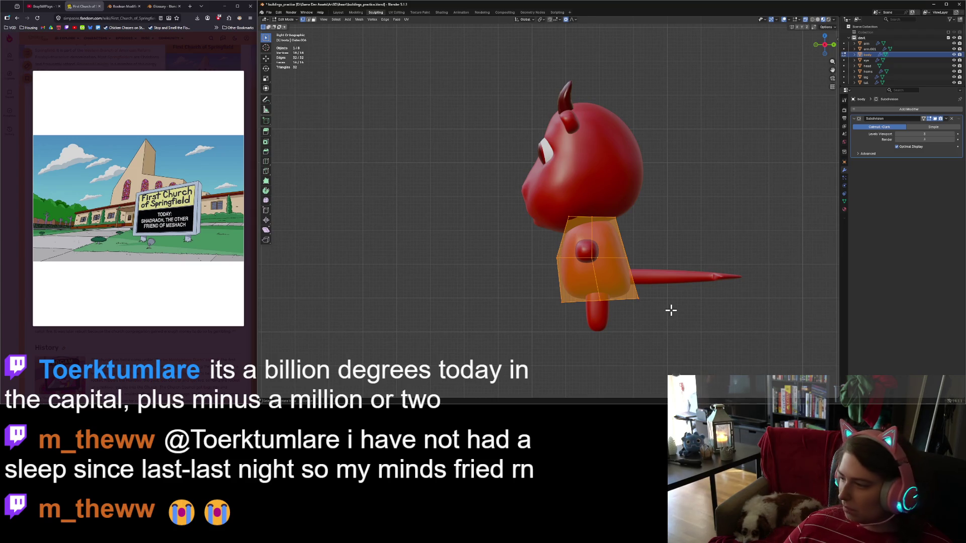
key(alt+a)
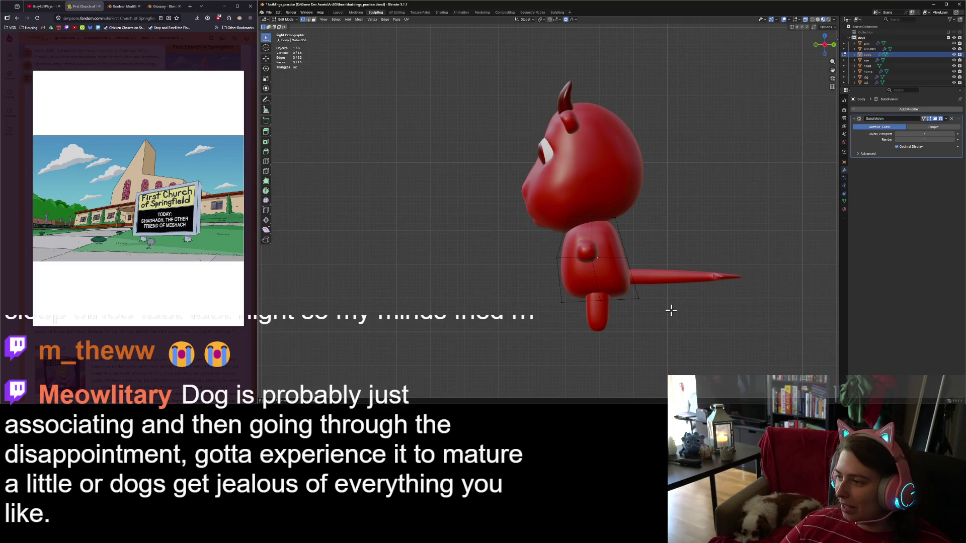
scroll(666, 325, up, 2)
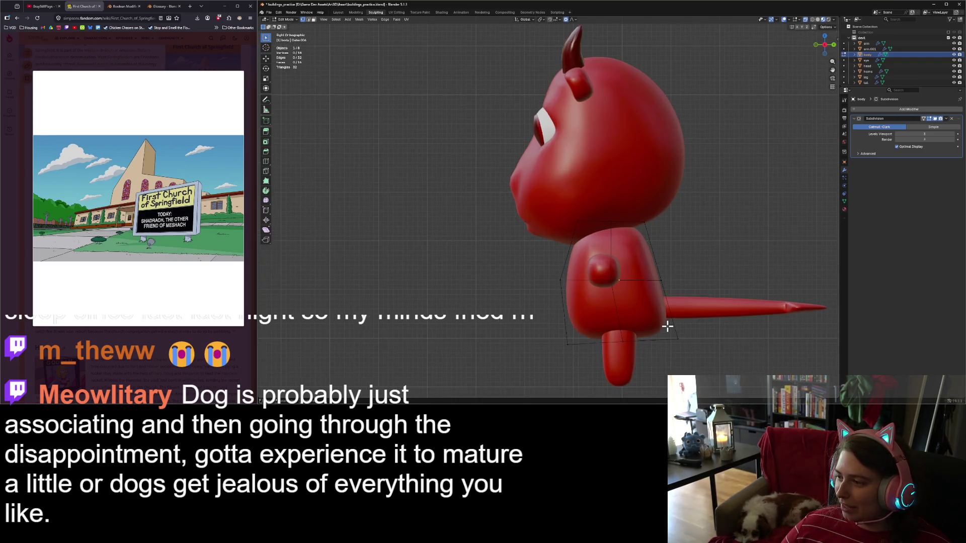
shift+middle_drag(688, 332, 564, 307)
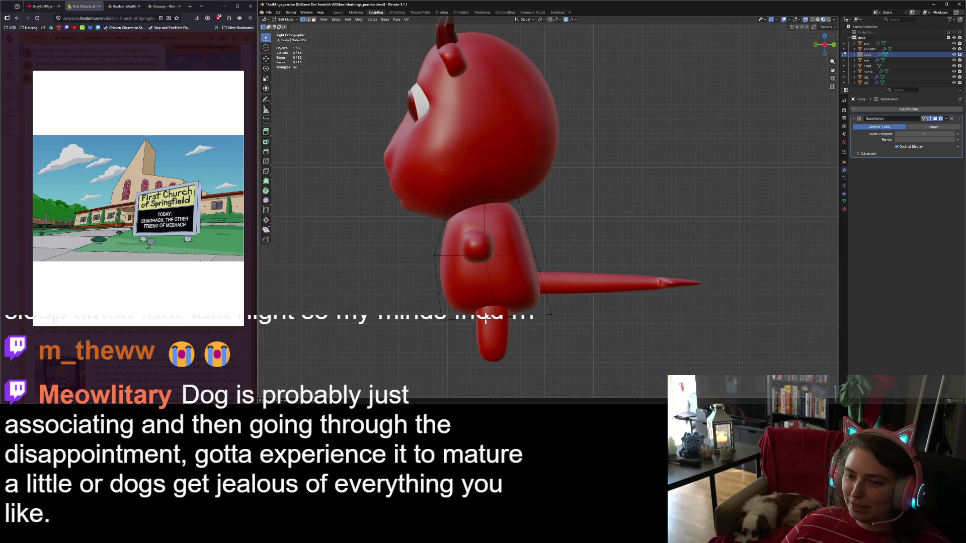
click(433, 255)
key(g)
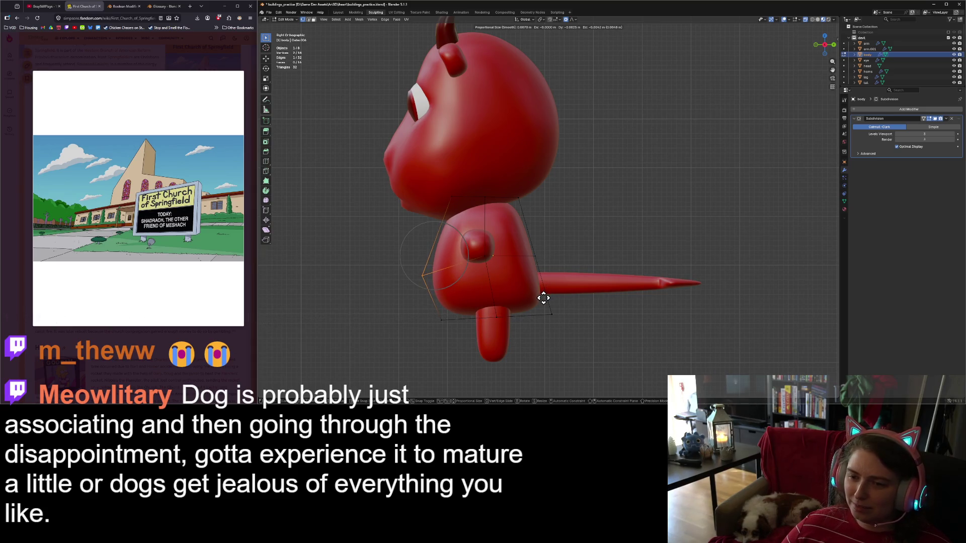
click(541, 296)
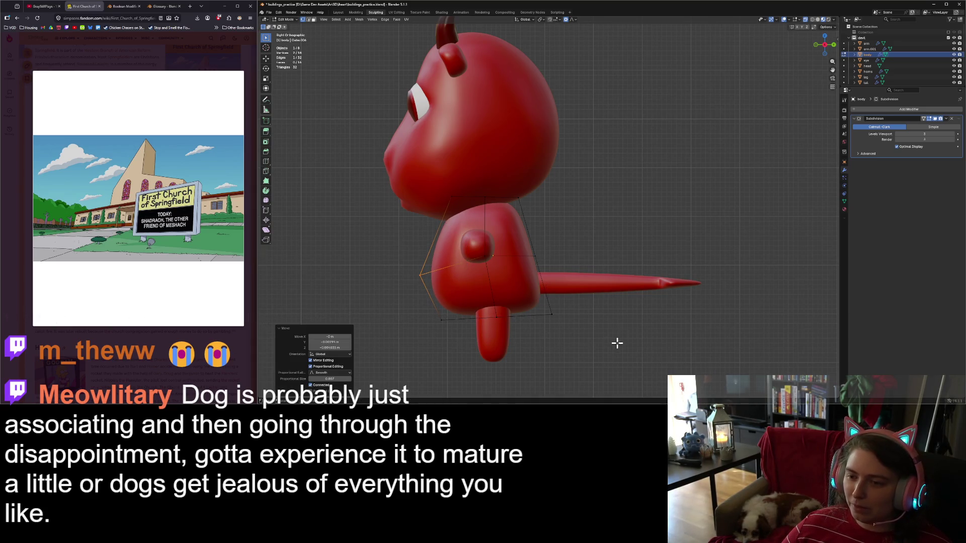
Move the upper and lower vertices at the tail base to round the lower back.
drag(519, 240, 551, 268)
key(g)
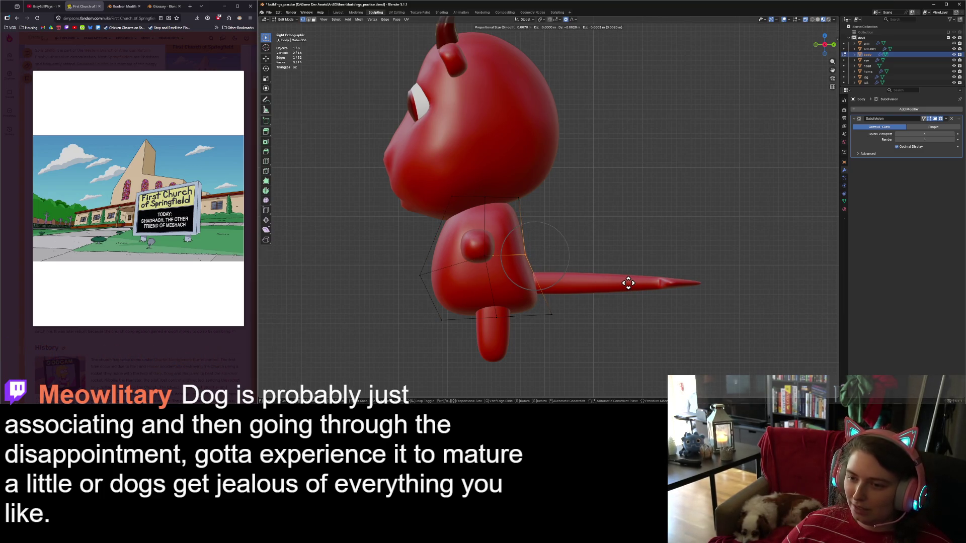
click(628, 281)
drag(526, 286, 587, 342)
key(g)
click(582, 327)
click(605, 342)
middle_drag(605, 342, 584, 341)
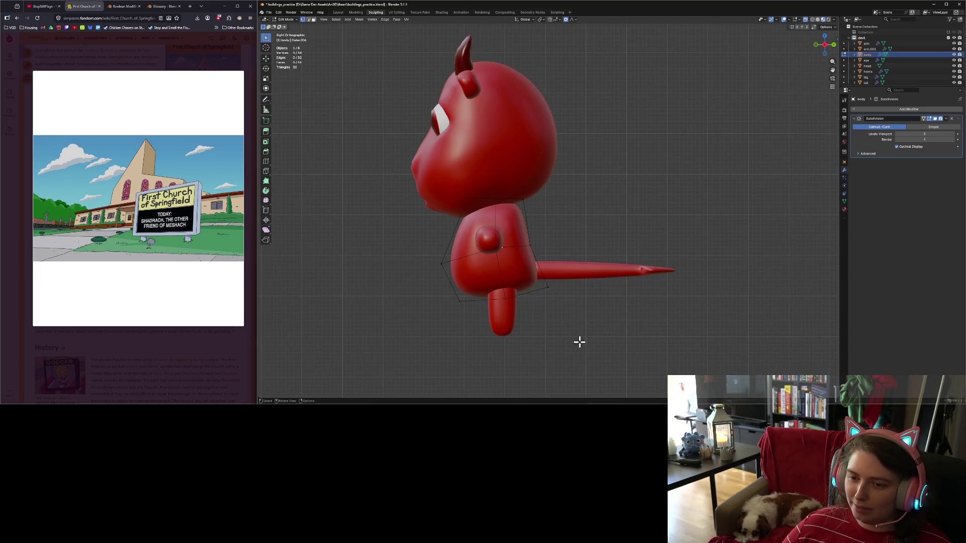
In front view, grow the selection along the torso's top and narrow it along X.
key(KP_1)
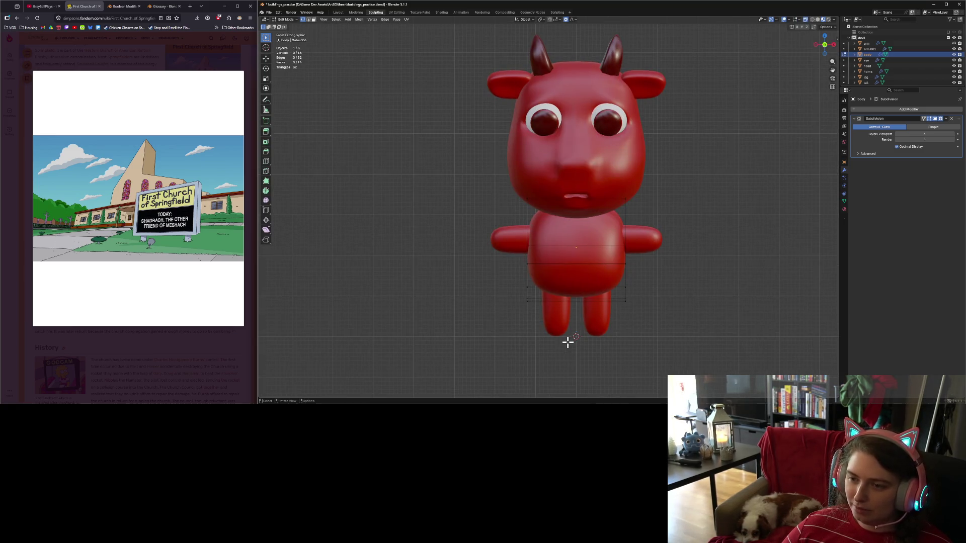
drag(514, 190, 537, 211)
key(g)
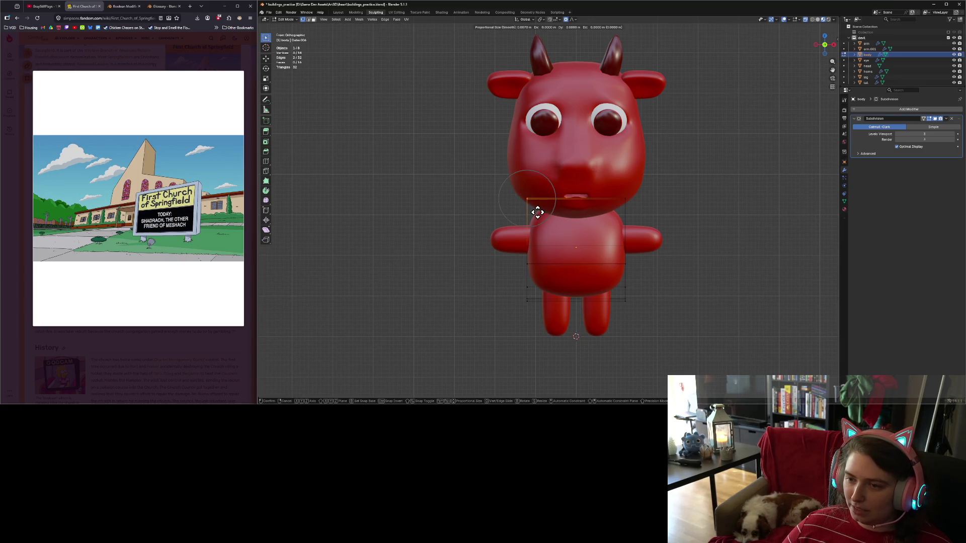
click(536, 211)
key(ctrl+KP_Add)
key(s)
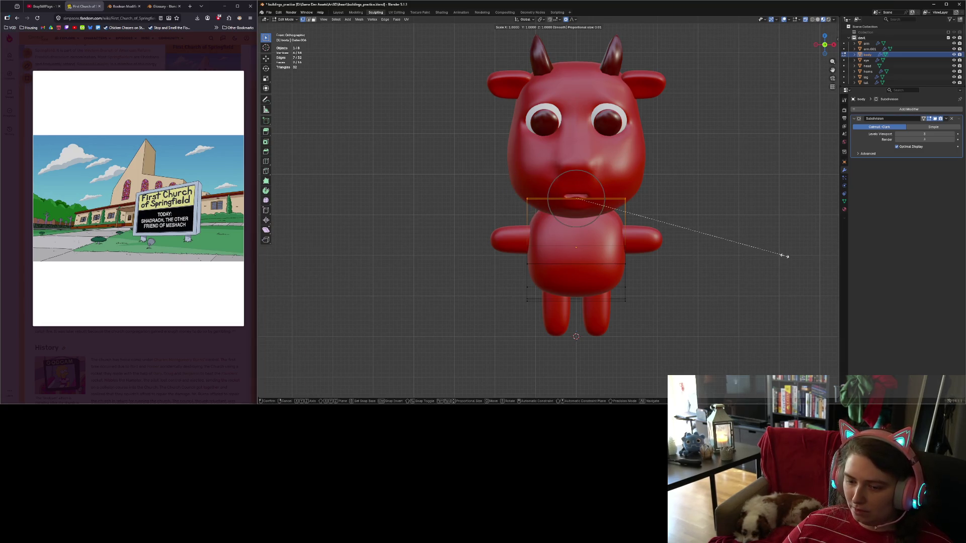
key(x)
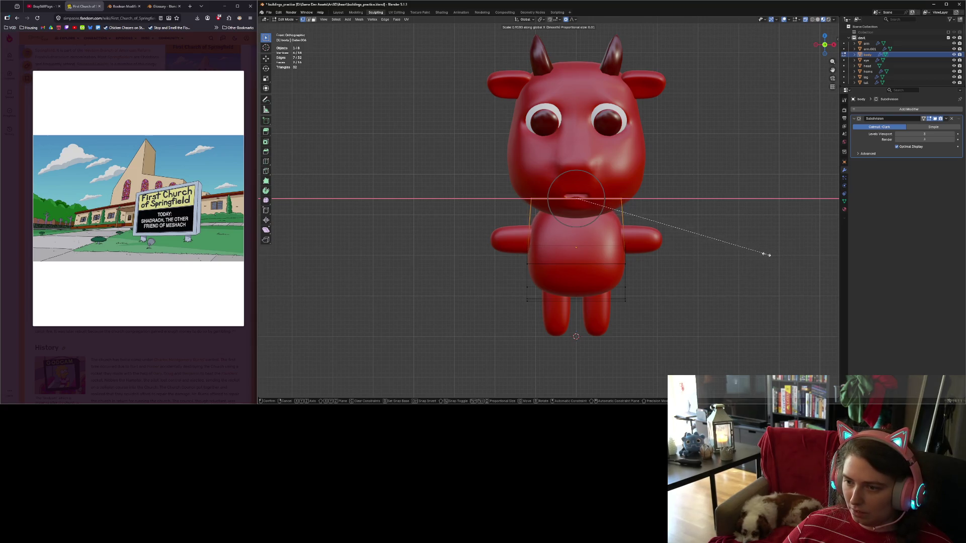
click(748, 253)
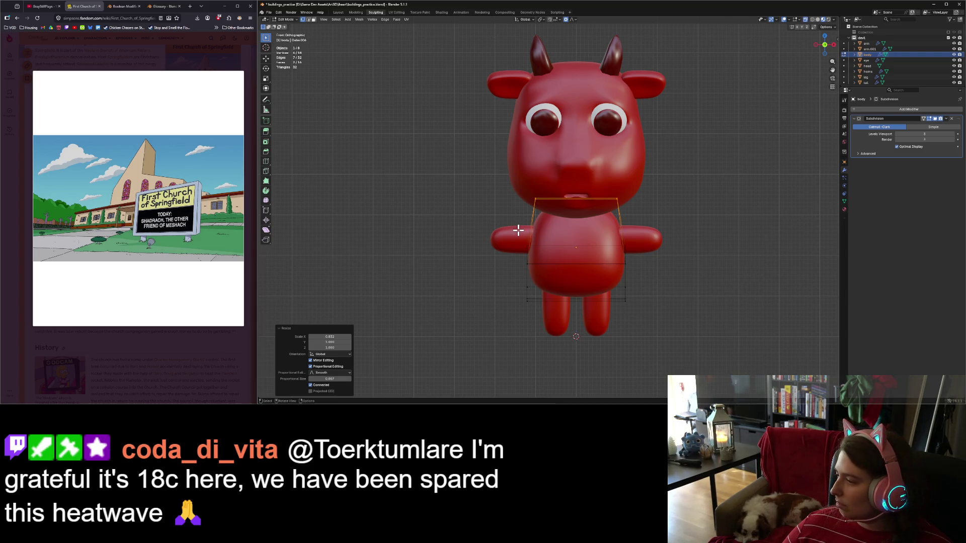
Scale the torso's lower edge loop along X, then return the body to Object Mode.
alt+click(556, 243)
mouse_move(714, 270)
middle_down()
mouse_move(625, 280)
mouse_move(644, 285)
middle_up()
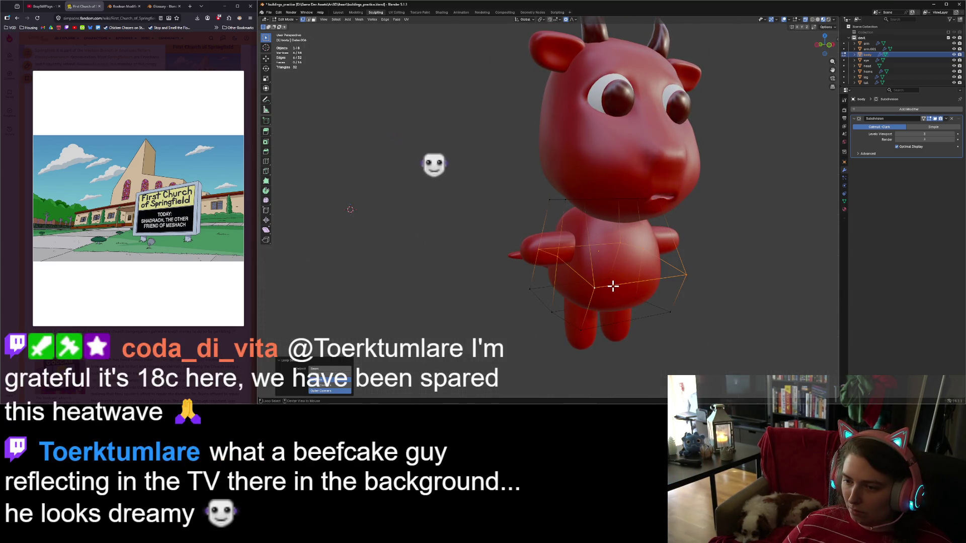
key(KP_1)
key(s)
key(x)
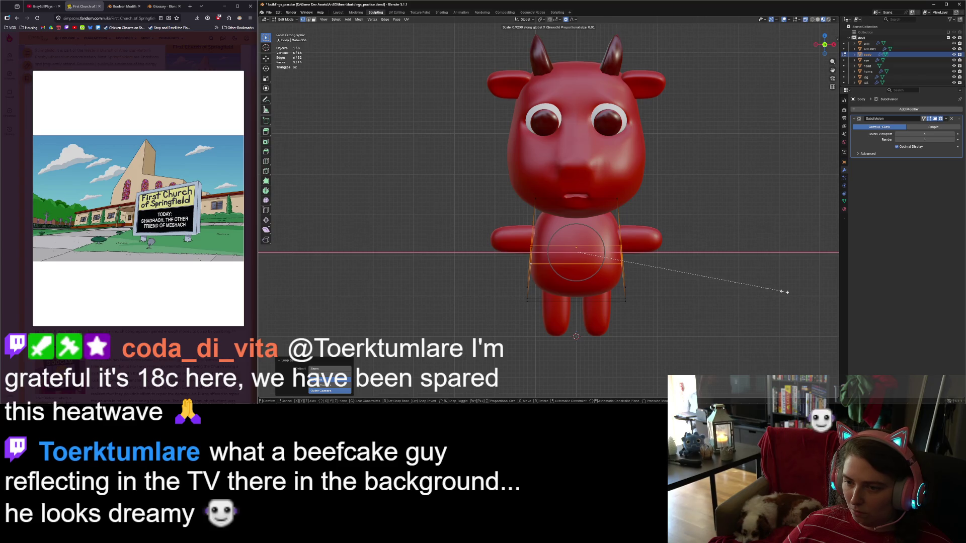
click(780, 292)
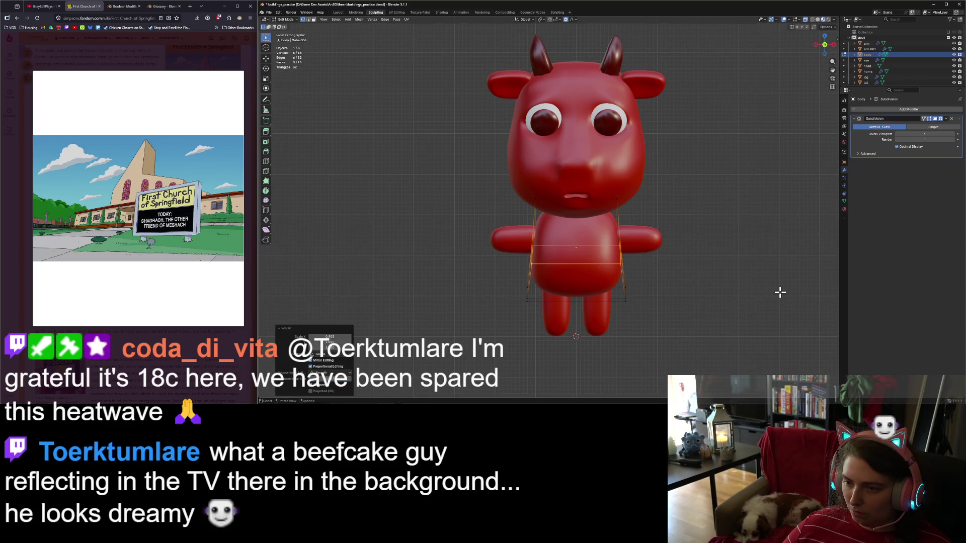
key(Tab)
click(751, 305)
scroll(752, 306, down, 1)
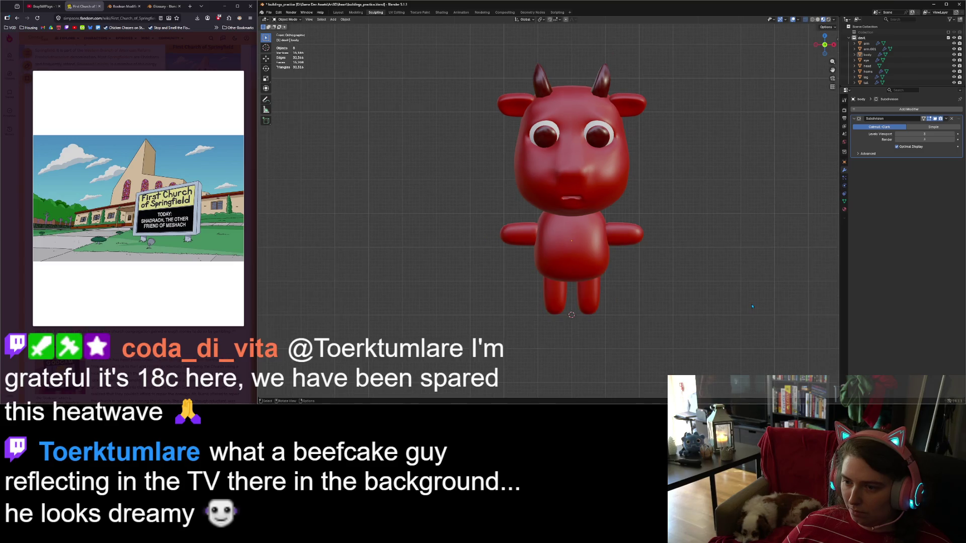
Move between front and right-side views to inspect the body profile, then select the tail.
mouse_move(753, 306)
middle_down()
mouse_move(758, 300)
mouse_move(698, 305)
middle_up()
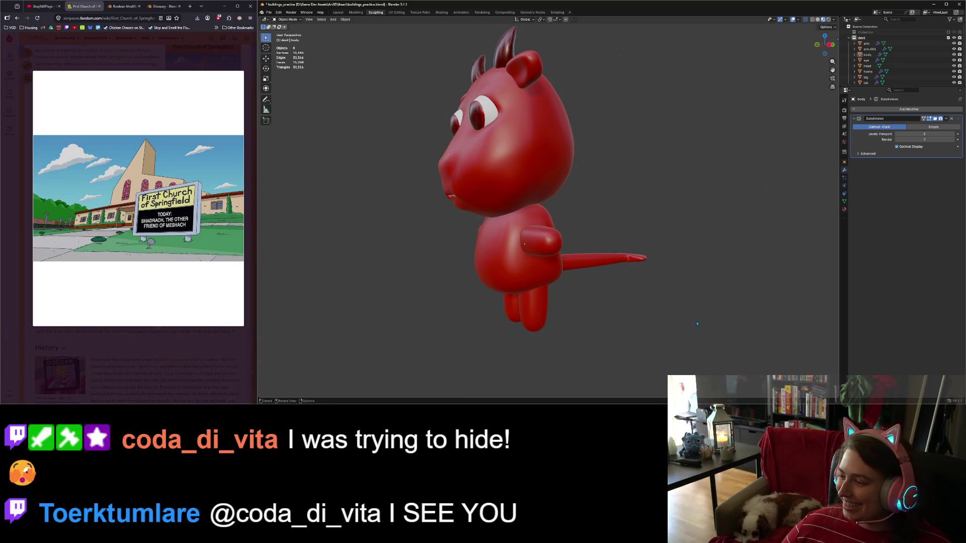
key(KP_1)
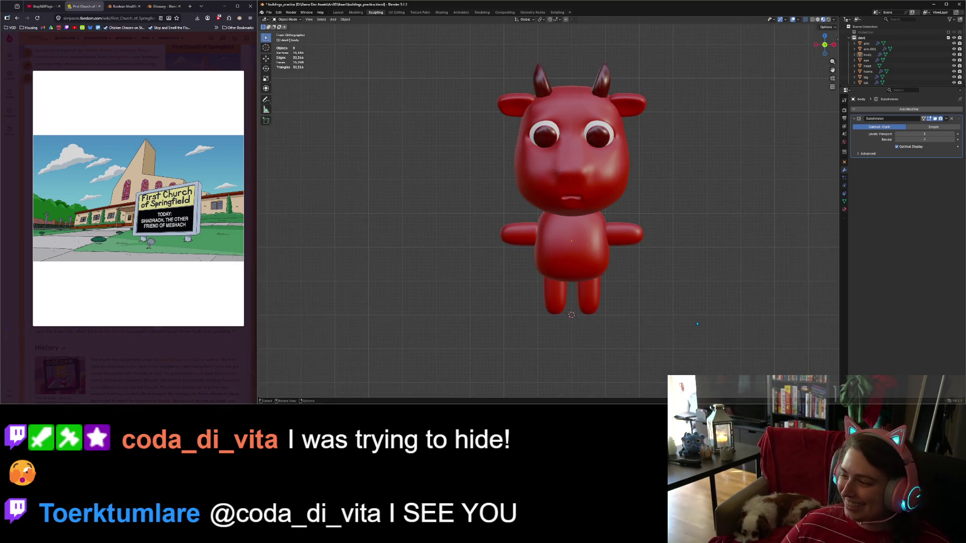
scroll(696, 324, up, 3)
shift+middle_drag(720, 324, 636, 314)
scroll(656, 312, down, 1)
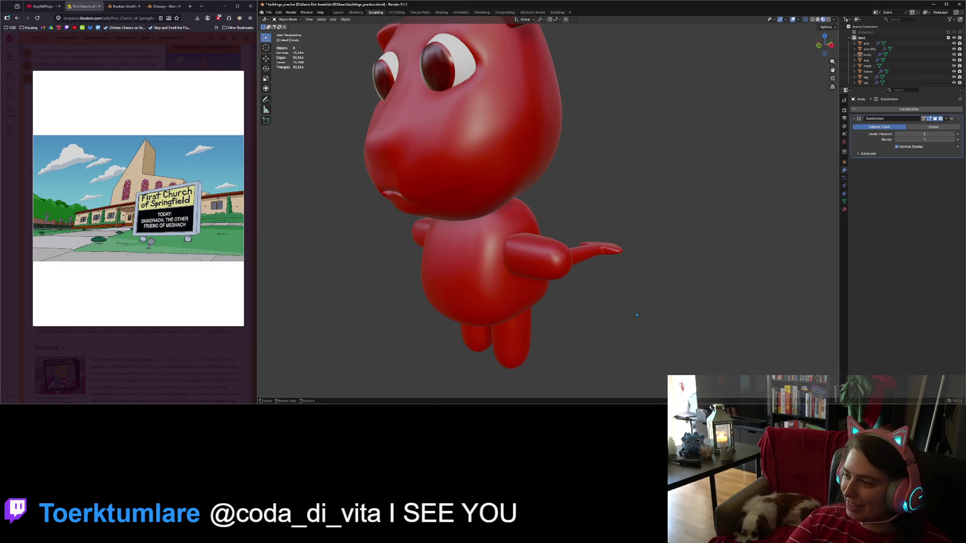
key(KP_1)
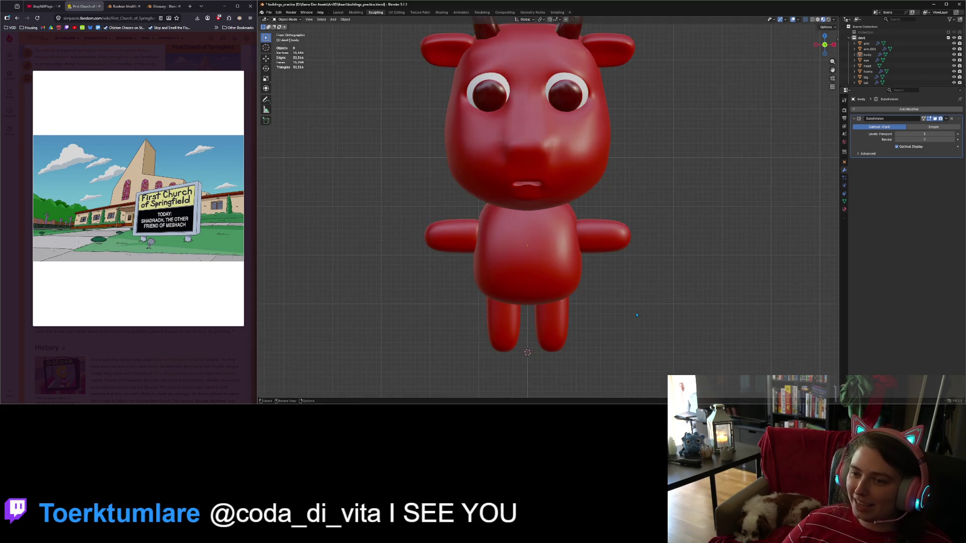
key(KP_6)
key(KP_6)
key(KP_6)
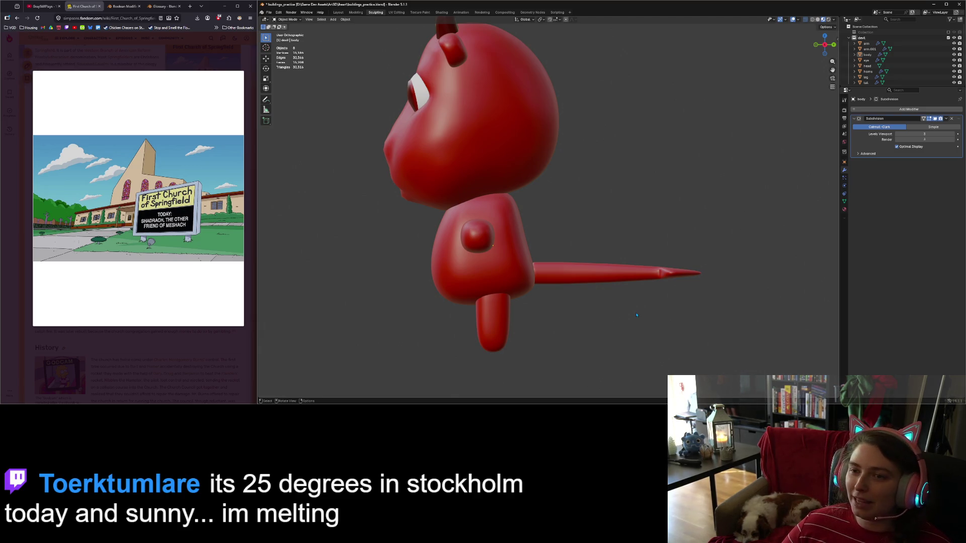
scroll(630, 315, down, 2)
scroll(564, 280, up, 3)
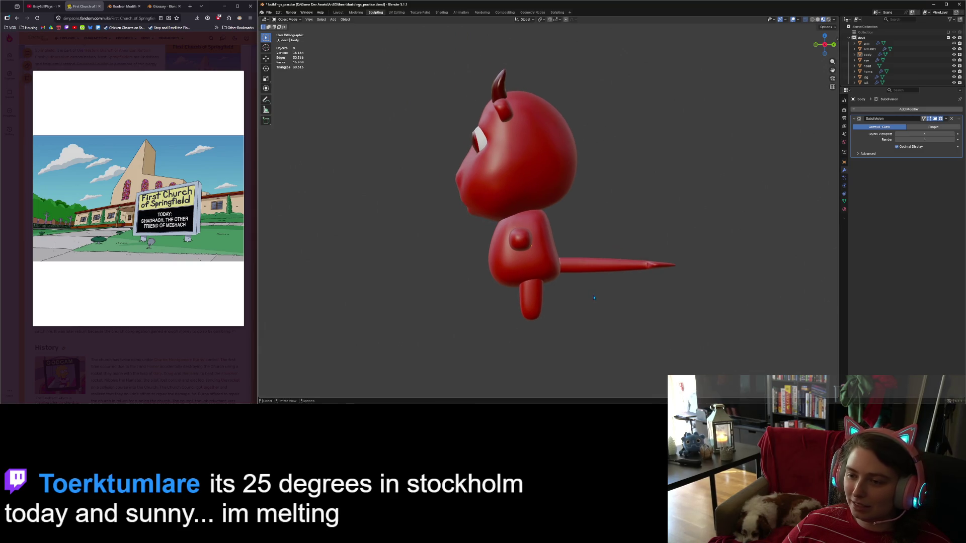
click(598, 302)
Cancel a trial Y-axis move of the tail and save the scene to buildings_practice.blend.
key(g)
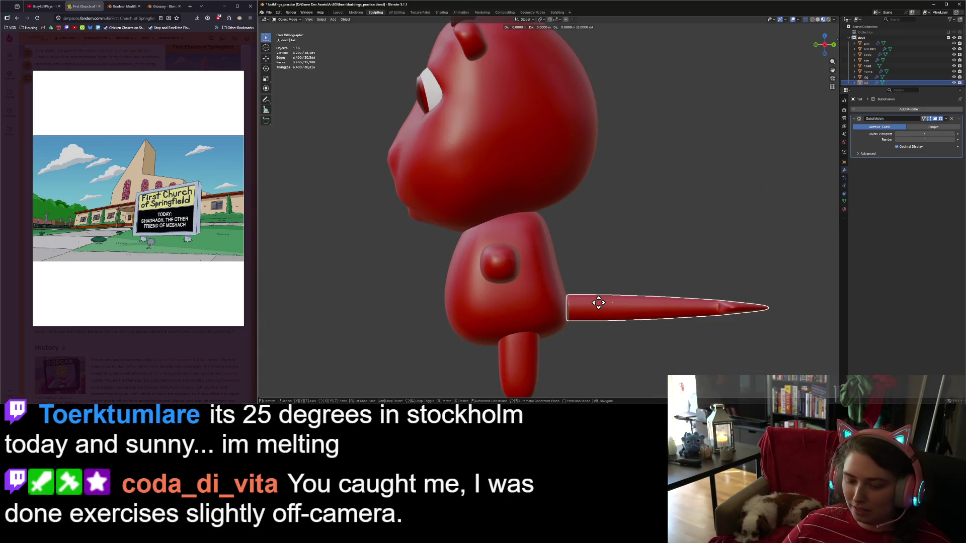
key(y)
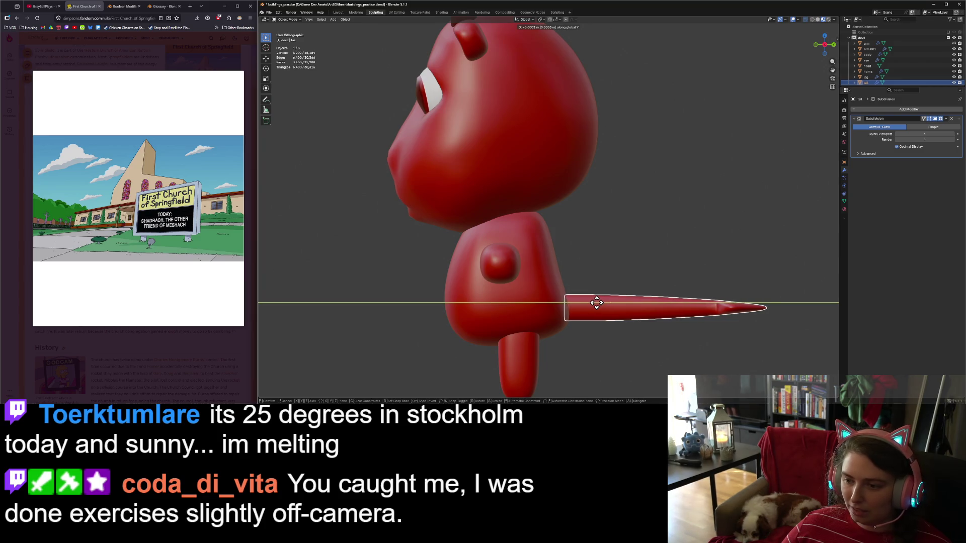
key(Escape)
key(Tab)
key(Tab)
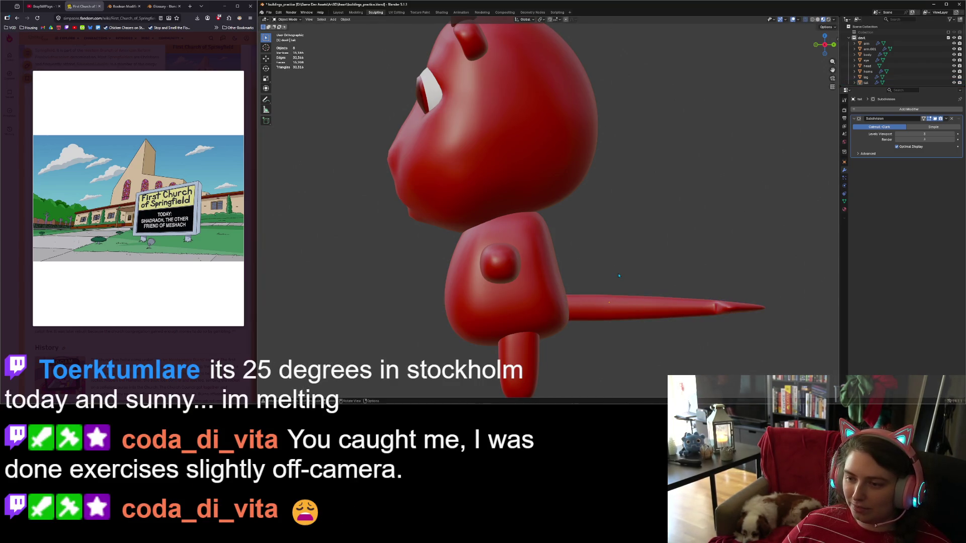
middle_drag(616, 334, 613, 336)
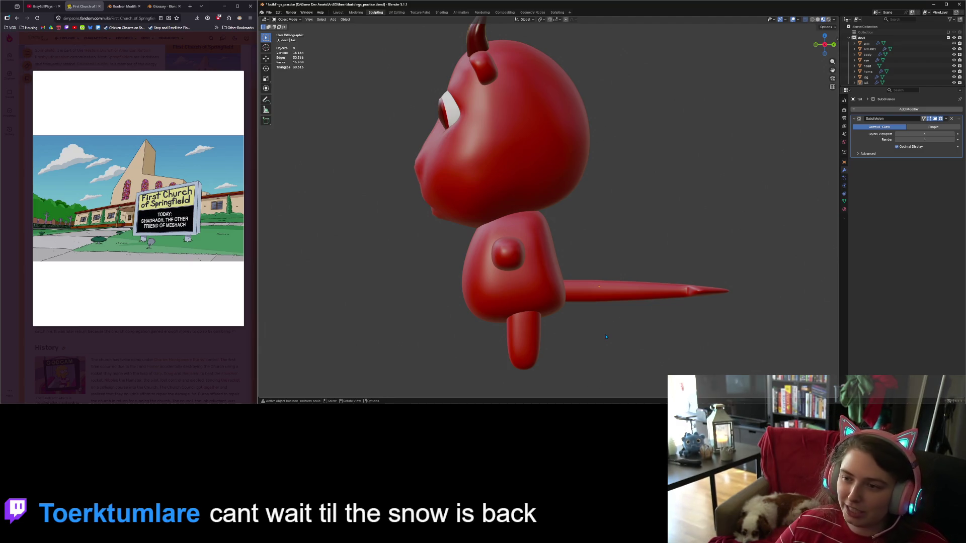
key(ctrl+s)
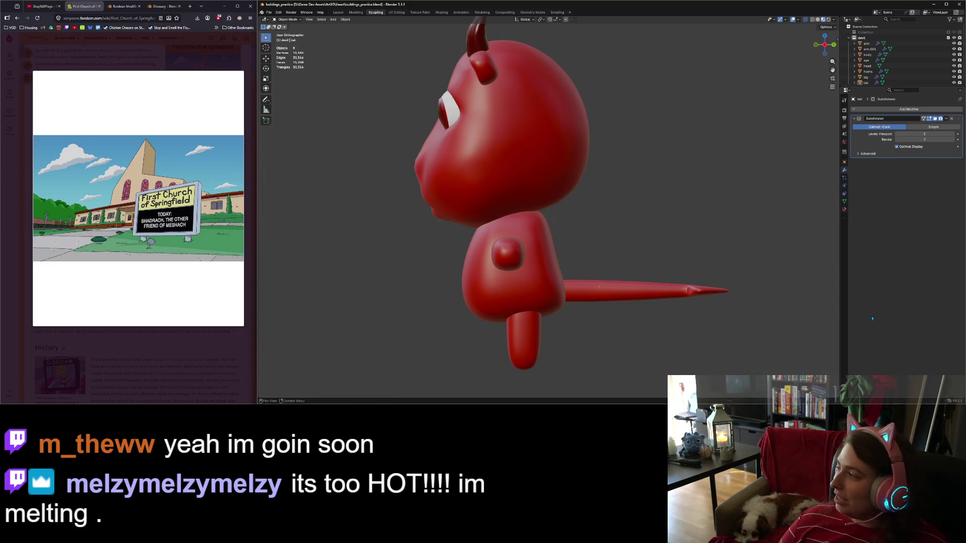
click(653, 285)
Scale the edge loop near the tail tip along Z with proportional falloff to sharpen the point.
key(Tab)
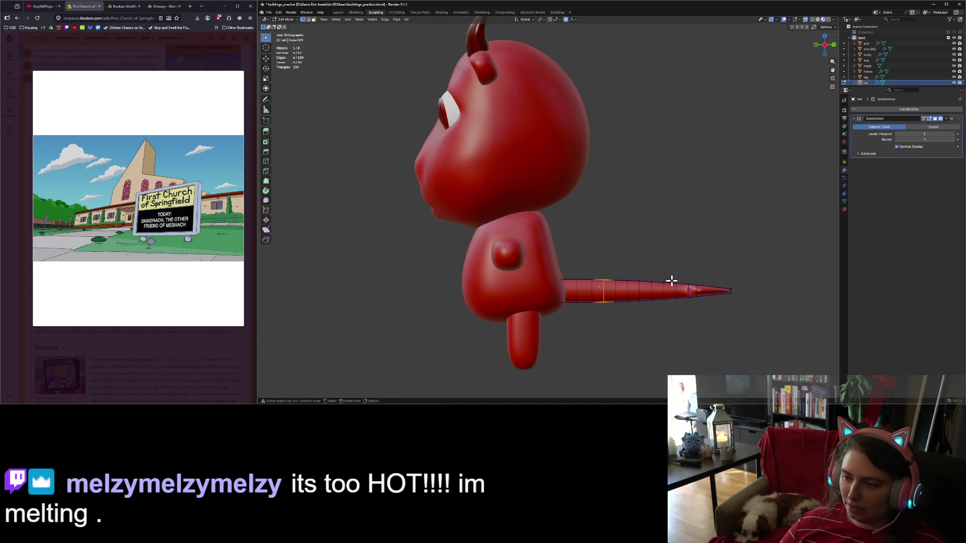
alt+click(674, 289)
key(s)
key(z)
scroll(694, 249, down, 8)
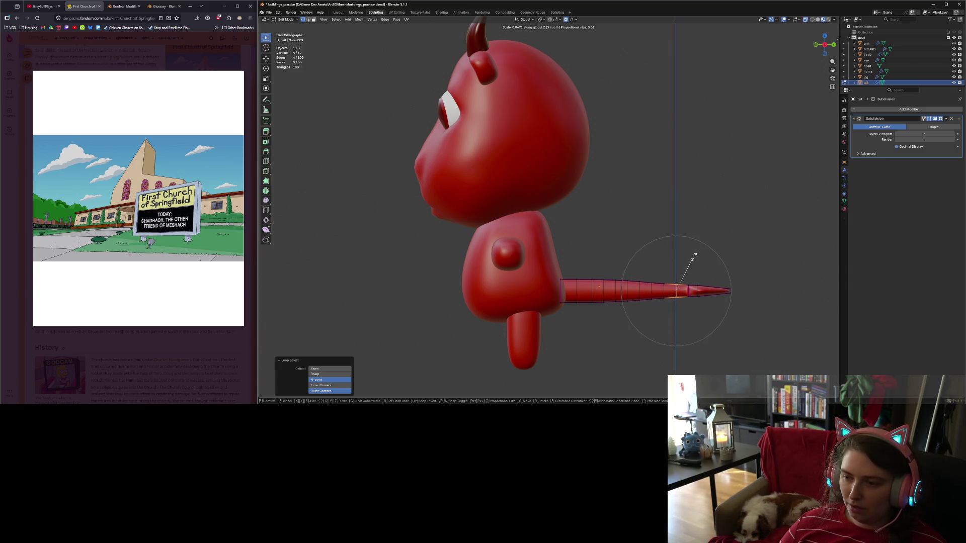
scroll(693, 259, down, 3)
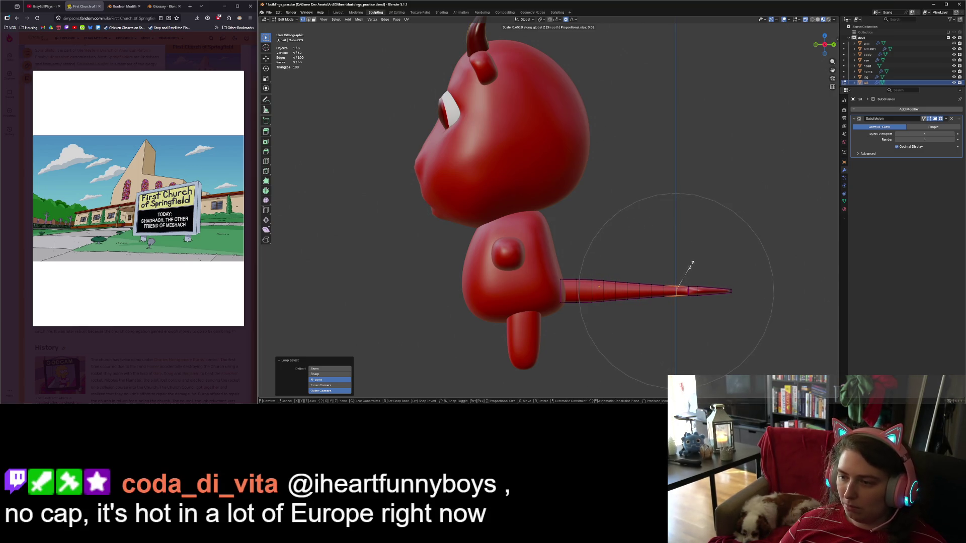
click(696, 260)
key(Tab)
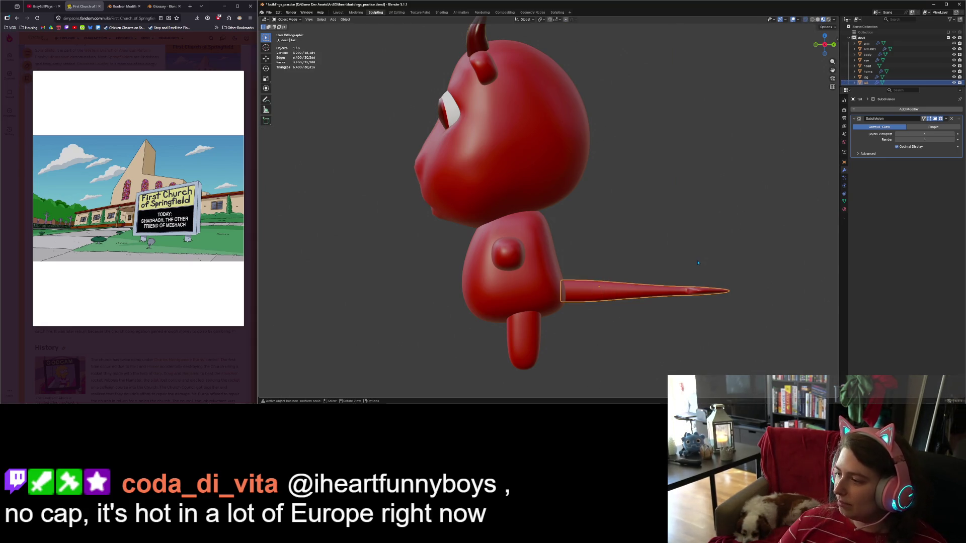
mouse_move(635, 282)
middle_down()
mouse_move(598, 294)
mouse_move(637, 323)
mouse_move(621, 317)
middle_up()
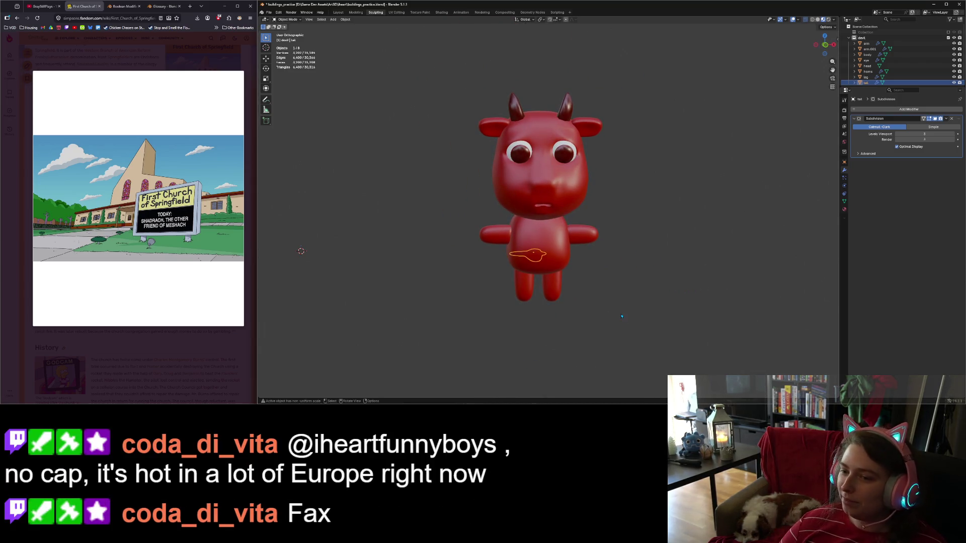
key(KP_1)
click(622, 316)
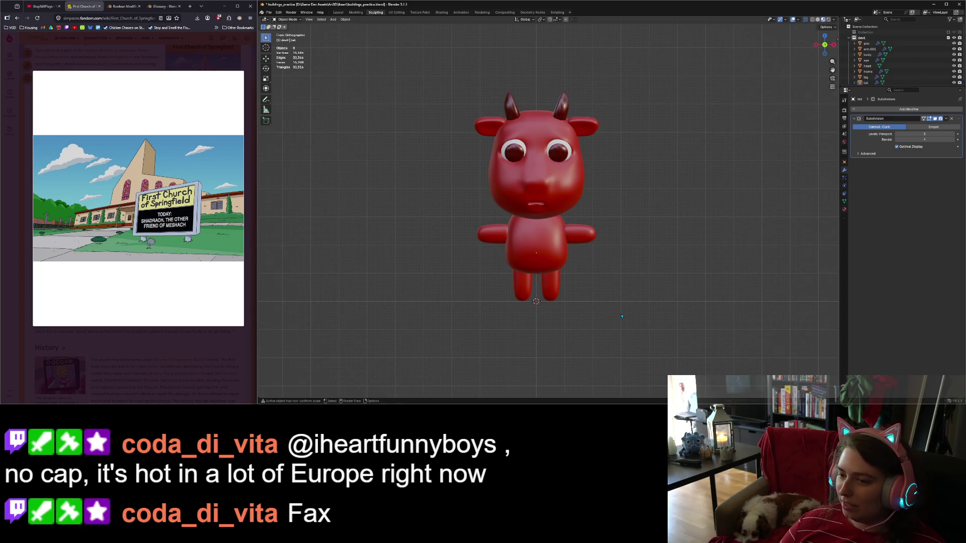
Select the body and orbit around it to a front view.
scroll(622, 316, up, 3)
scroll(608, 310, down, 2)
mouse_move(607, 310)
middle_down()
mouse_move(628, 307)
mouse_move(609, 306)
mouse_move(543, 262)
middle_up()
click(539, 252)
key(Tab)
mouse_move(533, 294)
middle_down()
mouse_move(582, 276)
mouse_move(597, 310)
mouse_move(634, 308)
mouse_move(595, 276)
mouse_move(614, 271)
mouse_move(517, 314)
mouse_move(493, 297)
middle_up()
key(KP_1)
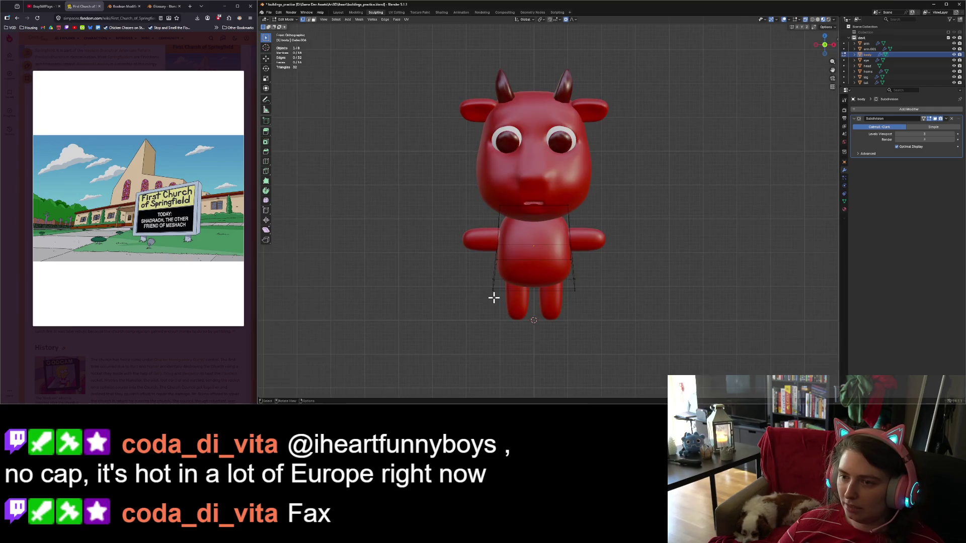
key(Tab)
key(Tab)
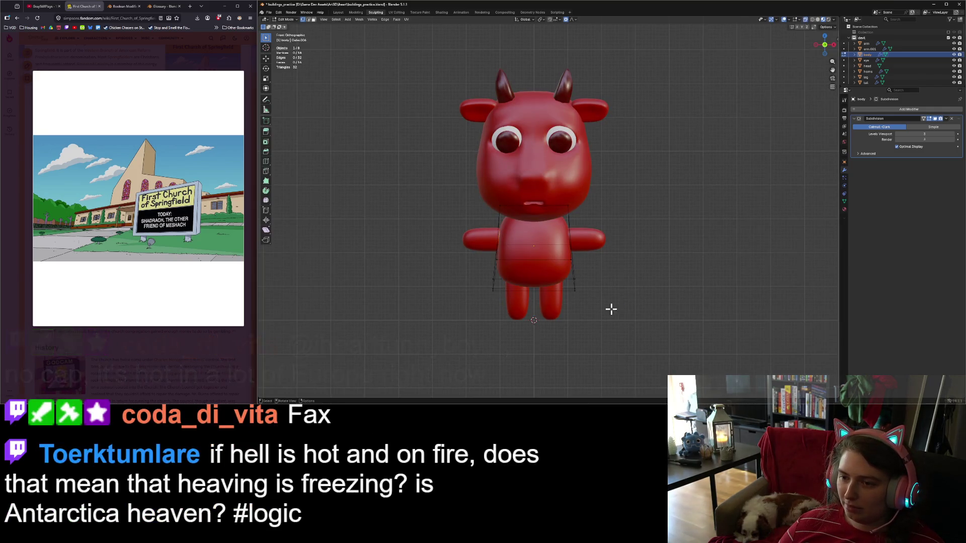
mouse_move(593, 317)
middle_down()
mouse_move(605, 285)
mouse_move(588, 242)
middle_up()
middle_drag(577, 142, 515, 218)
Cut a vertical edge loop through the body and shift it down along Z with proportional editing.
click(266, 161)
click(511, 259)
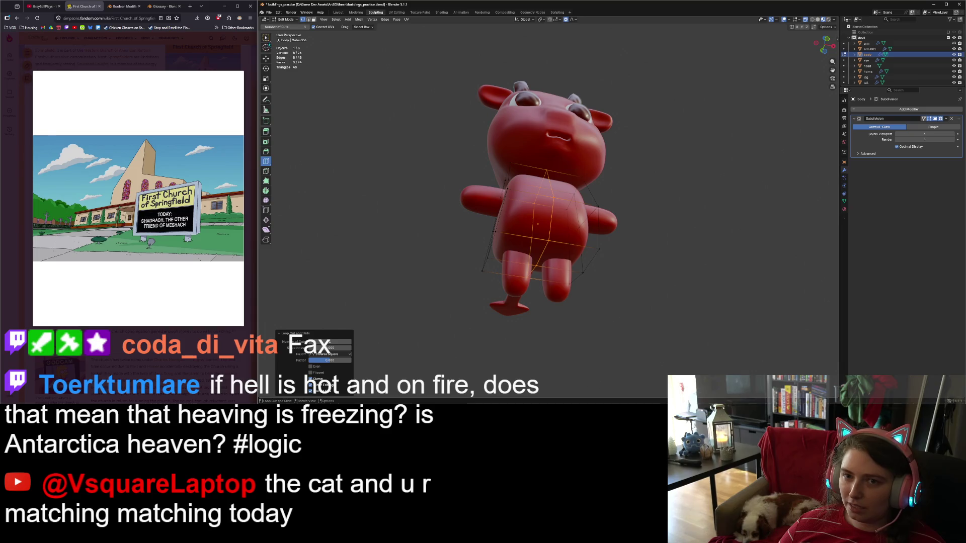
key(Tab)
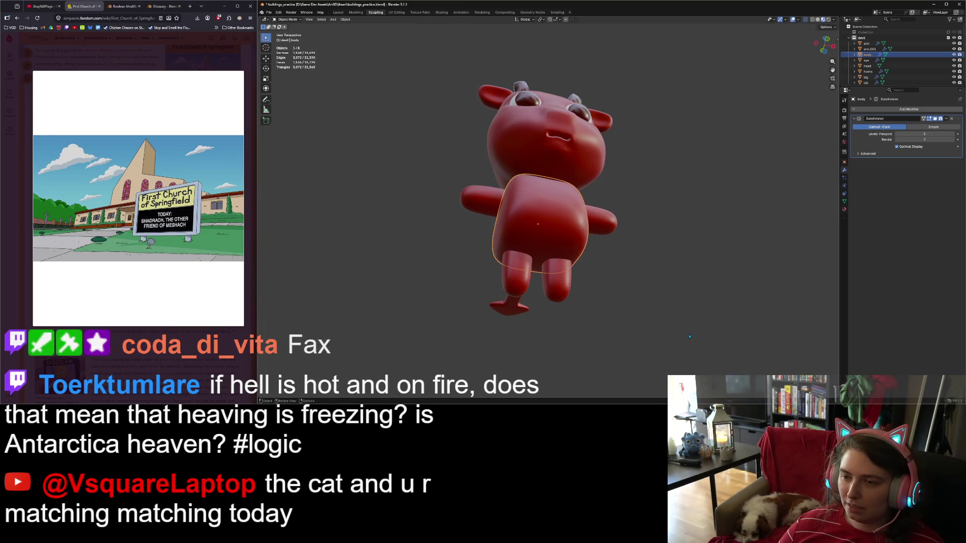
key(Tab)
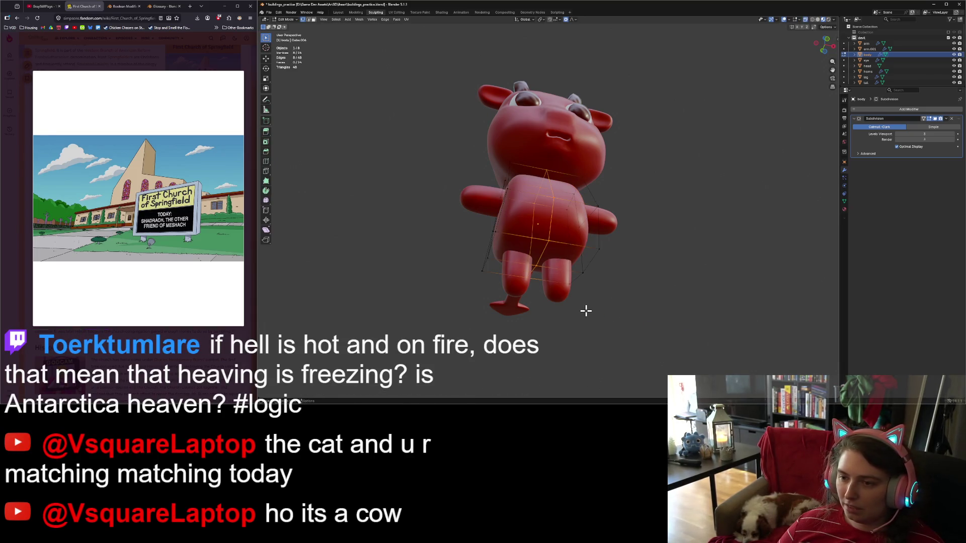
key(KP_1)
middle_drag(536, 306, 570, 301)
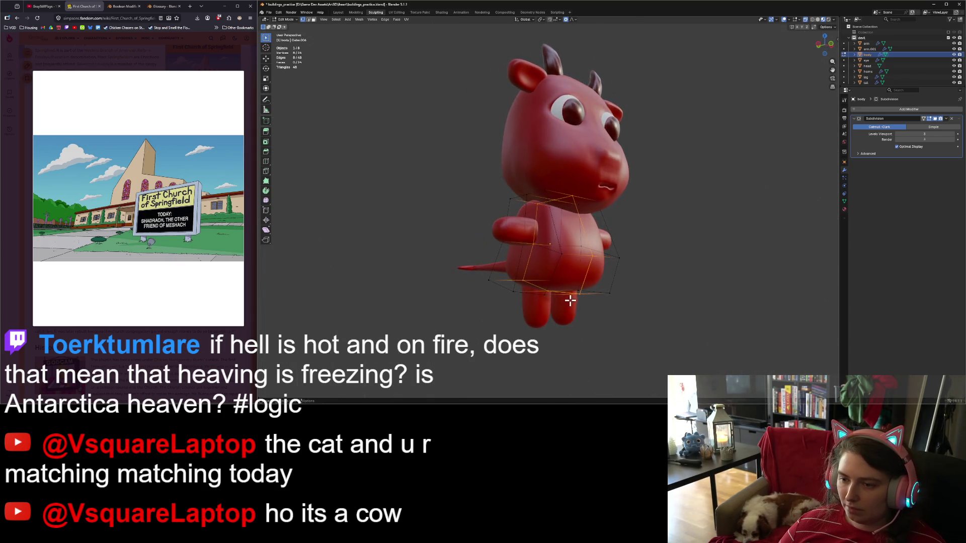
key(KP_1)
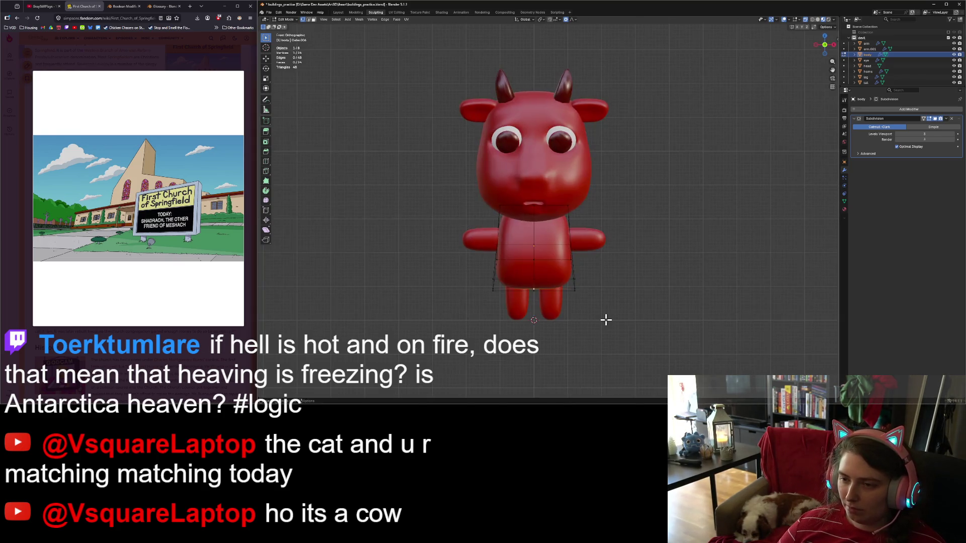
key(g)
key(z)
scroll(606, 319, up, 2)
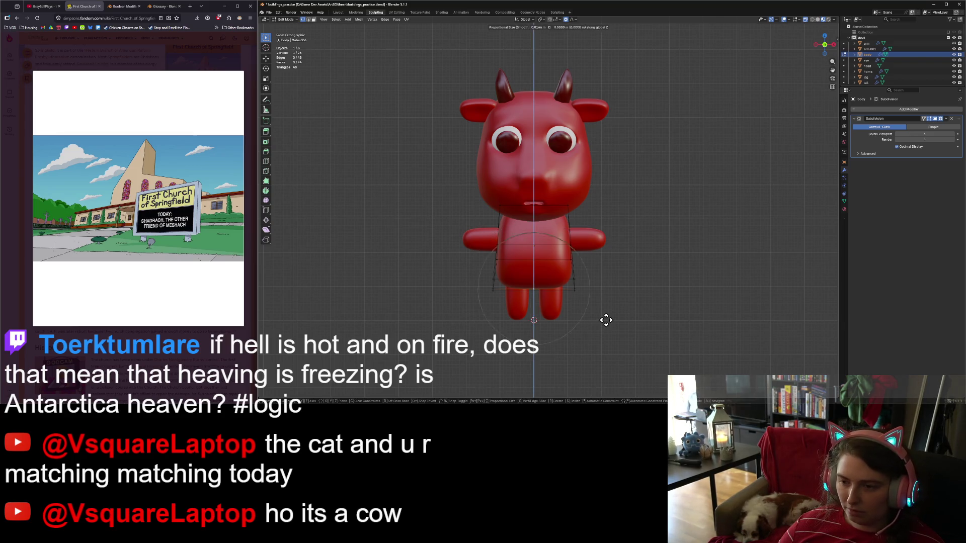
scroll(606, 320, up, 9)
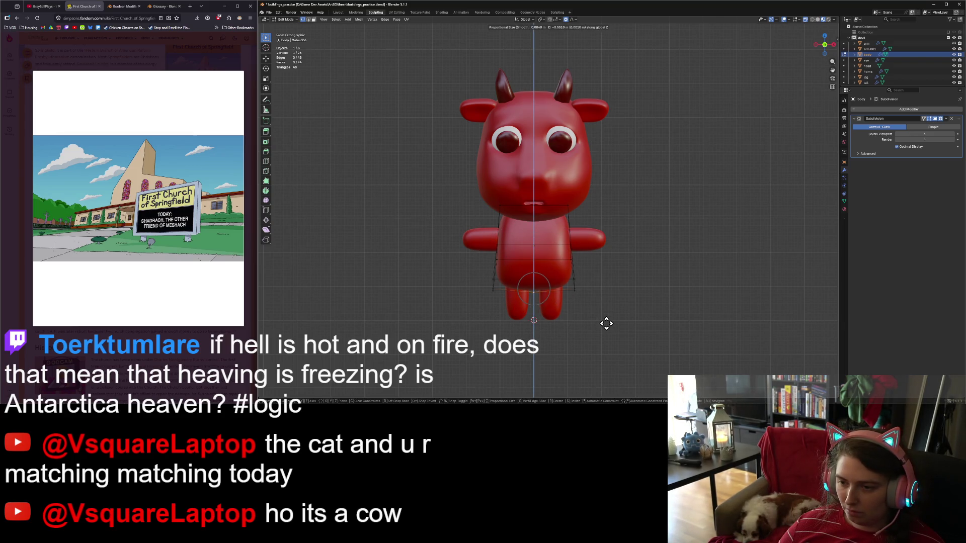
click(606, 326)
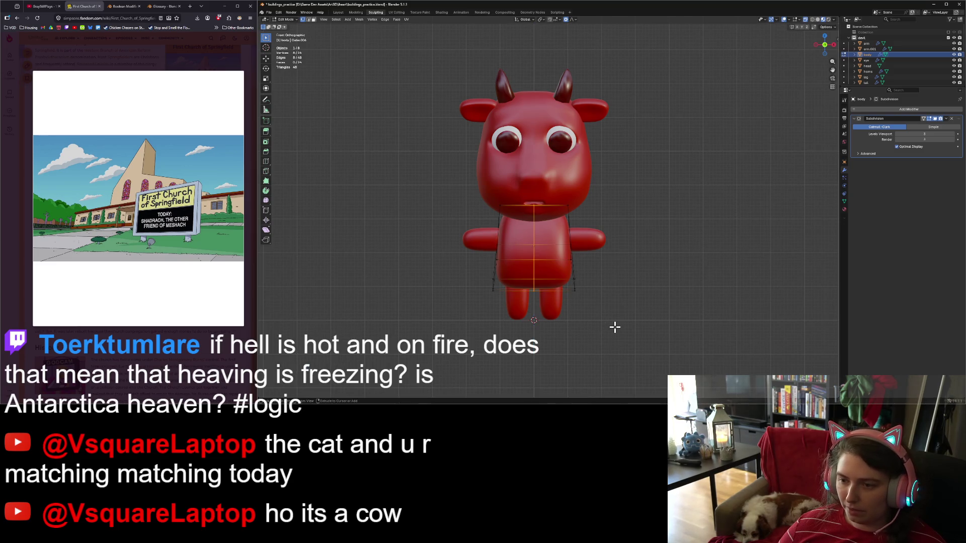